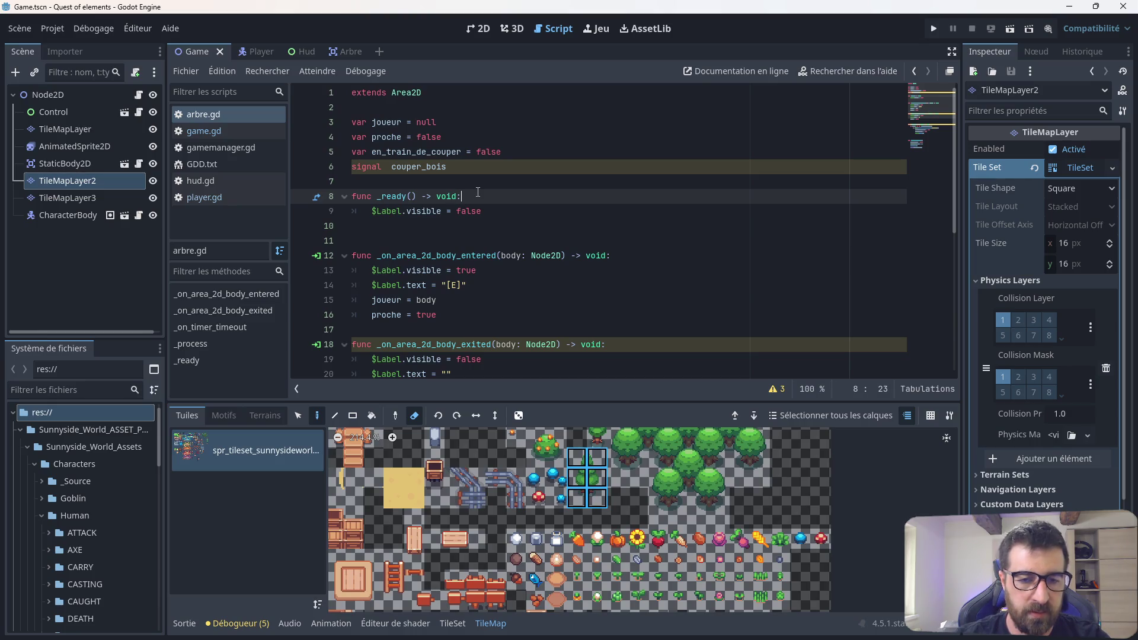
Step: Add an if condition in _ready and indent $Label.visible = false beneath it
key(Return)
text(if)
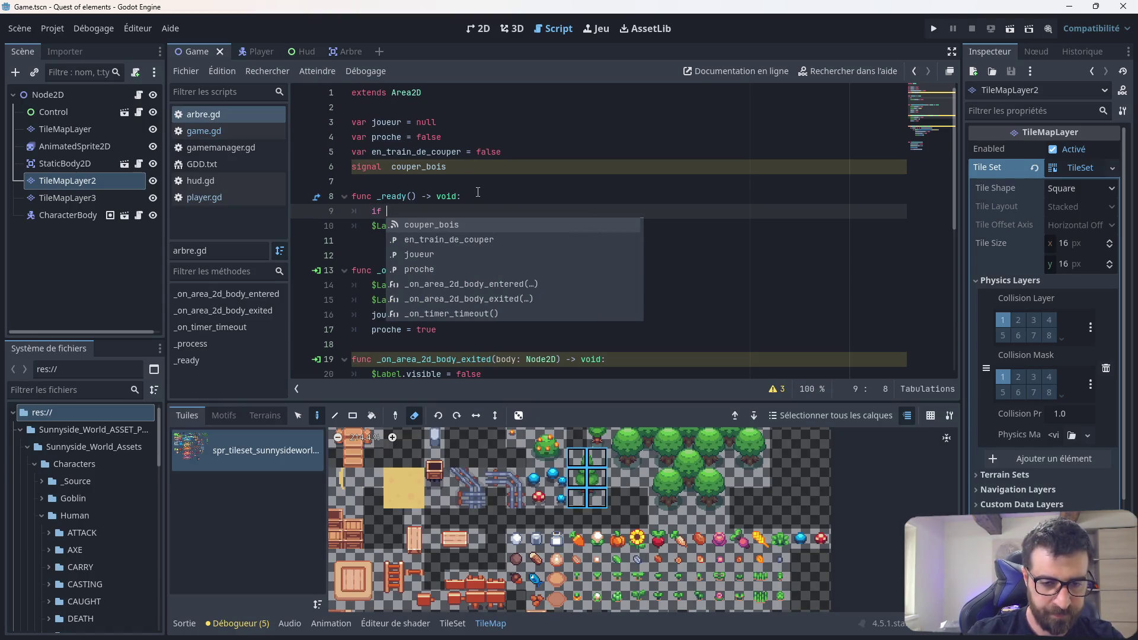
key(Down)
key(Down)
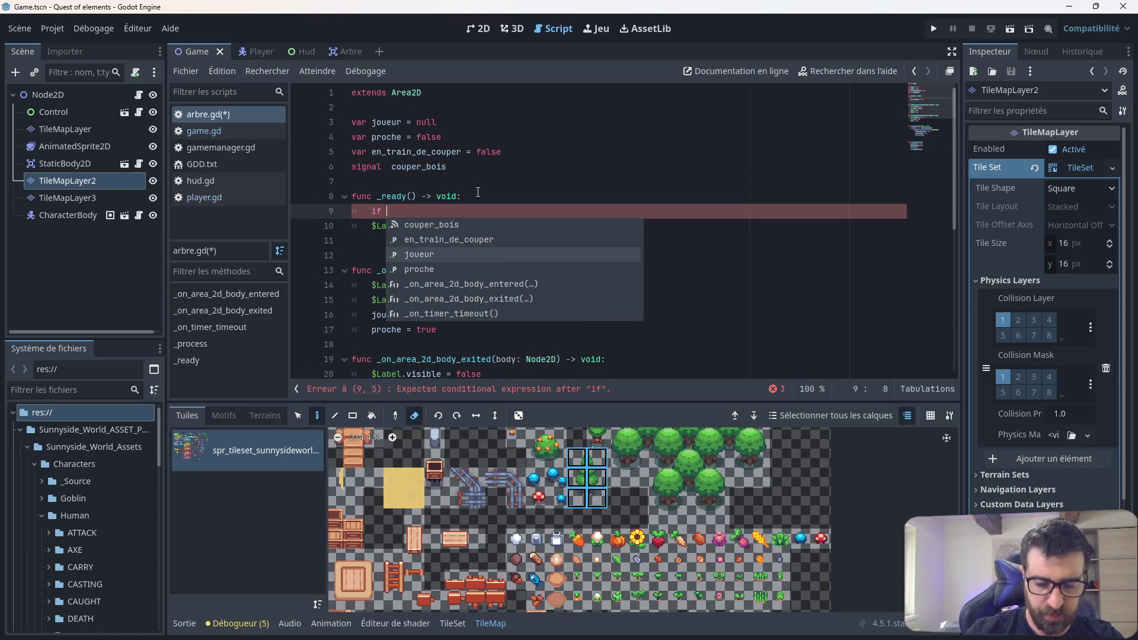
key(Return)
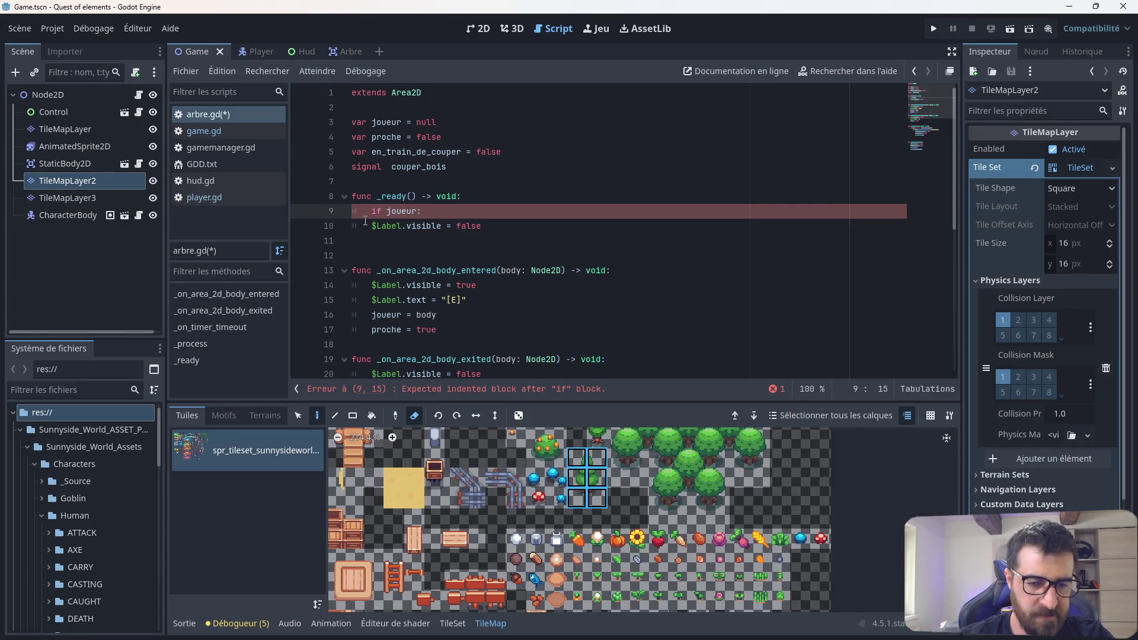
key(BackSpace)
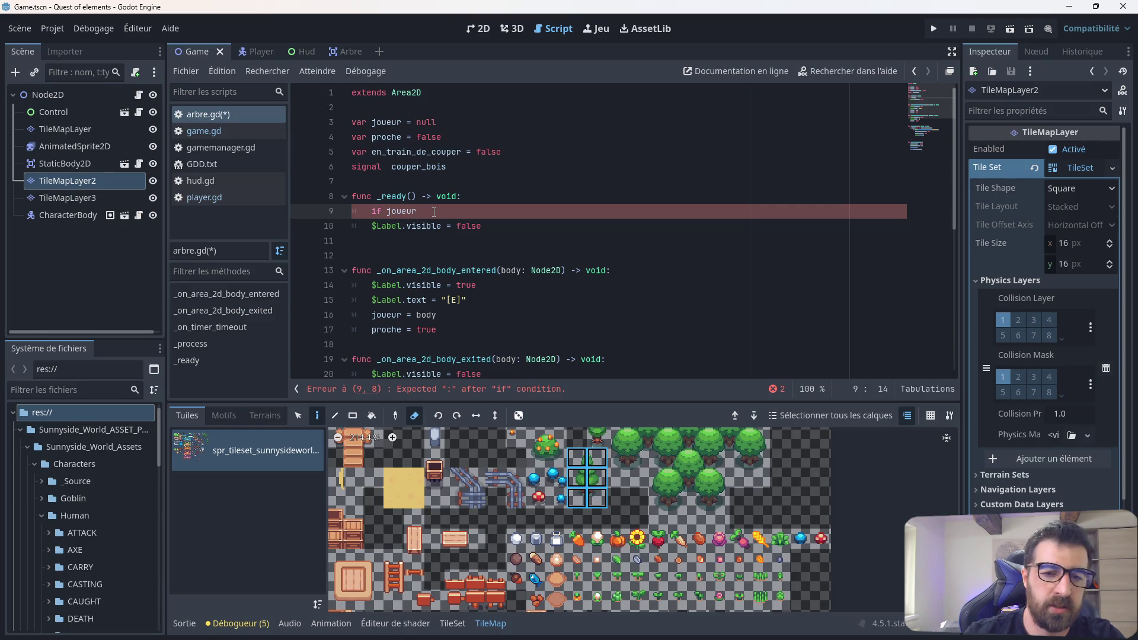
text(.proche = )
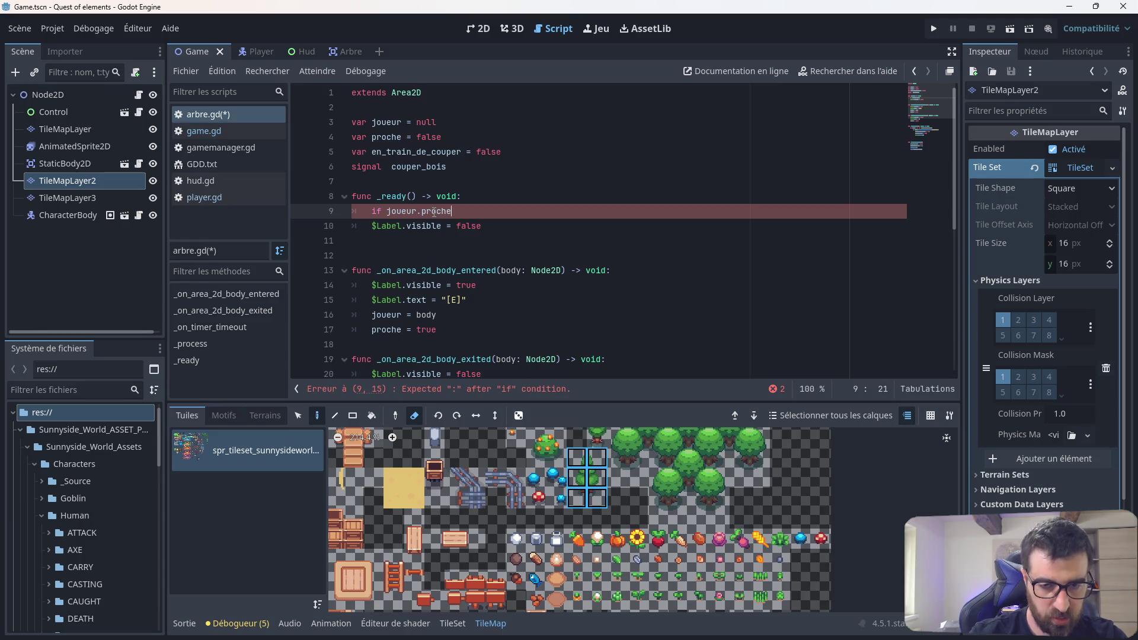
text(fa)
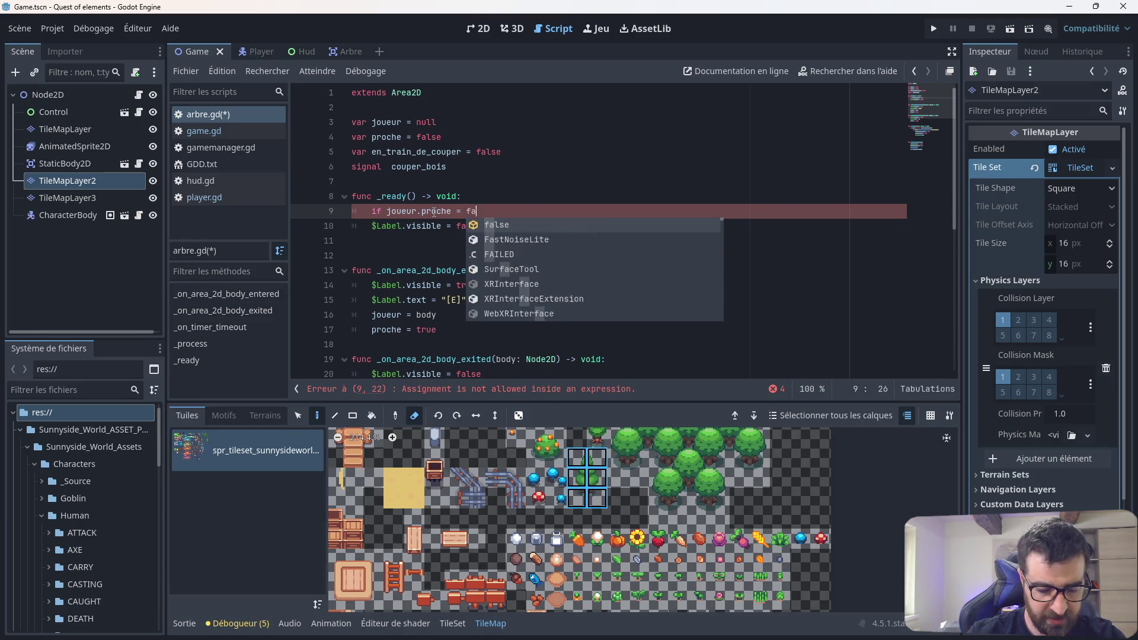
text(lse:)
key(Return)
key(BackSpace)
key(Delete)
key(End)
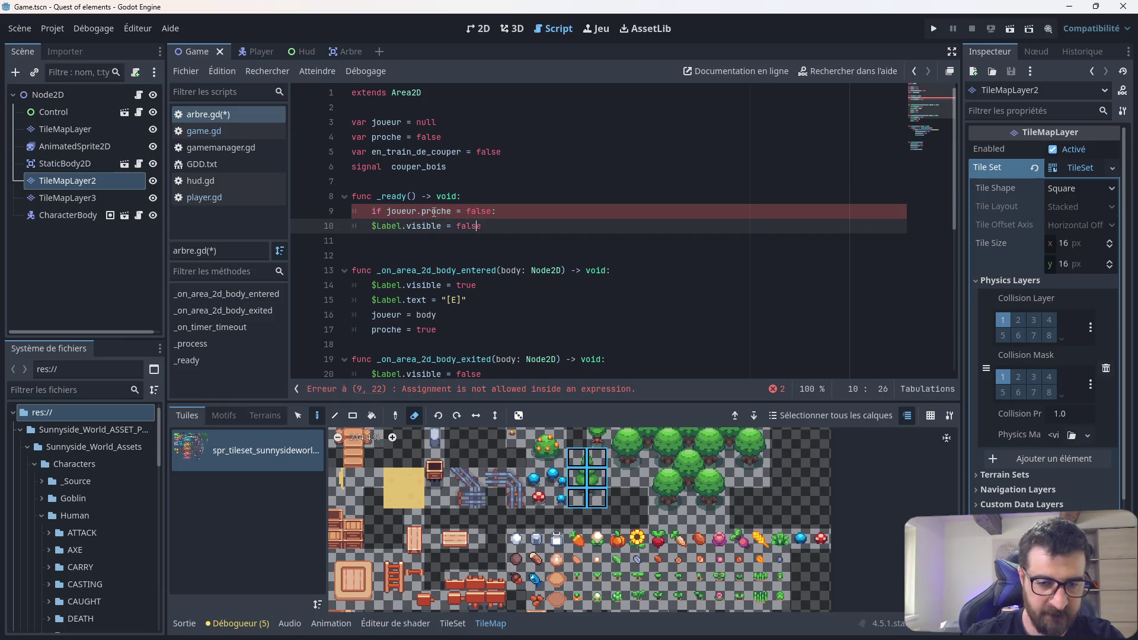
key(Tab)
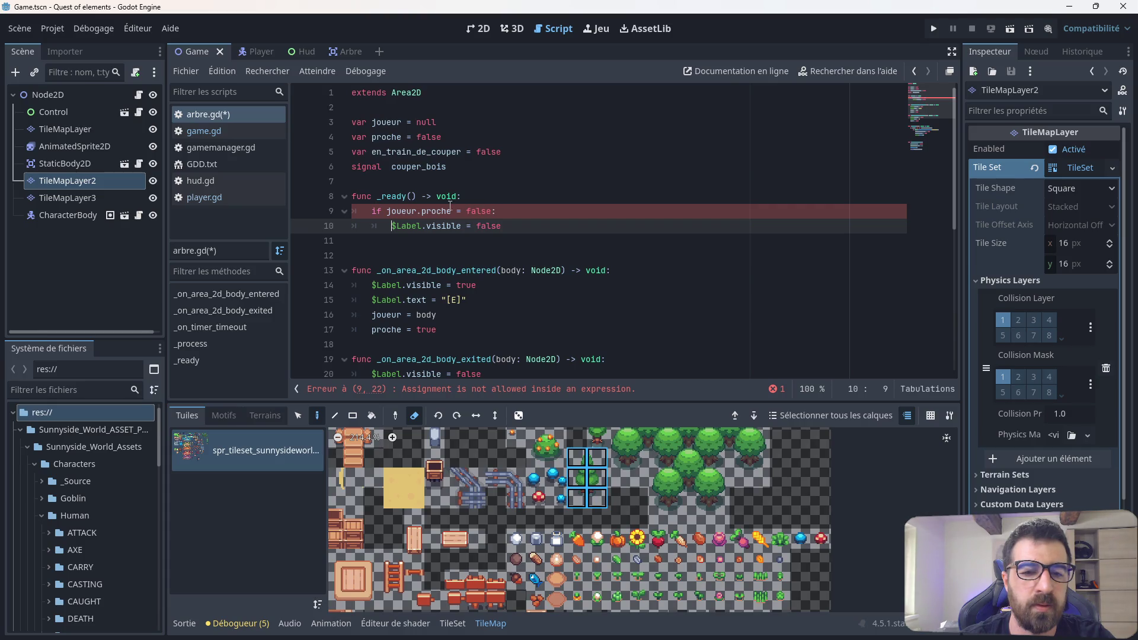
Step: Correct the condition to 'if proche == false:', save arbre.gd and run the game
click(422, 211)
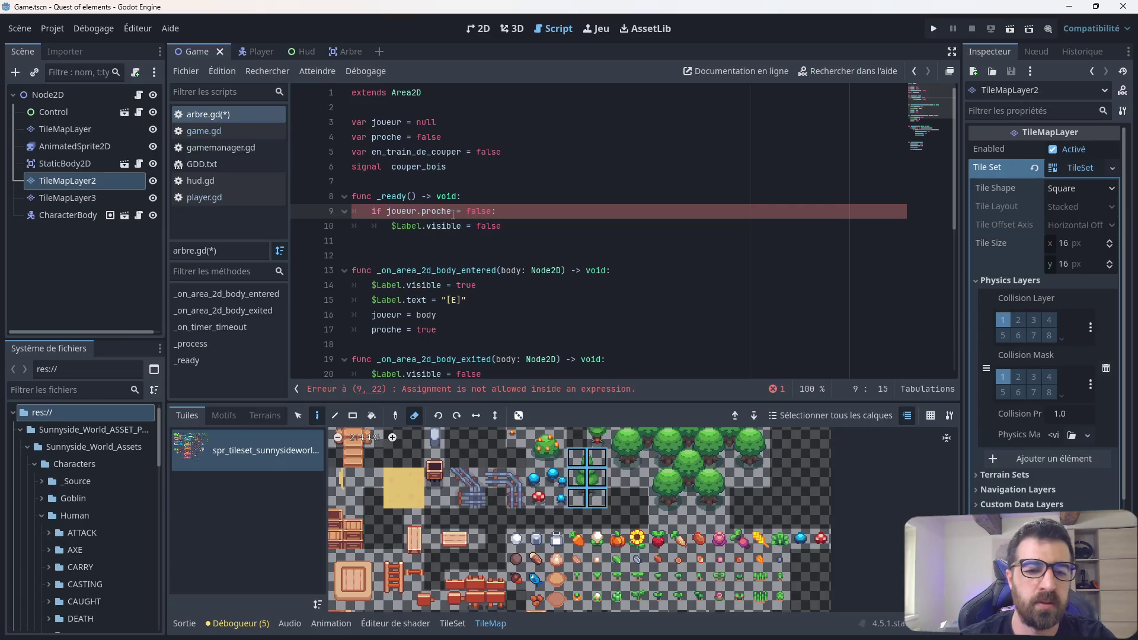
key(BackSpace)
key(BackSpace)
key(BackSpace)
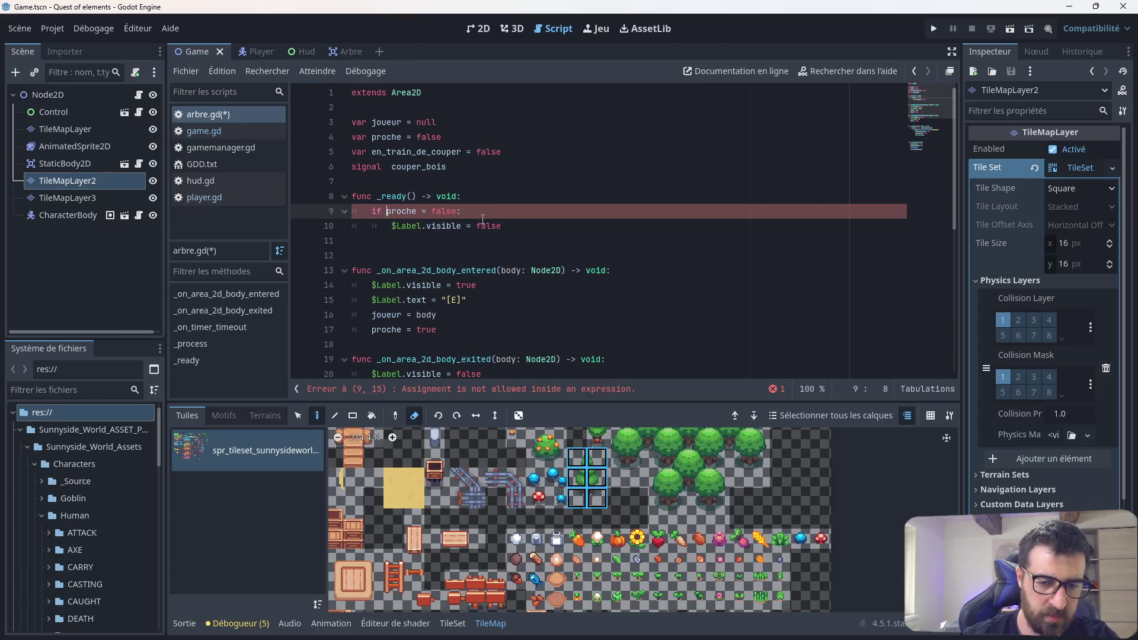
click(461, 212)
click(422, 212)
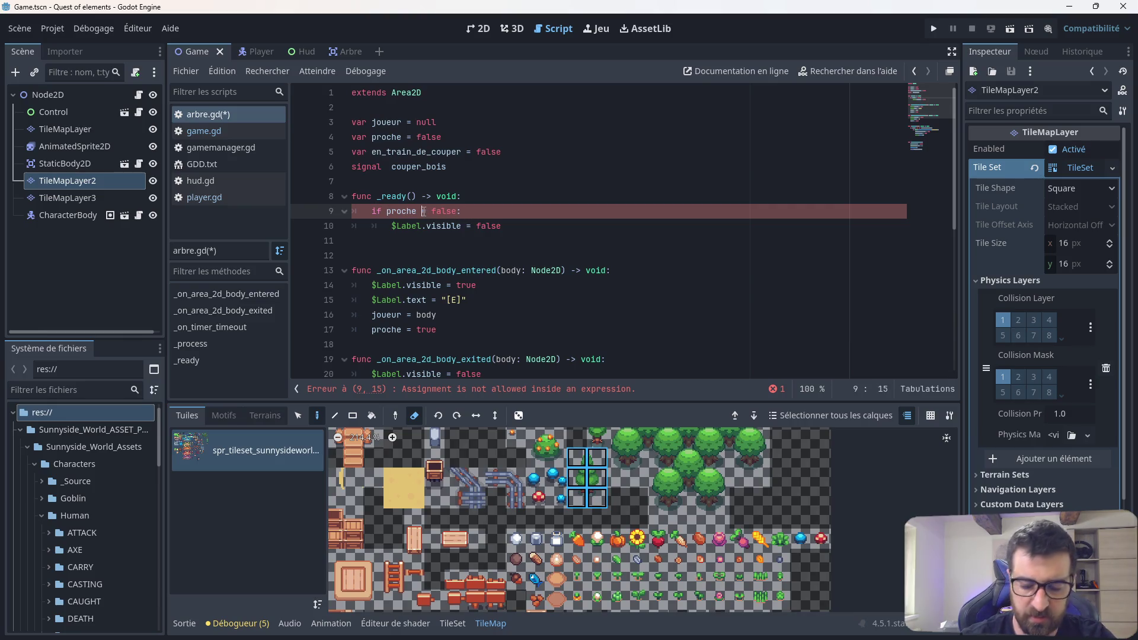
text(=)
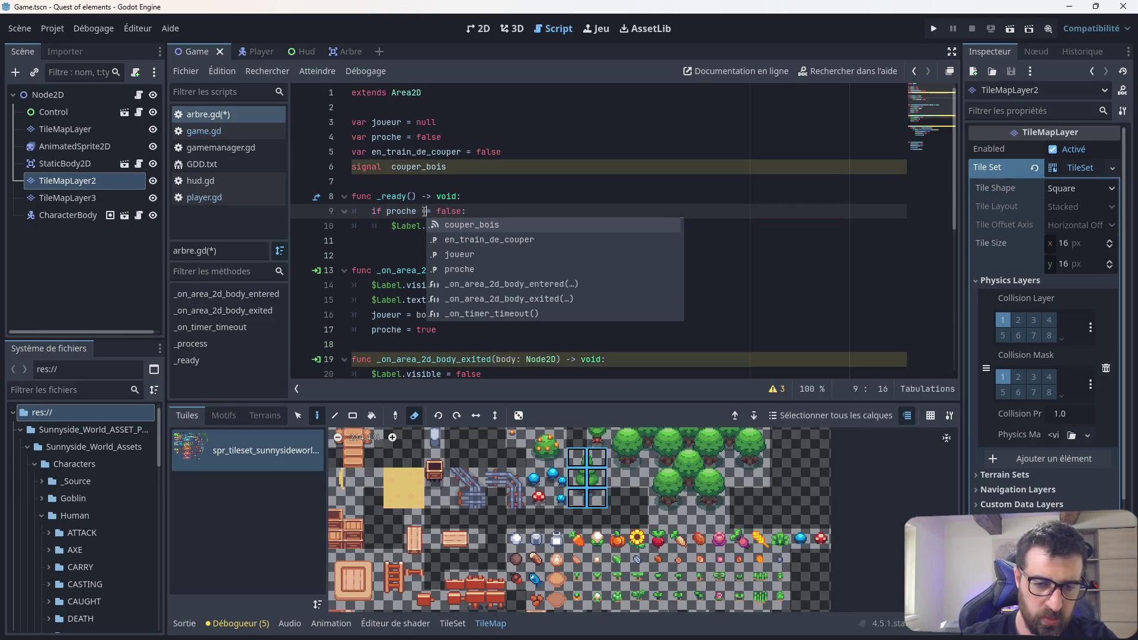
click(510, 204)
key(ctrl+s)
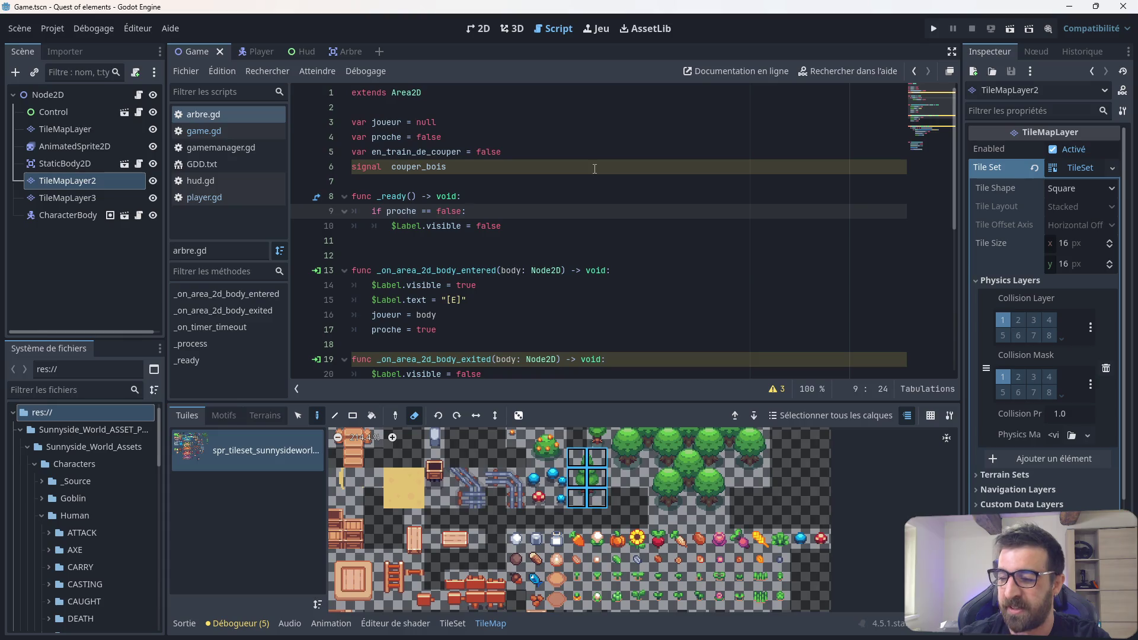
click(932, 27)
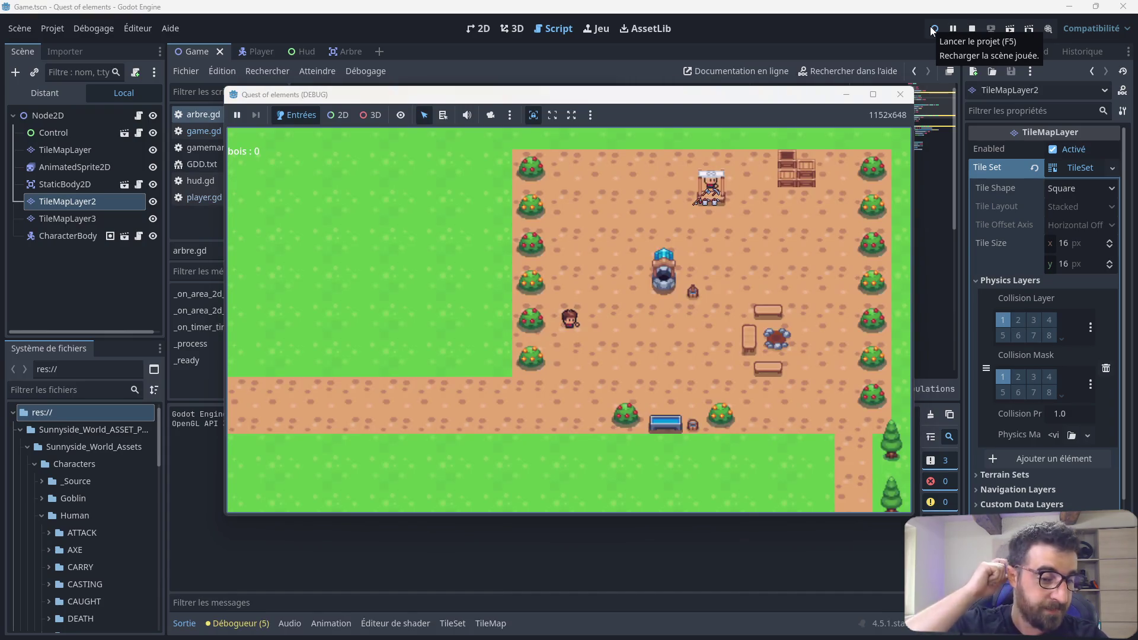
Step: Walk the player left and down among the random trees, then close the game window
key(Left)
key(Left)
key(Left)
key(Down)
key(Left)
key(Down)
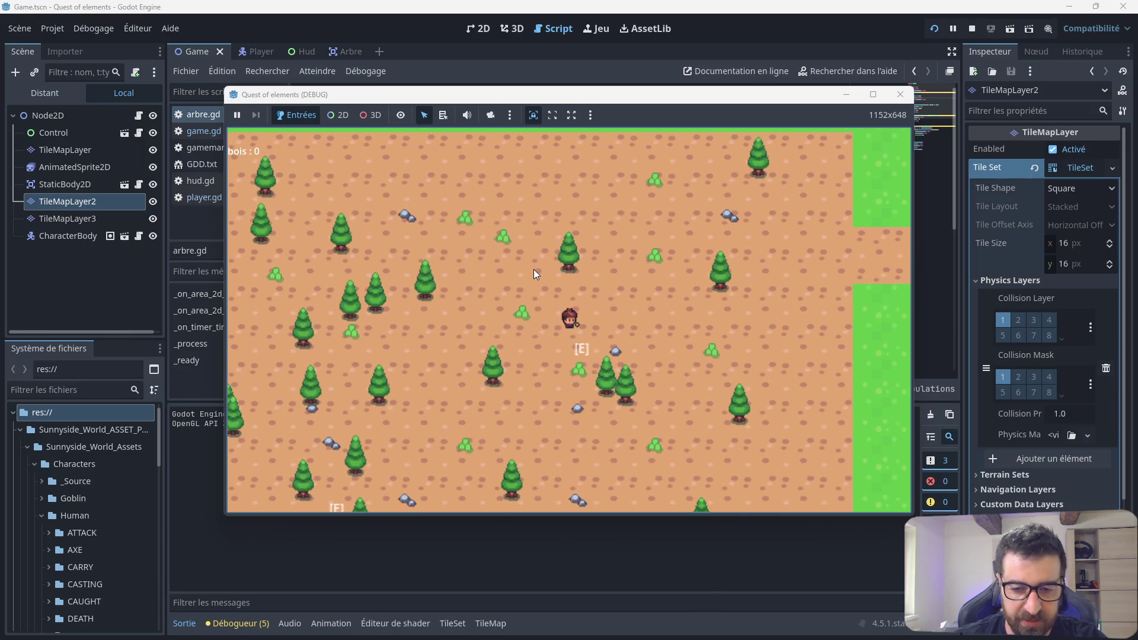
key(Left)
key(Down)
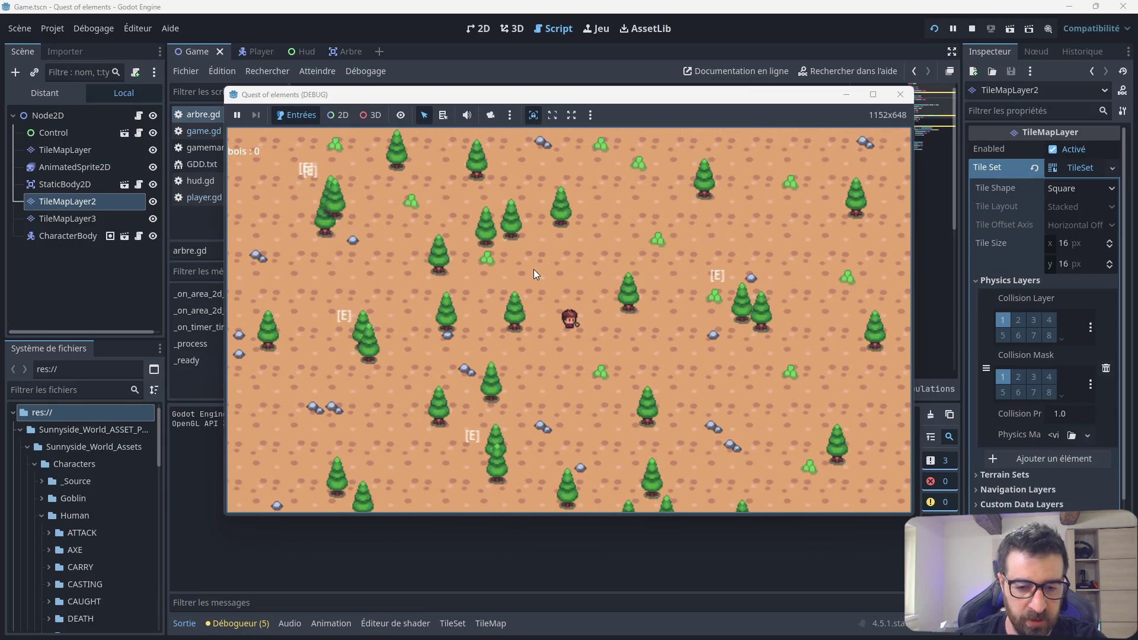
key(Down)
key(Up)
click(900, 95)
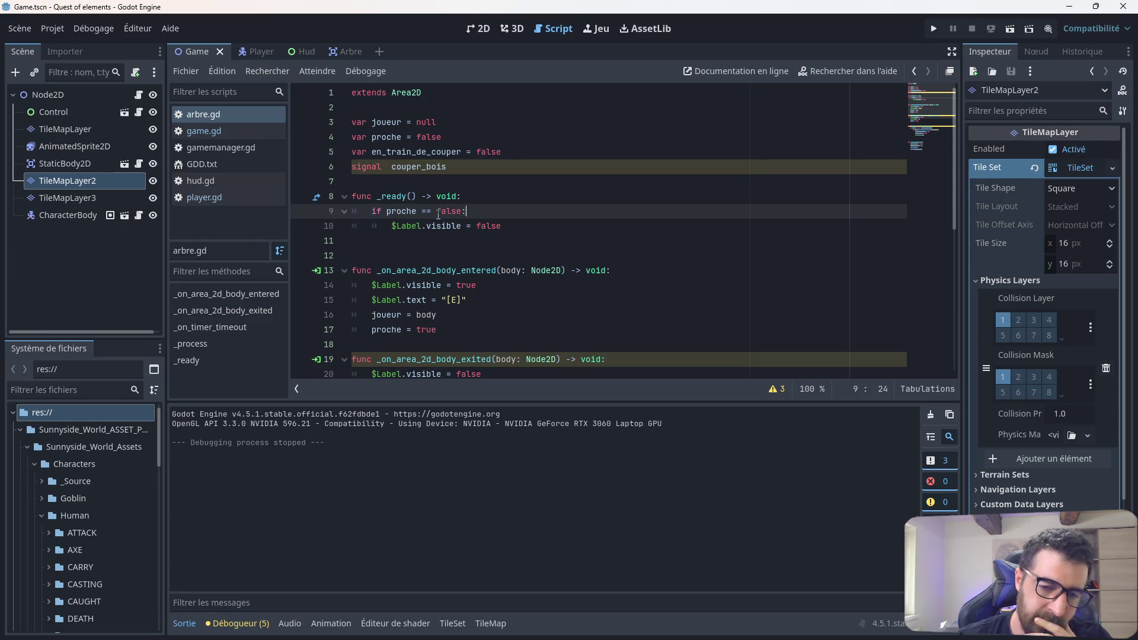
Step: Delete the 'if proche == false:' line and unindent $Label.visible = false
mouse_move(439, 233)
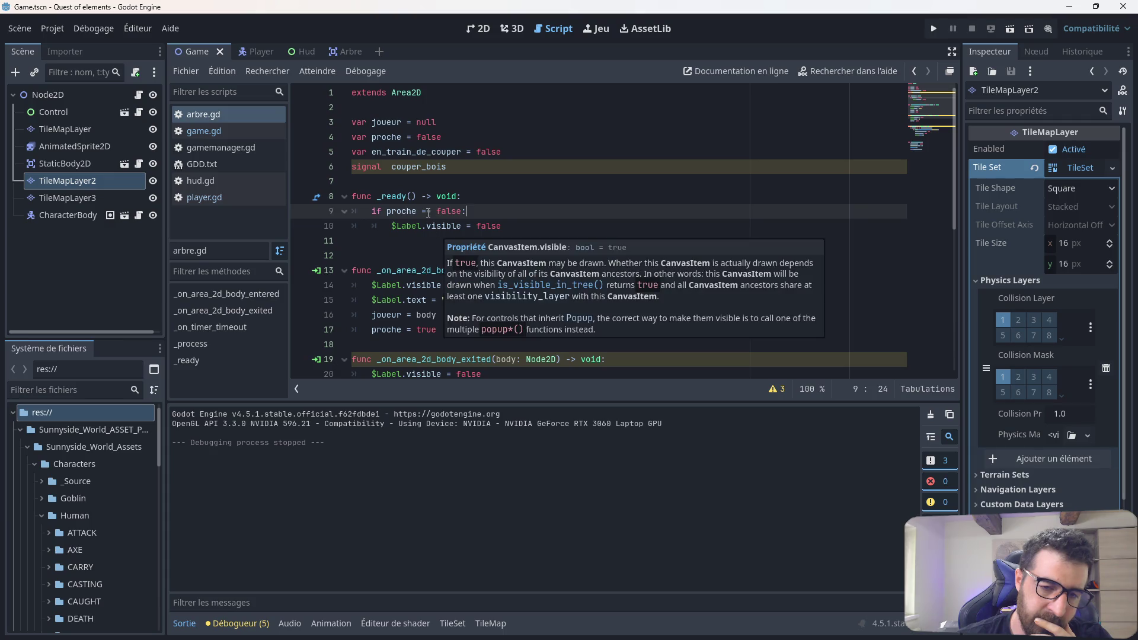
drag(471, 213, 356, 212)
key(BackSpace)
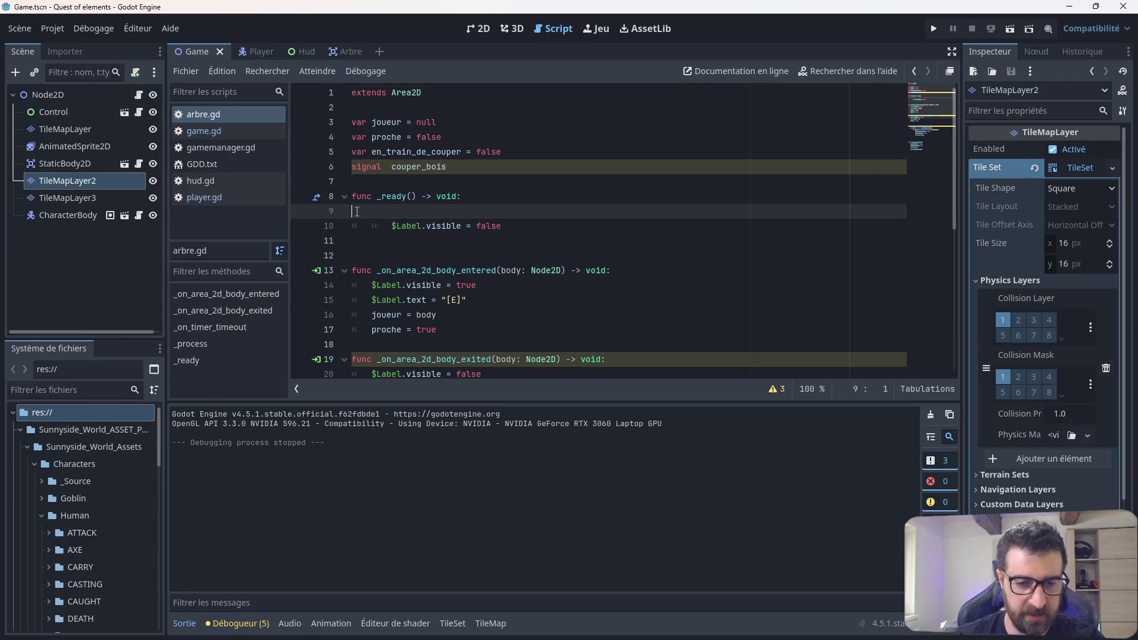
key(Down)
key(shift+Tab)
key(Up)
Step: Briefly add 'joueur = body' on line 9, then delete it again
key(Tab)
text(joueur = )
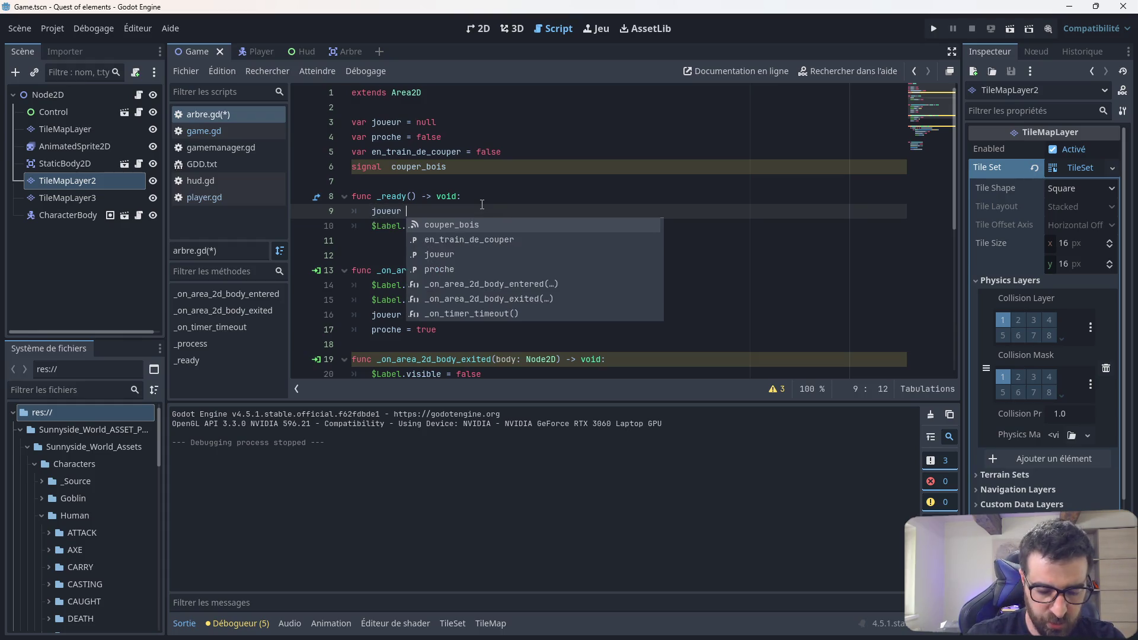
text(bo)
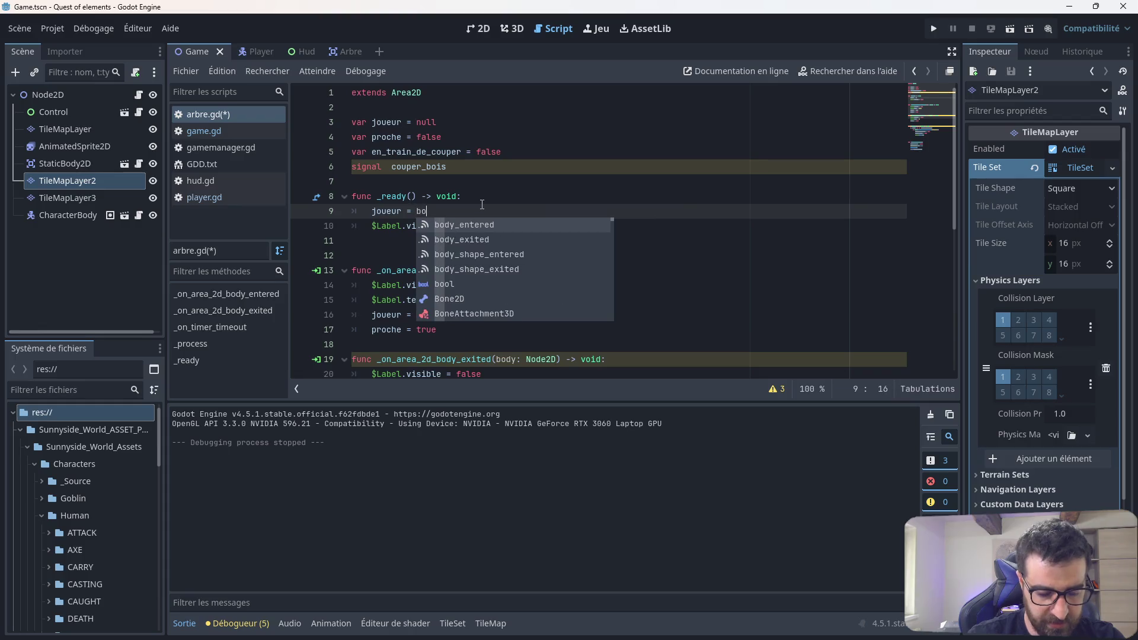
text(dy)
click(518, 191)
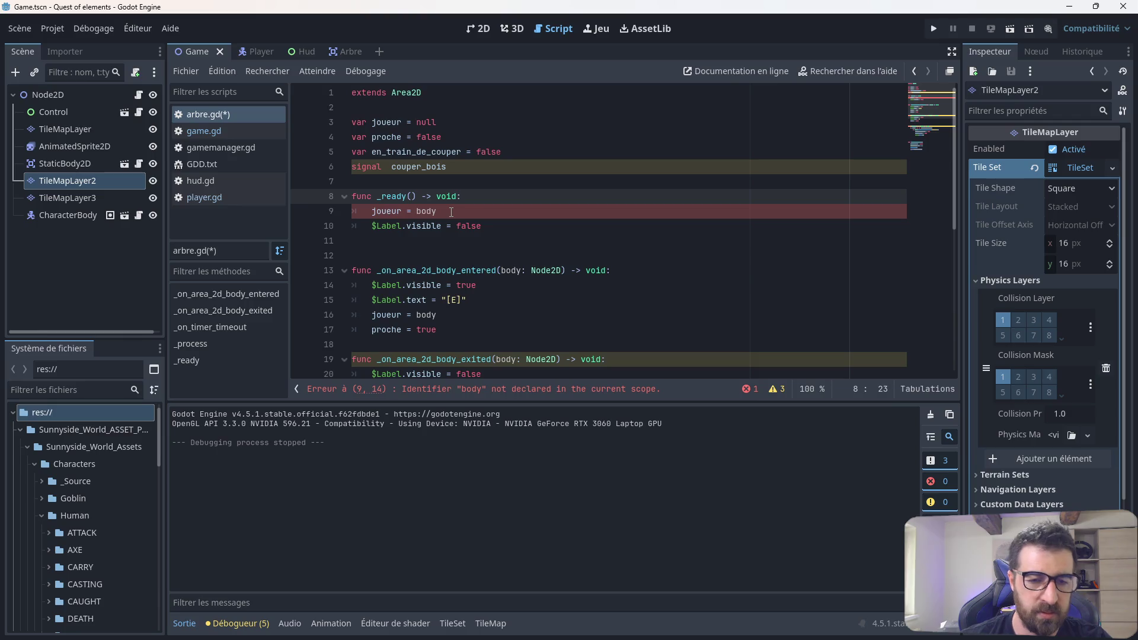
key(Down)
key(shift+Home)
key(shift+Home)
key(BackSpace)
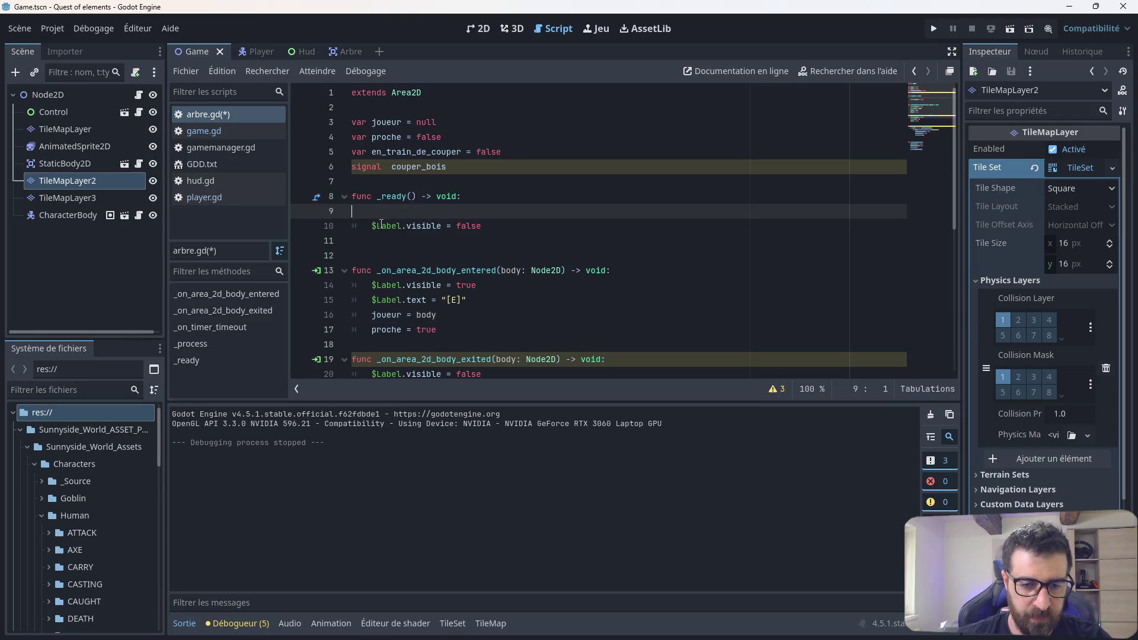
click(346, 52)
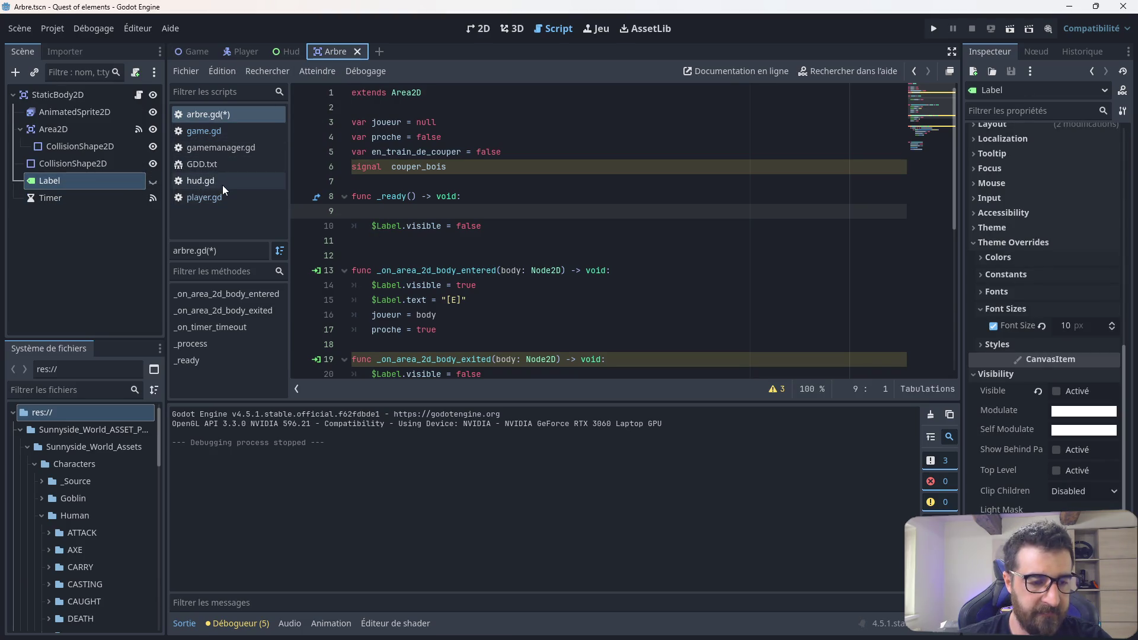
Step: Write 'proche = false' on line 9 inside _ready, replacing a first 'joueur' attempt
click(384, 212)
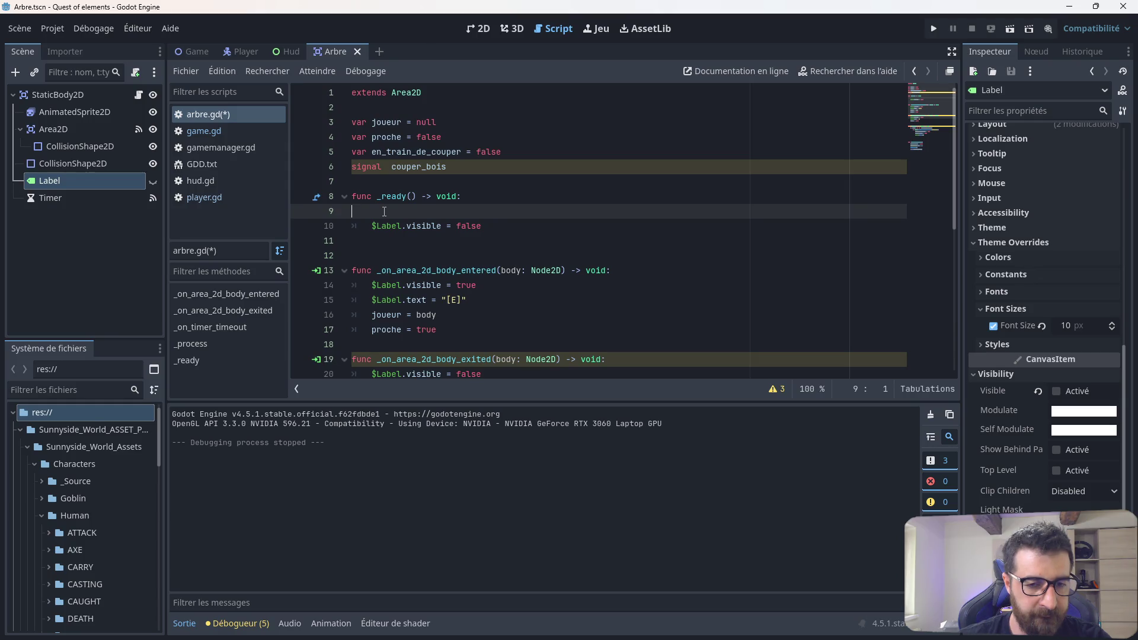
key(Tab)
text(joeur)
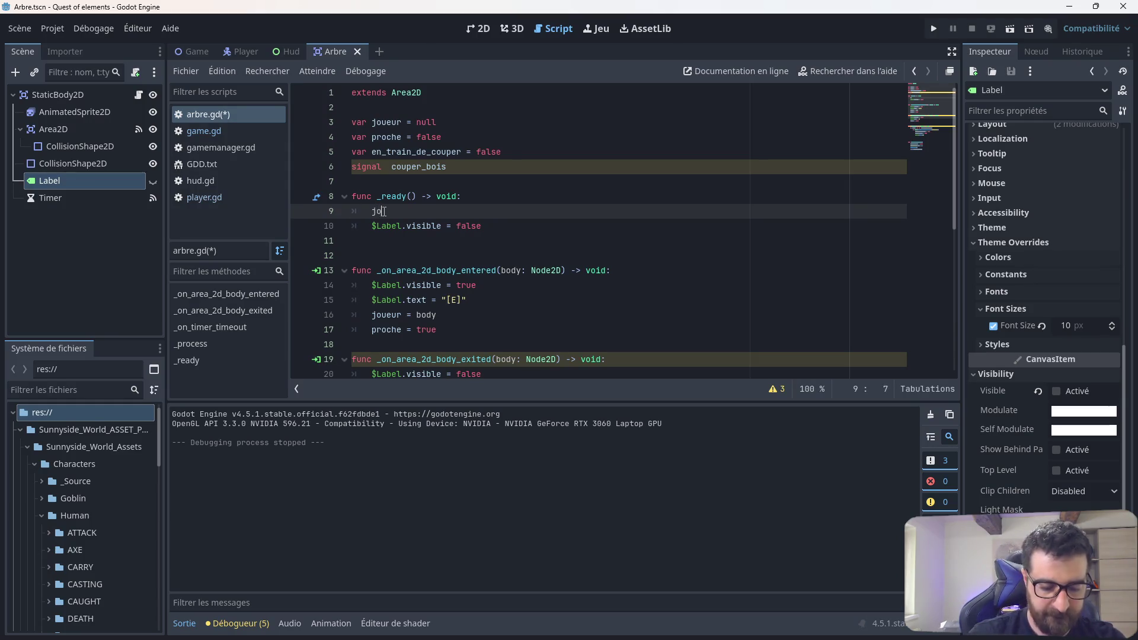
key(Return)
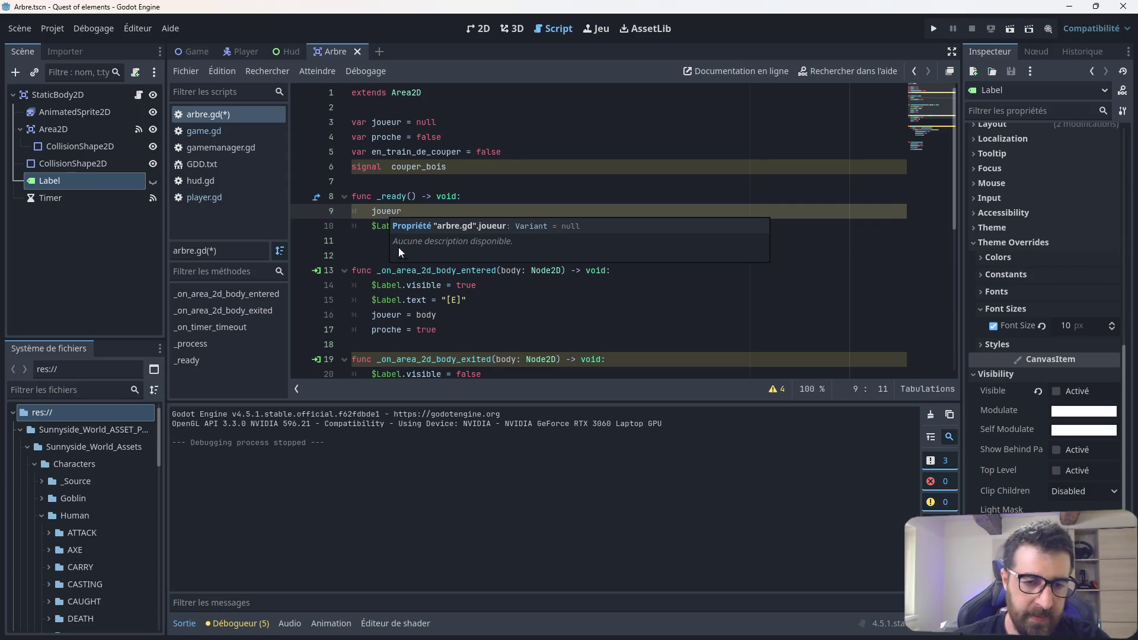
scroll(433, 290, down, 3)
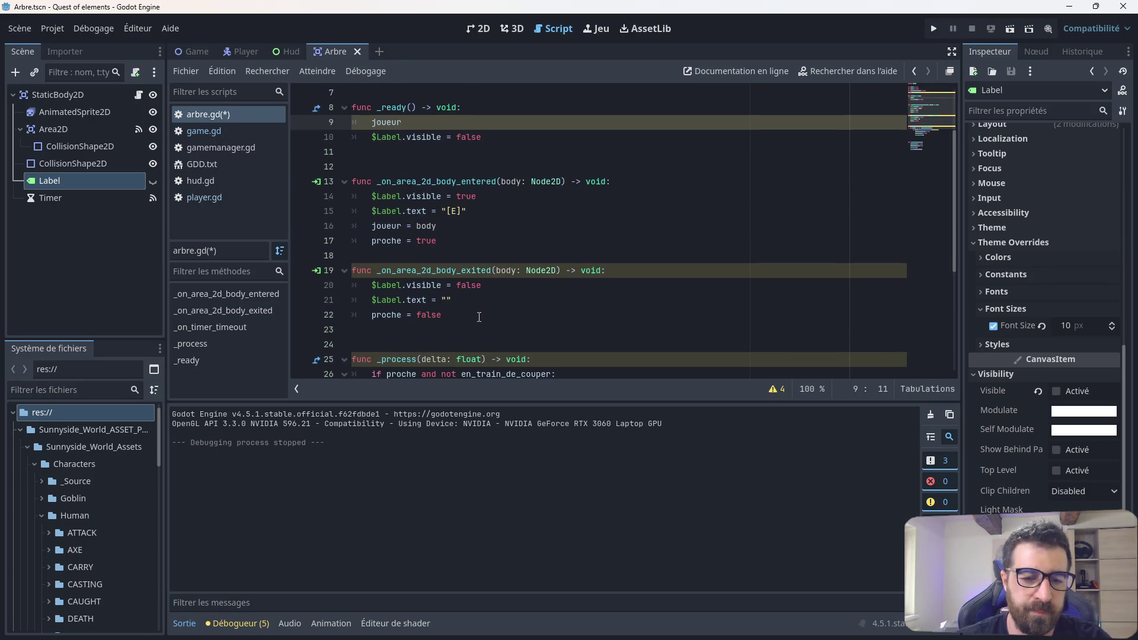
scroll(478, 317, up, 3)
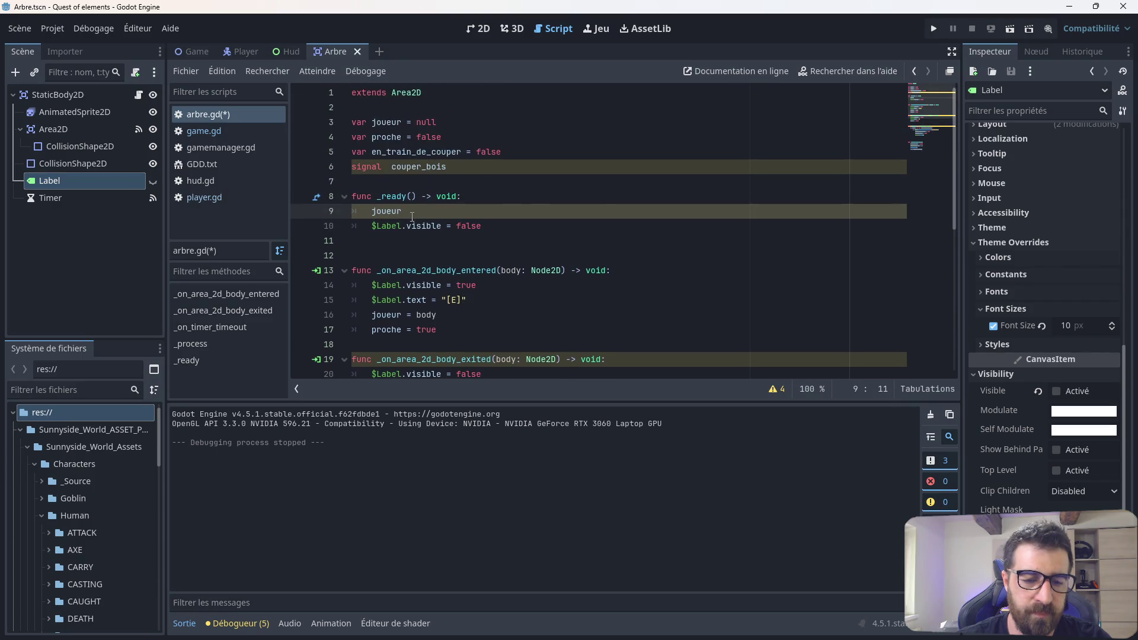
key(BackSpace)
key(BackSpace)
key(BackSpace)
text(proche)
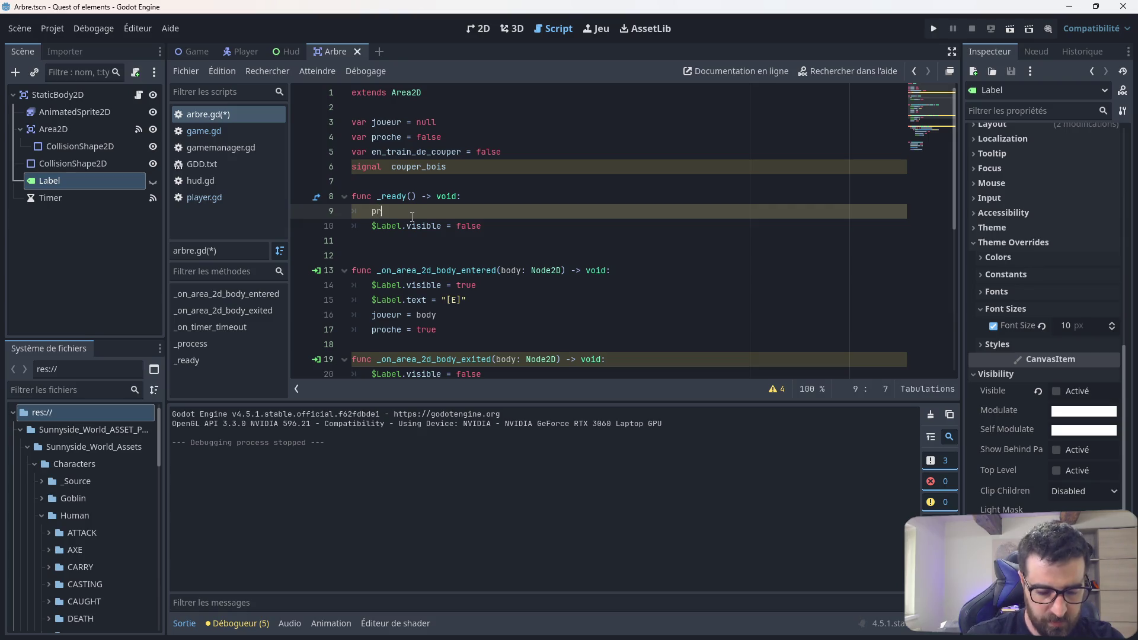
key(Escape)
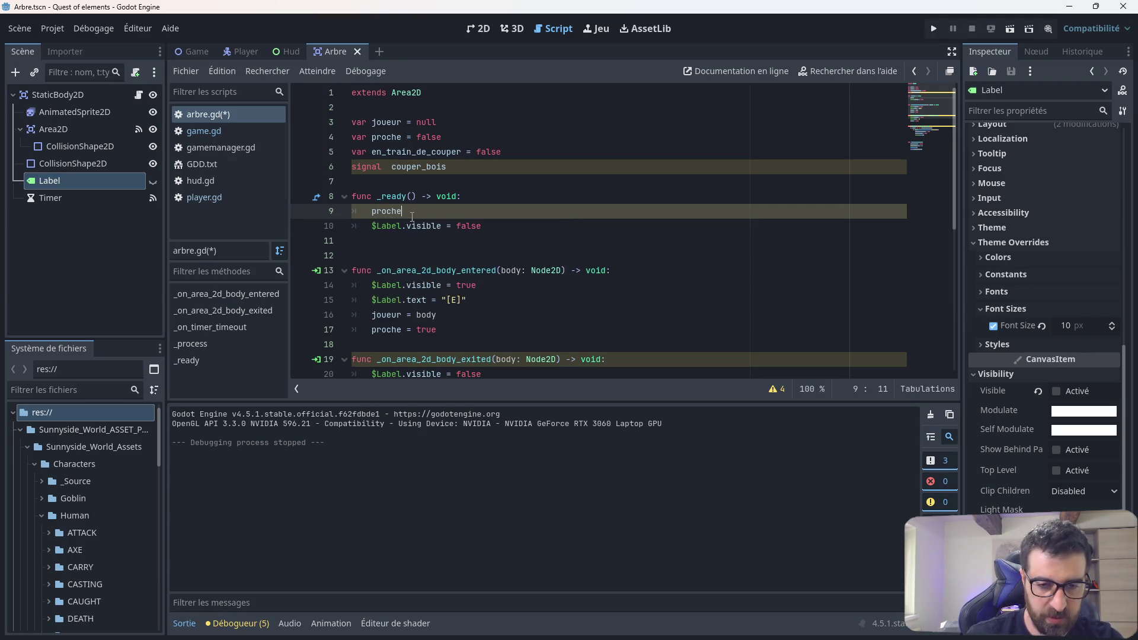
text( = false)
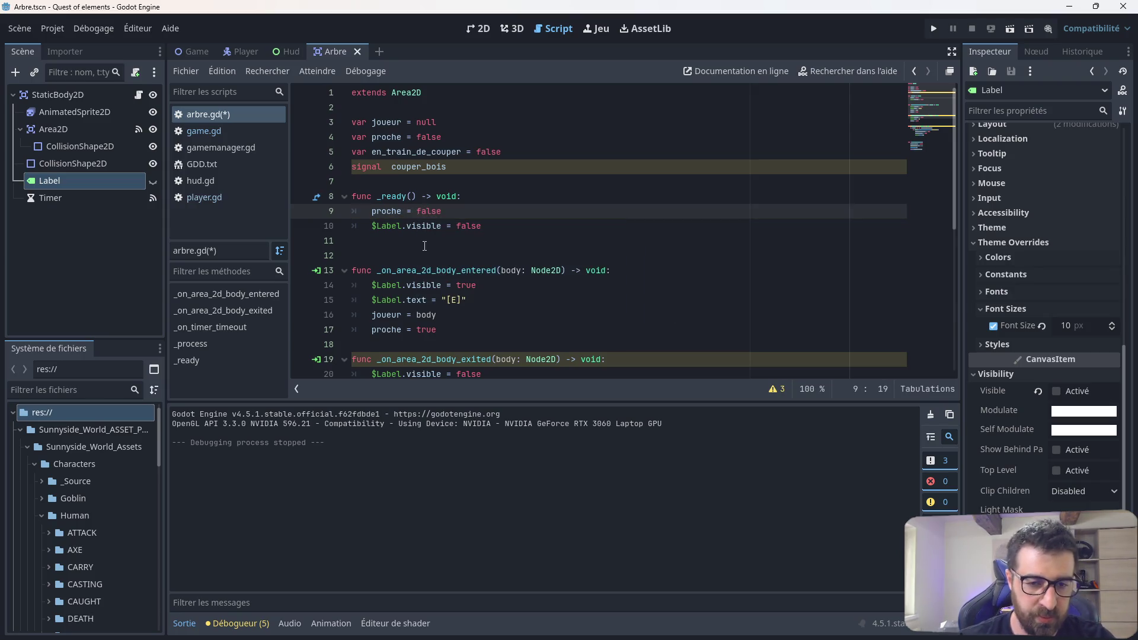
Step: Save arbre.gd and launch the game to test the trees
click(428, 245)
key(ctrl+s)
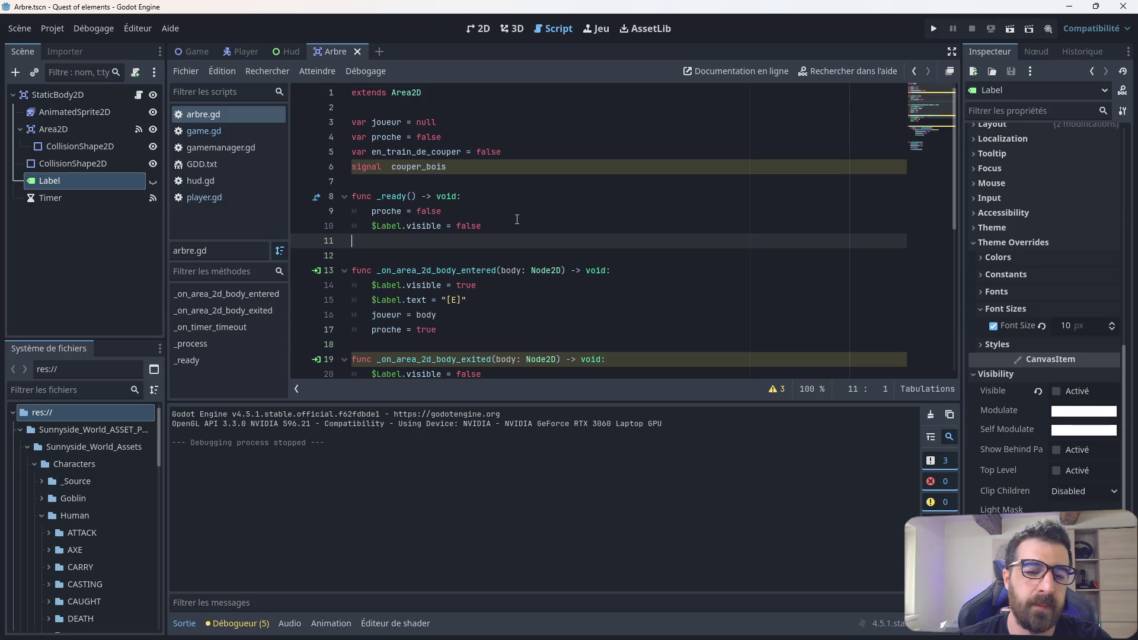
click(932, 29)
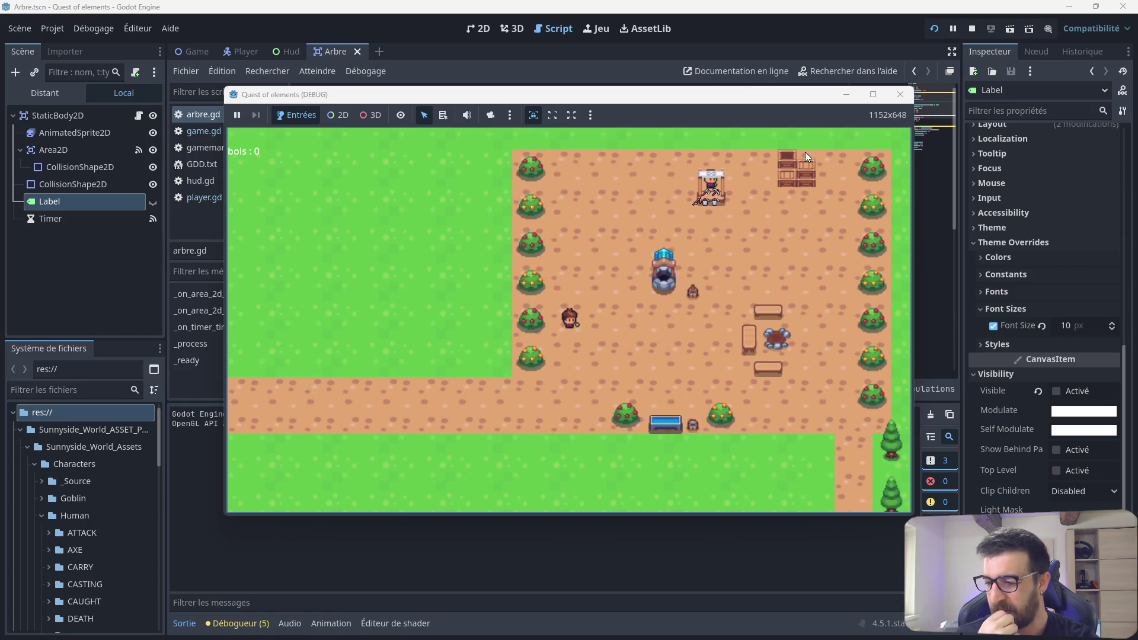
key(Down)
key(Left)
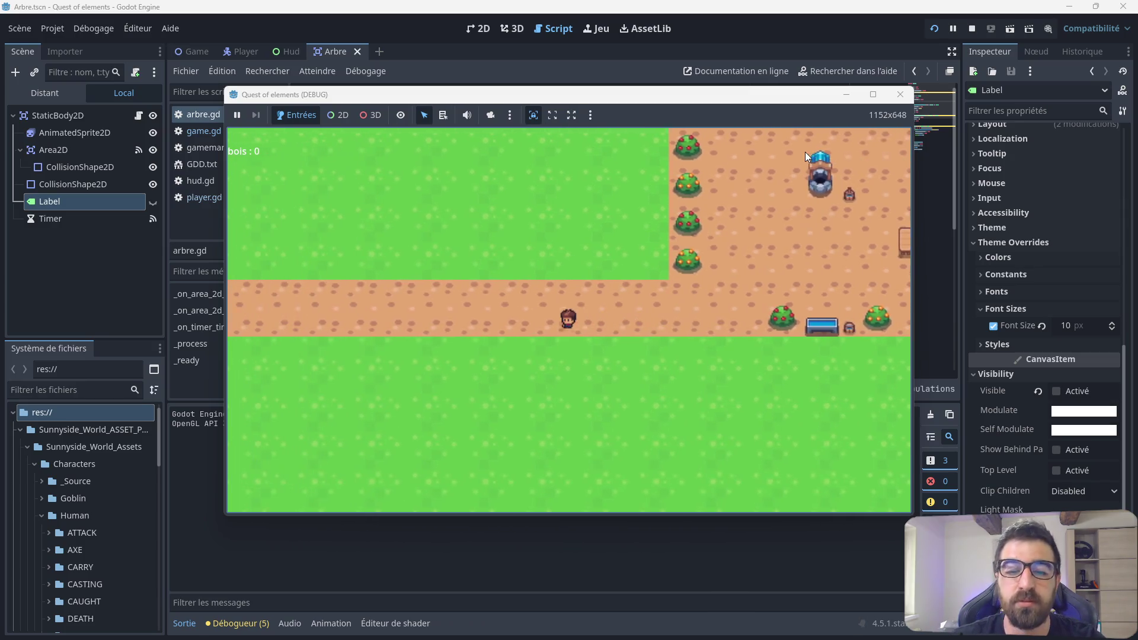
key(Left)
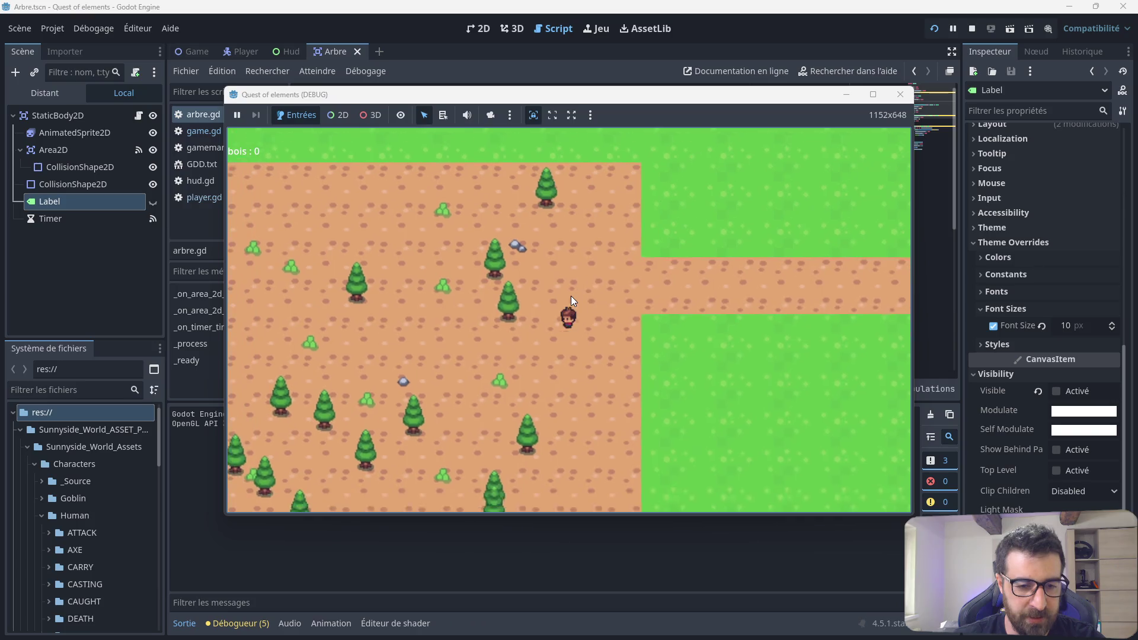
key(Left)
key(Down)
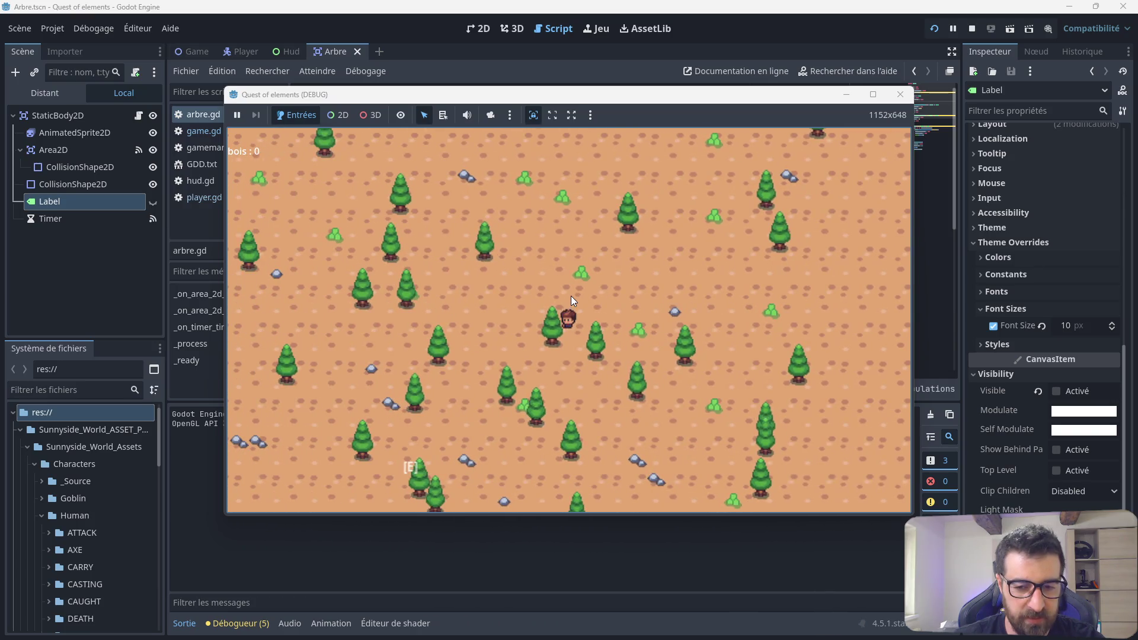
key(Left)
key(Down)
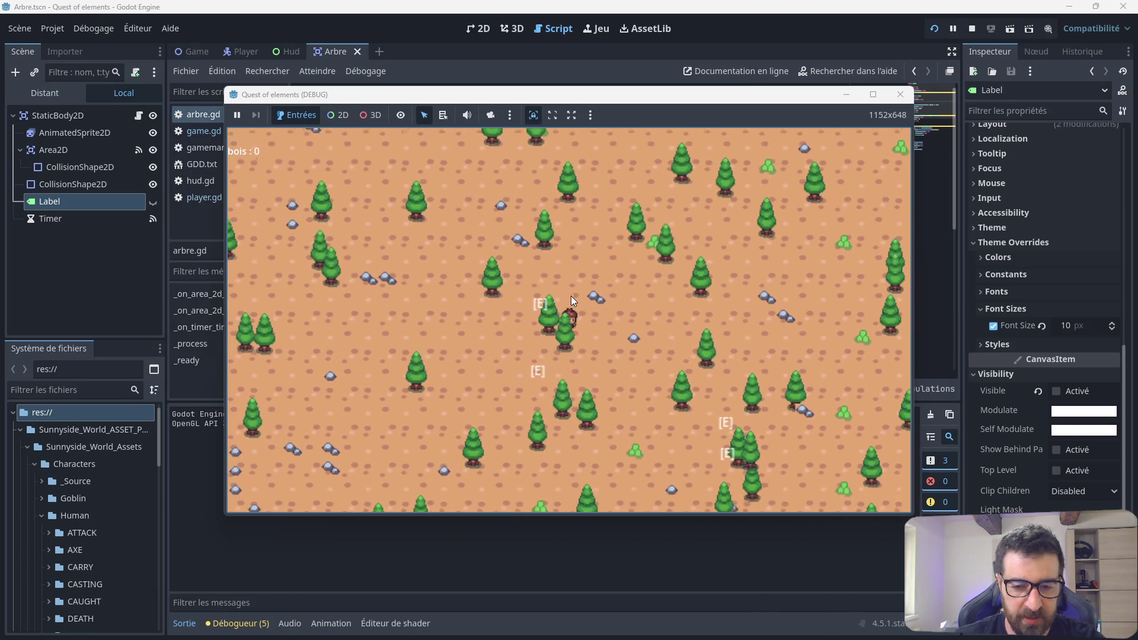
key(Down)
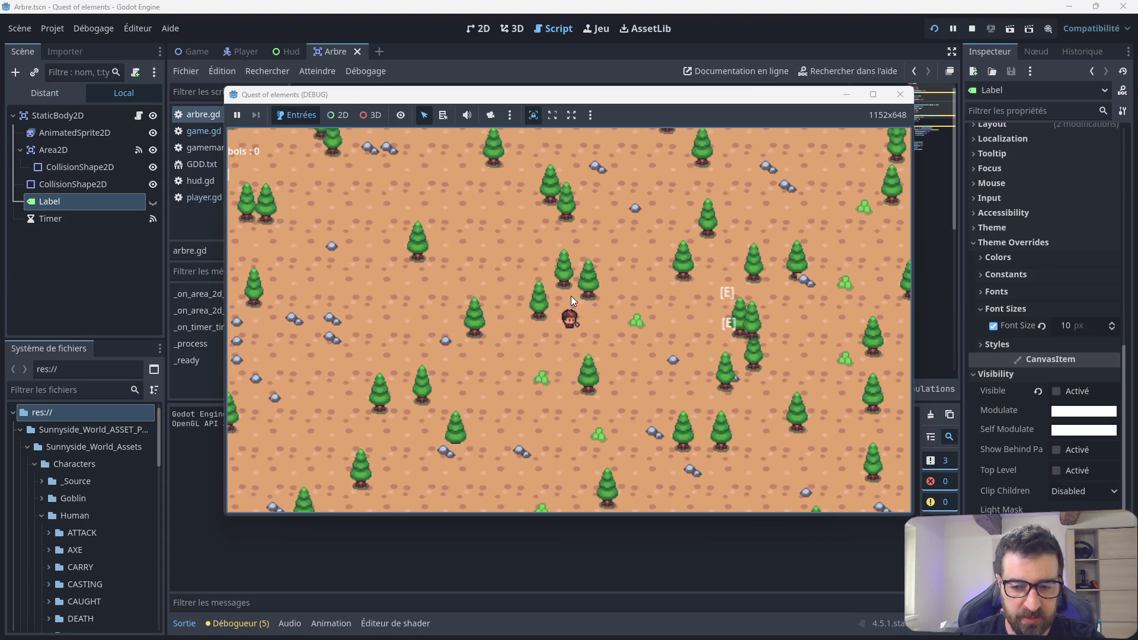
key(Right)
key(Down)
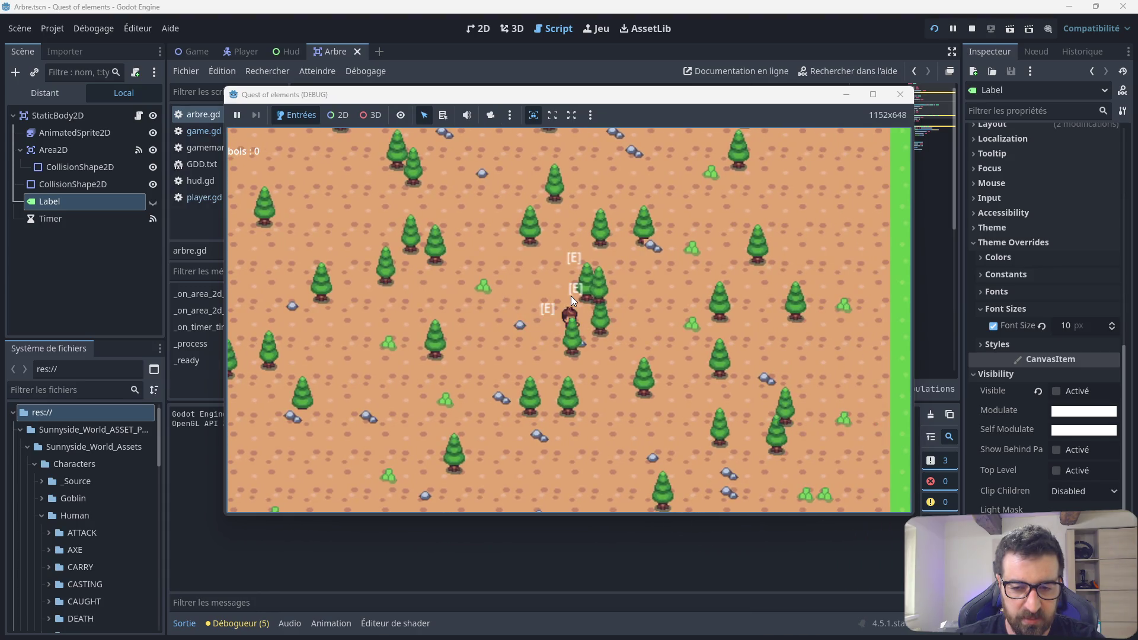
key(Down)
key(Left)
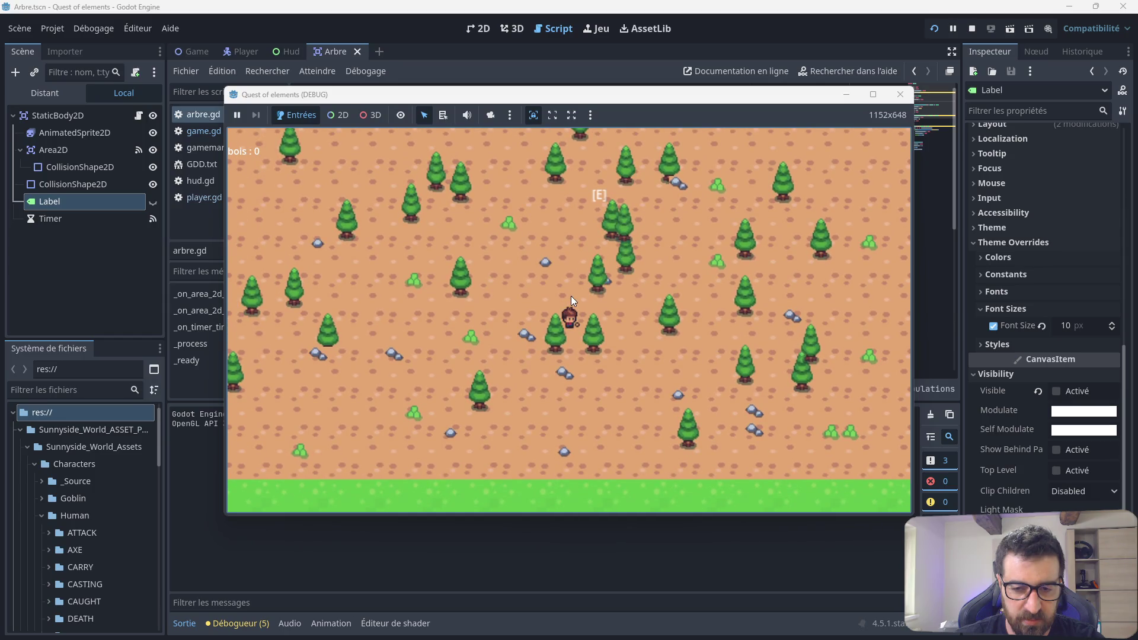
key(Left)
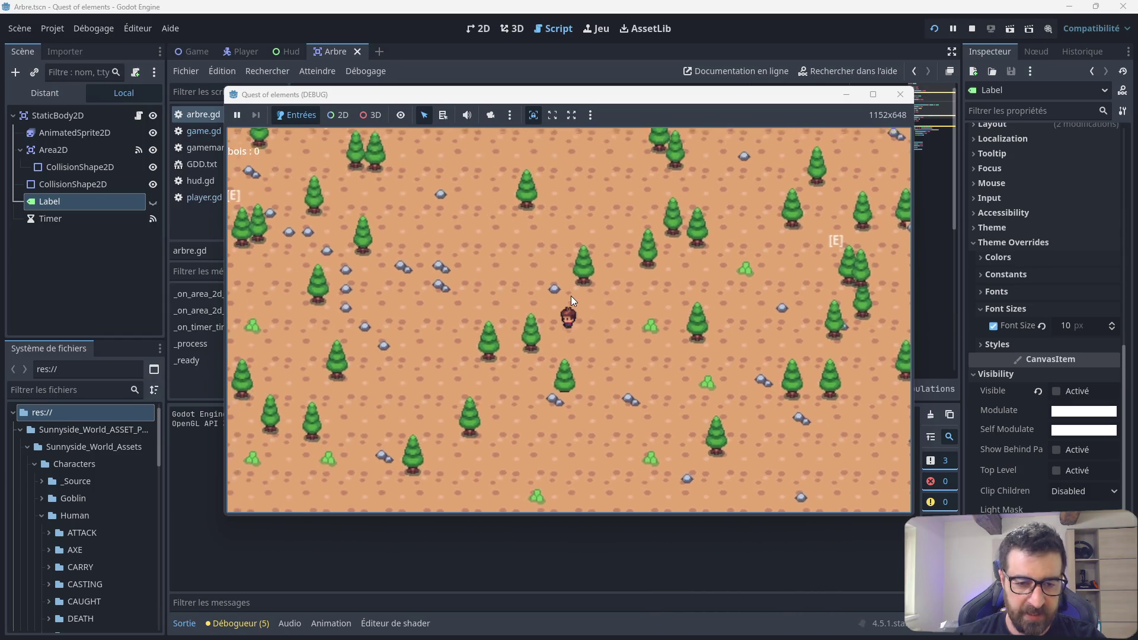
key(Up)
key(Up)
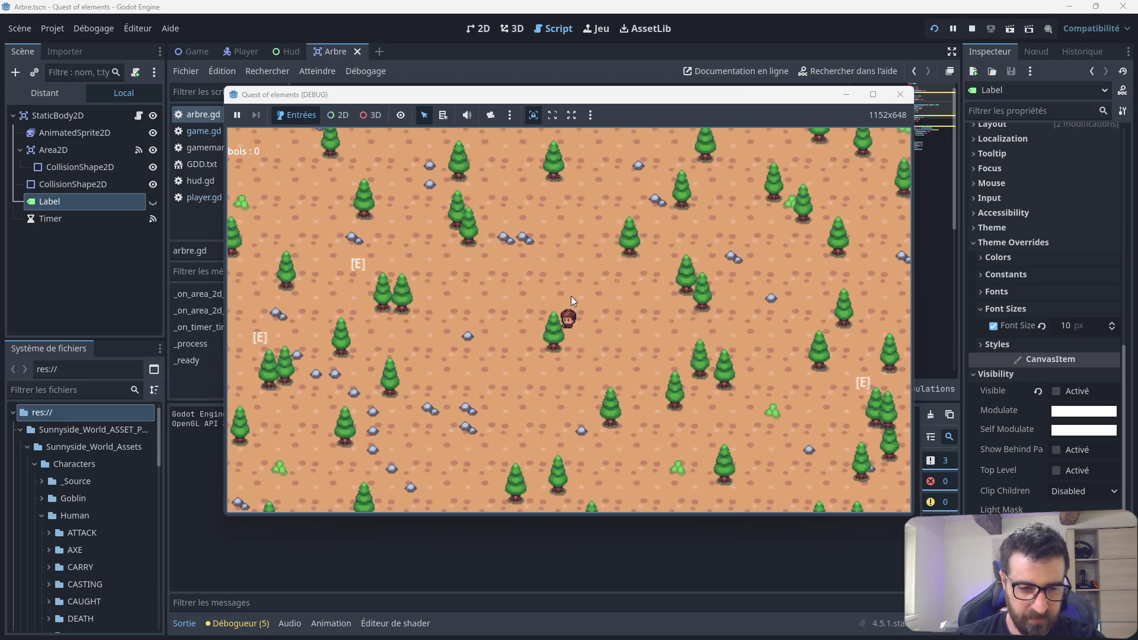
key(Up)
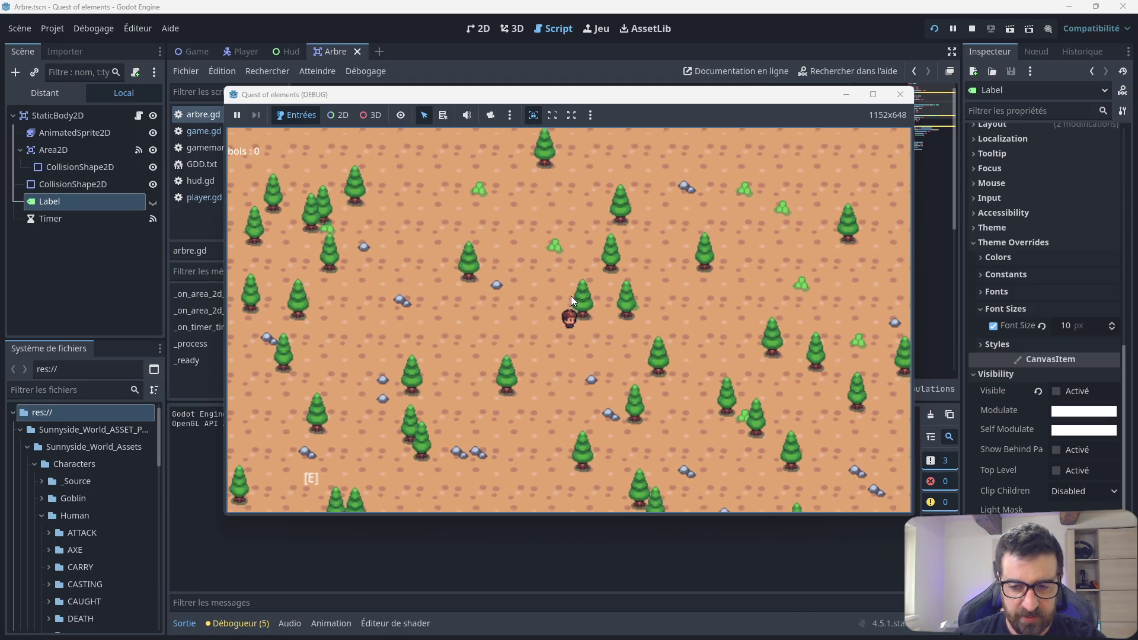
key(Up)
key(Right)
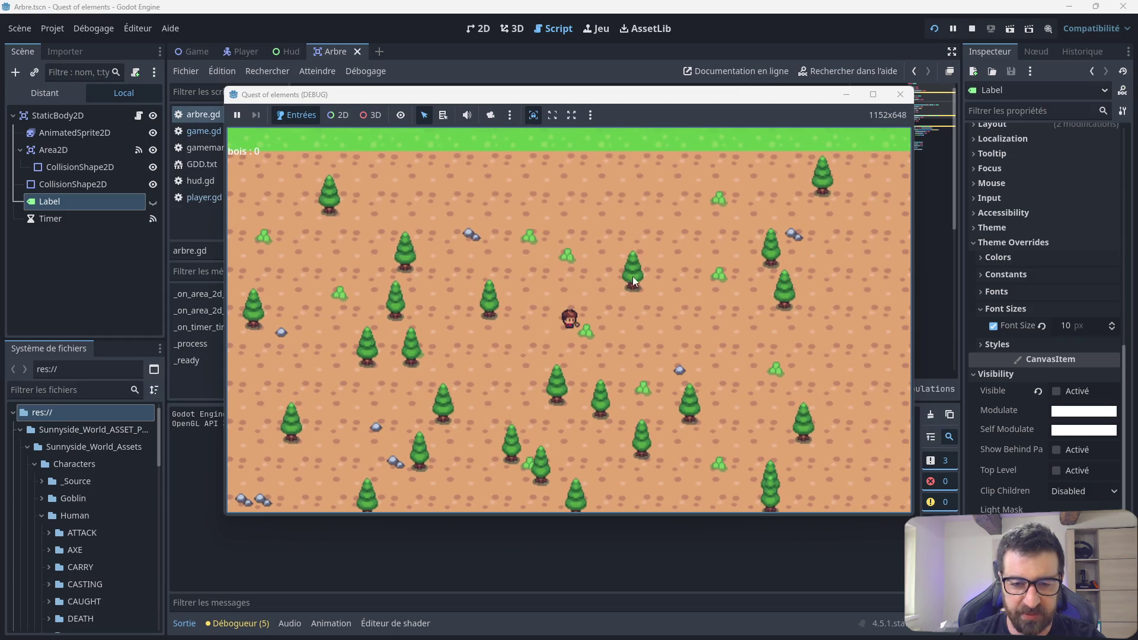
click(900, 94)
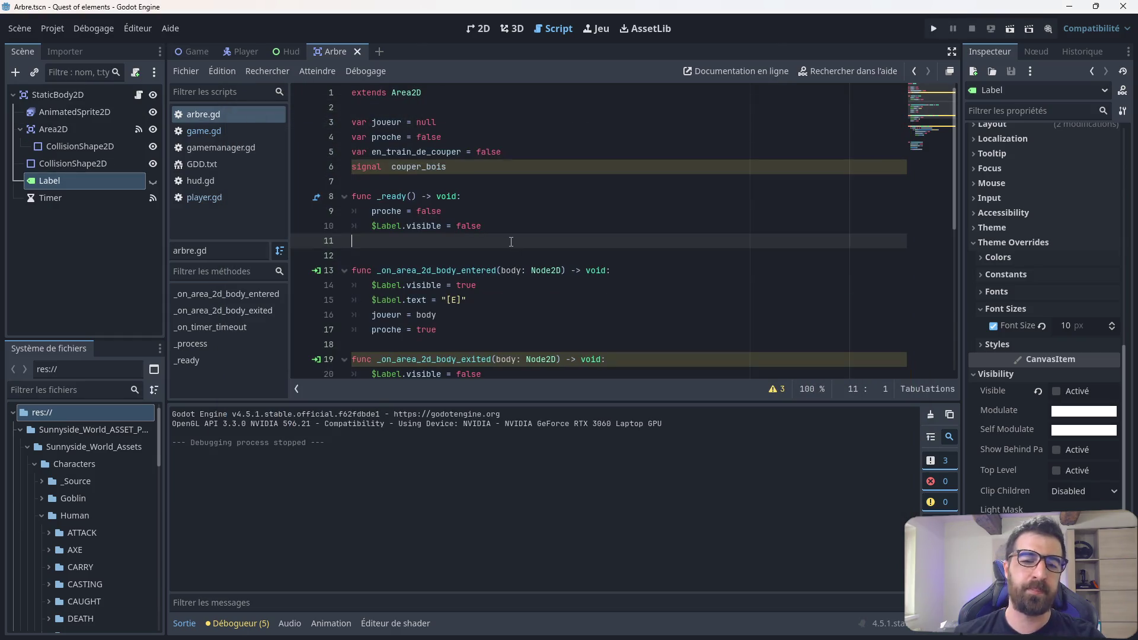
Step: Delete the 'proche = false' line, leaving an indented blank line 9 inside _ready
drag(460, 214, 350, 208)
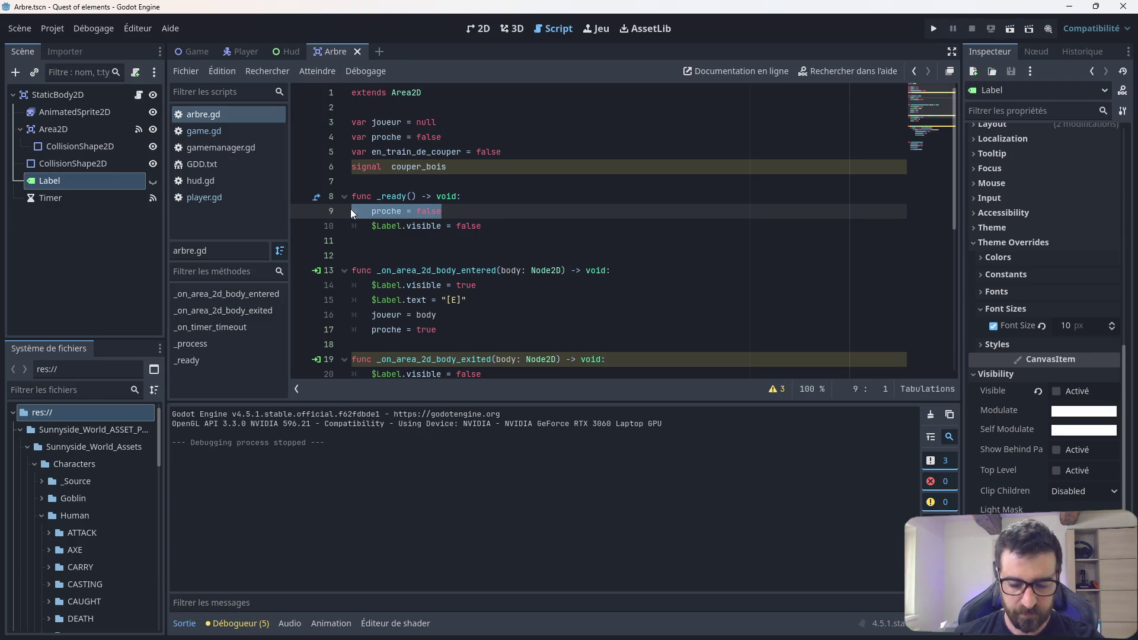
key(BackSpace)
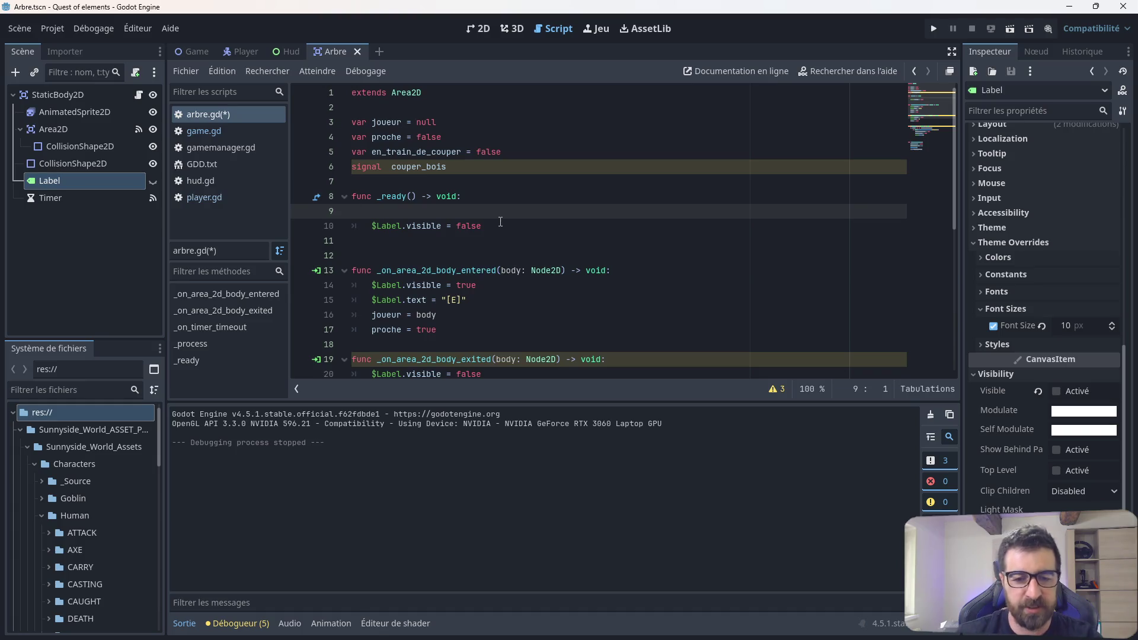
click(443, 315)
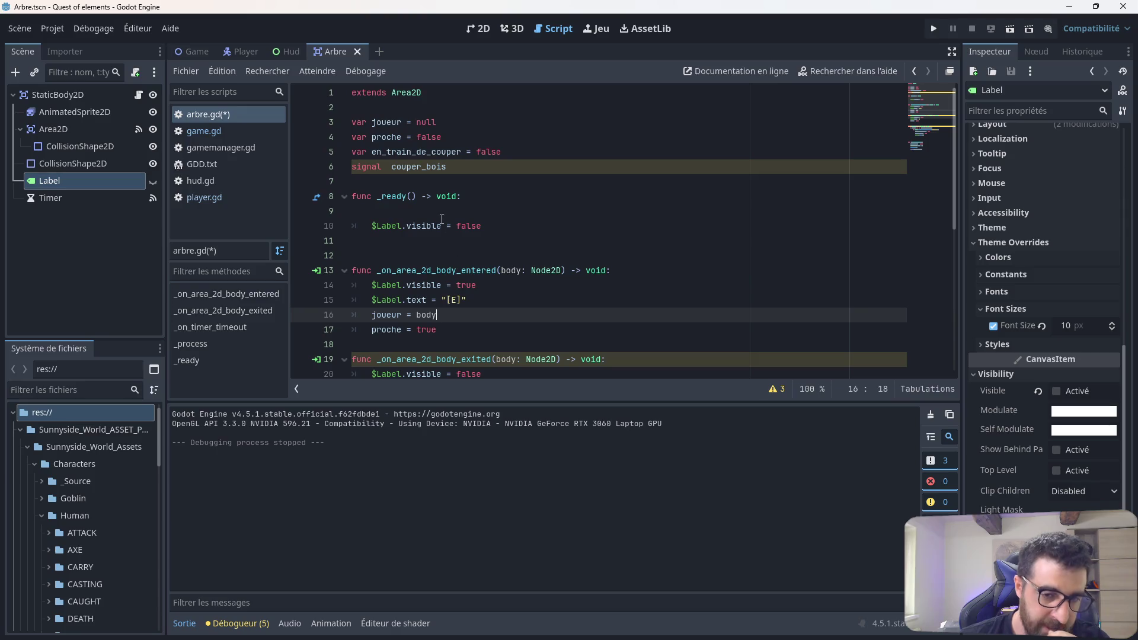
click(442, 215)
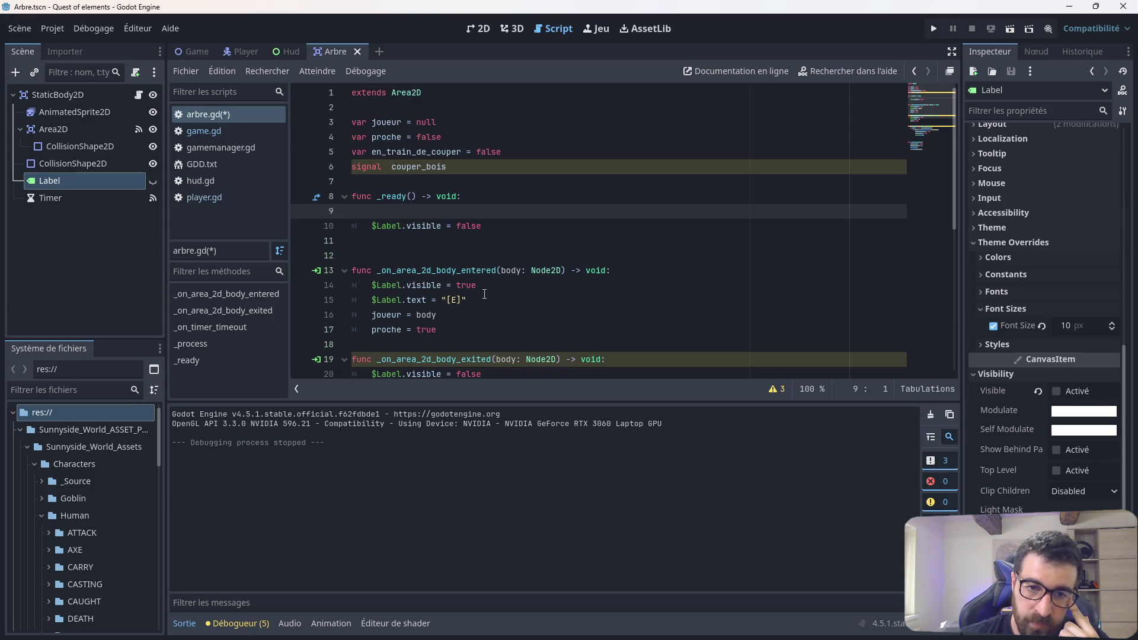
scroll(494, 256, down, 3)
scroll(494, 256, up, 3)
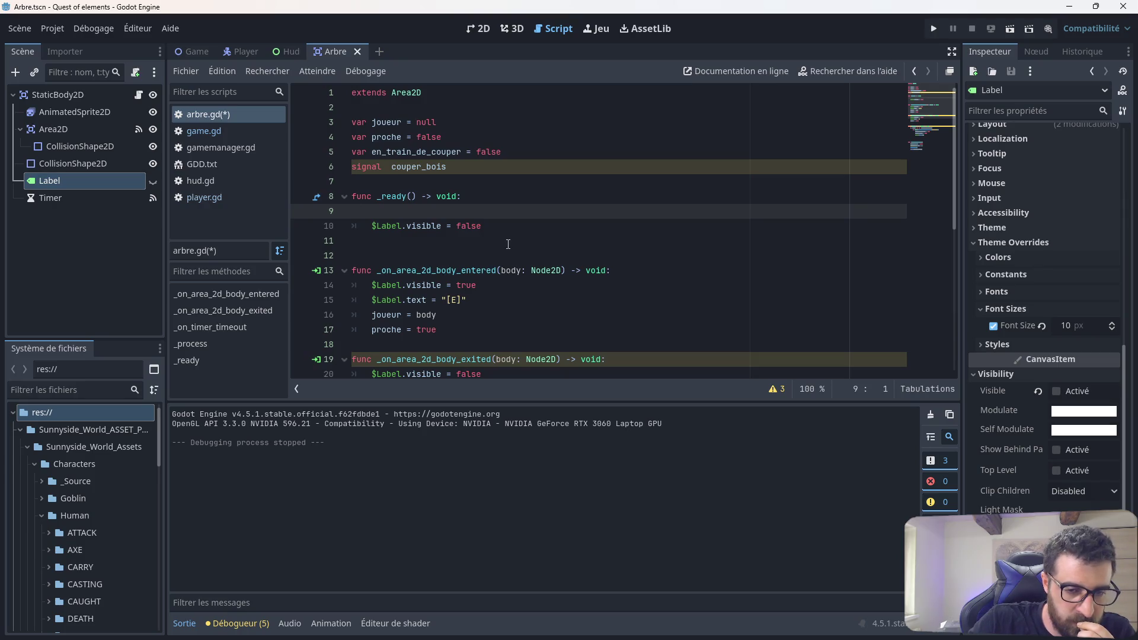
key(Tab)
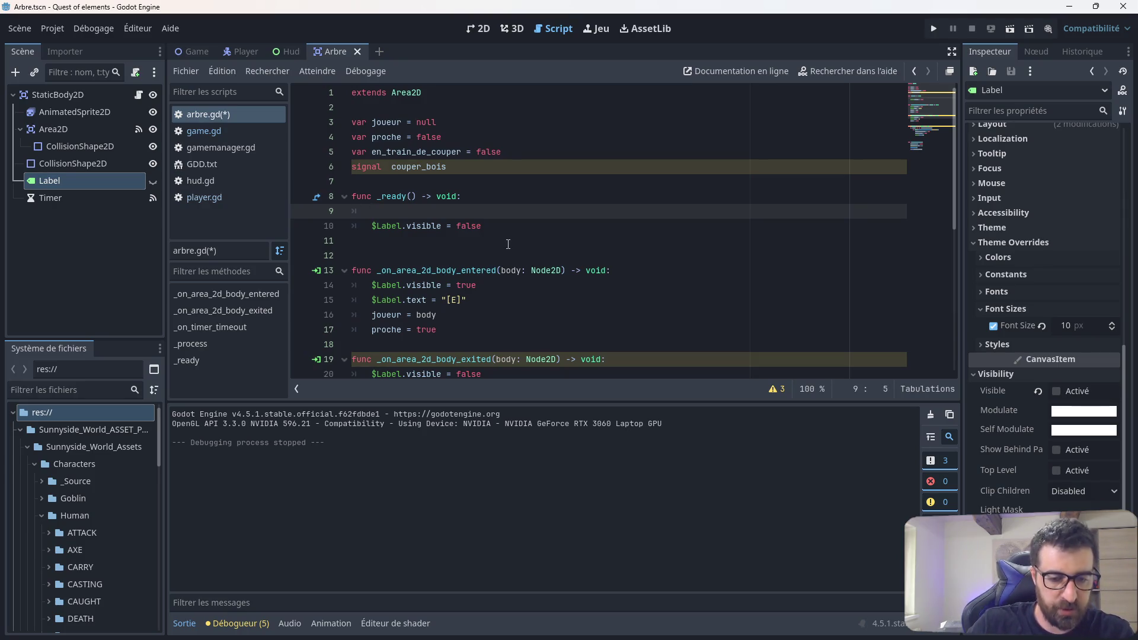
Step: Discard a half-written 'if joueur' line and delete the entire _ready function
text(if joueur)
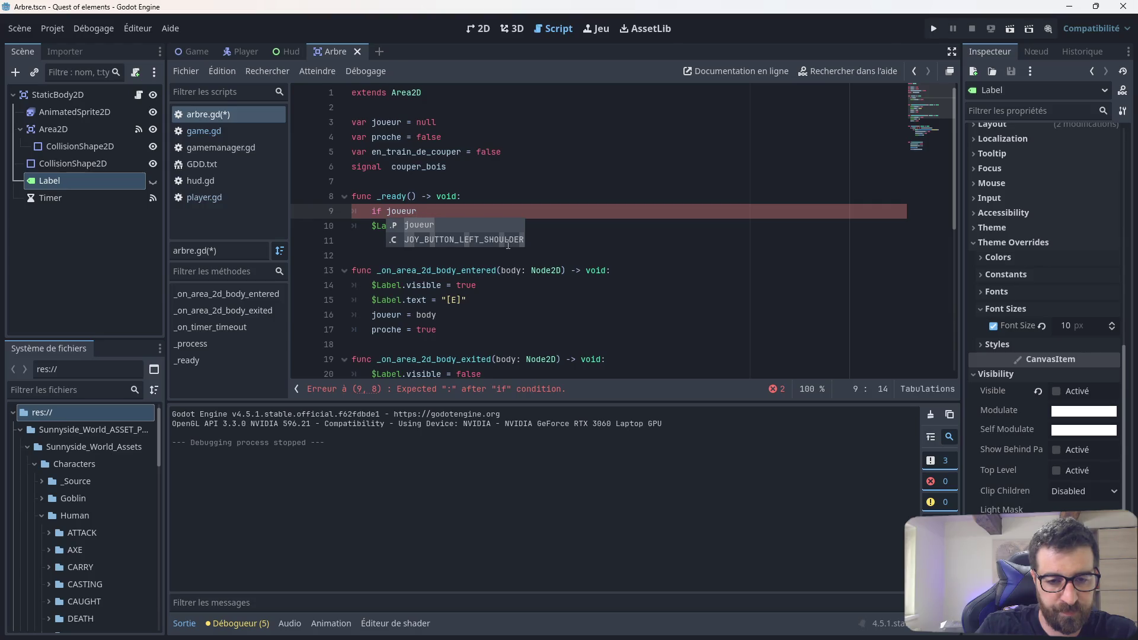
key(BackSpace)
key(BackSpace)
key(BackSpace)
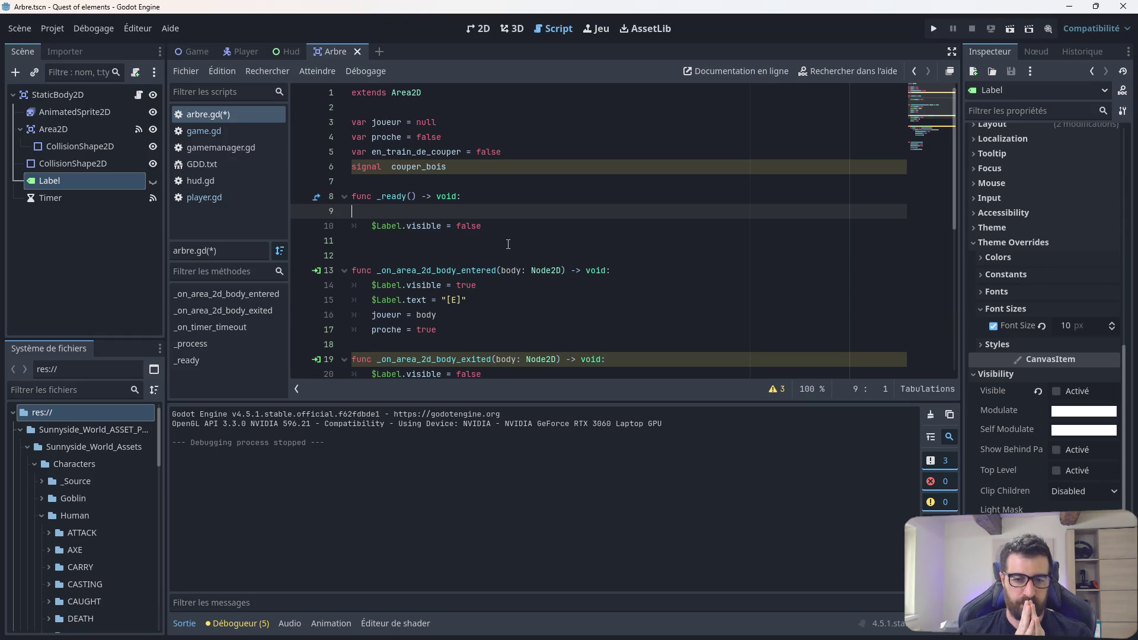
click(493, 221)
drag(493, 222, 356, 199)
key(BackSpace)
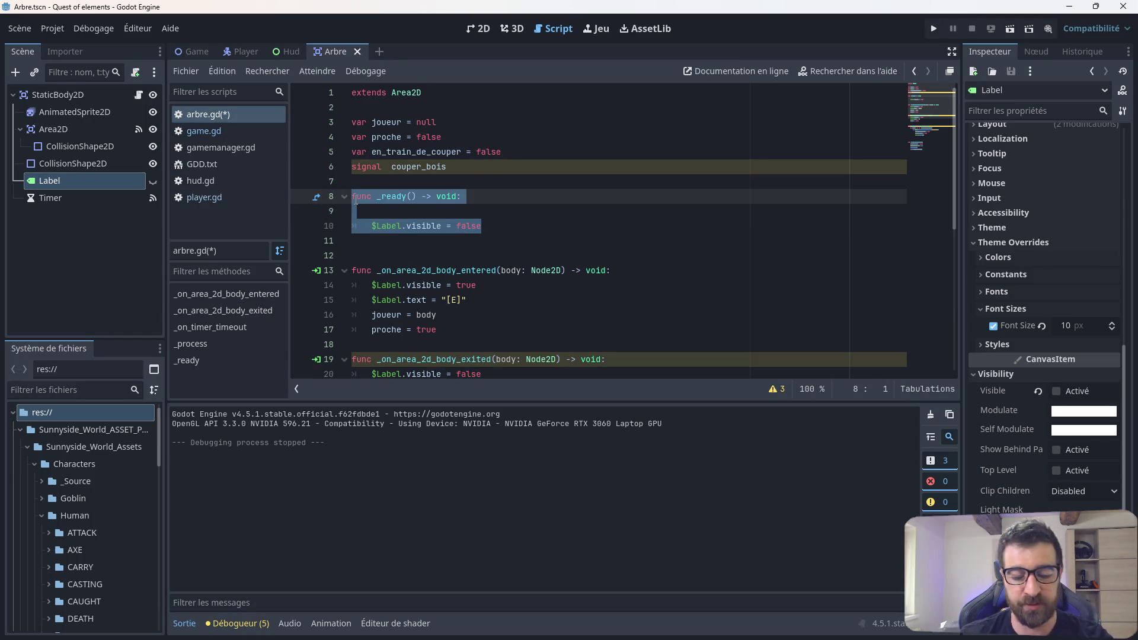
Step: Remove the leftover blank line, save arbre.gd and launch the game
click(362, 223)
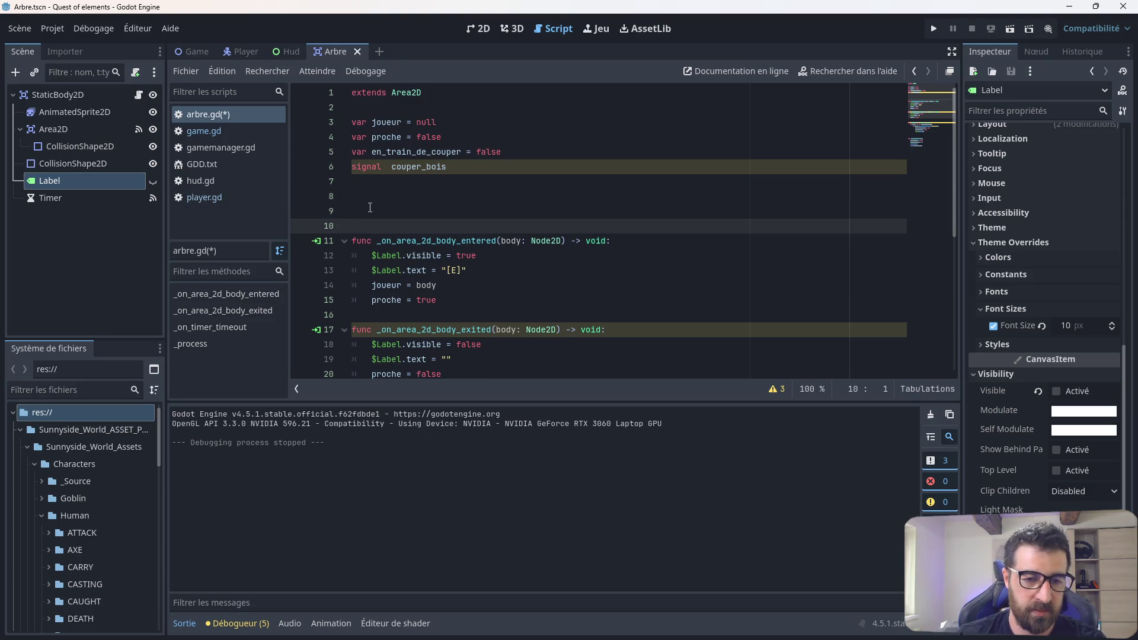
key(BackSpace)
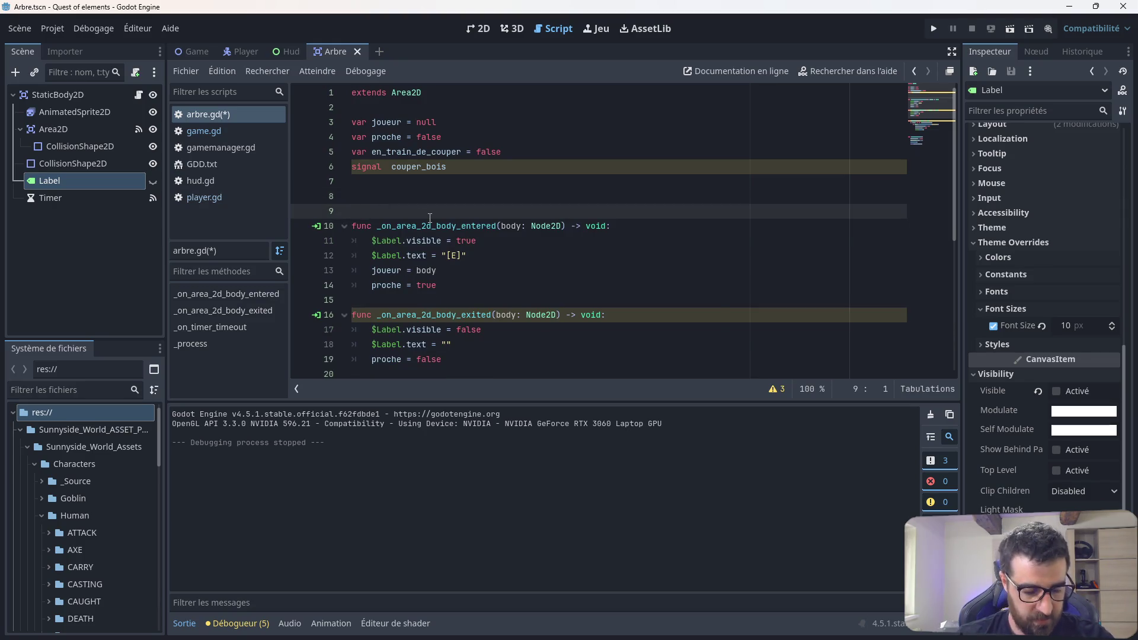
key(ctrl+s)
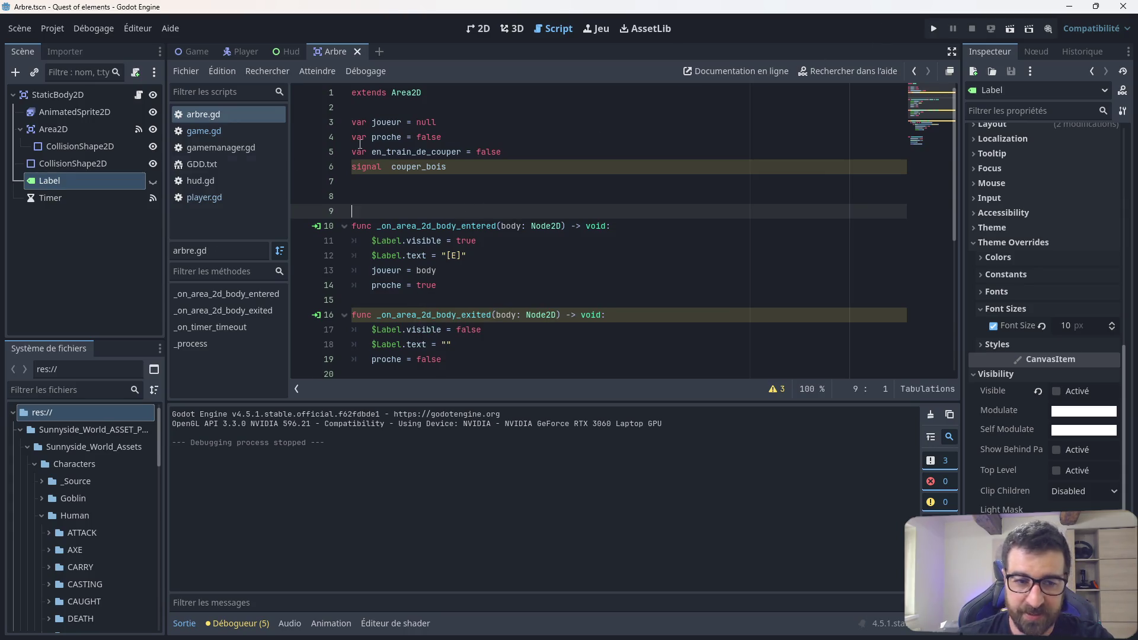
click(935, 28)
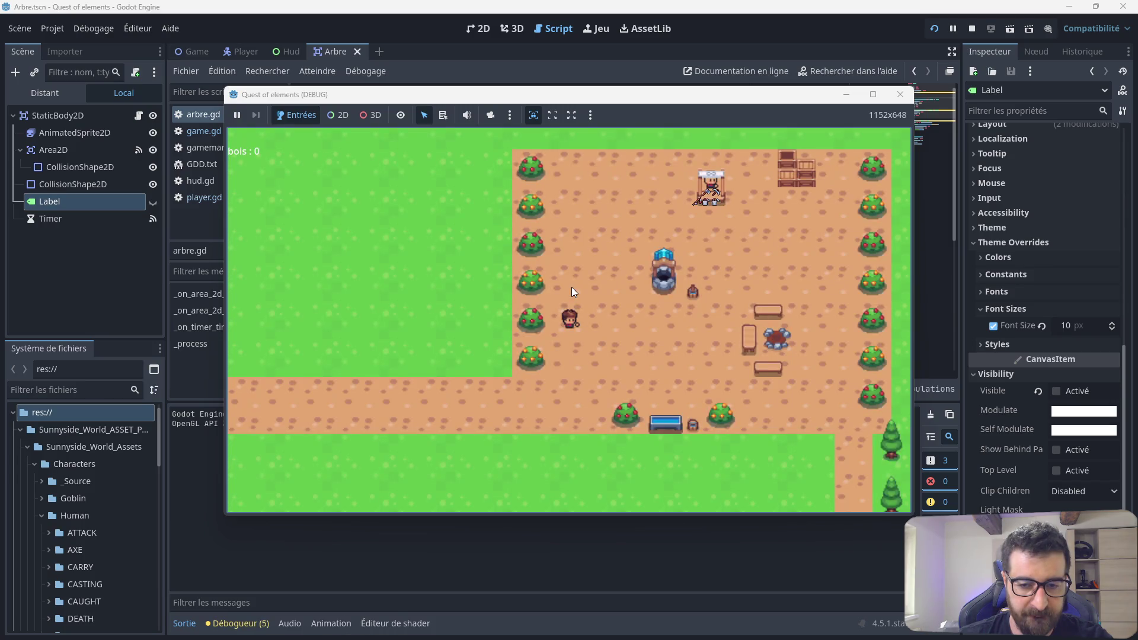
Step: Walk the player left, up and down through the forest, then close the debug window
key(Left)
key(Left)
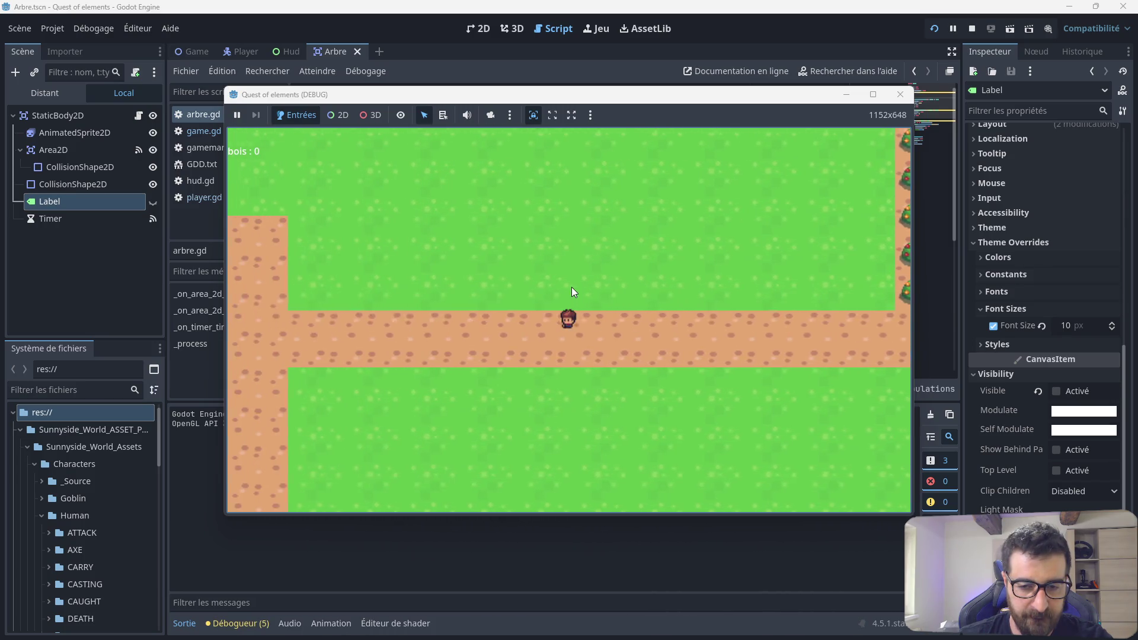
key(Up)
key(Left)
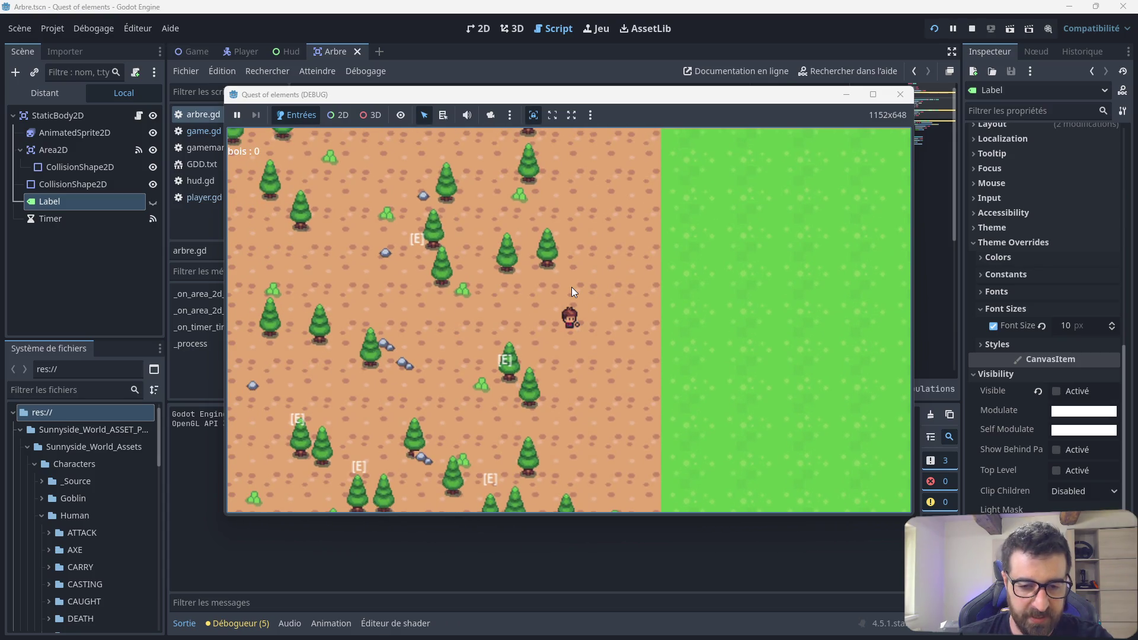
key(Left)
key(Left)
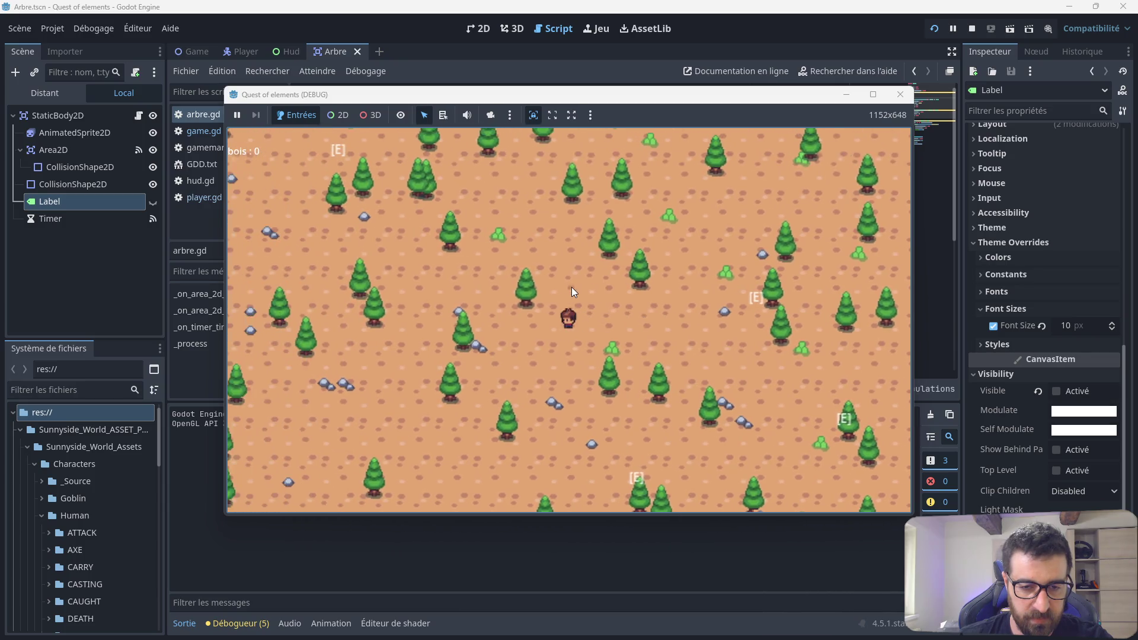
key(Up)
key(Down)
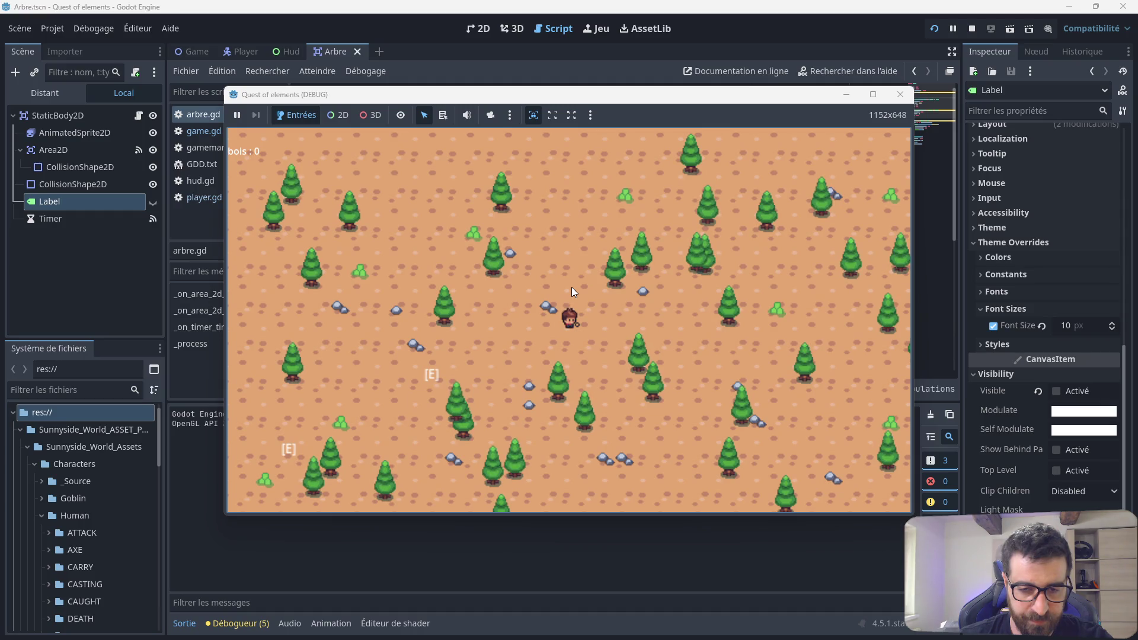
click(901, 99)
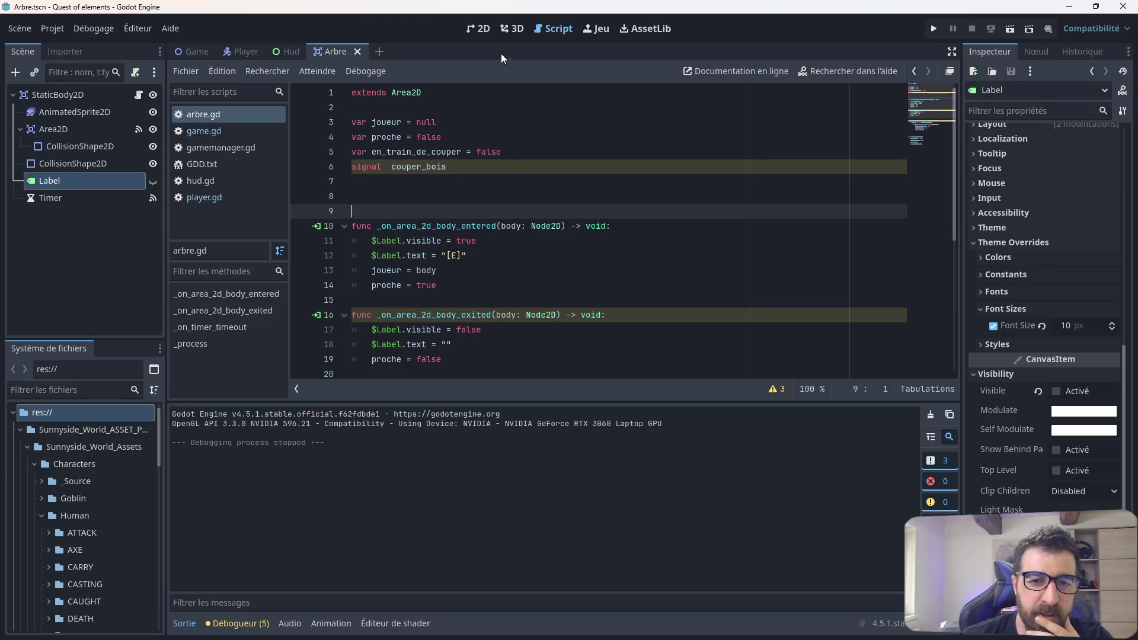
Step: Switch to the Game scene and centre the dirt area in the 2D view
click(483, 29)
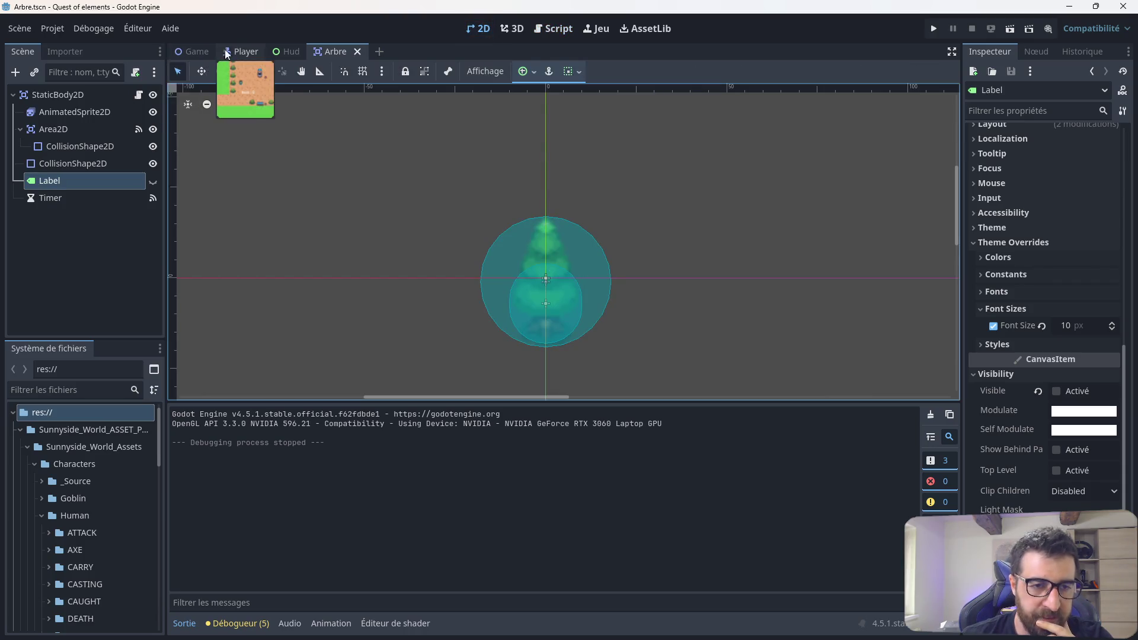
click(243, 52)
click(195, 52)
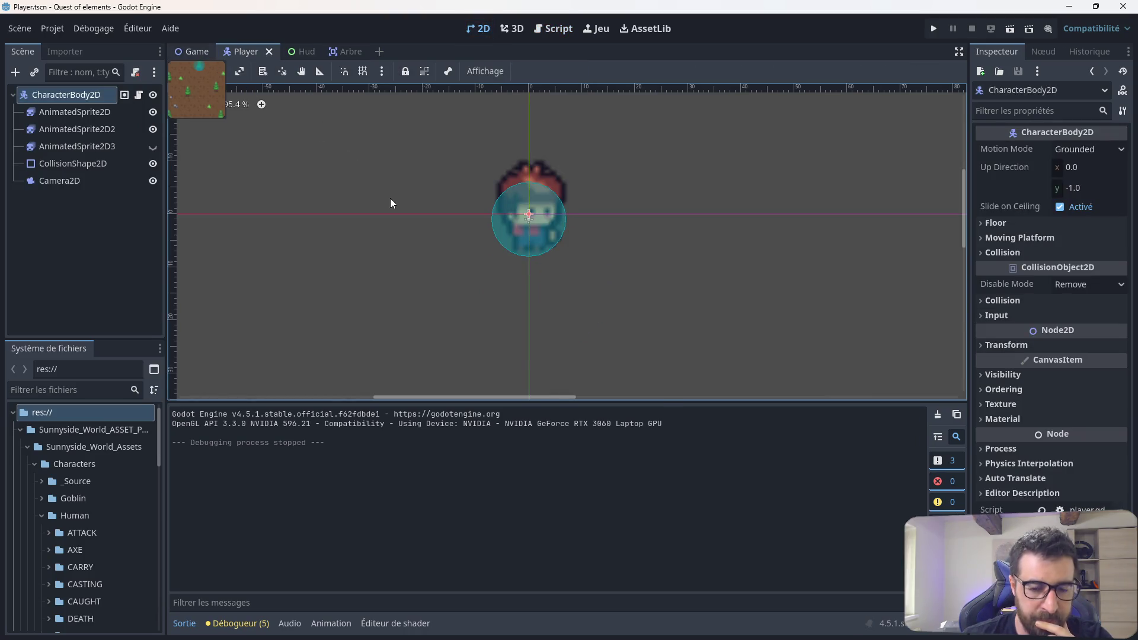
scroll(421, 237, down, 5)
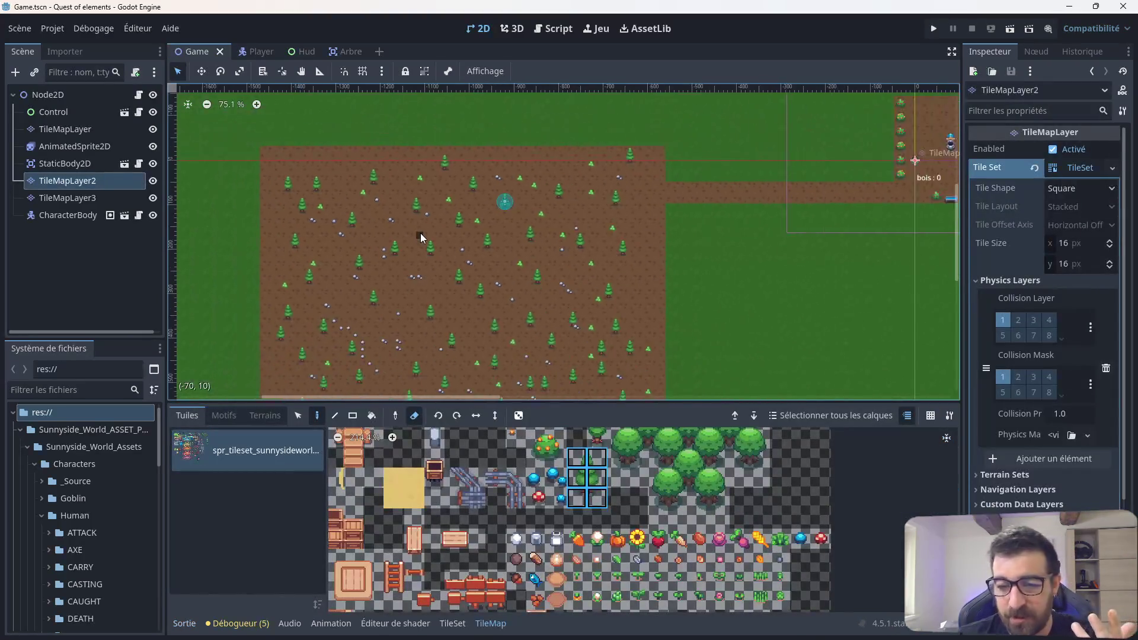
scroll(401, 280, up, 6)
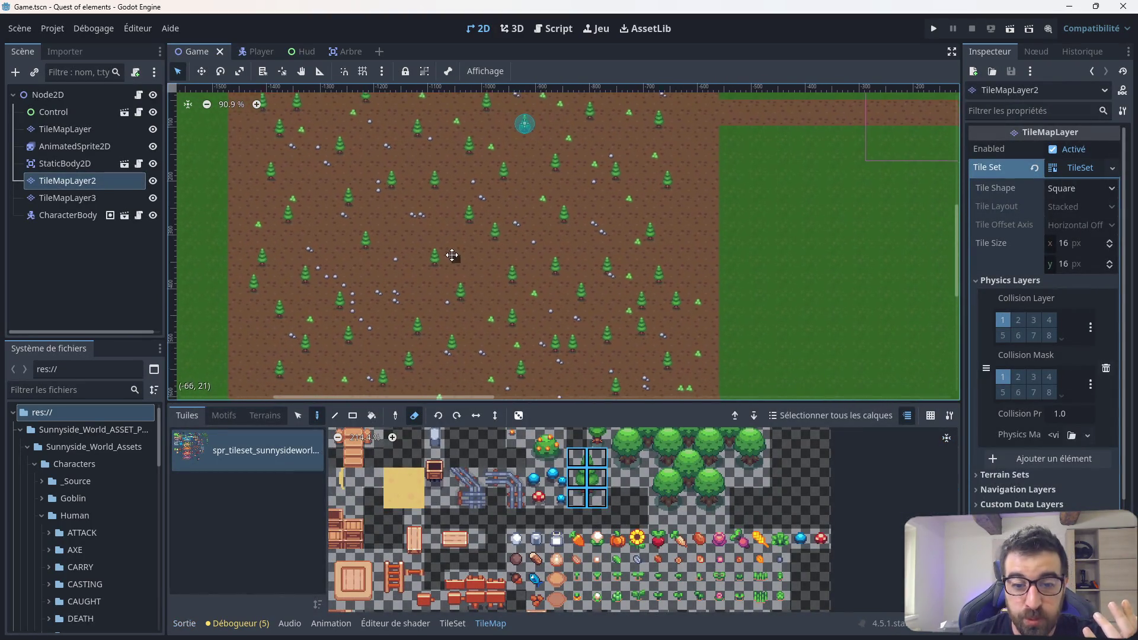
scroll(452, 243, down, 1)
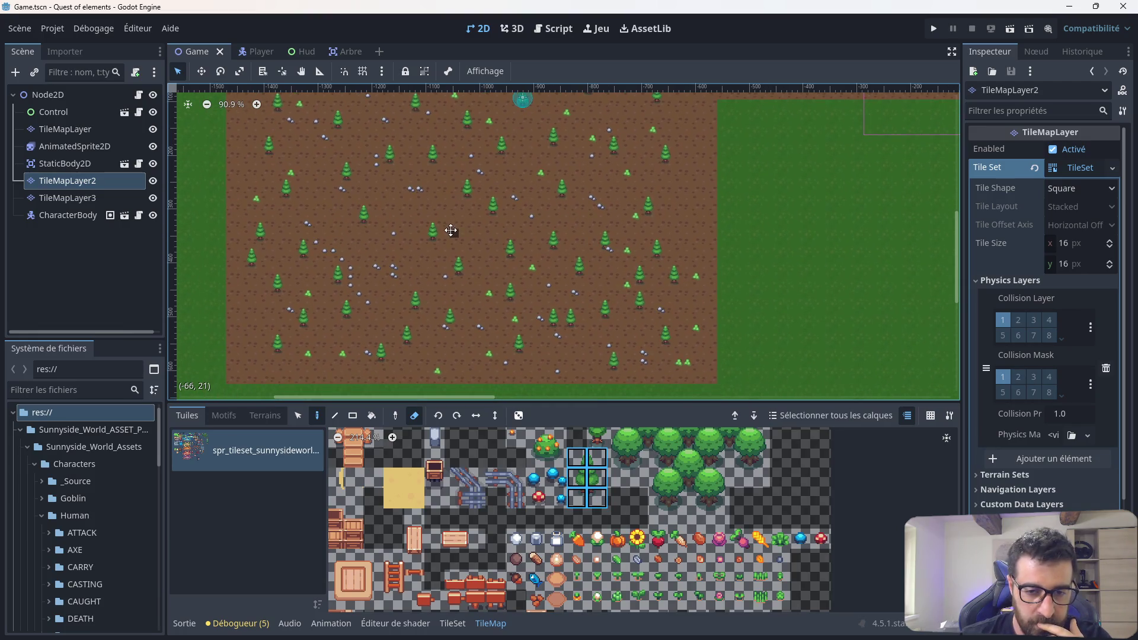
scroll(452, 235, down, 1)
drag(460, 219, 472, 246)
Step: Erase all trees and rocks over the dirt area with a rectangle, then save
click(371, 416)
click(353, 417)
mouse_move(279, 100)
mouse_down()
mouse_move(554, 342)
mouse_move(680, 386)
mouse_up()
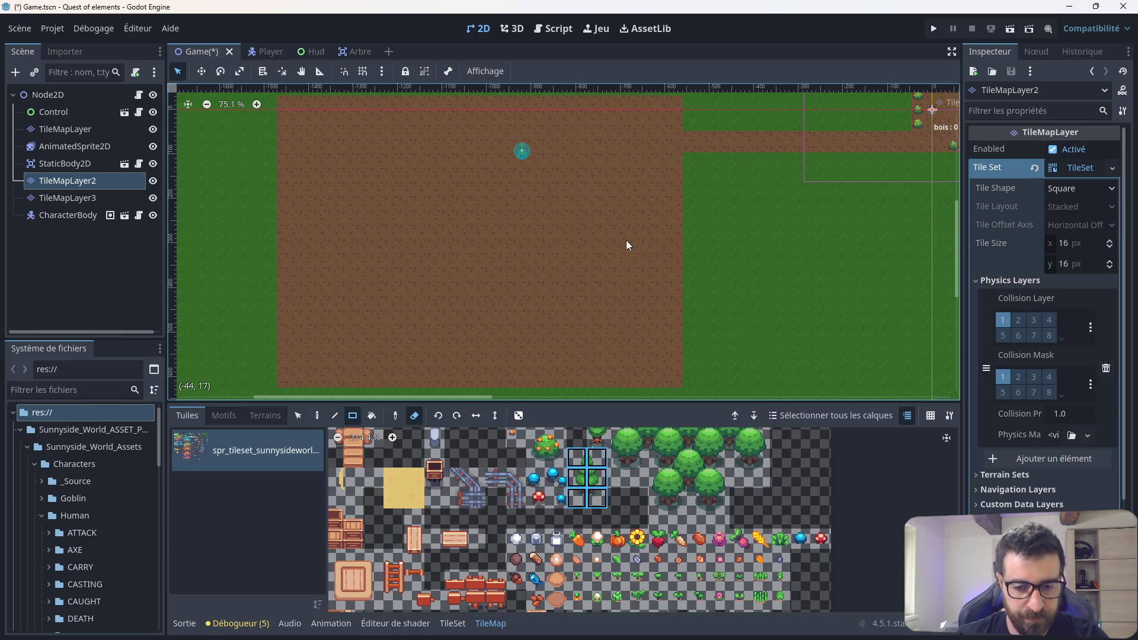
key(ctrl+s)
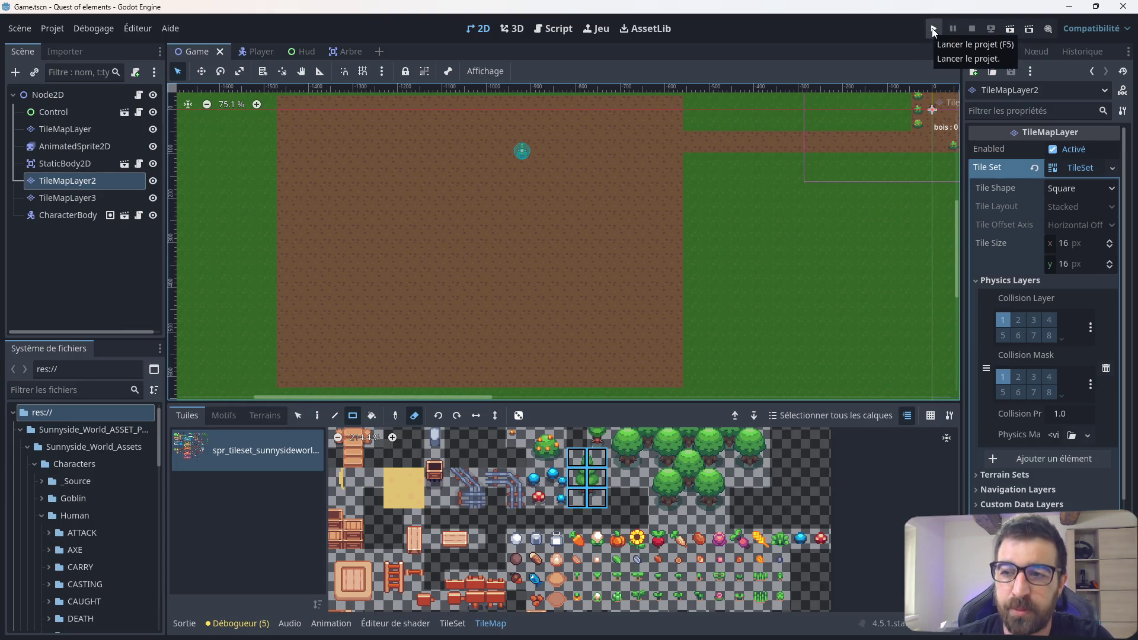
click(928, 30)
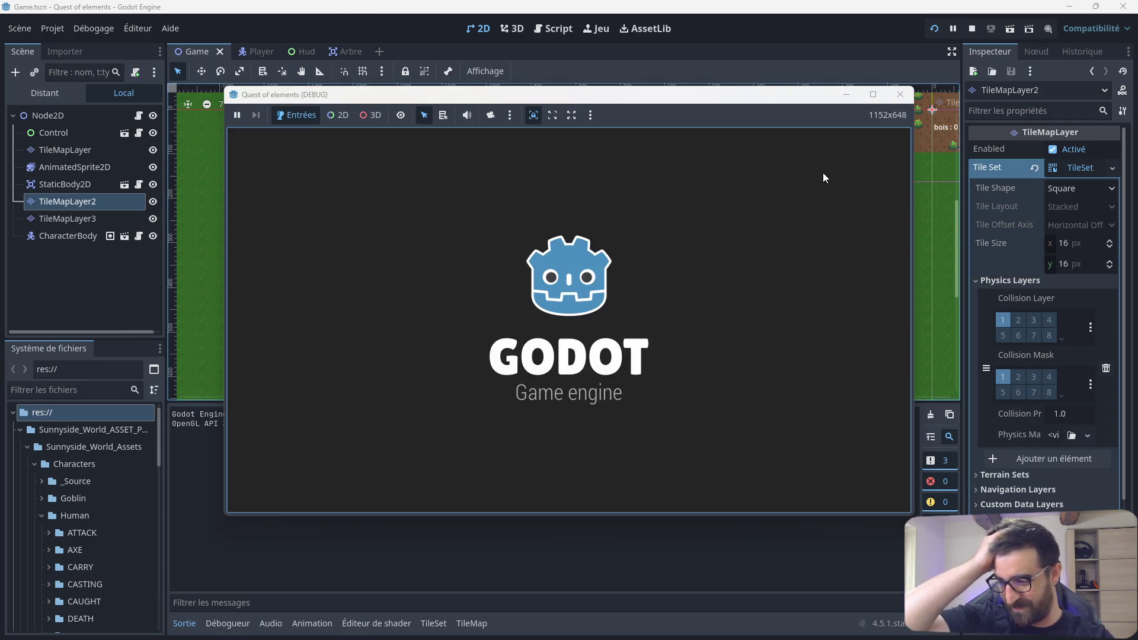
key(Right)
key(Left)
key(Down)
key(Left)
key(Down)
key(Down)
key(Down)
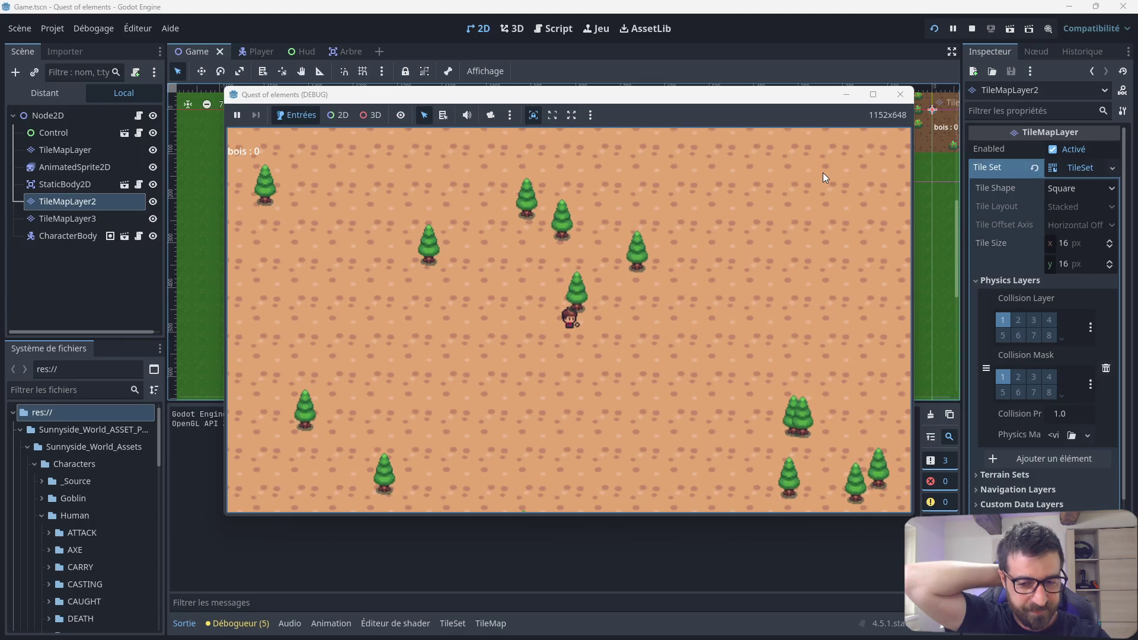
key(Right)
key(Down)
key(Left)
key(Left)
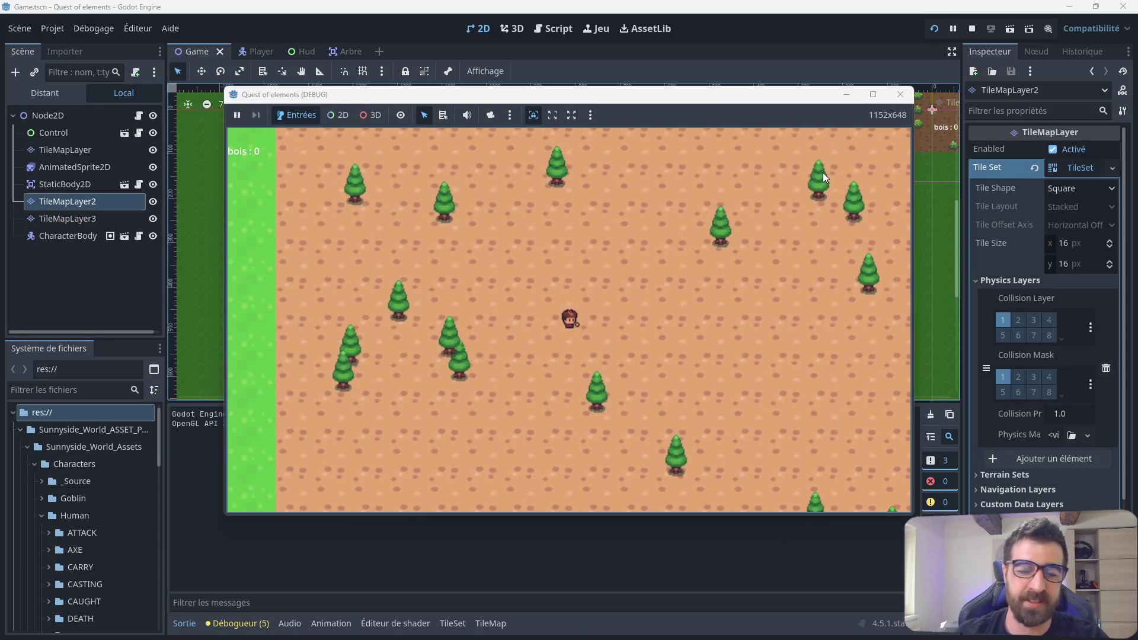
drag(889, 93, 897, 102)
click(883, 104)
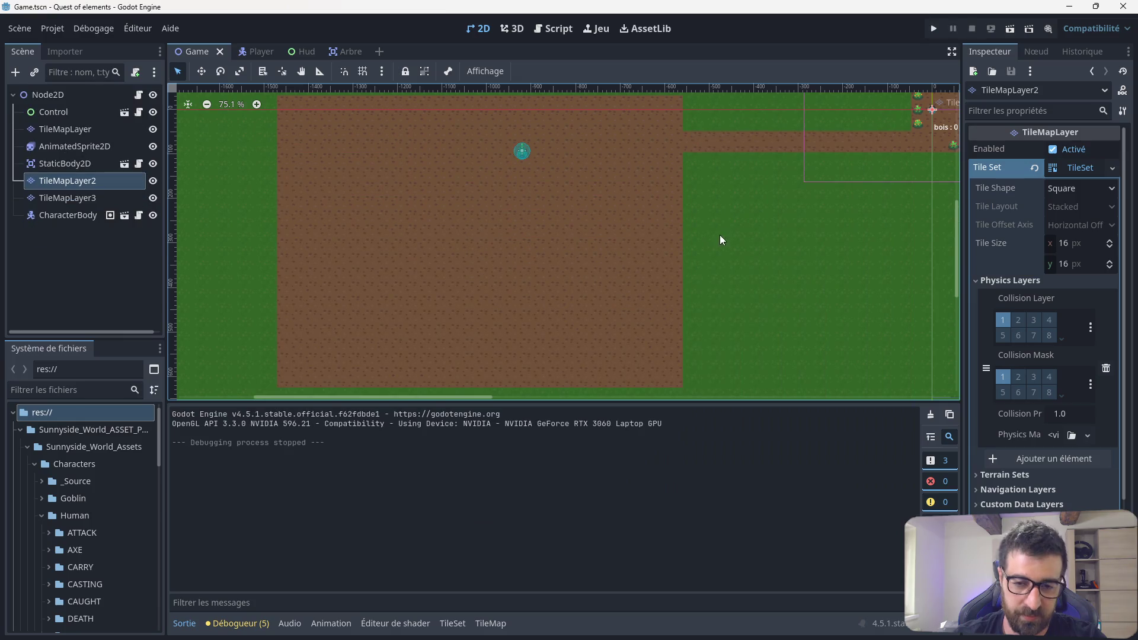
Step: Recentre the map, check the root Node2D's game.gd script, then select TileMapLayer3
scroll(607, 269, up, 2)
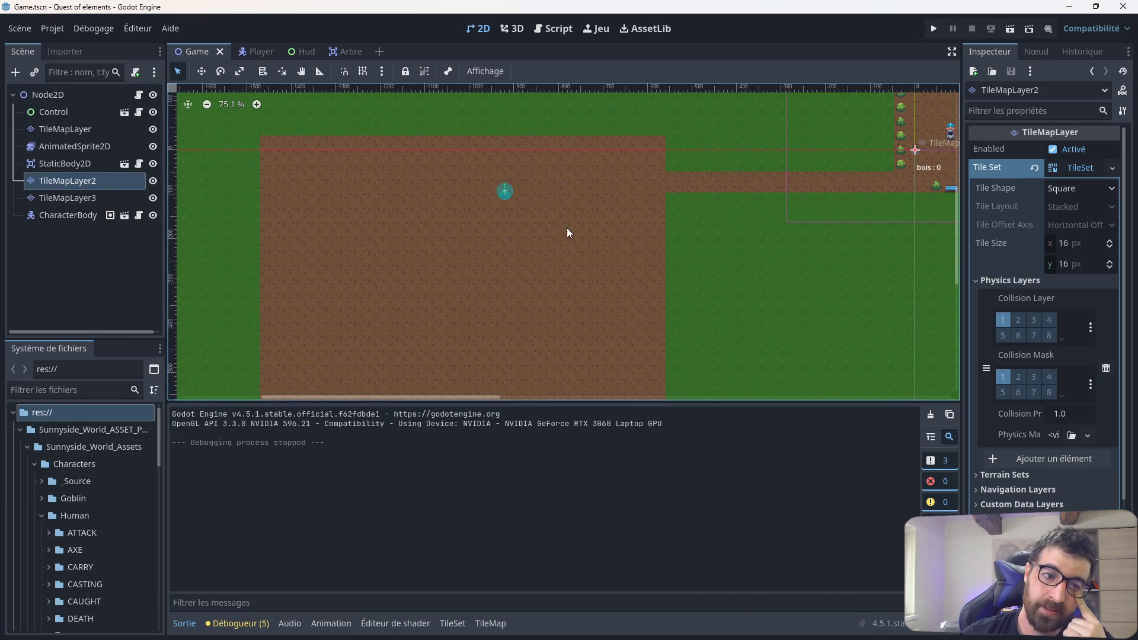
drag(514, 251, 536, 215)
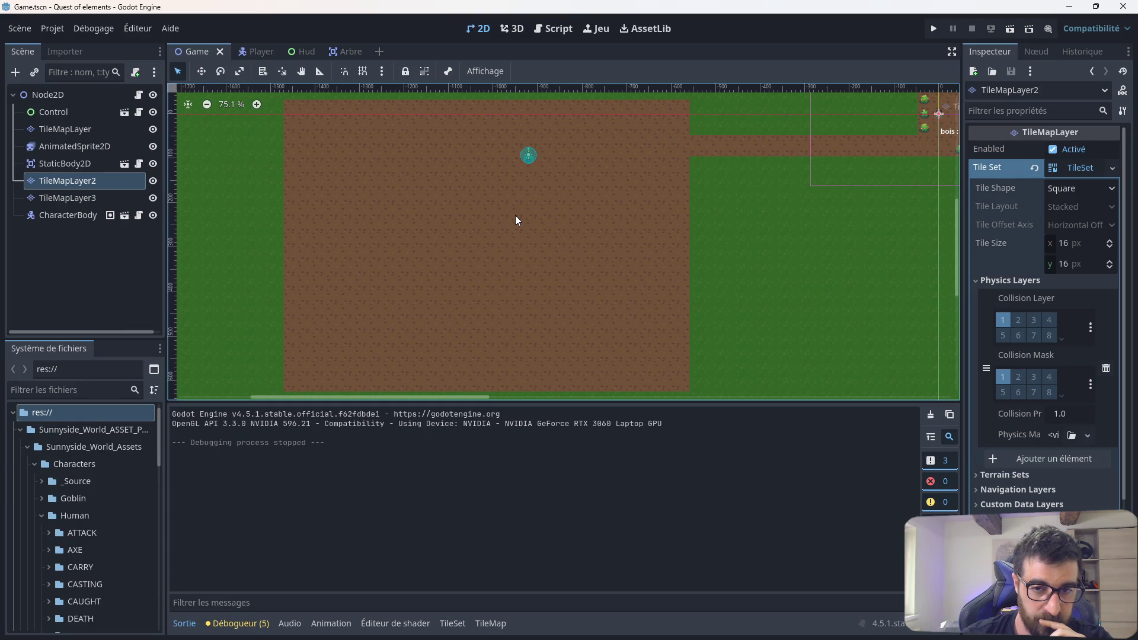
click(95, 94)
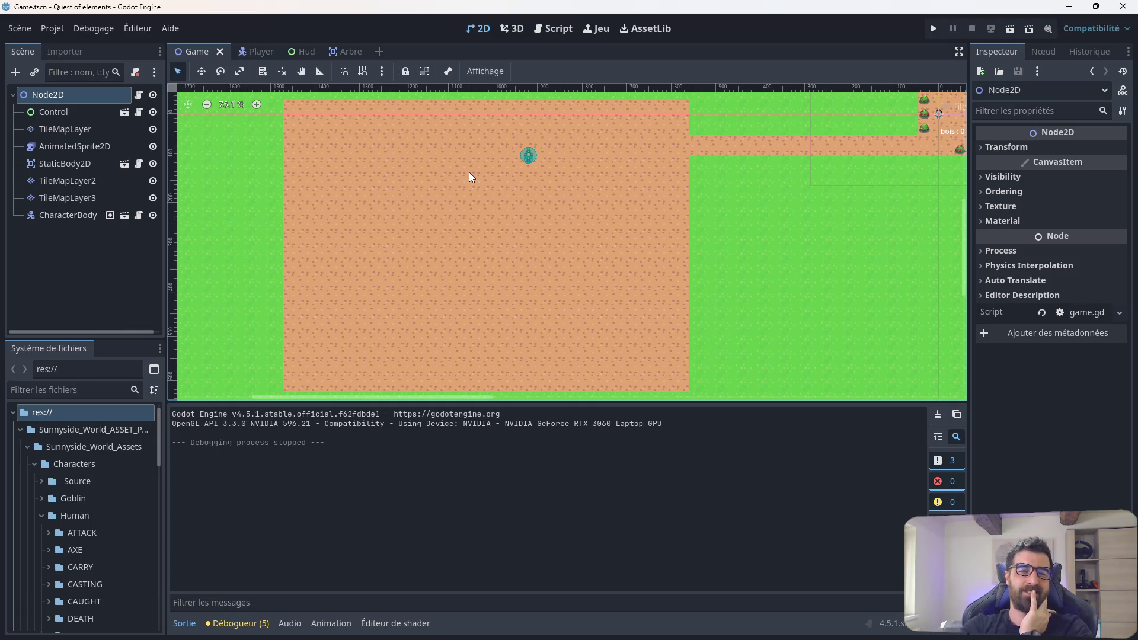
click(78, 195)
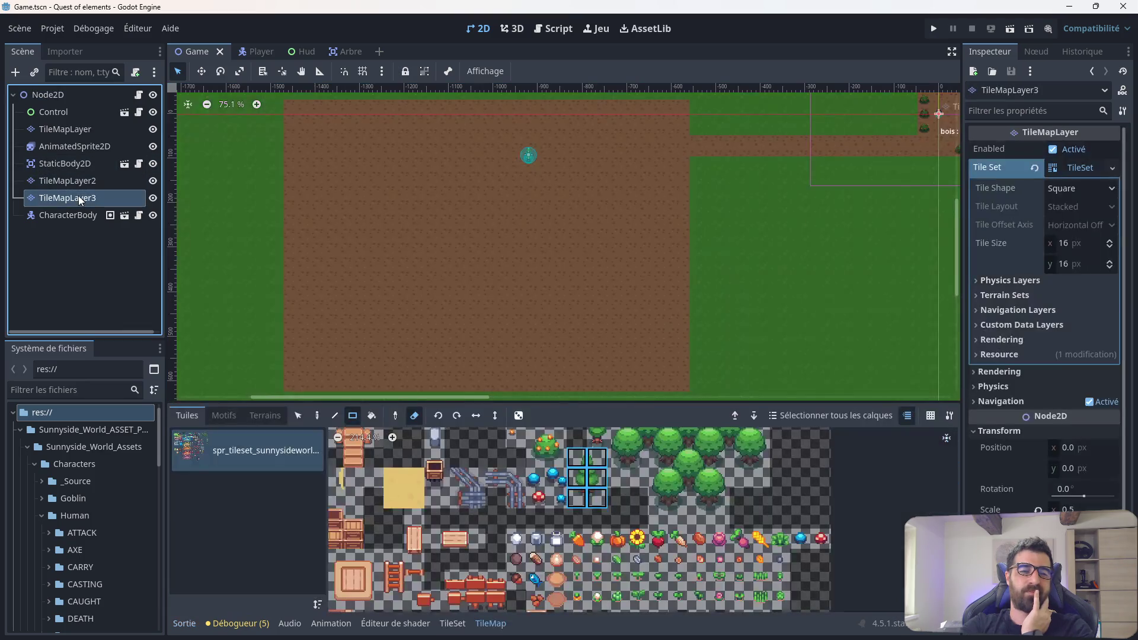
Step: Select TileMapLayer2 and show its Groupes list in the Nœud dock, revealing joueur
scroll(699, 296, down, 3)
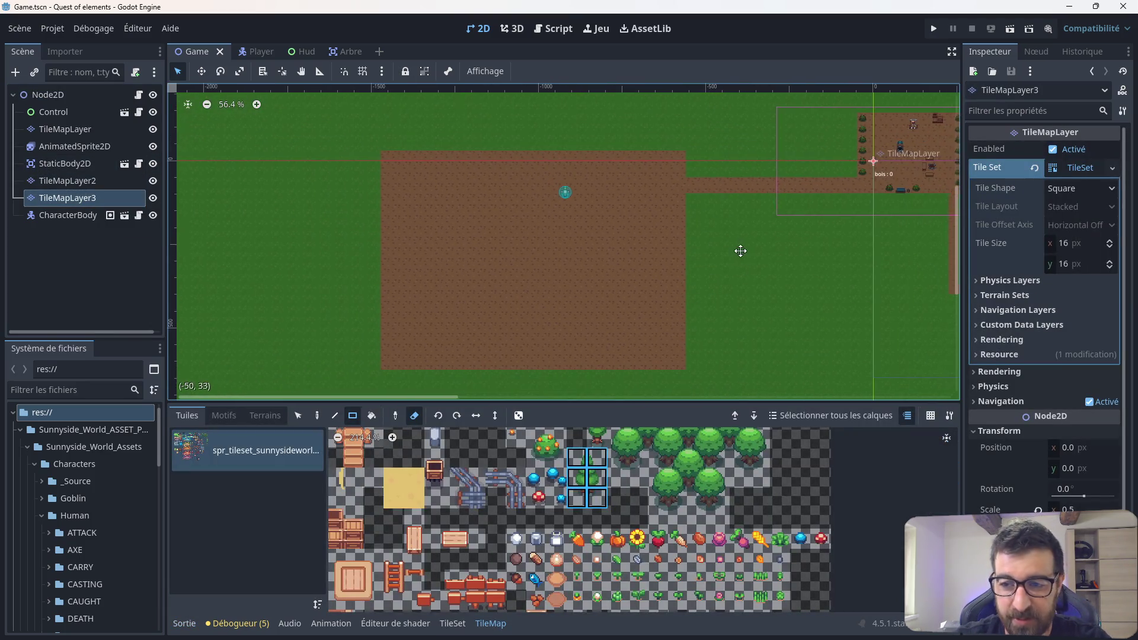
scroll(615, 259, up, 5)
scroll(614, 259, up, 4)
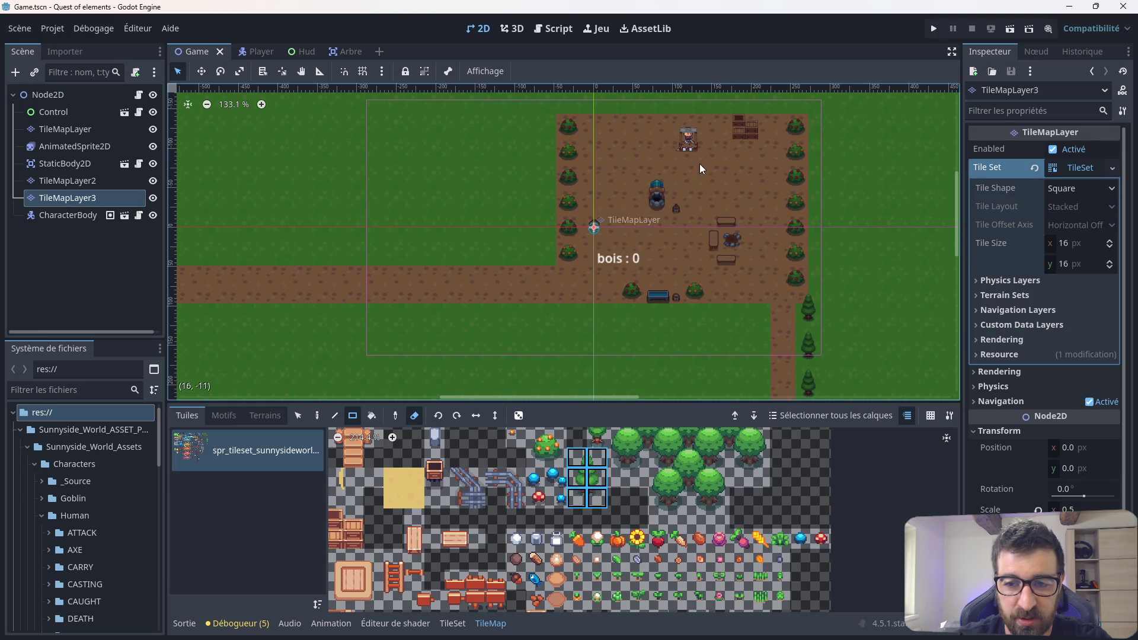
scroll(557, 270, up, 4)
scroll(602, 232, down, 2)
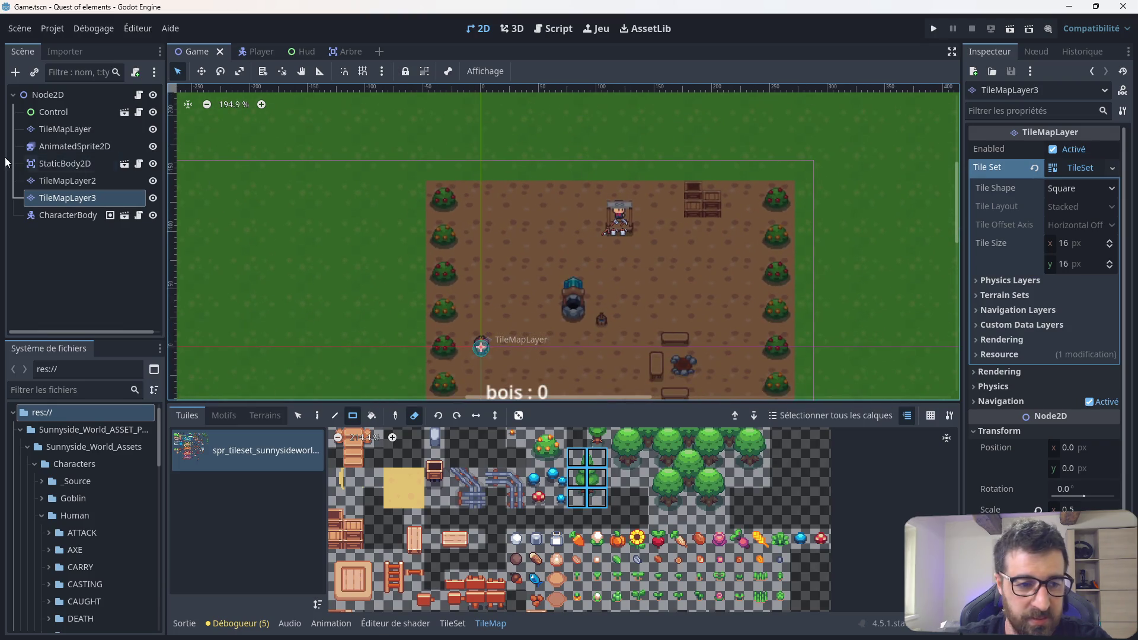
click(75, 183)
scroll(576, 253, down, 6)
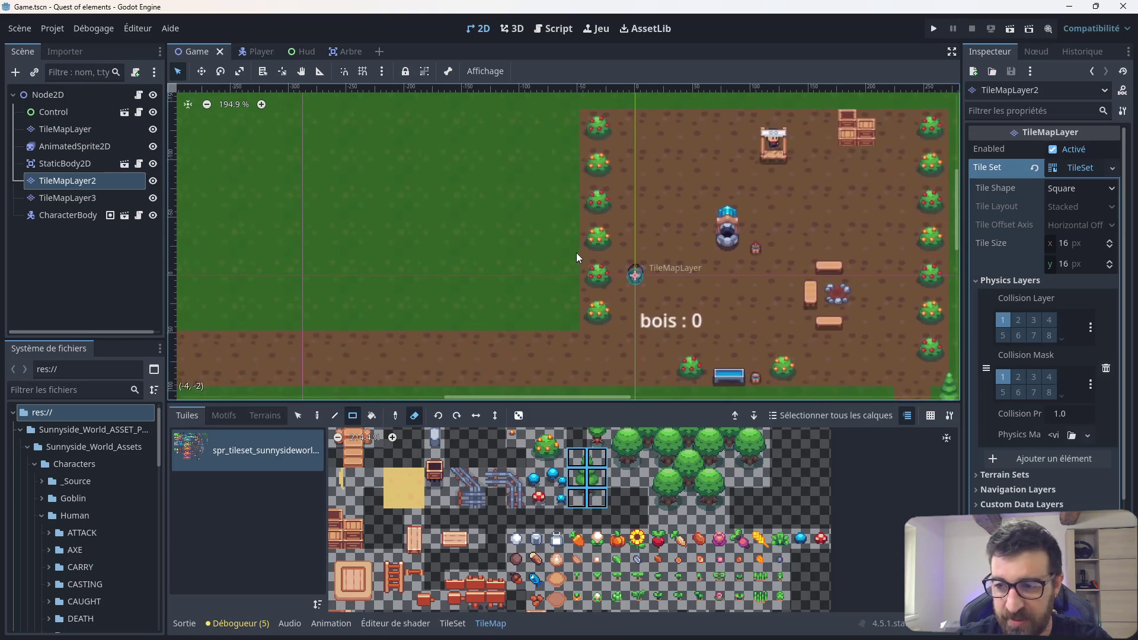
scroll(544, 236, down, 3)
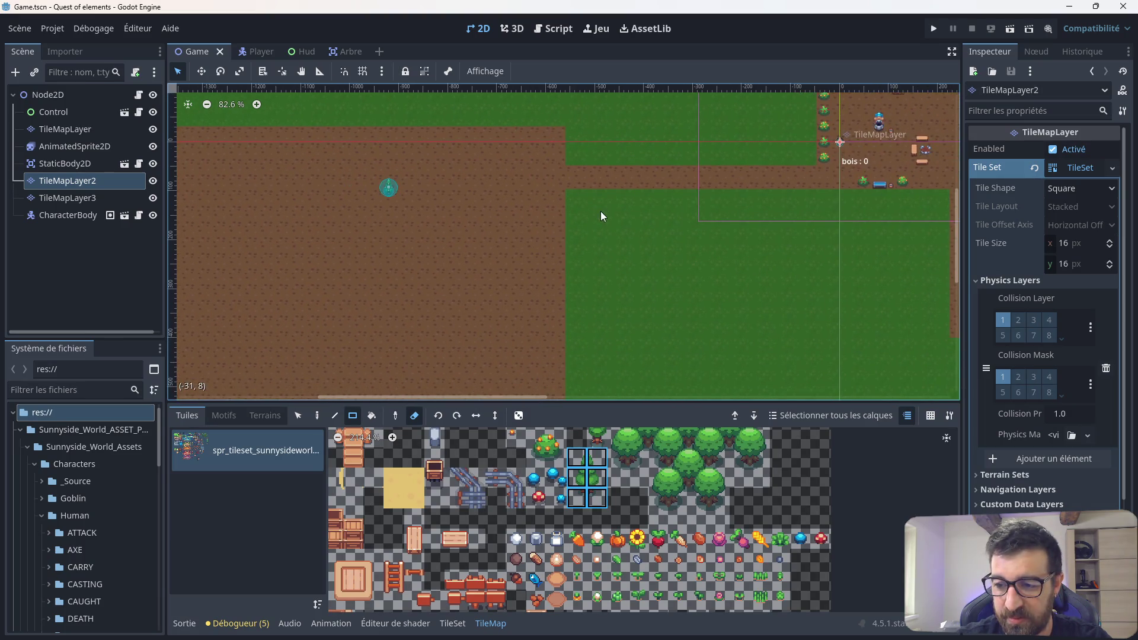
scroll(548, 246, left, 2)
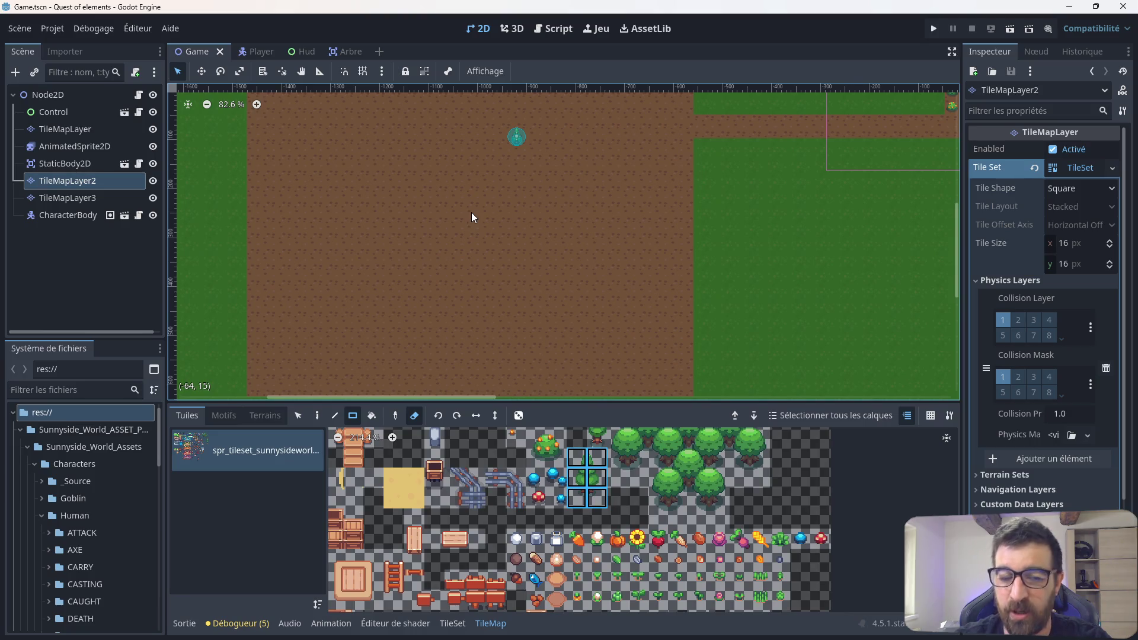
scroll(472, 212, down, 2)
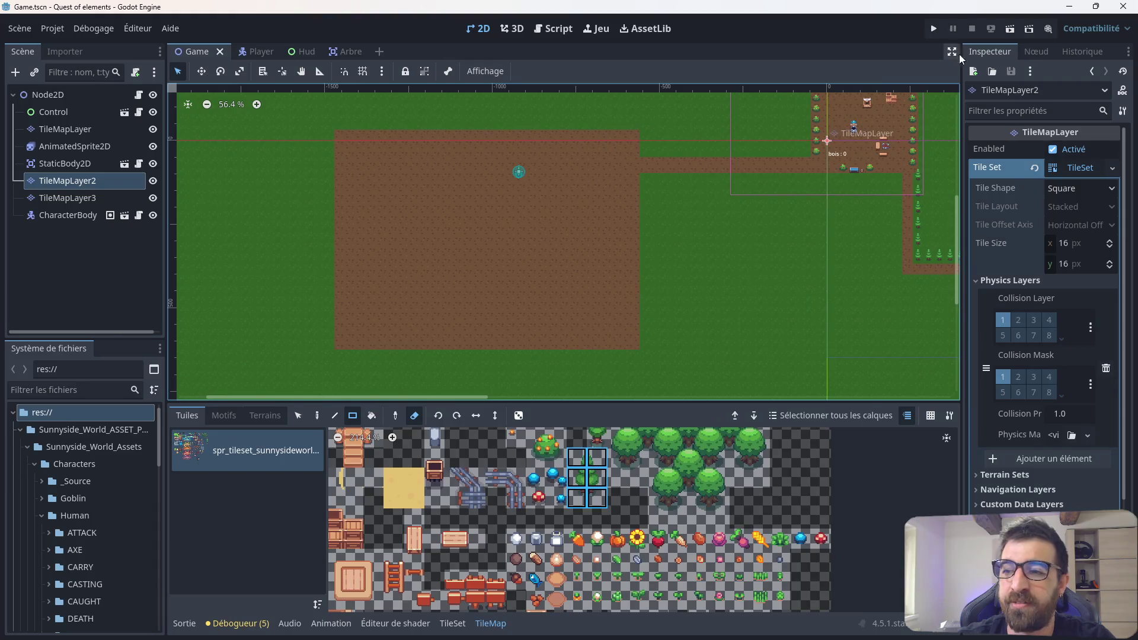
click(1036, 52)
click(1072, 68)
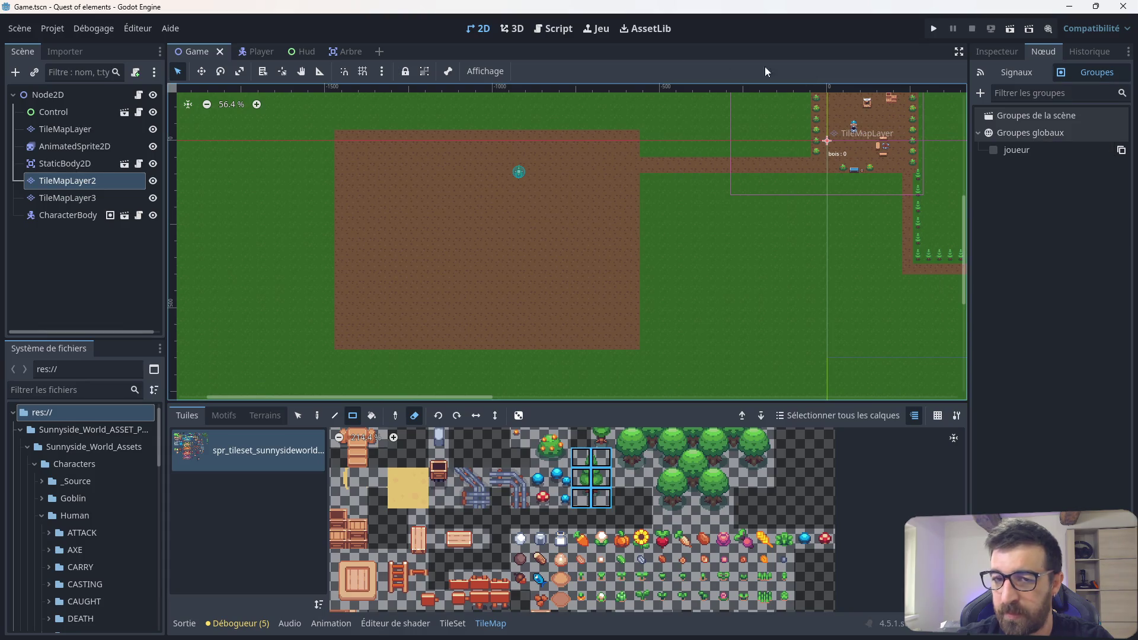
Step: Review arbre.gd's variables and couper_bois signal, then go back to the Game scene's 2D map
click(542, 29)
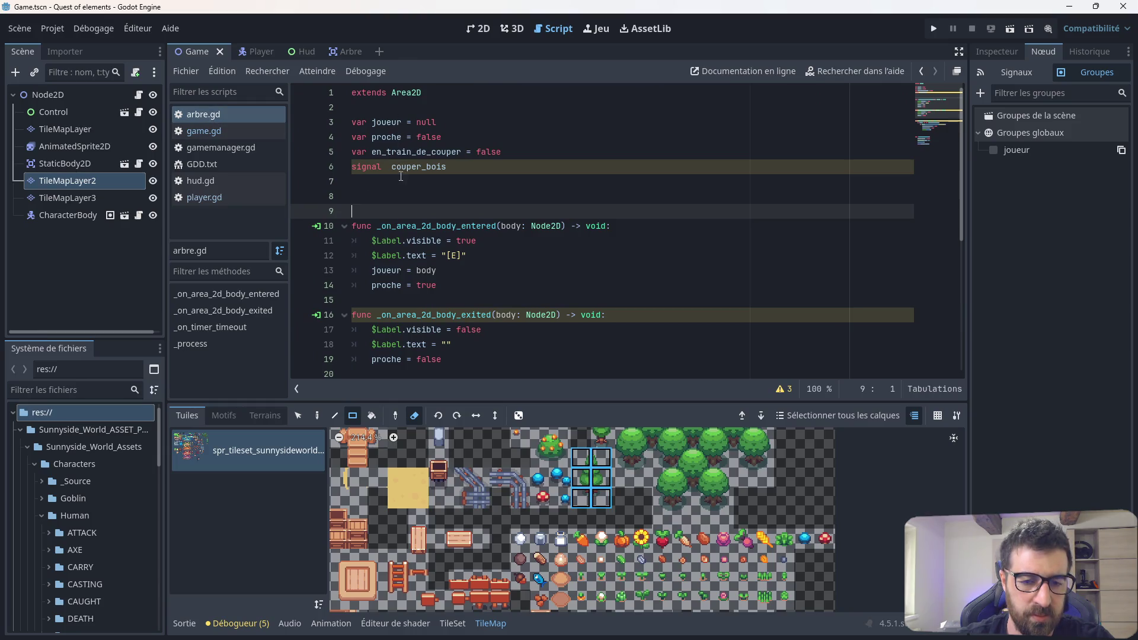
mouse_move(404, 268)
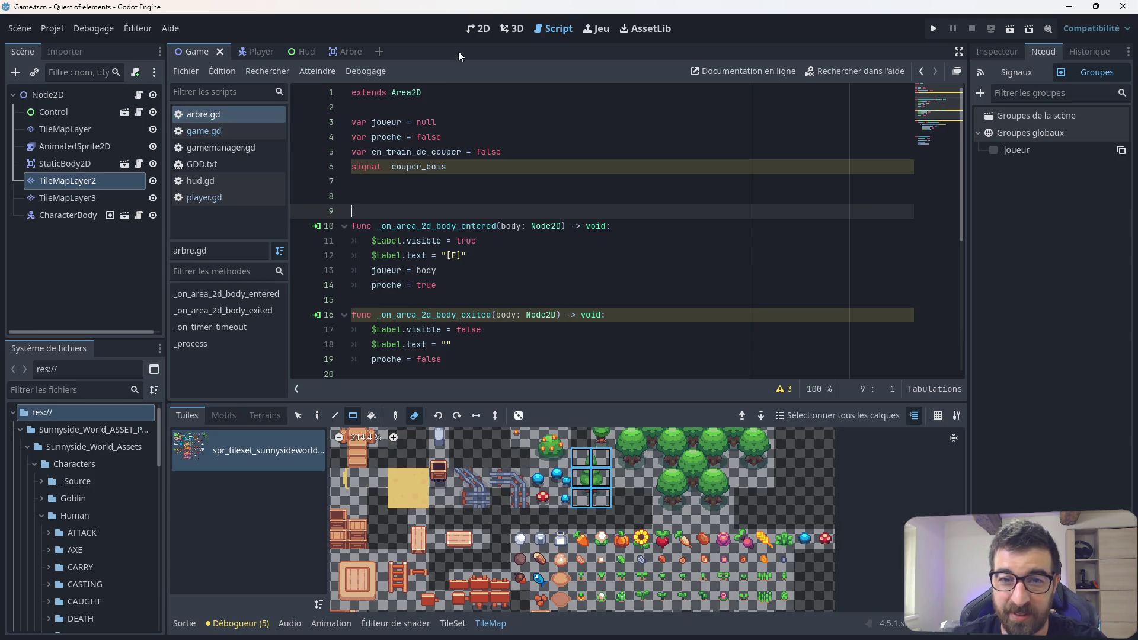
click(484, 28)
scroll(592, 158, up, 4)
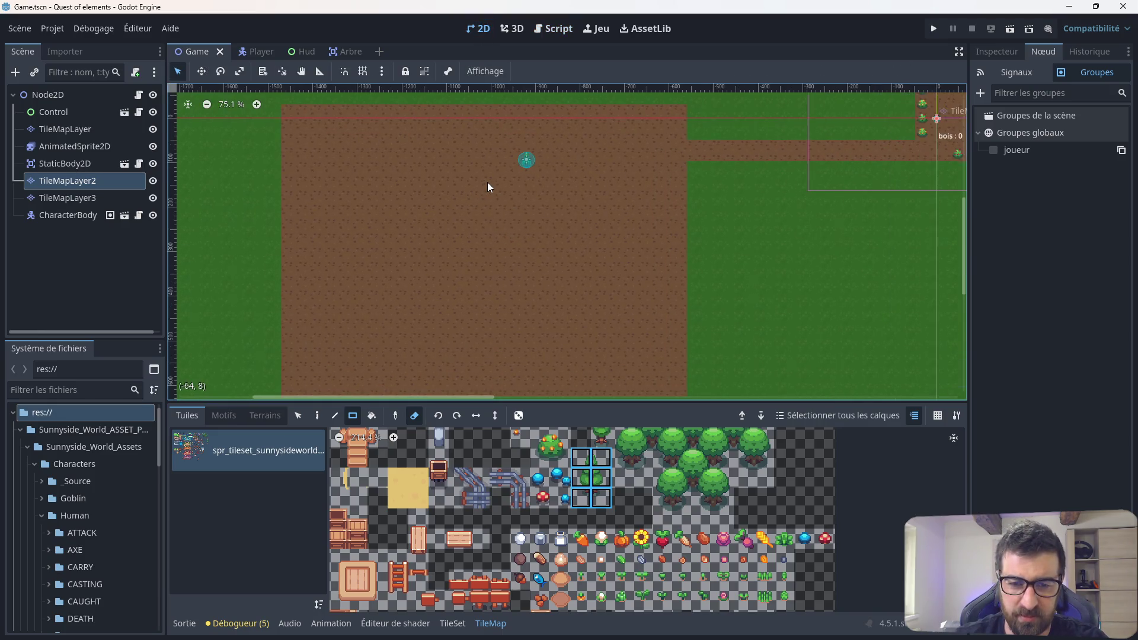
Step: Create a global group named 'tilemap' with TileMapLayer as its first member
scroll(488, 182, down, 2)
scroll(518, 192, up, 1)
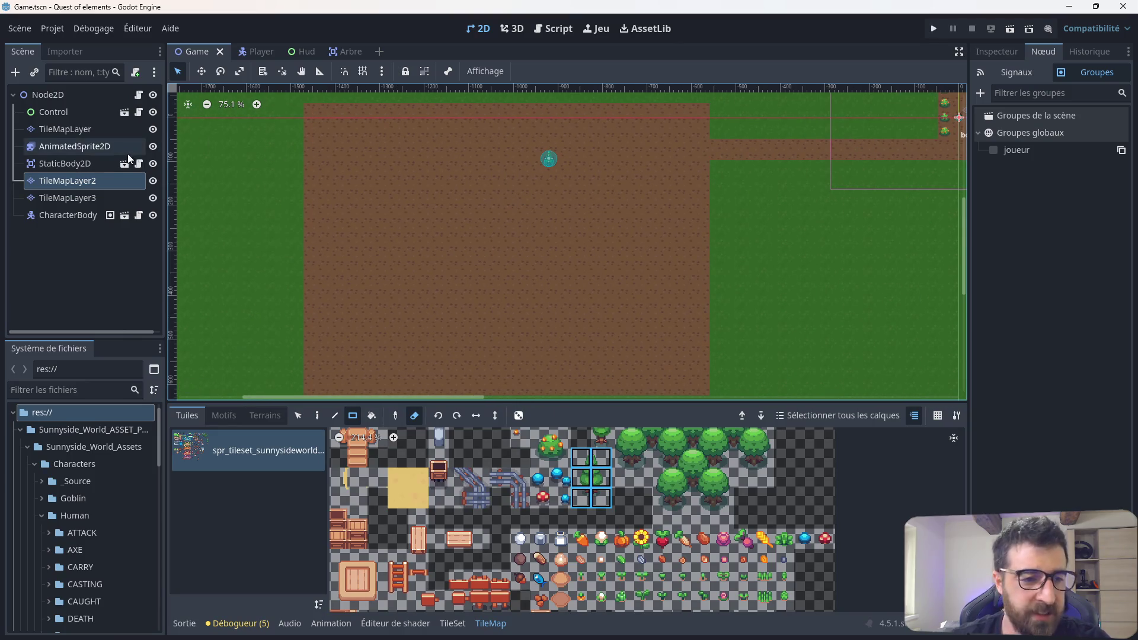
click(87, 130)
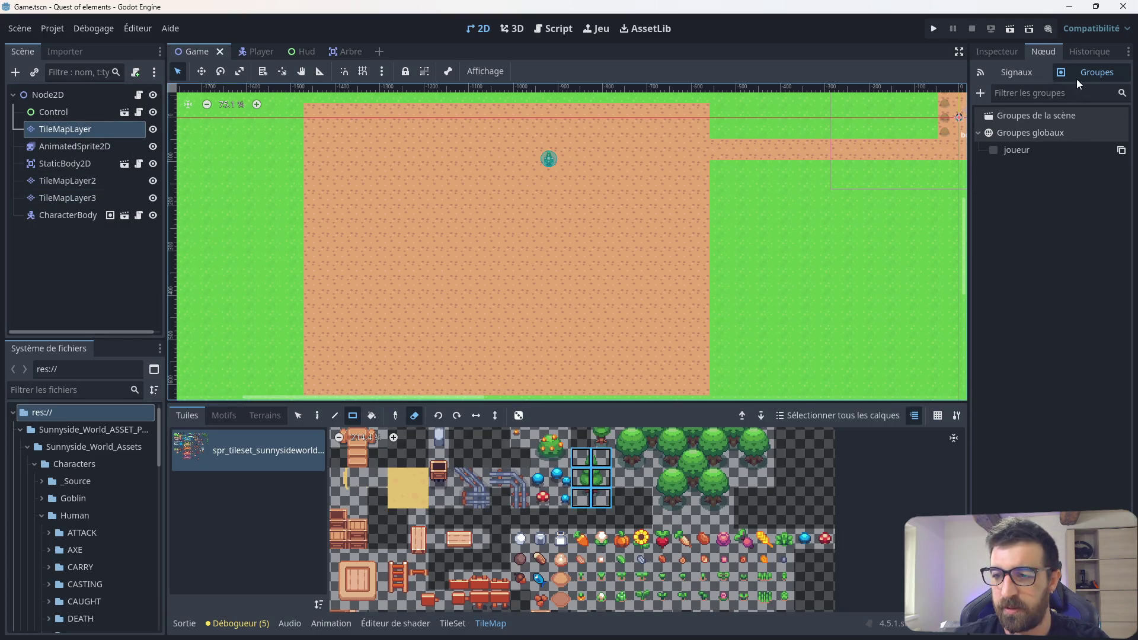
click(980, 95)
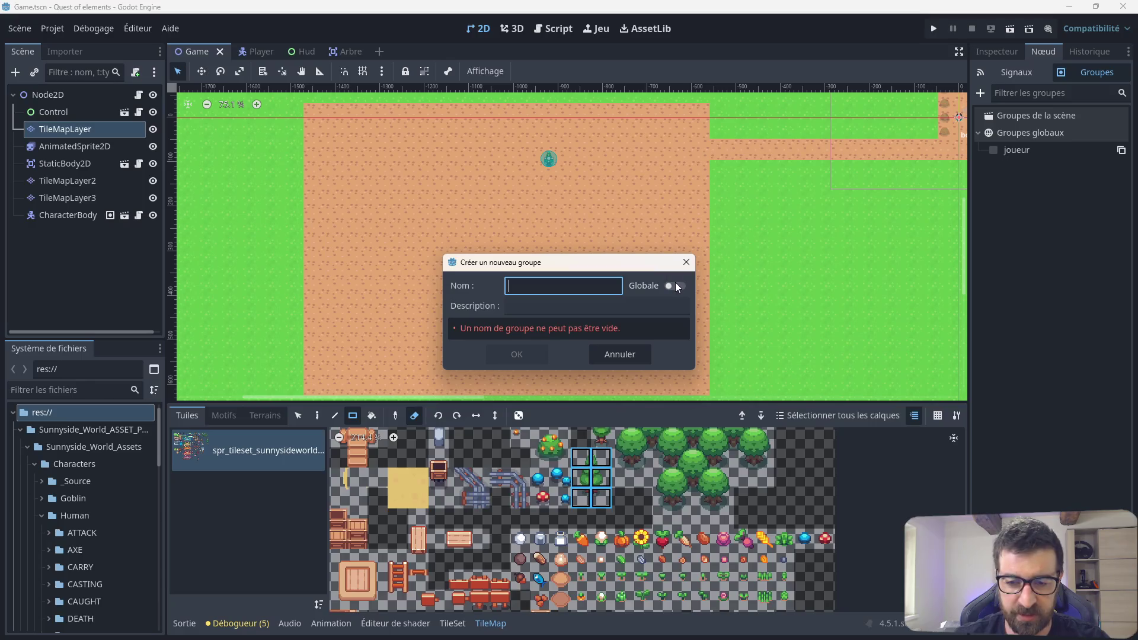
click(675, 286)
click(581, 290)
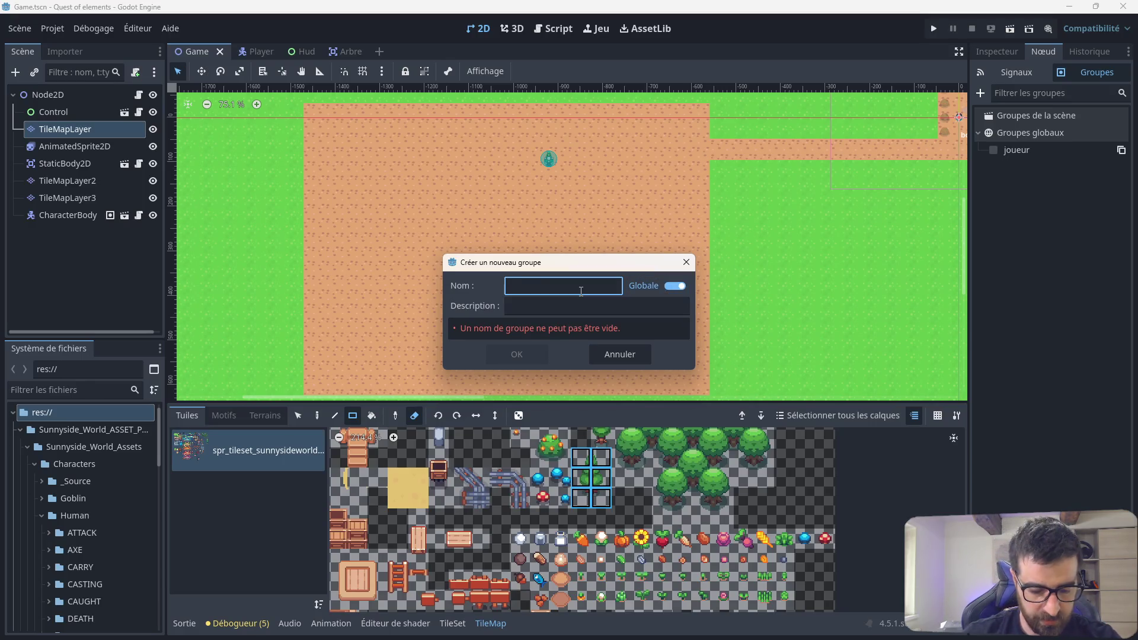
text(tilemap)
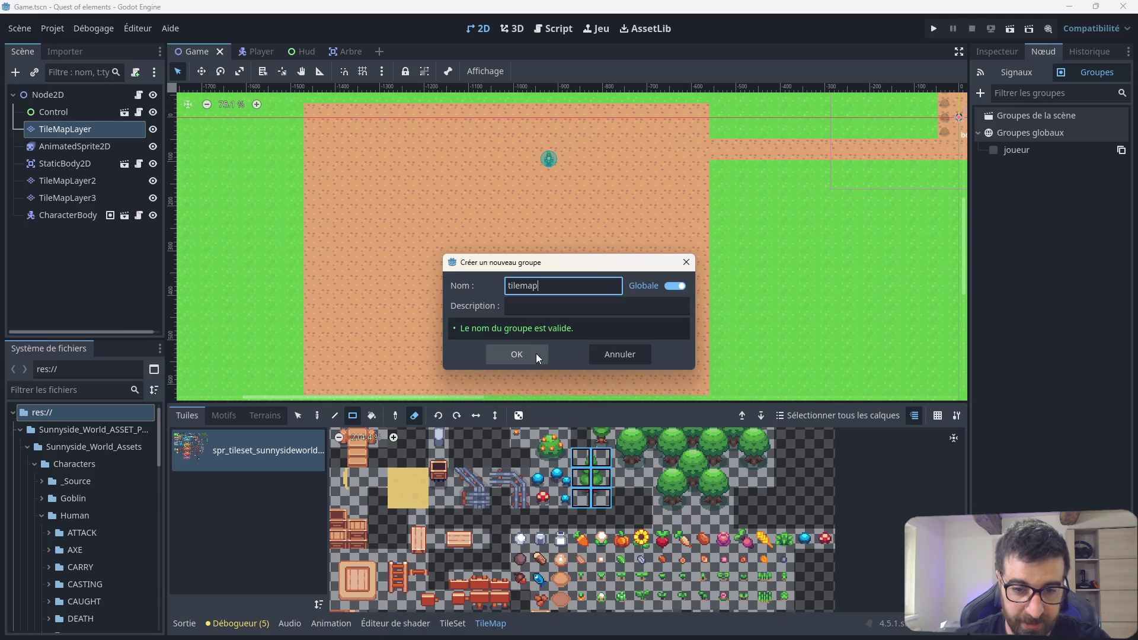
click(535, 353)
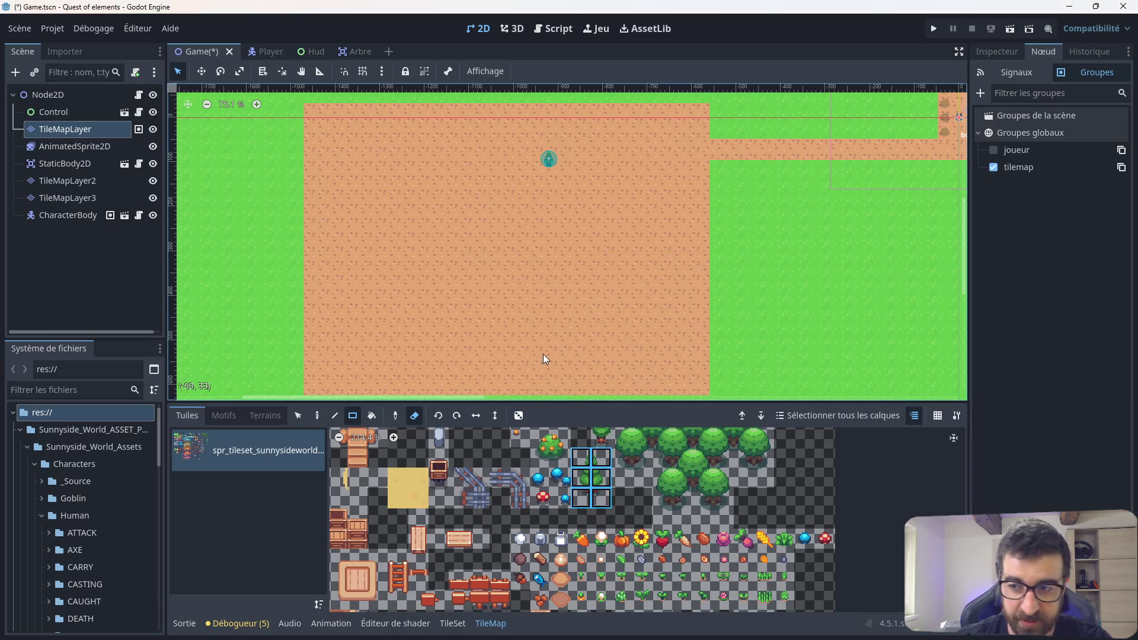
Step: Add TileMapLayer2 and TileMapLayer3 to the tilemap group, then reselect TileMapLayer2
click(68, 180)
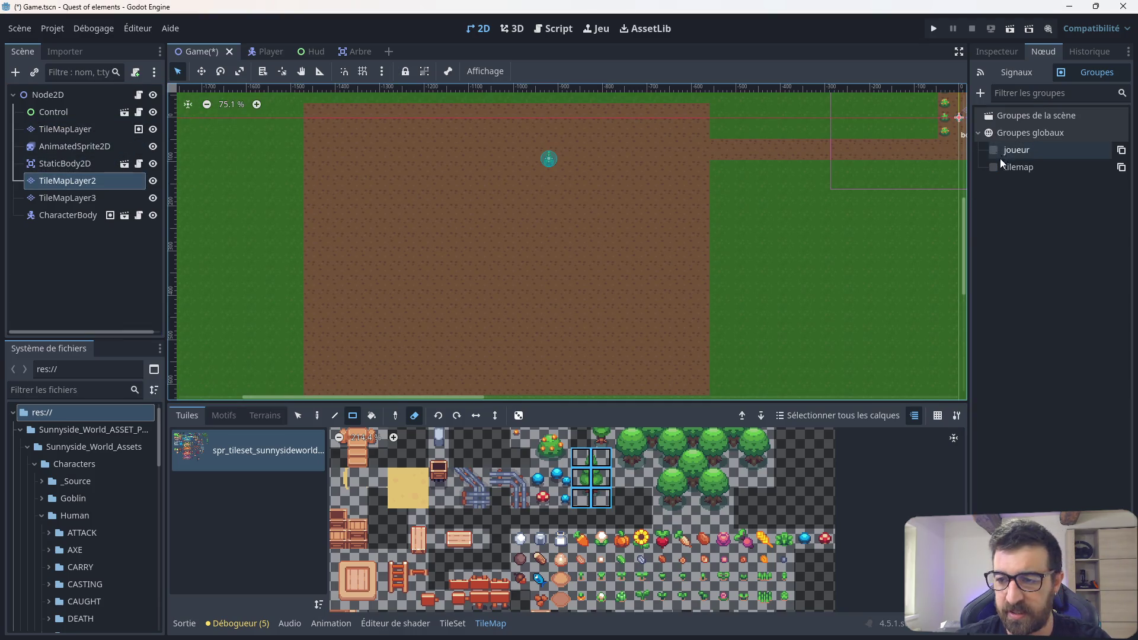
click(994, 167)
click(68, 198)
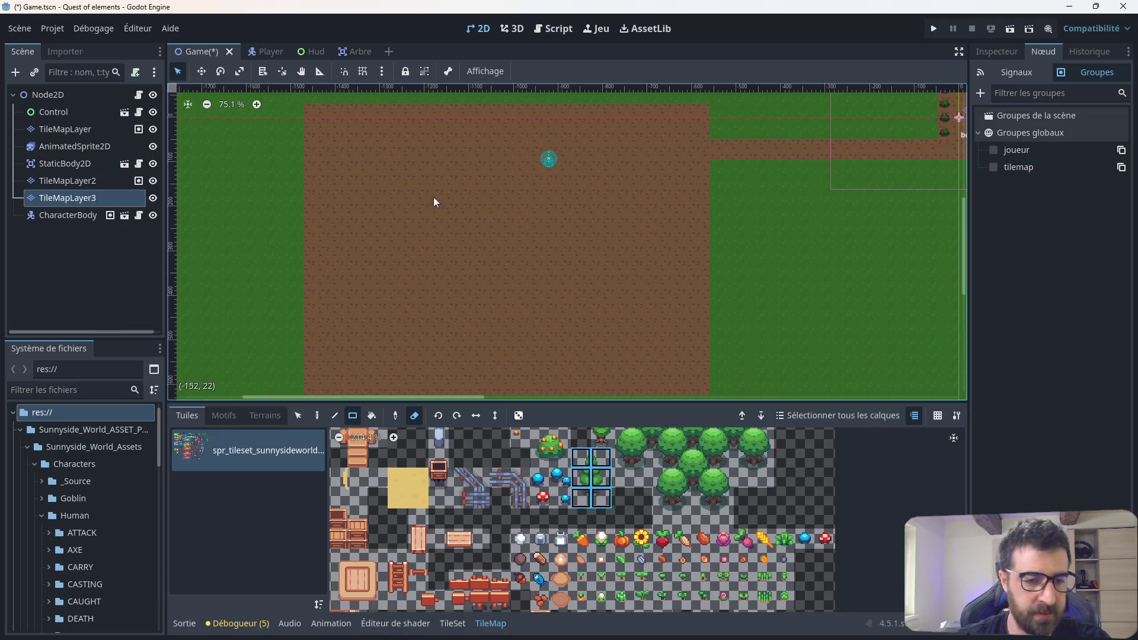
click(994, 168)
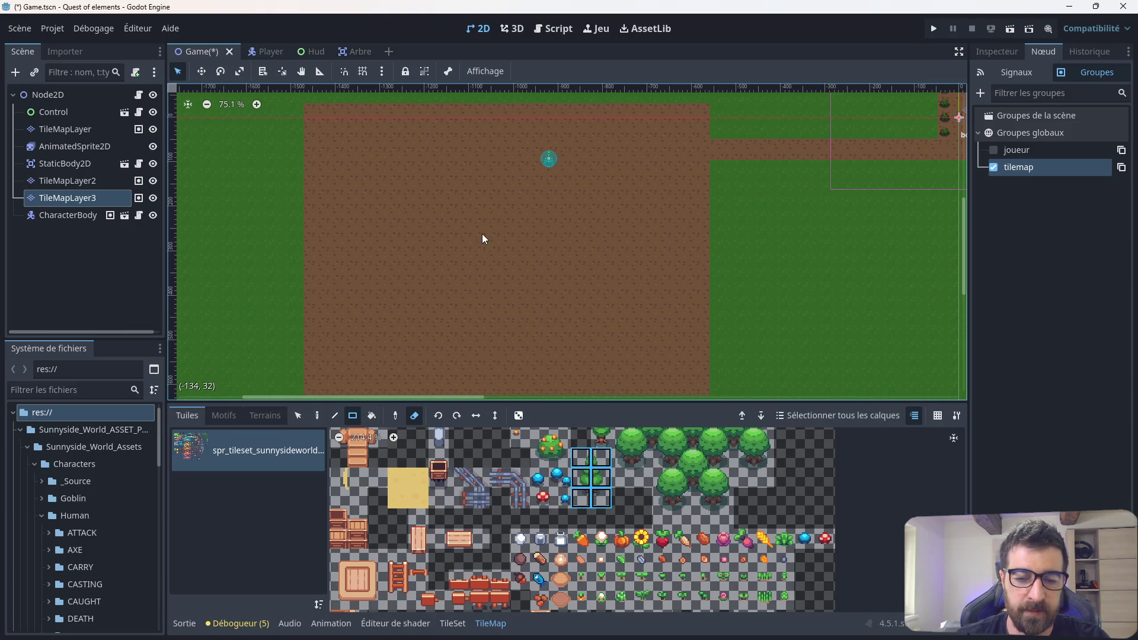
click(112, 180)
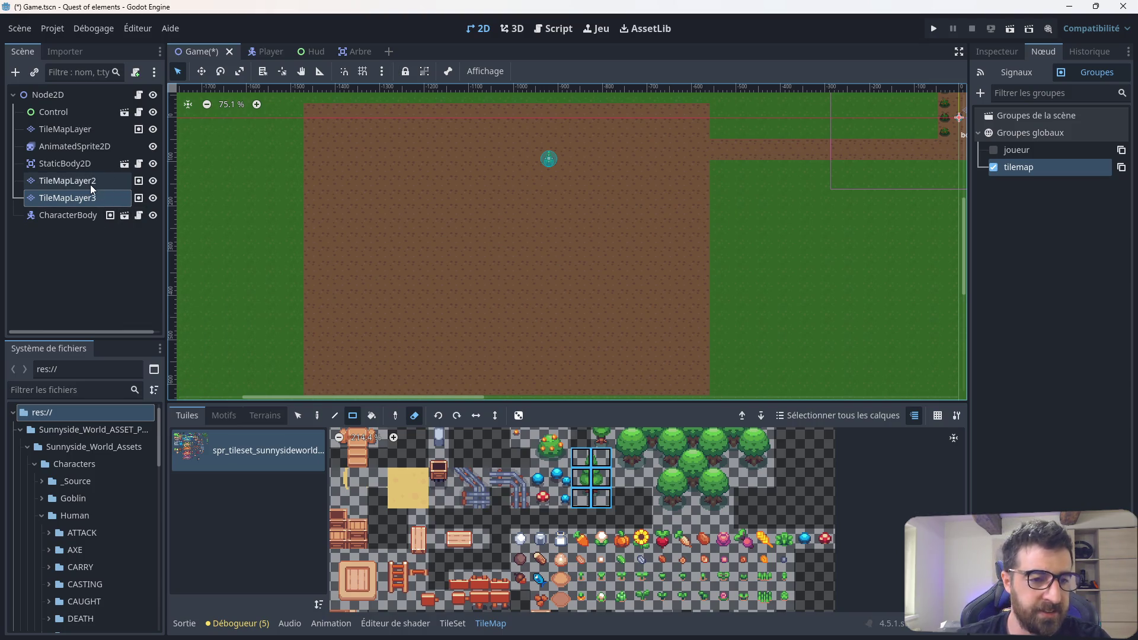
scroll(424, 250, down, 3)
scroll(417, 257, up, 3)
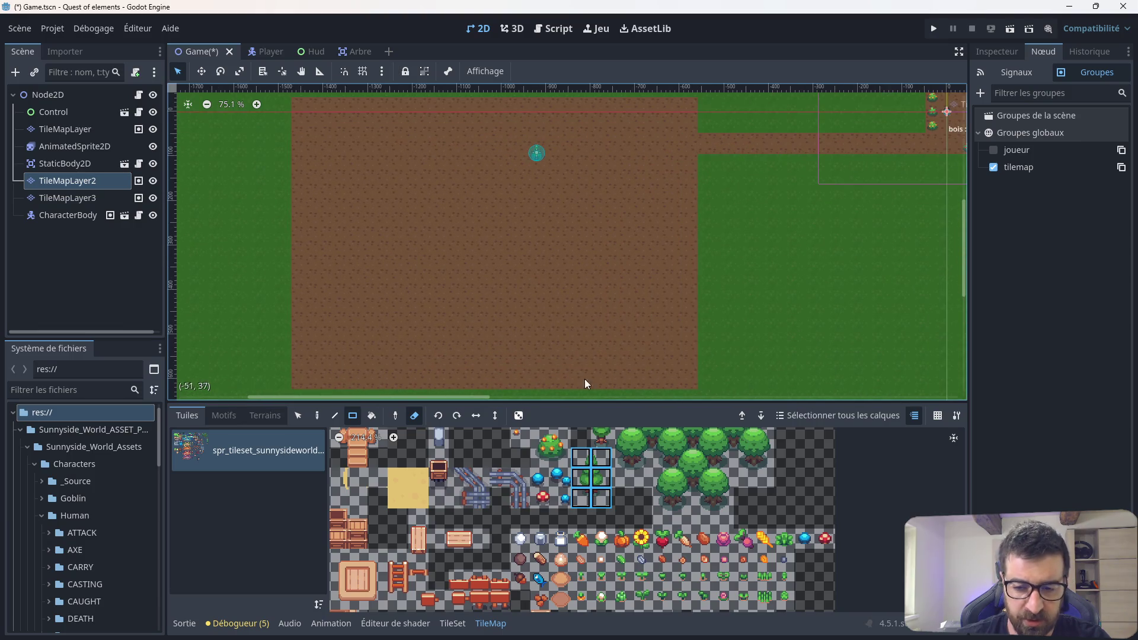
Step: Switch from erasing to single-tile painting and scatter fifteen trees across the dirt
click(415, 415)
click(317, 415)
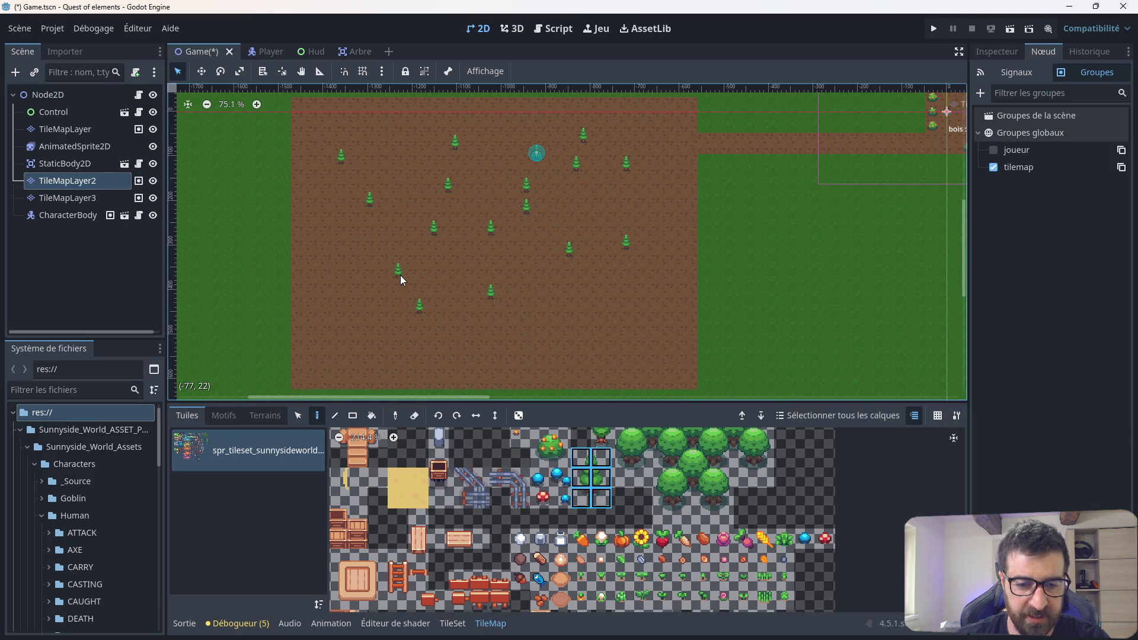
click(420, 363)
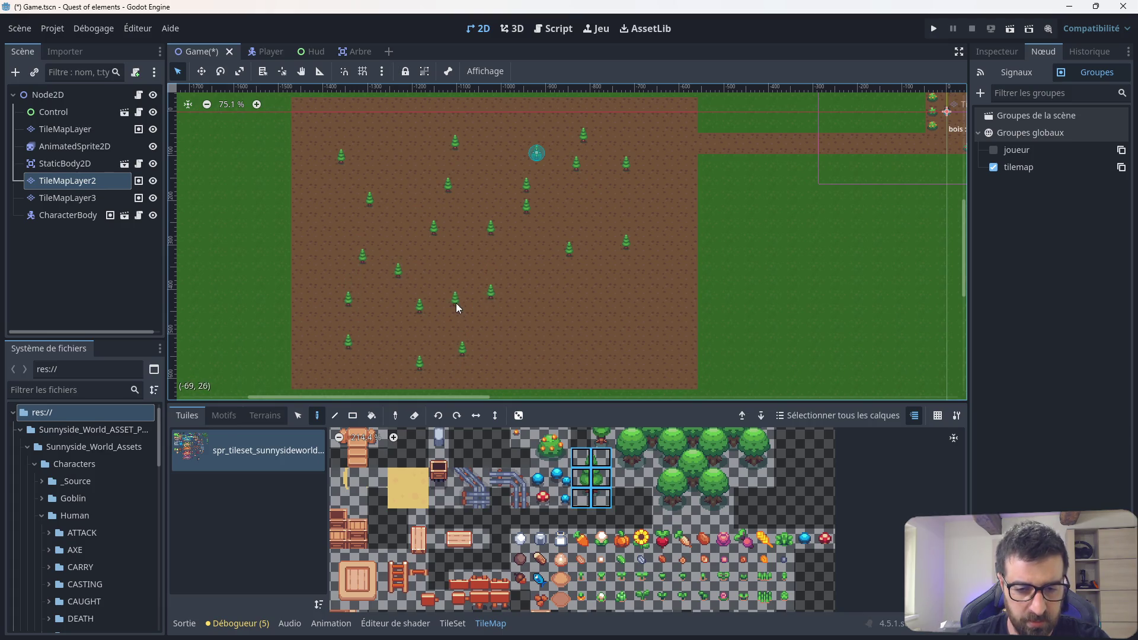
click(513, 264)
click(575, 311)
click(590, 348)
click(528, 349)
click(527, 320)
click(612, 285)
click(655, 307)
click(654, 328)
click(647, 363)
click(612, 342)
click(613, 321)
click(640, 257)
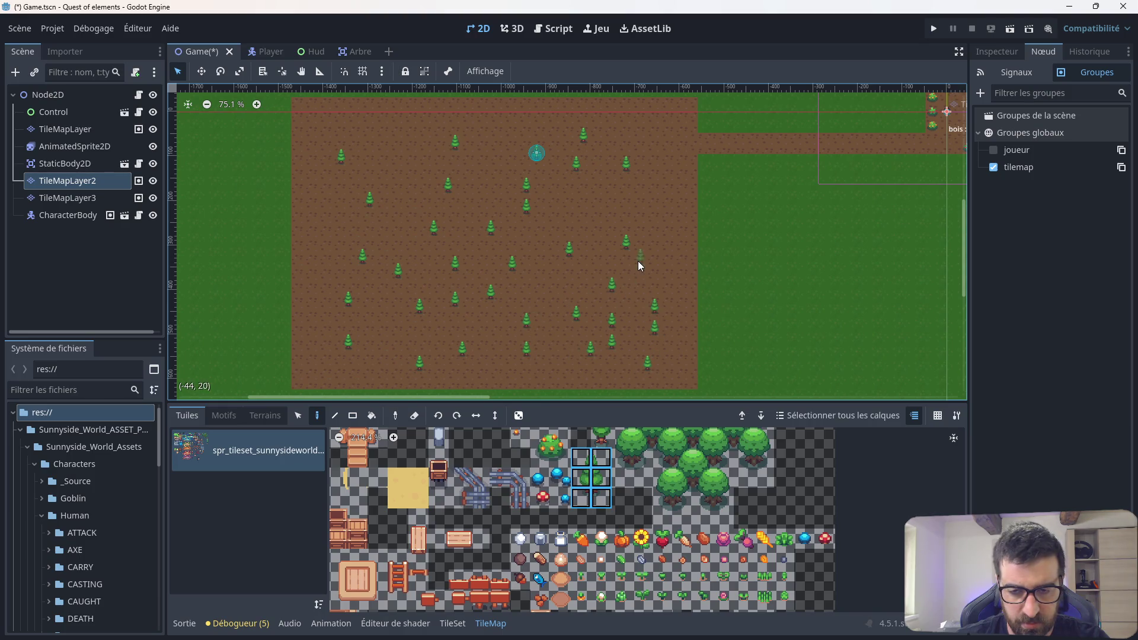
click(577, 196)
click(598, 225)
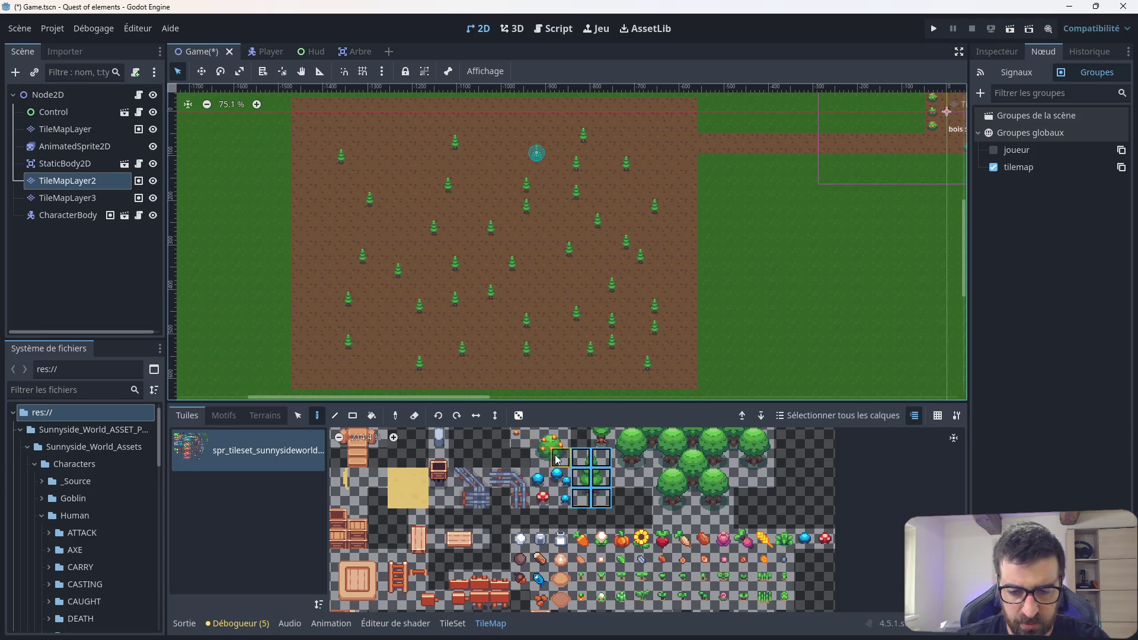
Step: Paint nine red mushrooms across the dirt area
click(541, 498)
click(546, 315)
click(546, 279)
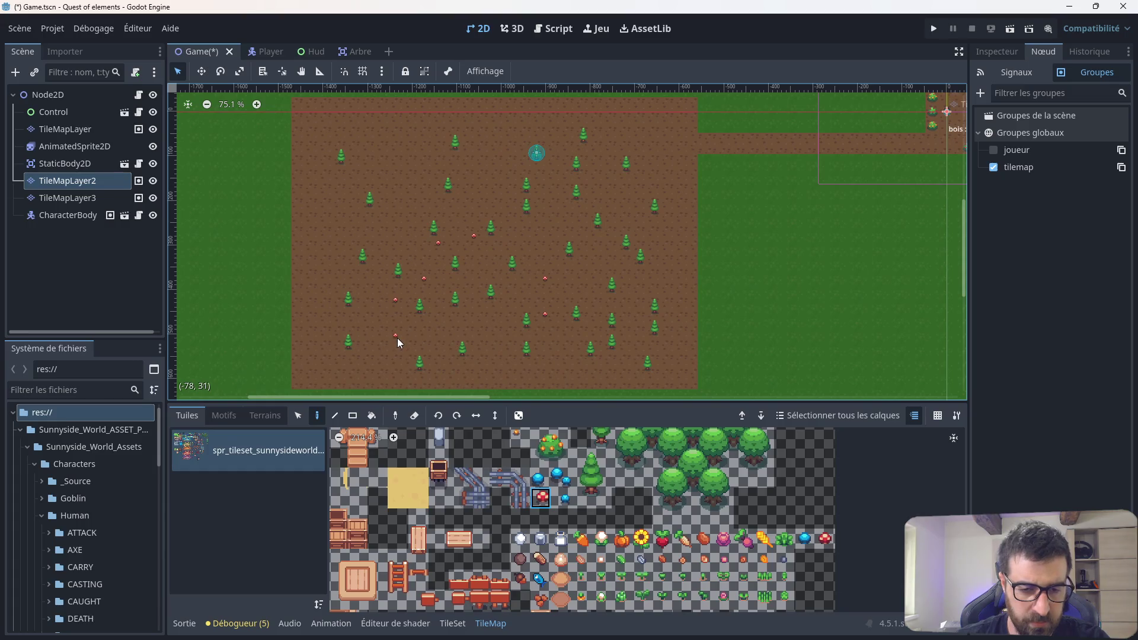
click(346, 223)
click(360, 166)
click(382, 152)
click(438, 167)
click(481, 166)
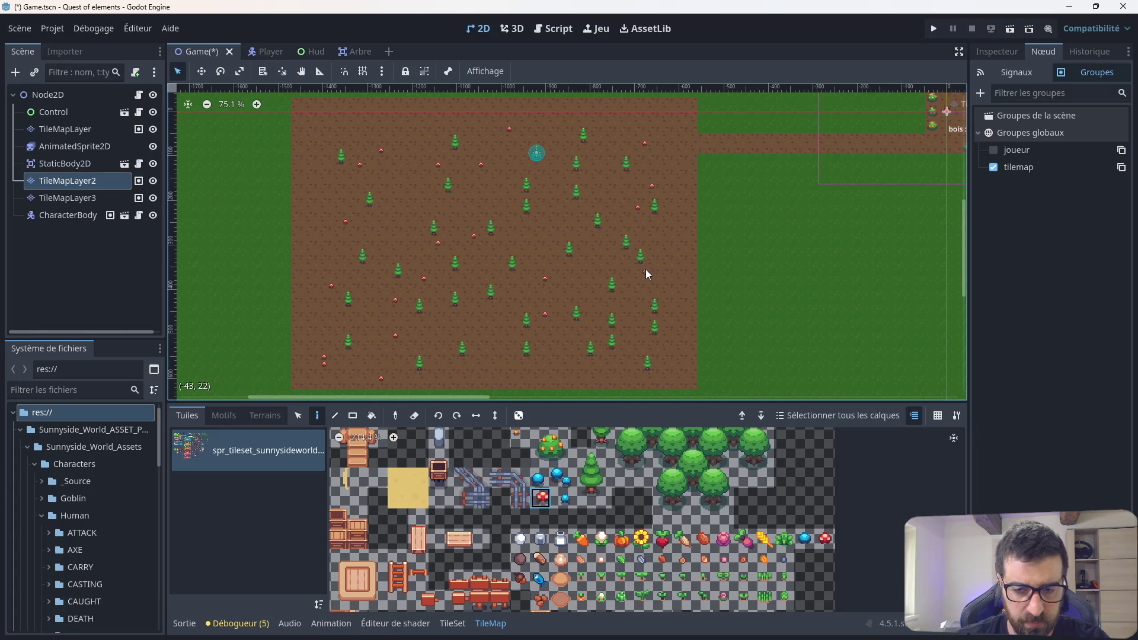
click(552, 237)
click(517, 244)
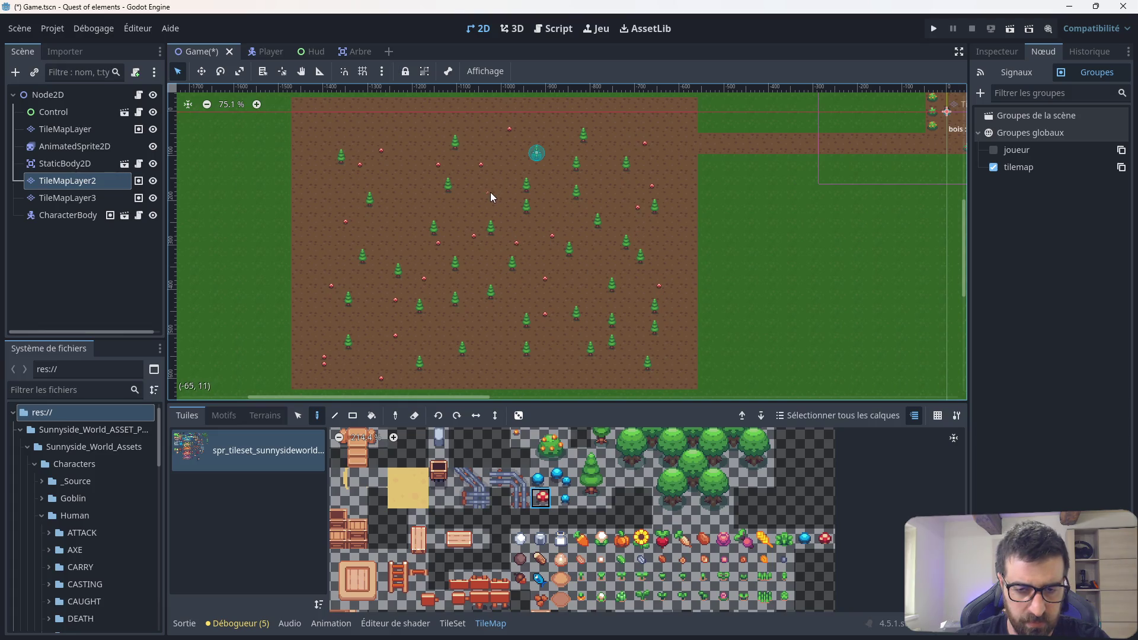
Step: Paint twenty grey rocks around the dirt, then save the scene and run the game
drag(498, 429, 612, 542)
scroll(593, 536, left, 3)
click(502, 528)
click(494, 371)
click(487, 335)
click(451, 307)
click(424, 250)
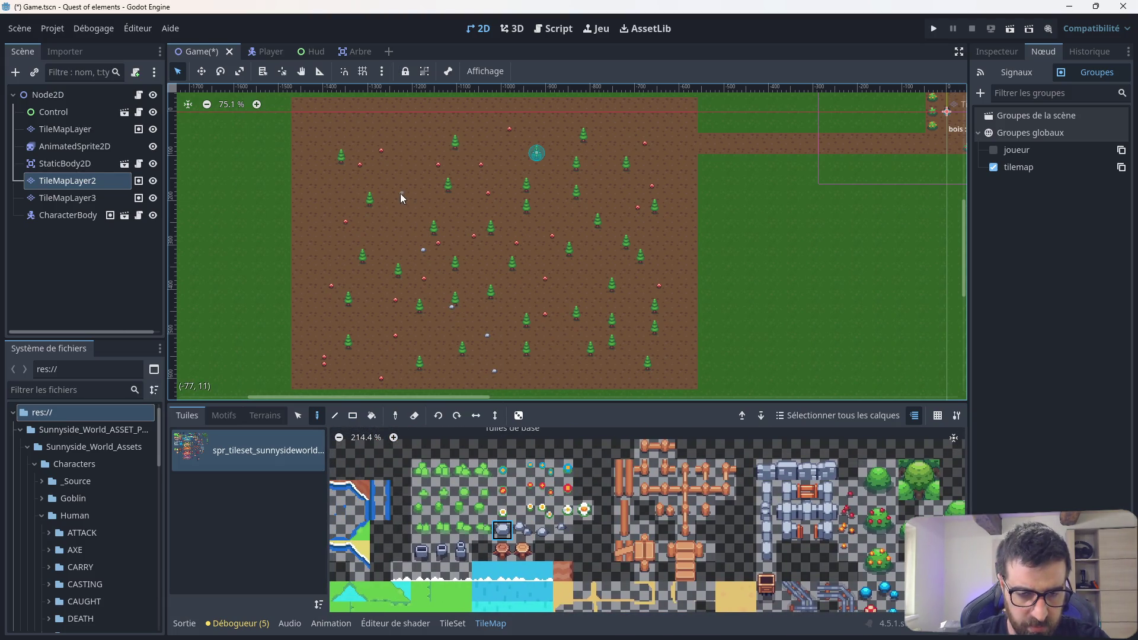
click(544, 136)
click(629, 150)
click(629, 199)
click(600, 194)
click(615, 300)
click(586, 278)
click(594, 257)
click(665, 349)
click(608, 364)
click(565, 364)
click(388, 285)
click(316, 256)
click(315, 200)
click(359, 114)
click(395, 136)
click(409, 128)
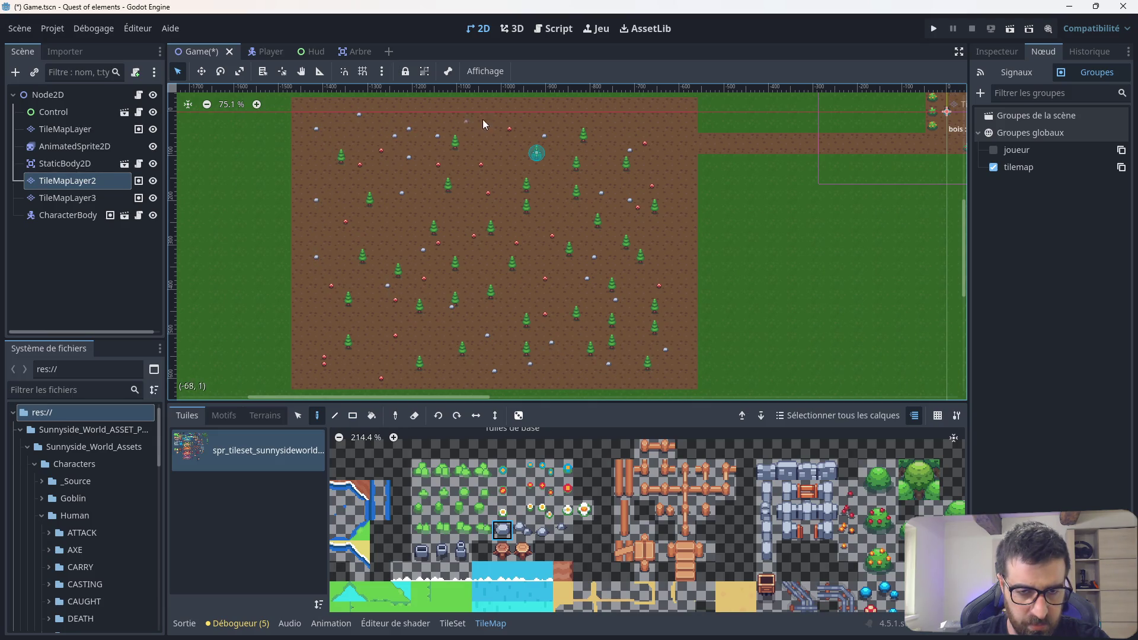
click(934, 34)
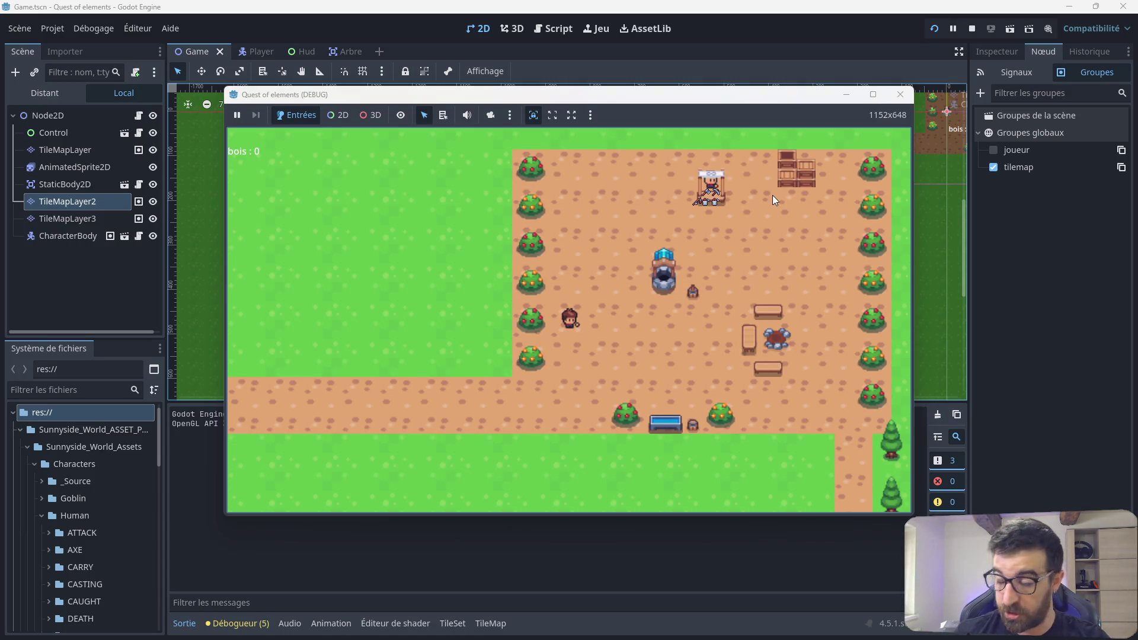
Step: Walk the player with the arrow keys among the new trees, mushrooms and rocks, then close the game
key(Left)
key(Down)
key(Left)
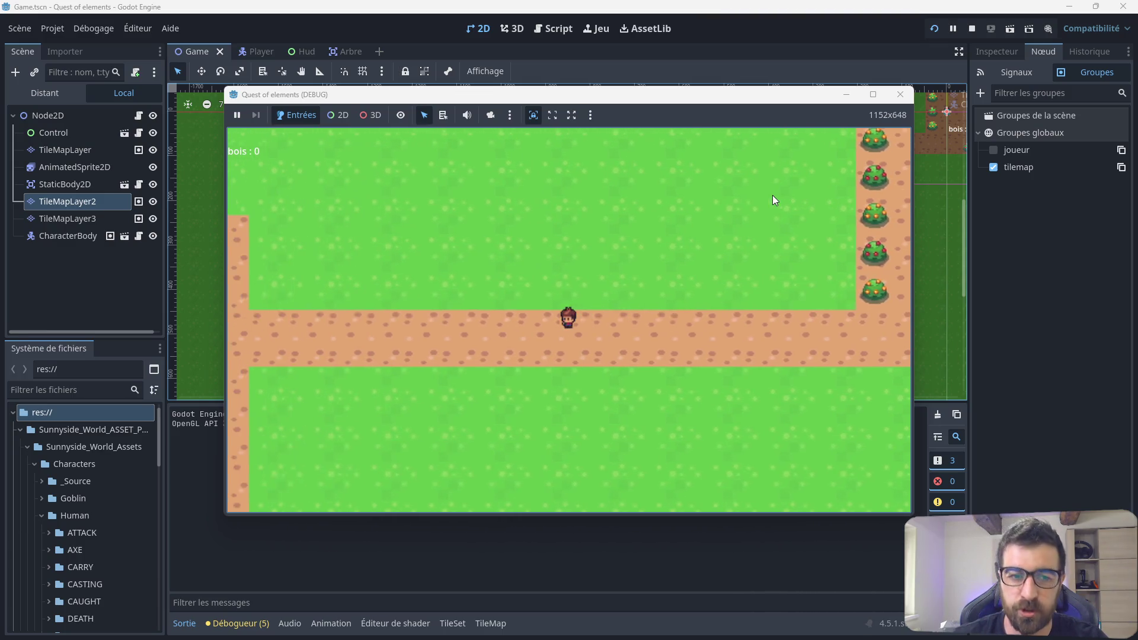
key(Left)
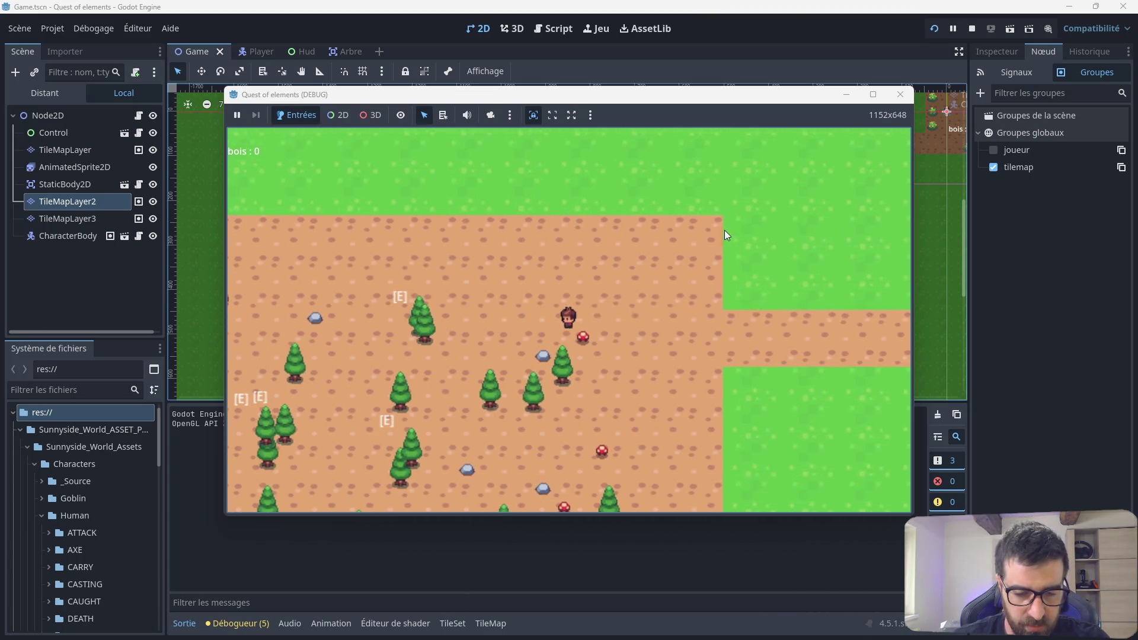
key(Down)
key(Left)
key(Left)
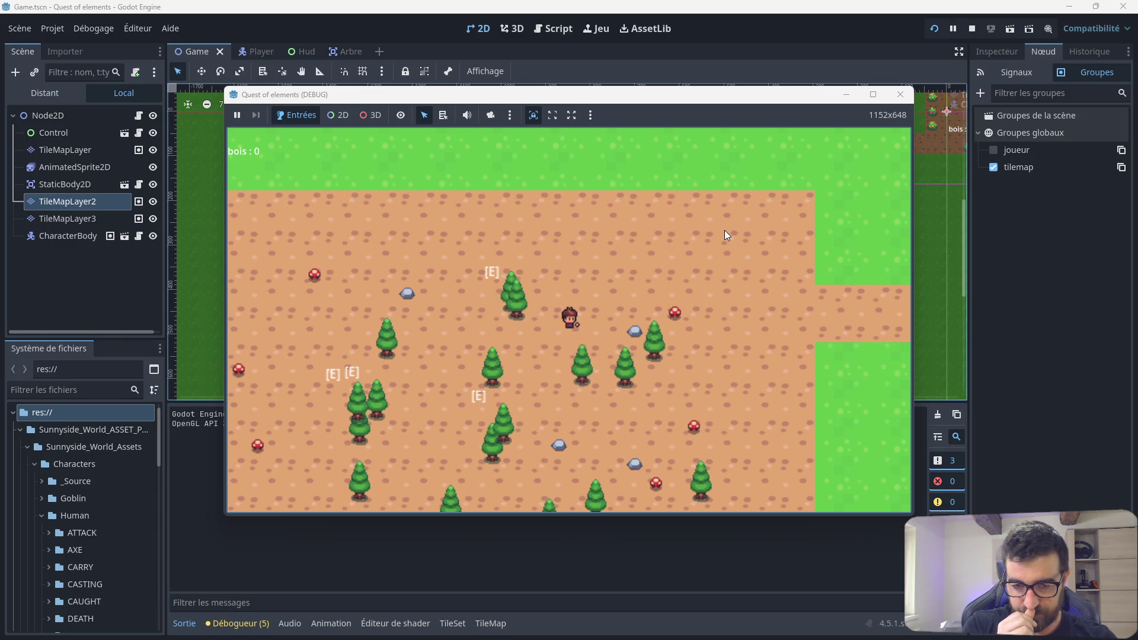
key(Right)
key(Down)
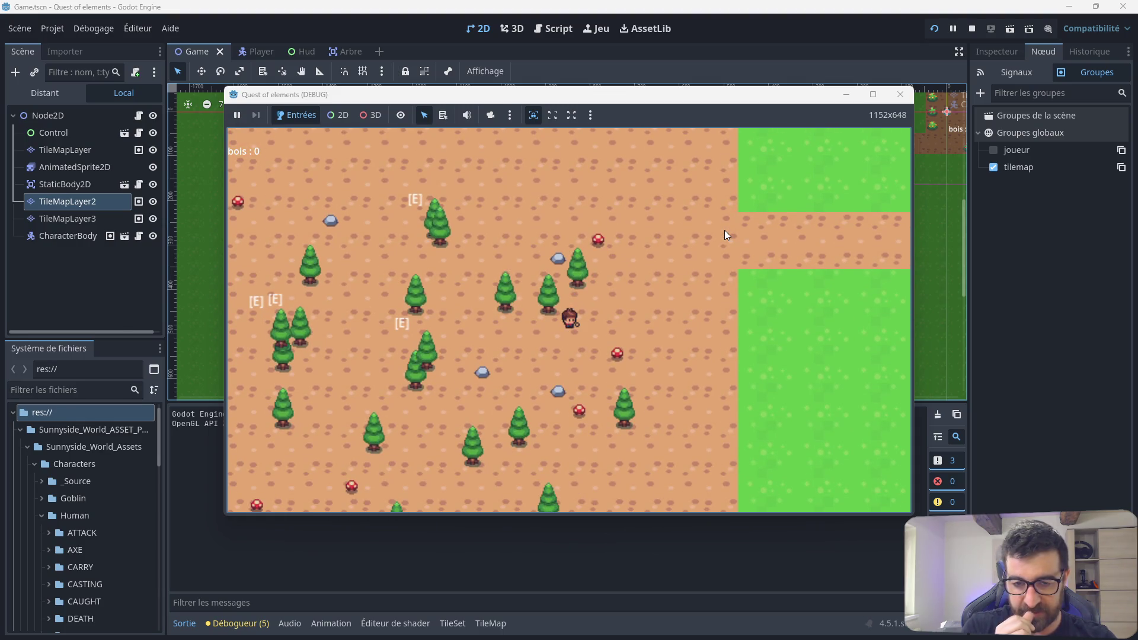
key(Left)
key(Left)
key(Down)
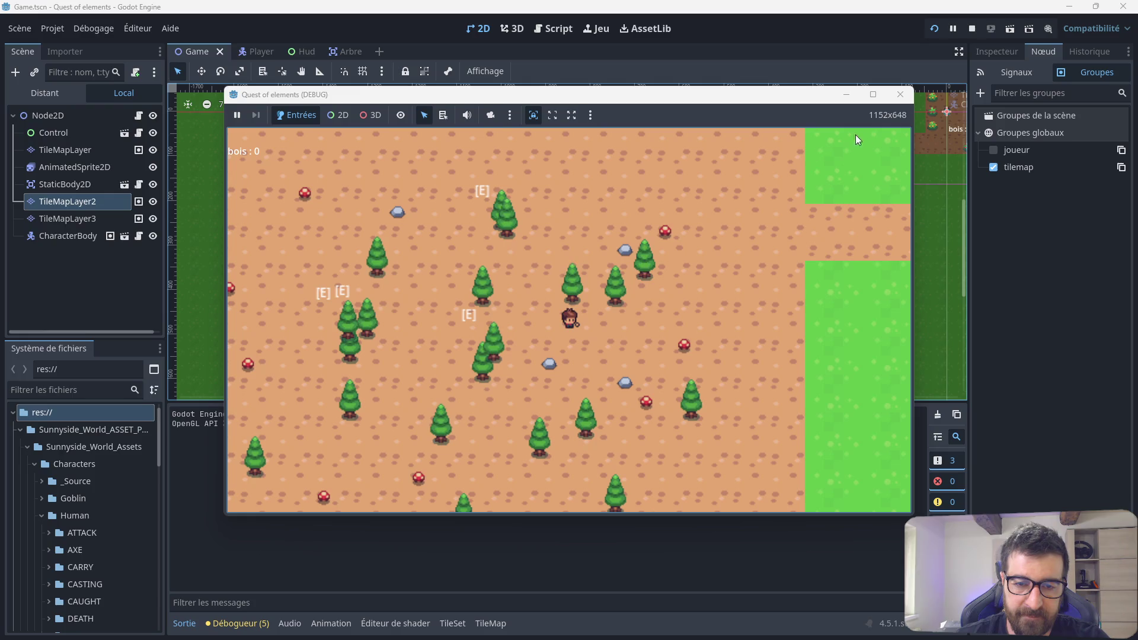
key(Down)
key(Left)
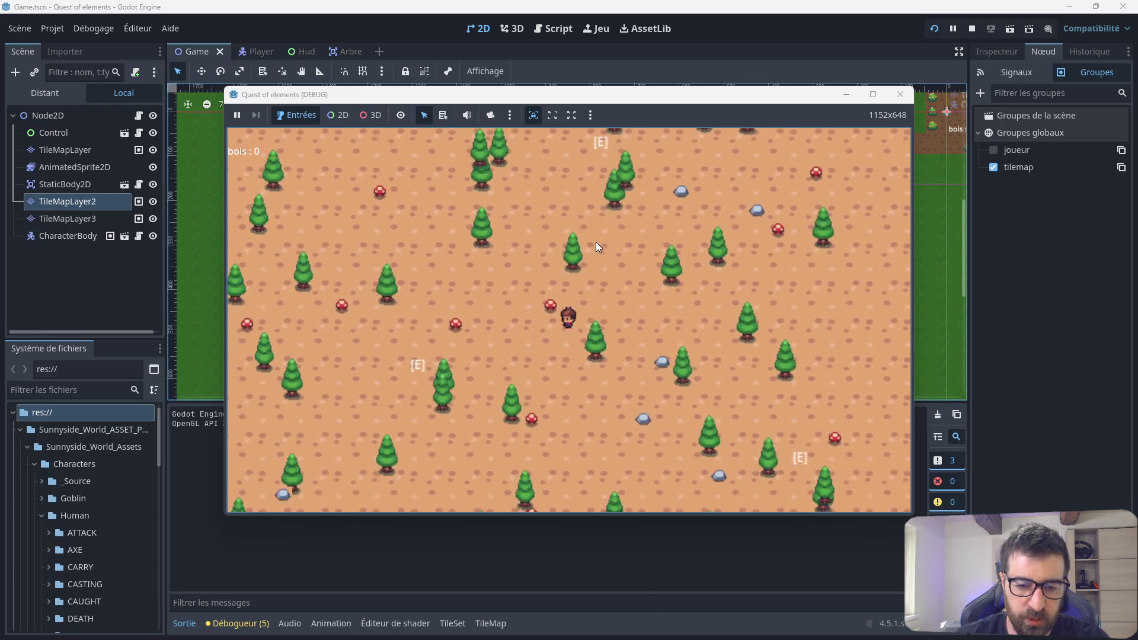
key(Up)
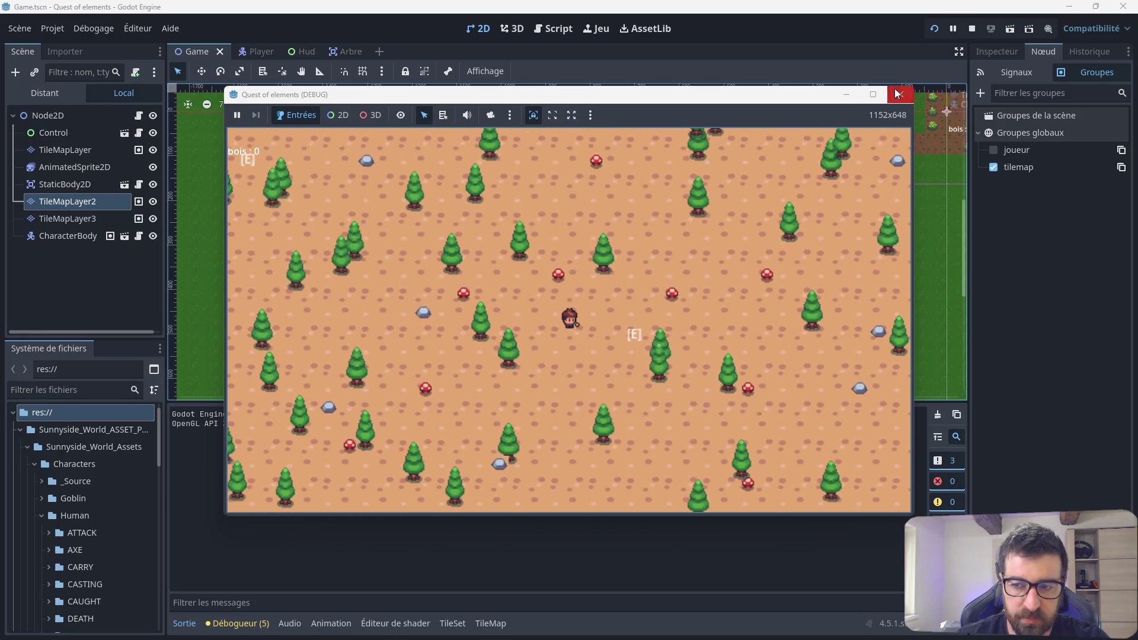
click(896, 94)
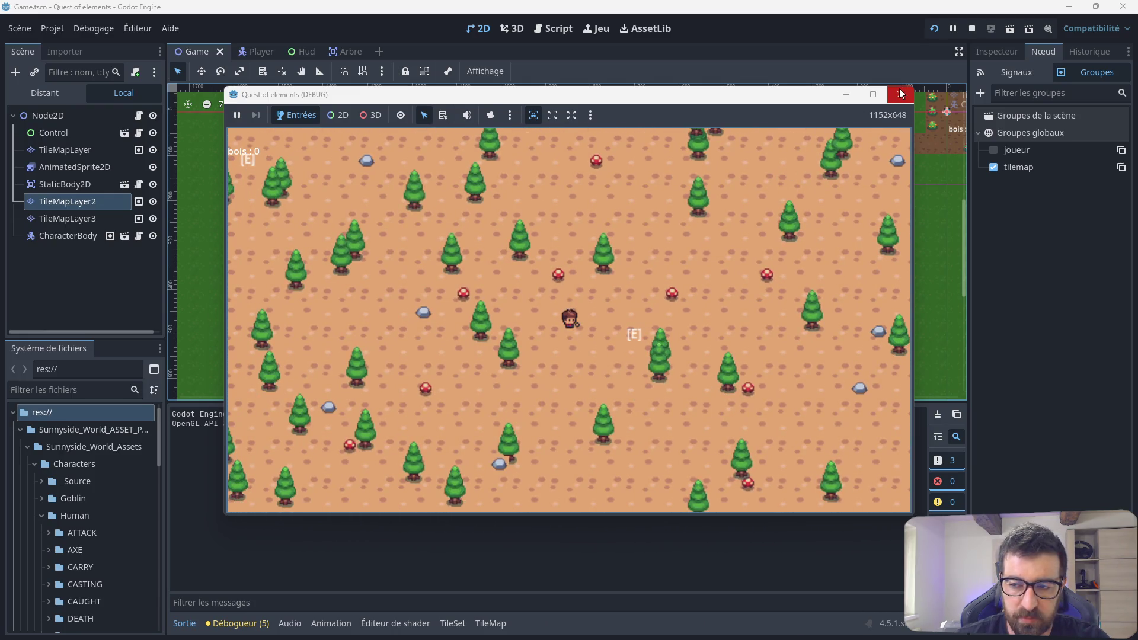
scroll(368, 202, up, 1)
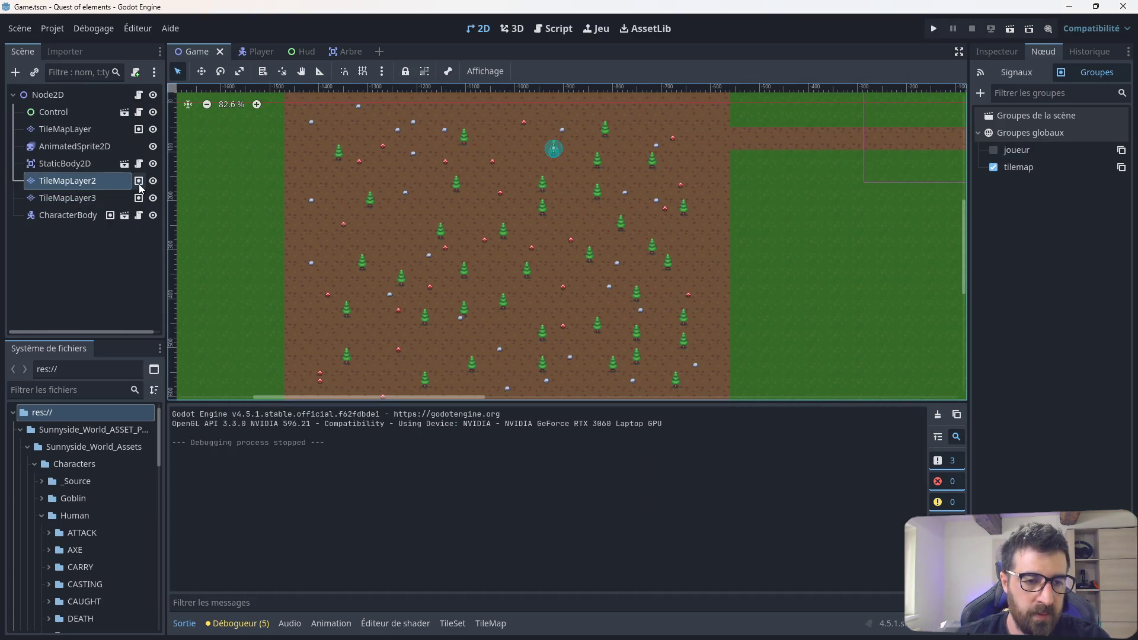
Step: In arbre.gd, add an empty func _ready() -> void: on the line after the couper_bois signal
click(543, 31)
click(225, 113)
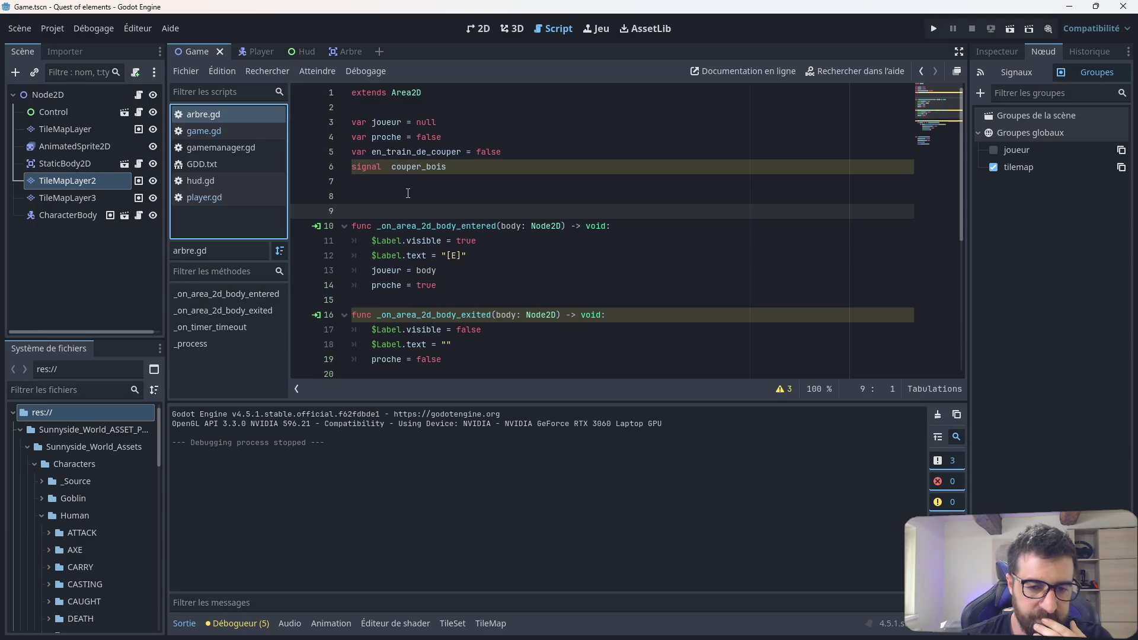
click(390, 187)
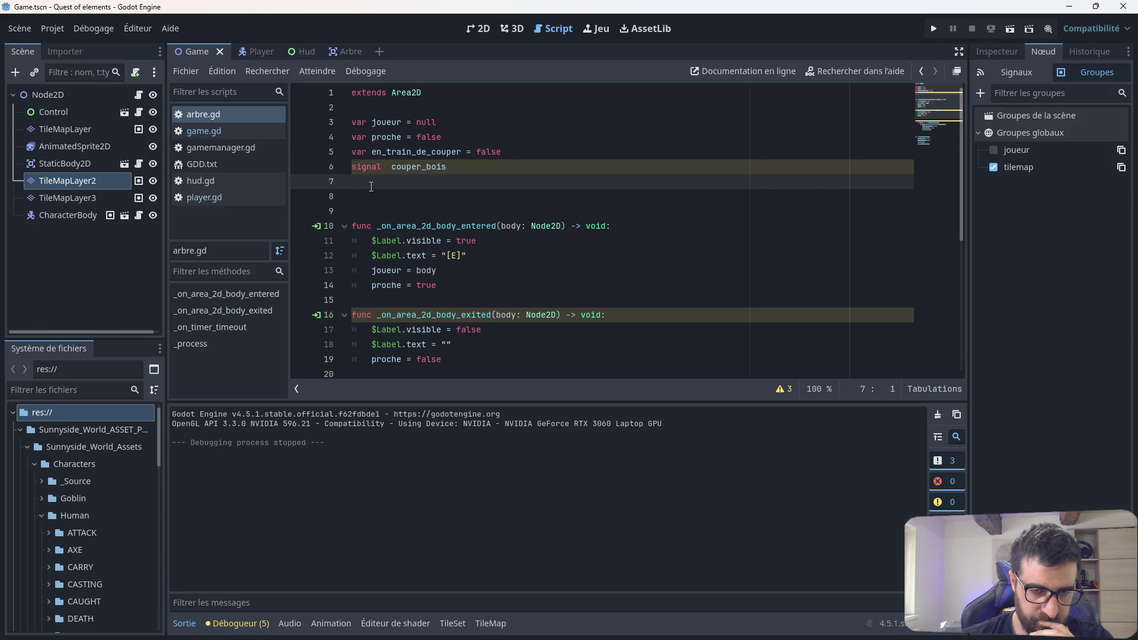
key(Return)
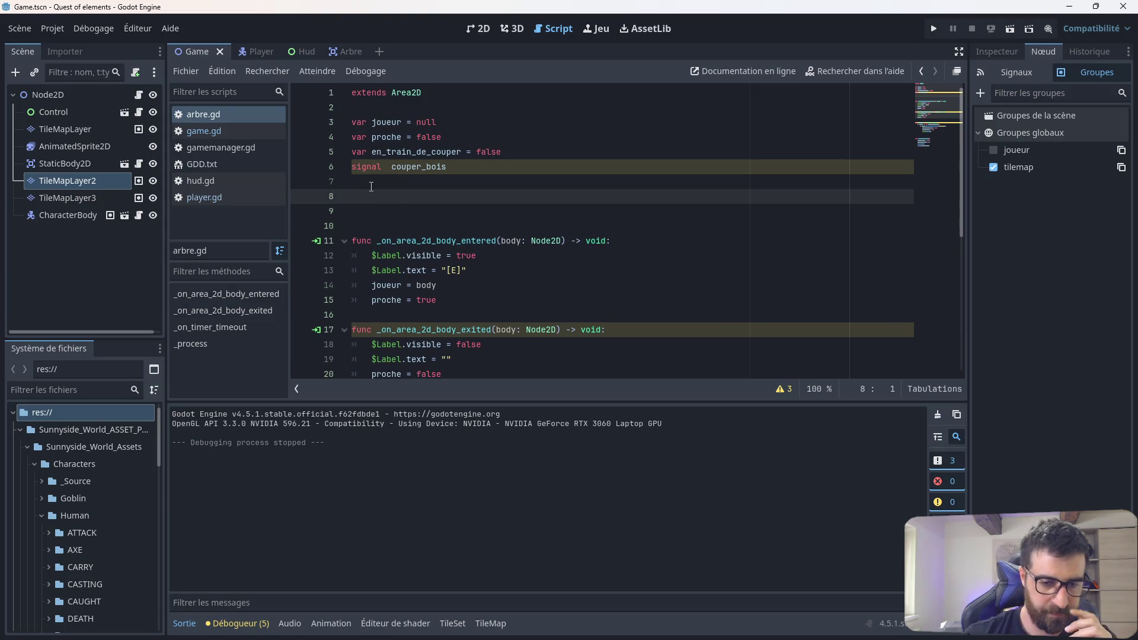
text(fun)
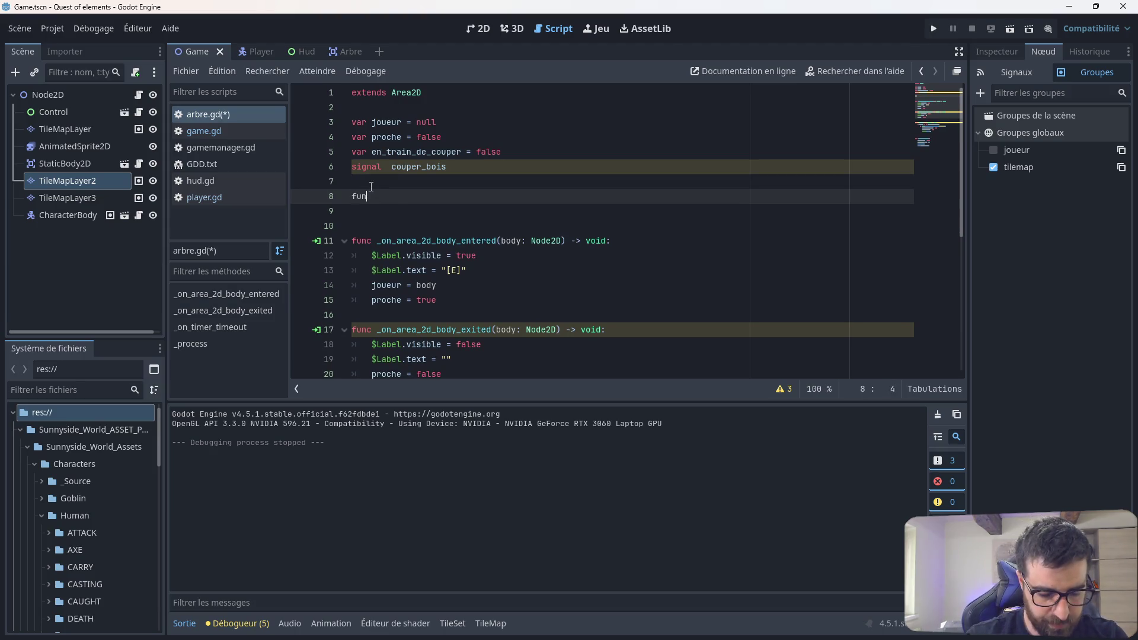
text(c ready)
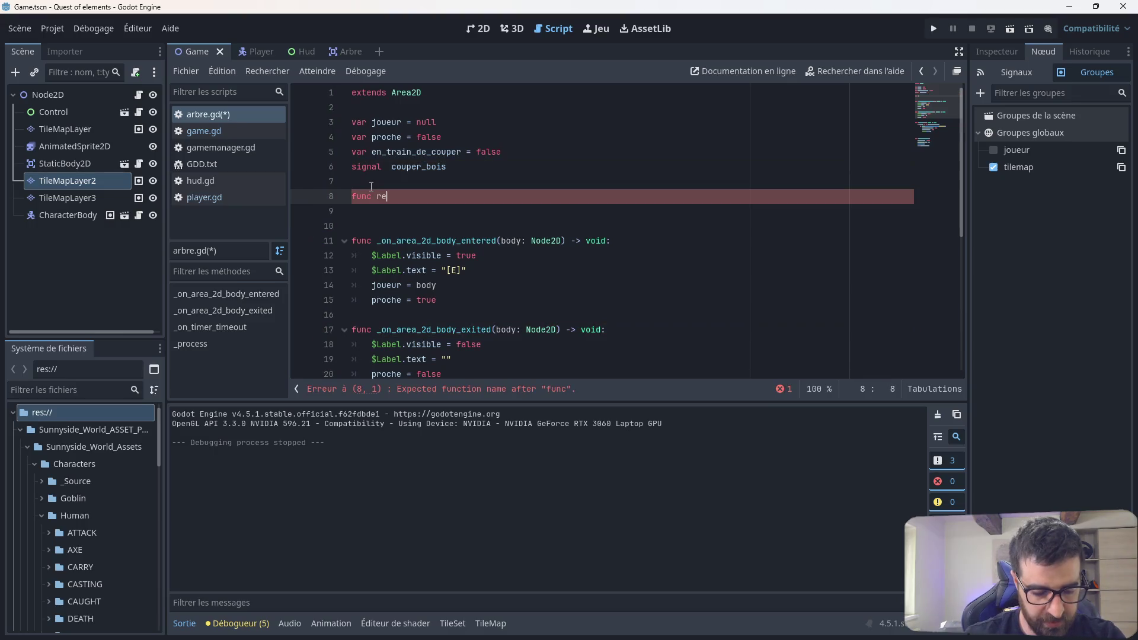
key(Return)
key(Return)
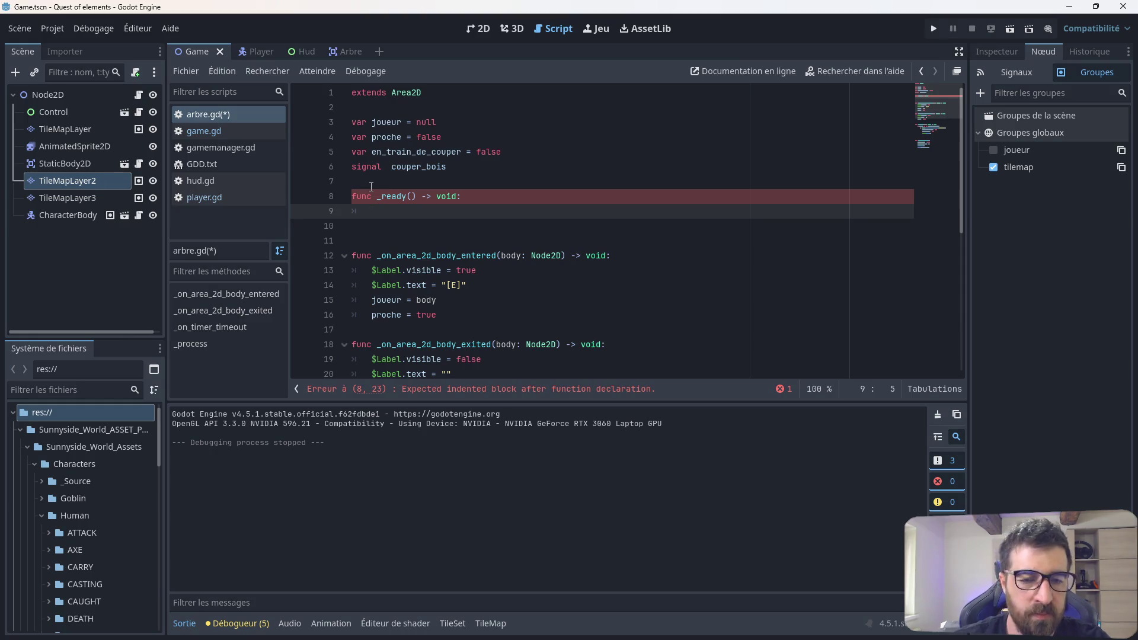
click(373, 109)
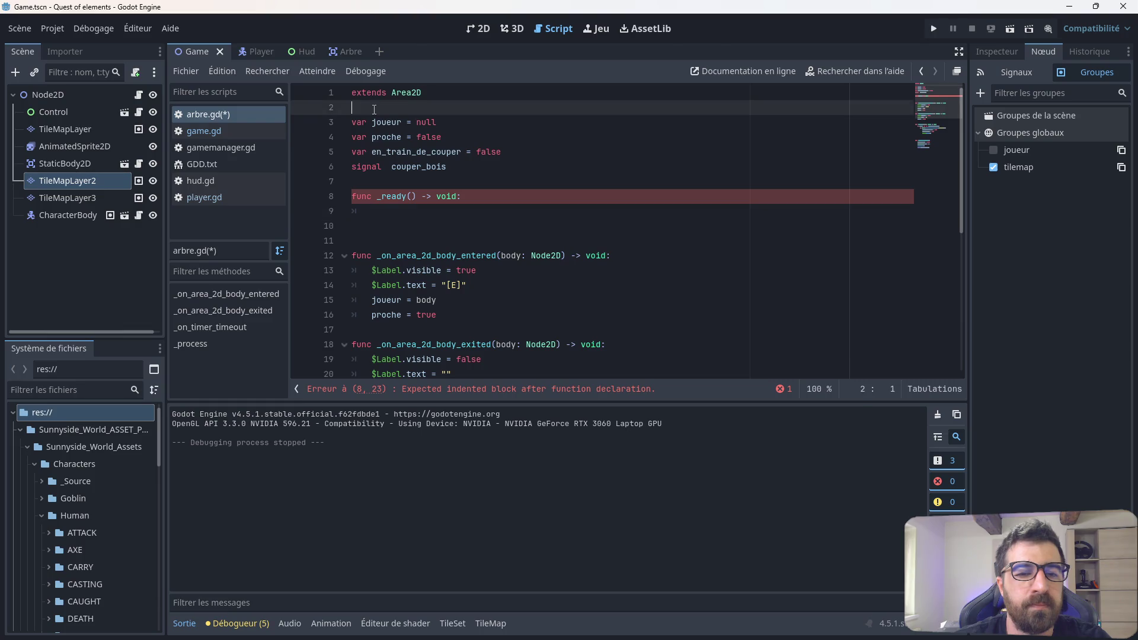
key(Return)
text(var tilemap = )
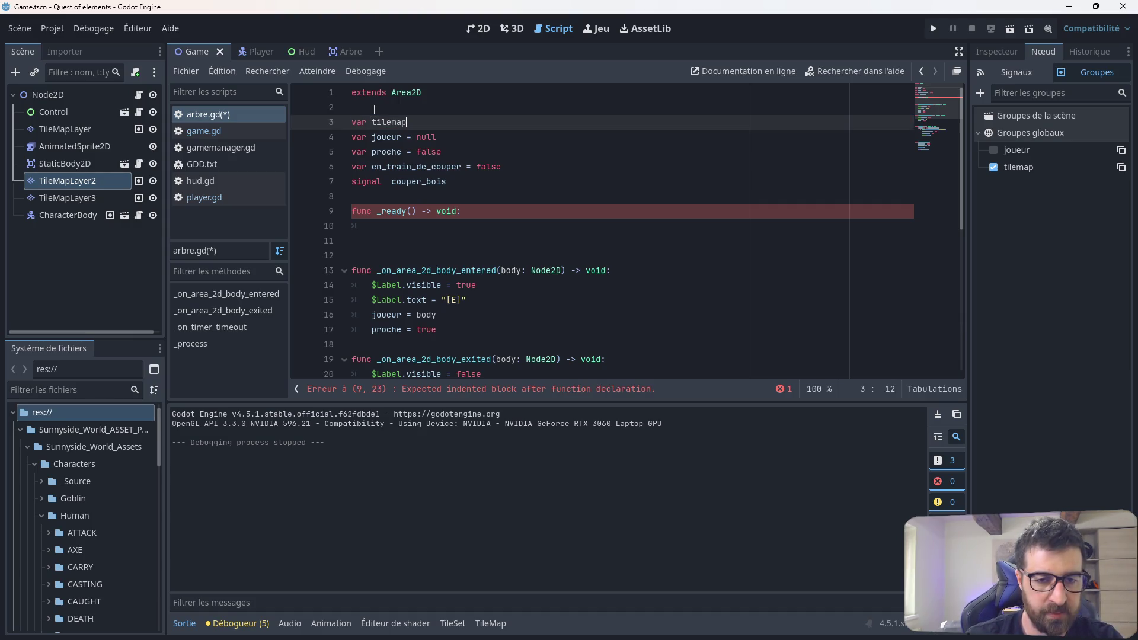
text(nu)
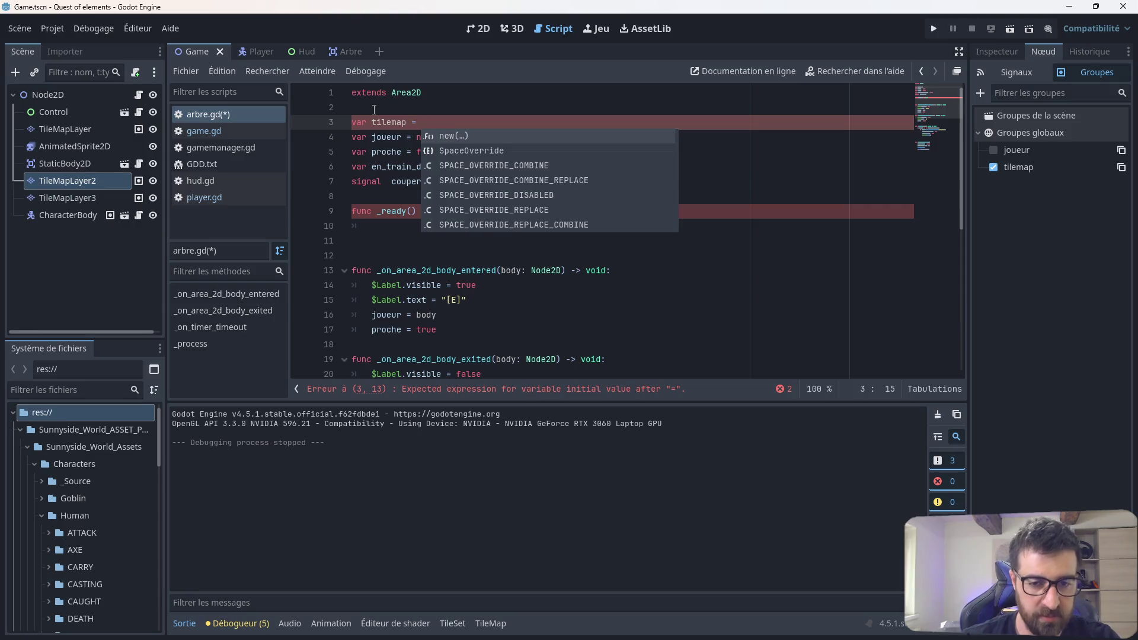
text(ll)
key(Return)
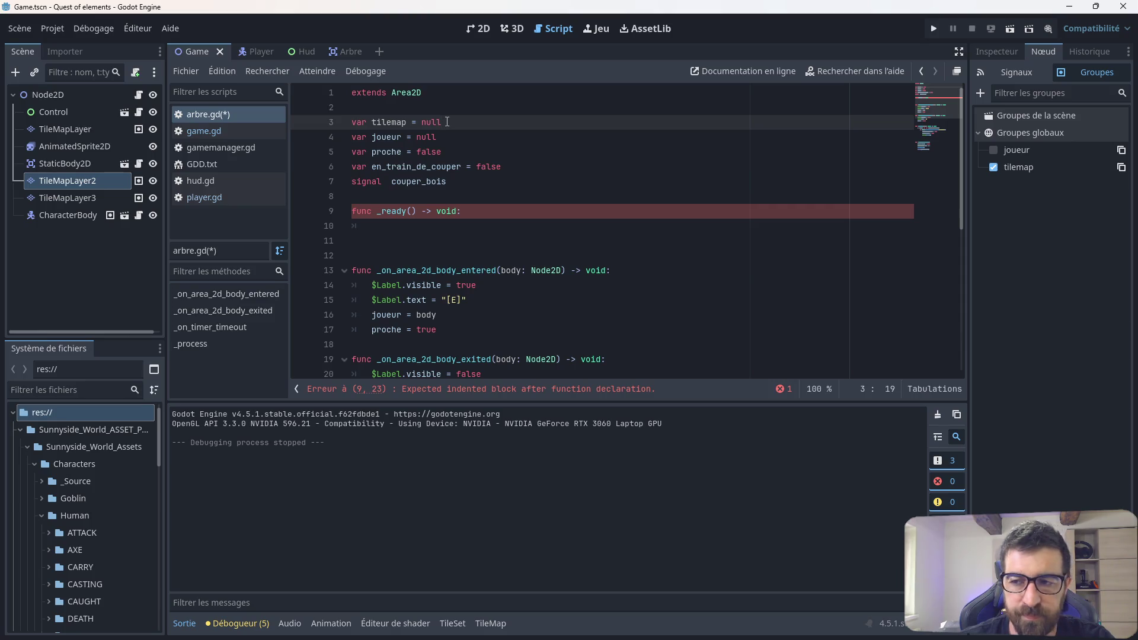
drag(447, 122, 345, 123)
key(BackSpace)
click(384, 225)
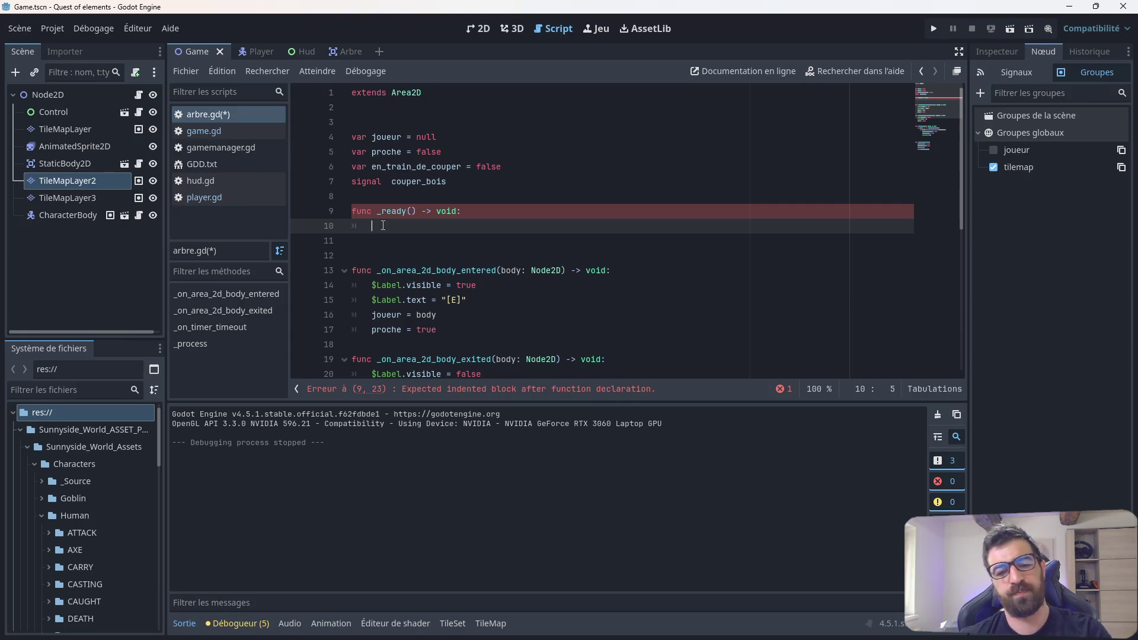
Step: Type 'if joueur.proche' inside _ready, then erase it together with the _ready() declaration
text(if)
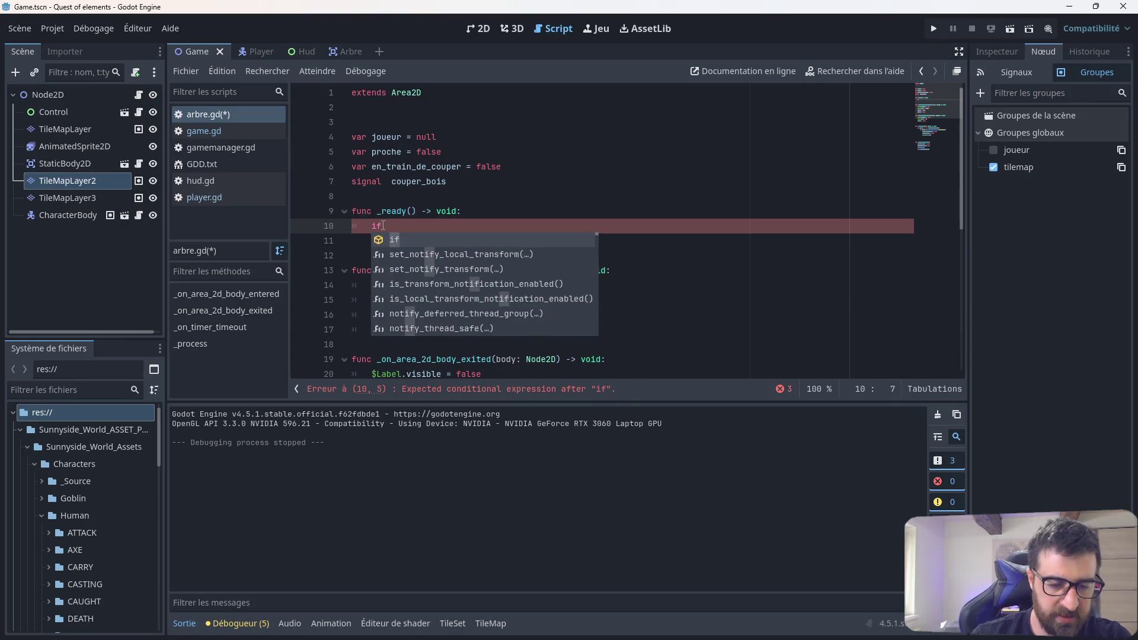
text( joueur)
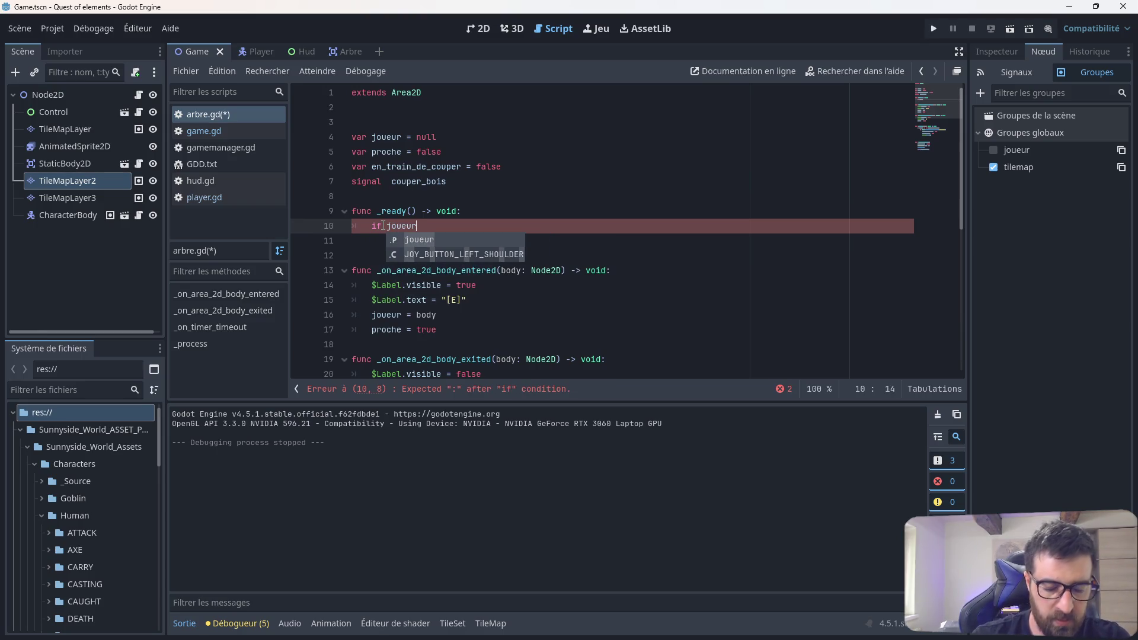
text(.proche)
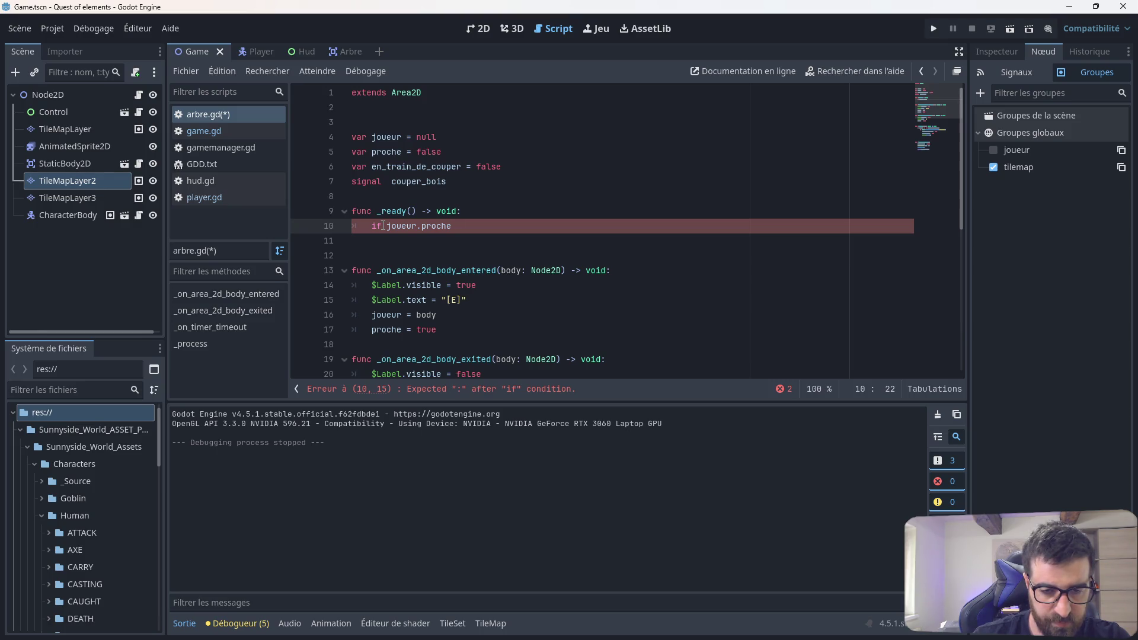
key(BackSpace)
key(BackSpace)
key(BackSpace)
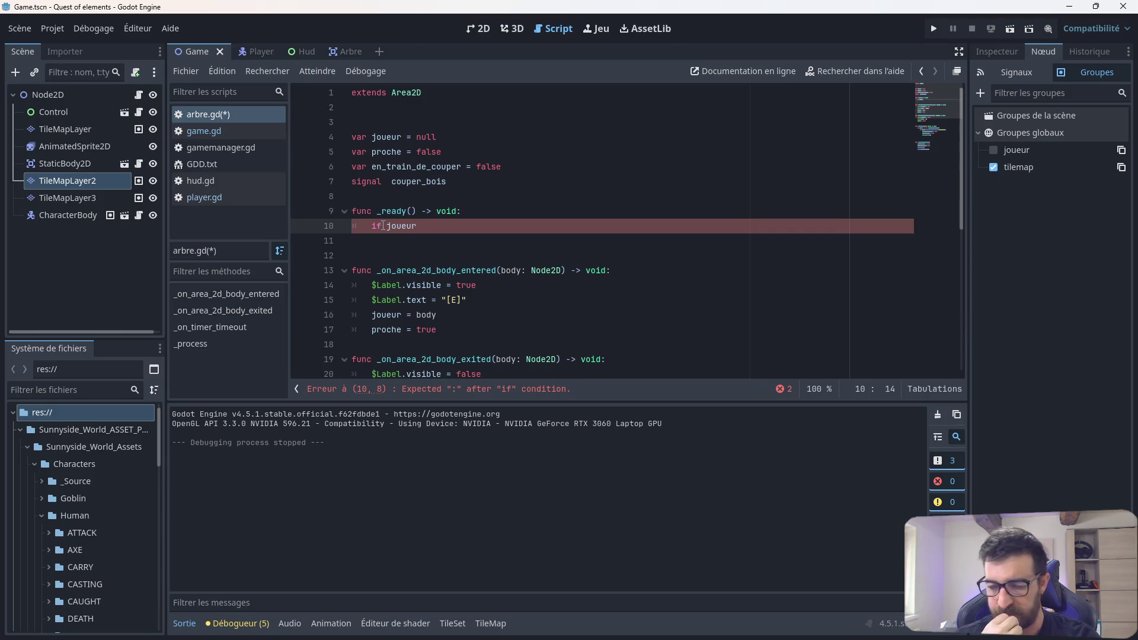
key(BackSpace)
key(BackSpace)
key(BackSpace)
key(BackSpace)
key(BackSpace)
key(BackSpace)
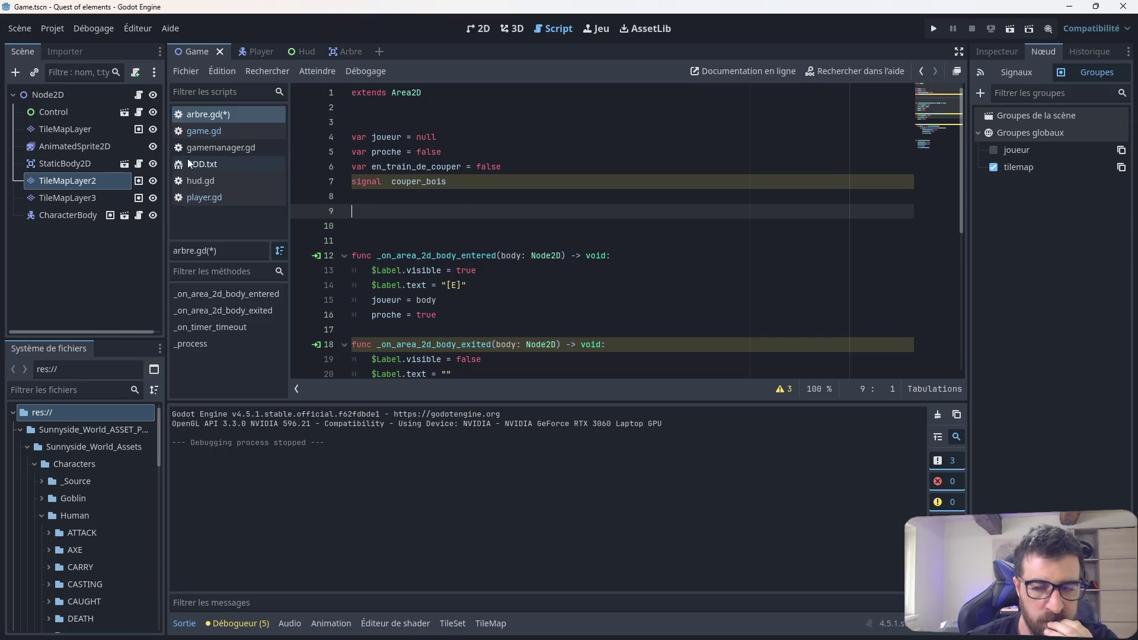
Step: Look over player.gd and the Player and Arbre scenes
click(205, 197)
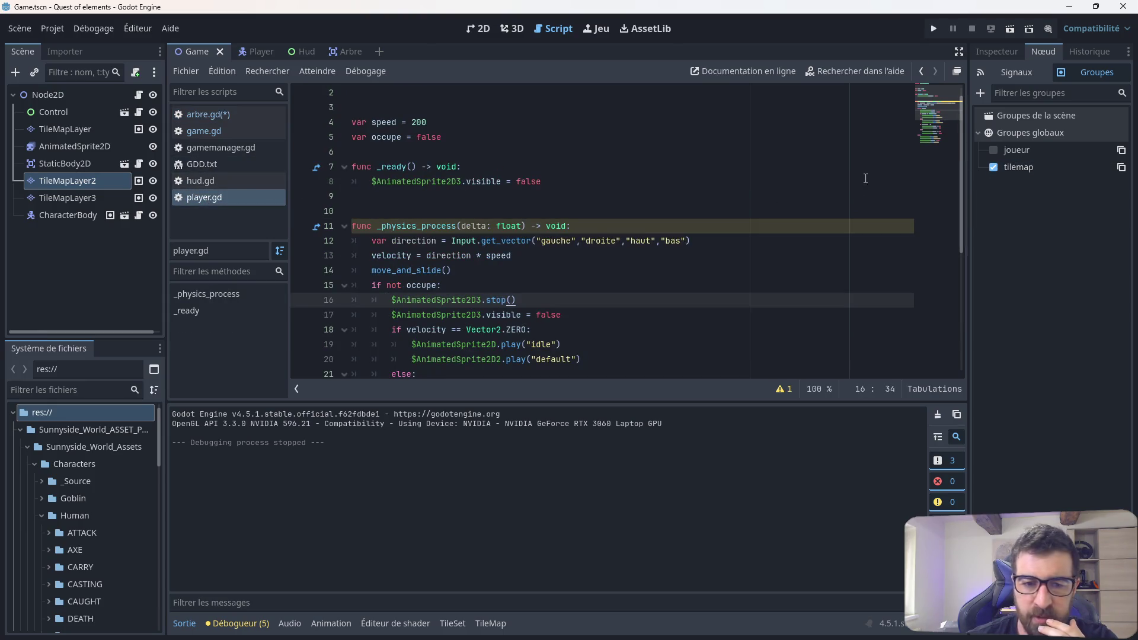
click(258, 50)
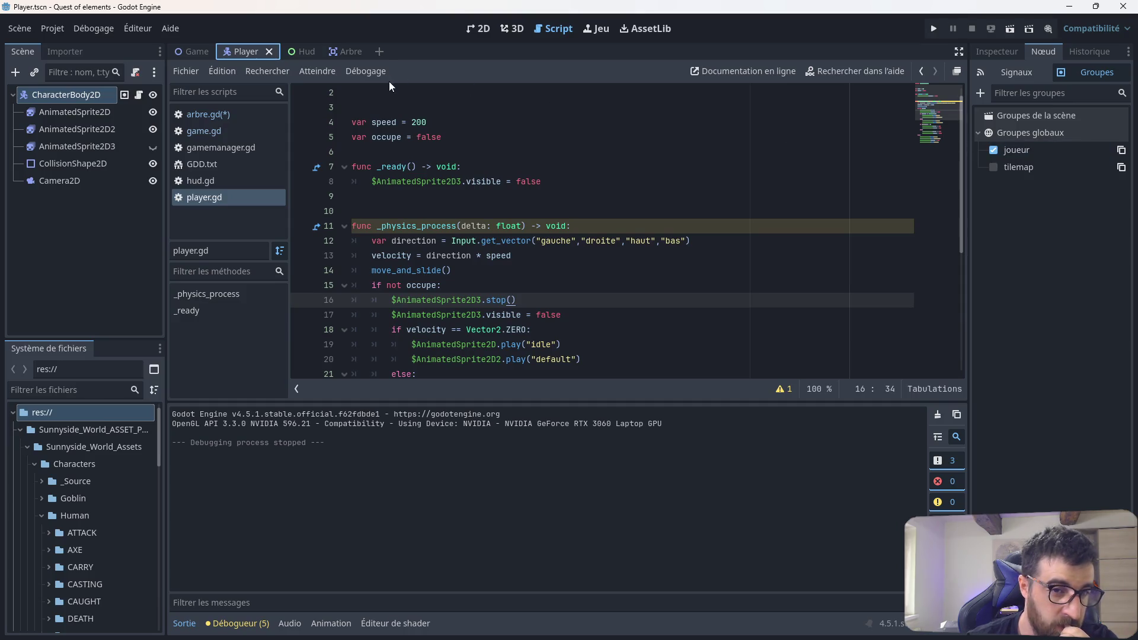
click(348, 55)
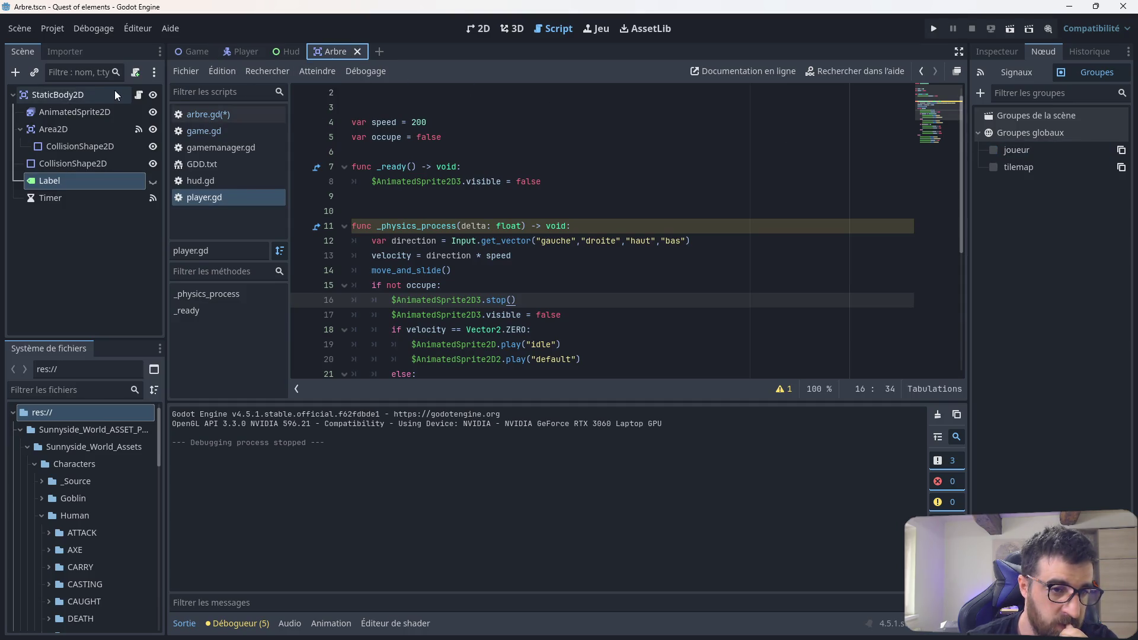
click(98, 97)
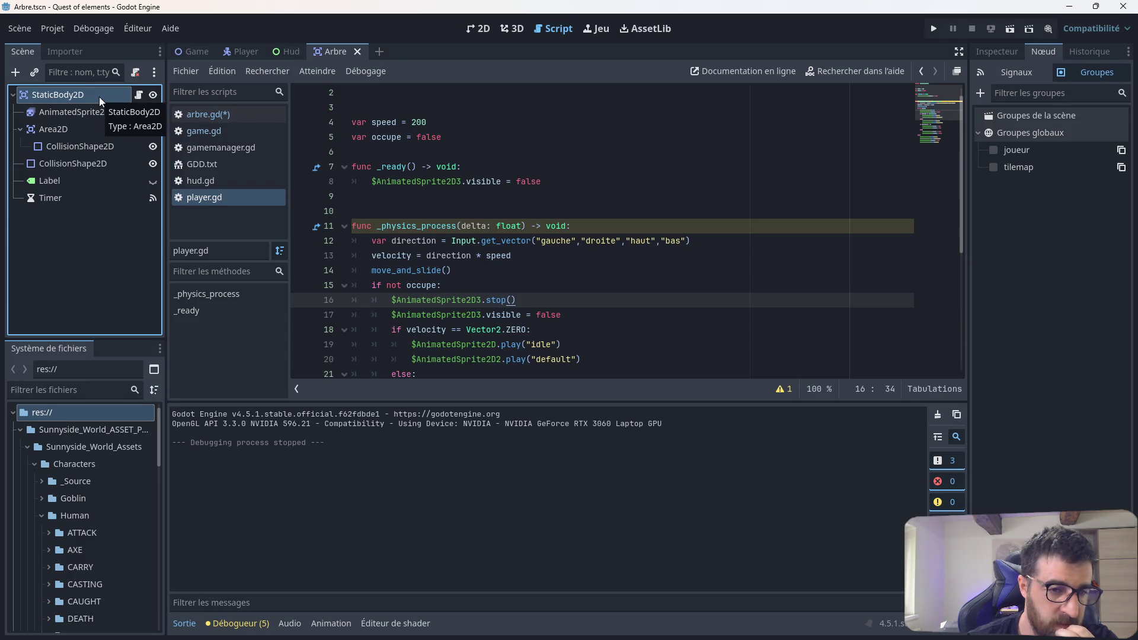
Step: In the Game scene, check TileMapLayer belongs to the tilemap group, then reopen arbre.gd
click(188, 53)
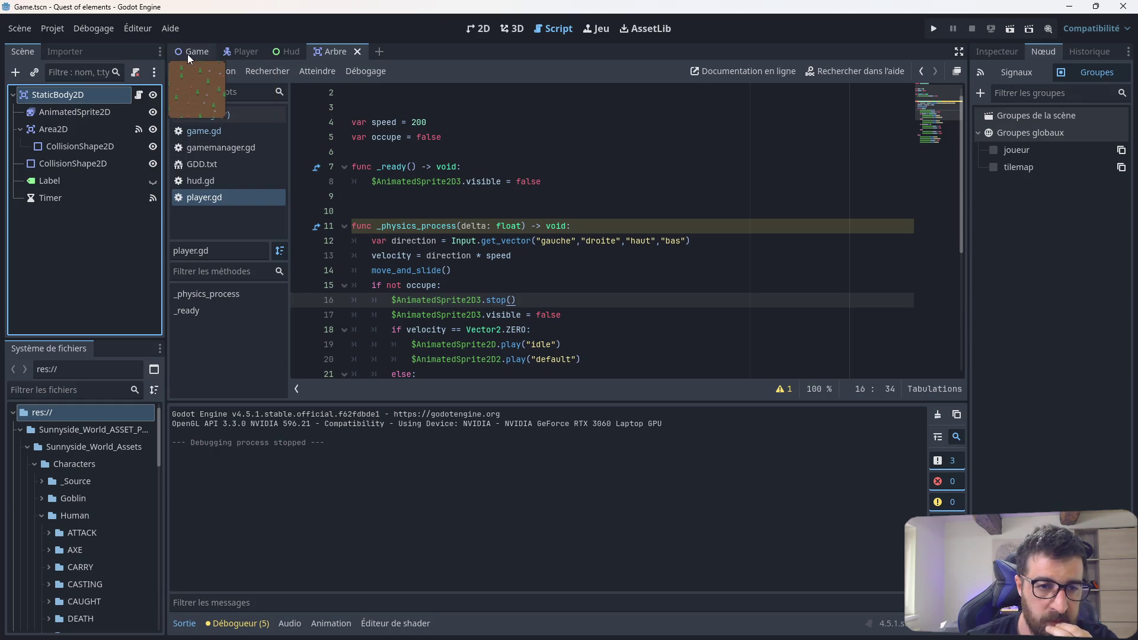
click(96, 101)
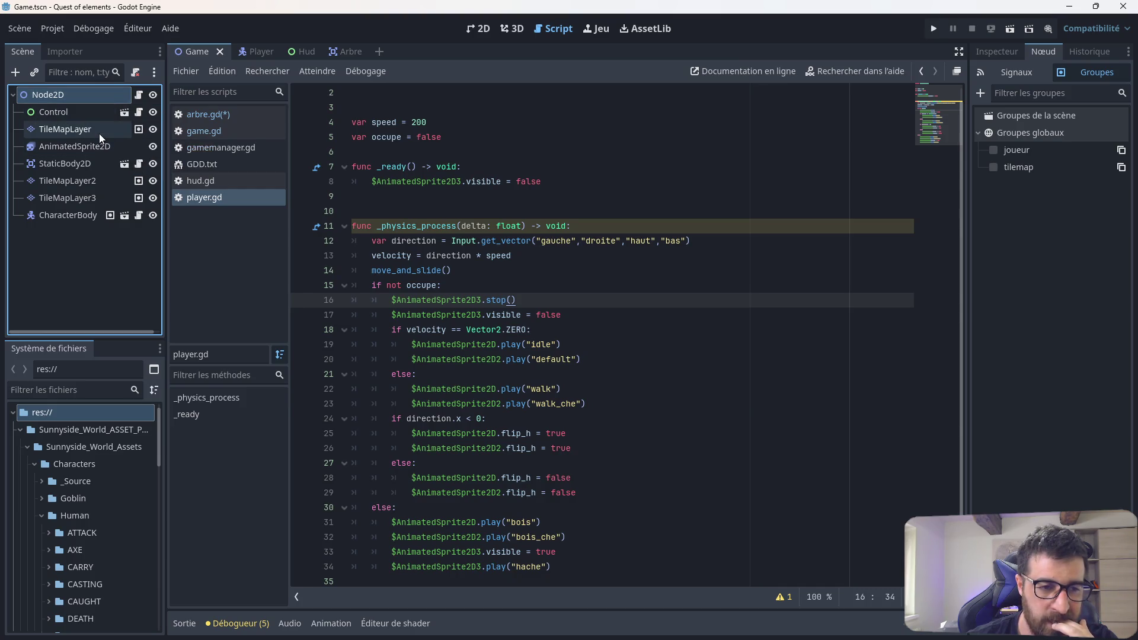
click(139, 129)
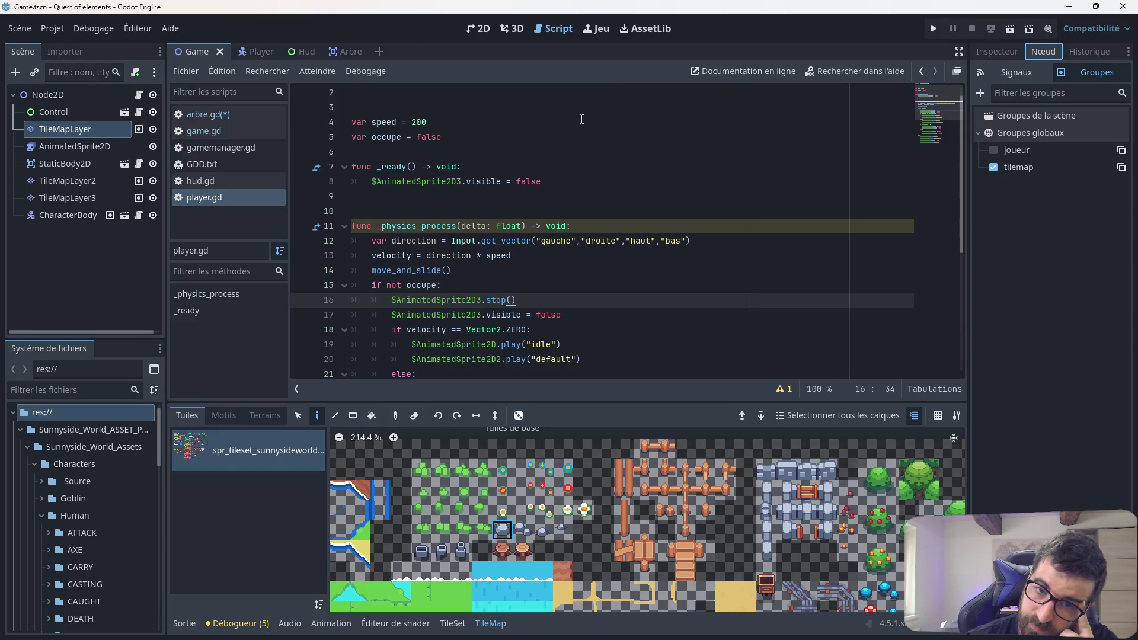
click(208, 113)
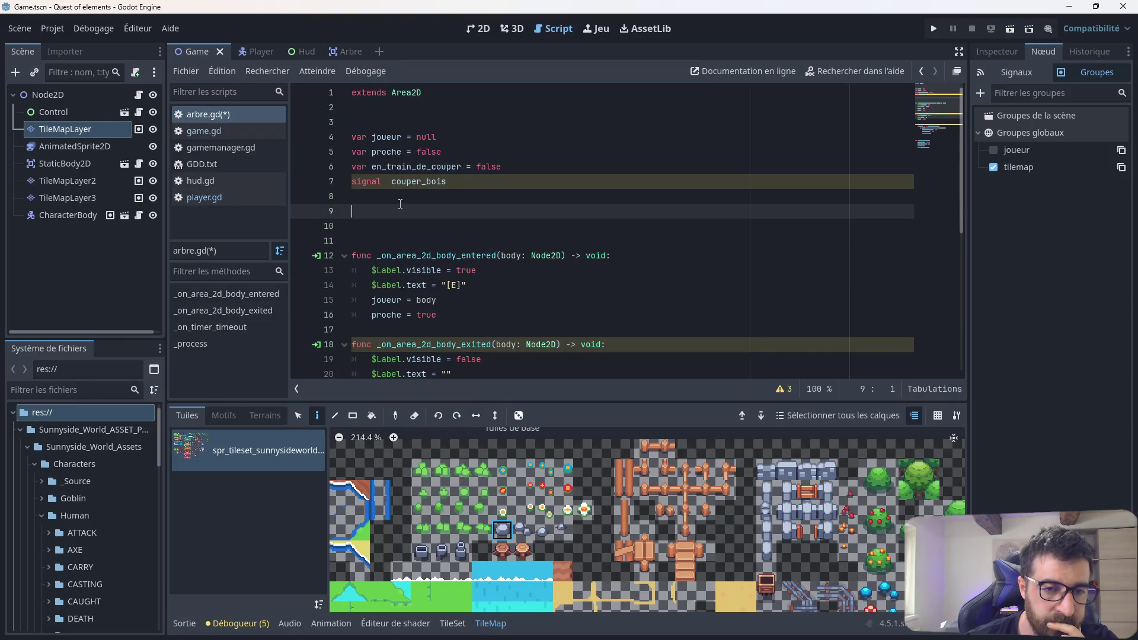
Step: Declare var tilemap = null in arbre.gd and write a func ready(): header below the variables
click(374, 126)
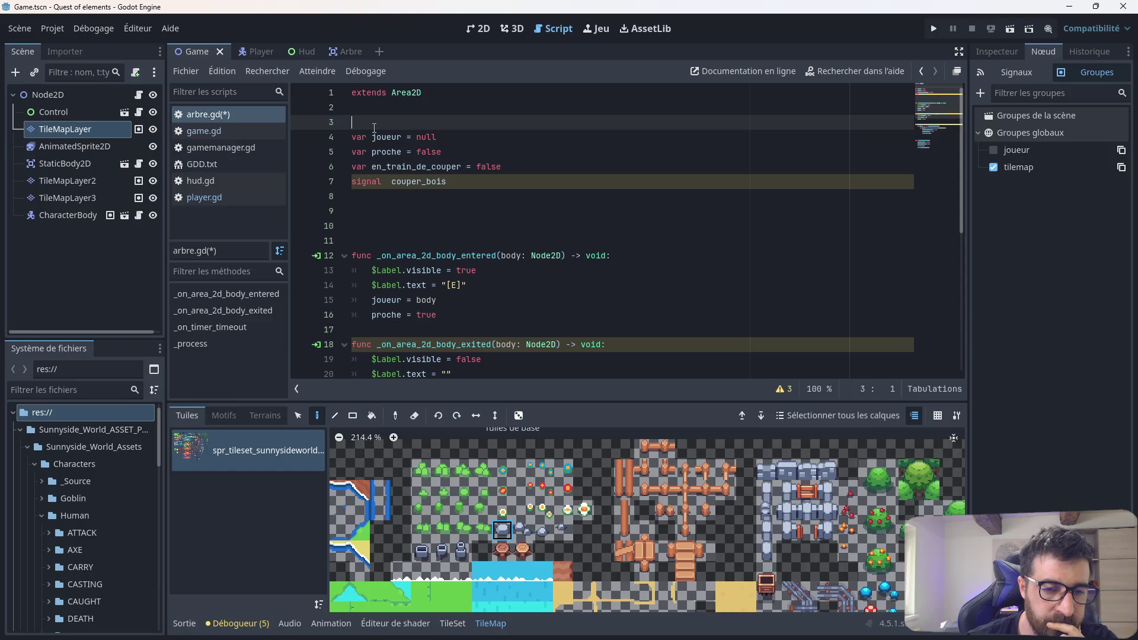
text(var tilemap )
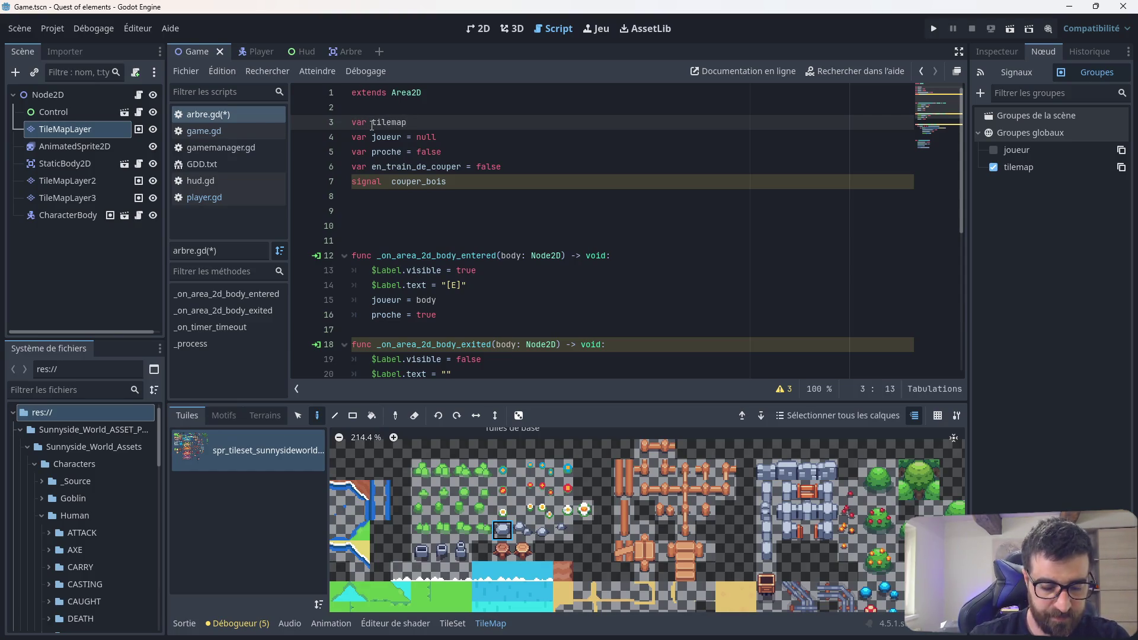
text(= null)
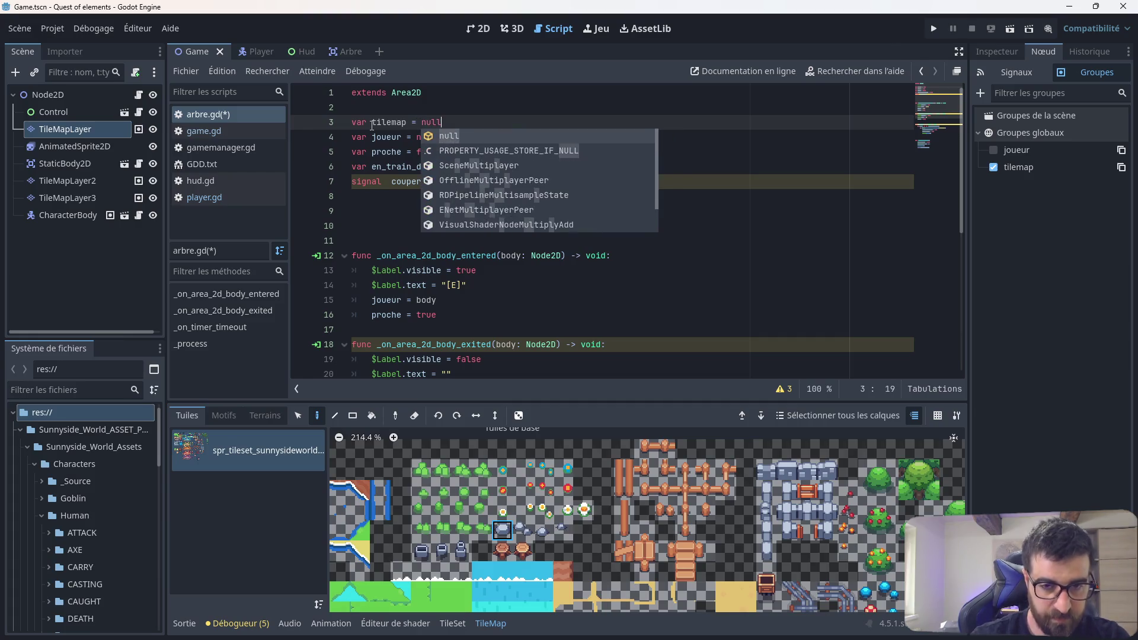
click(378, 232)
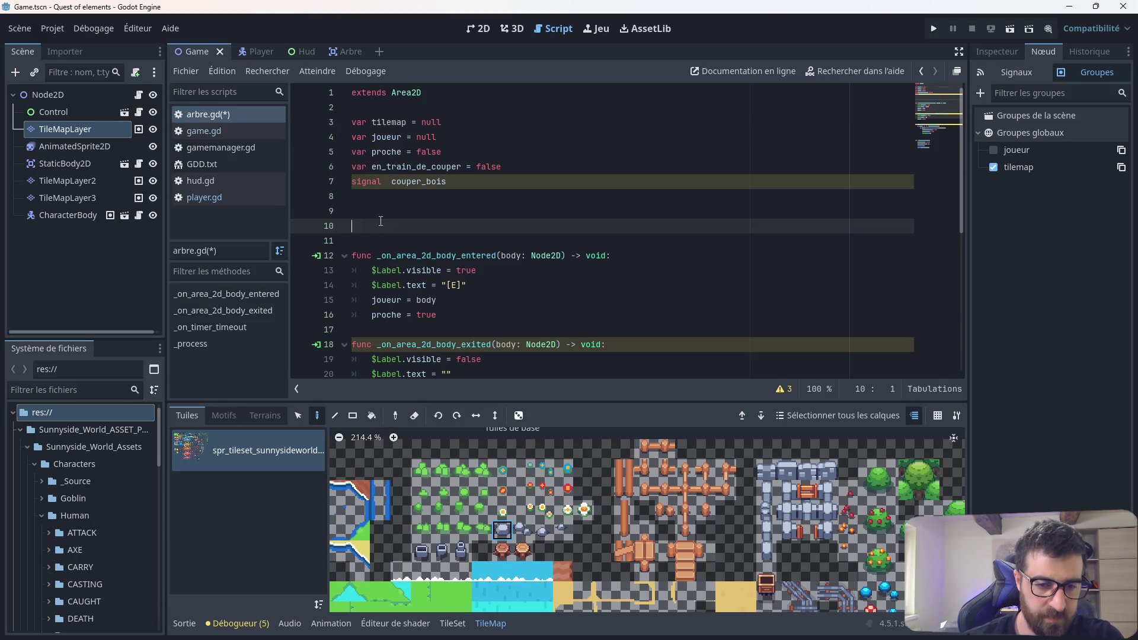
click(375, 217)
text(func )
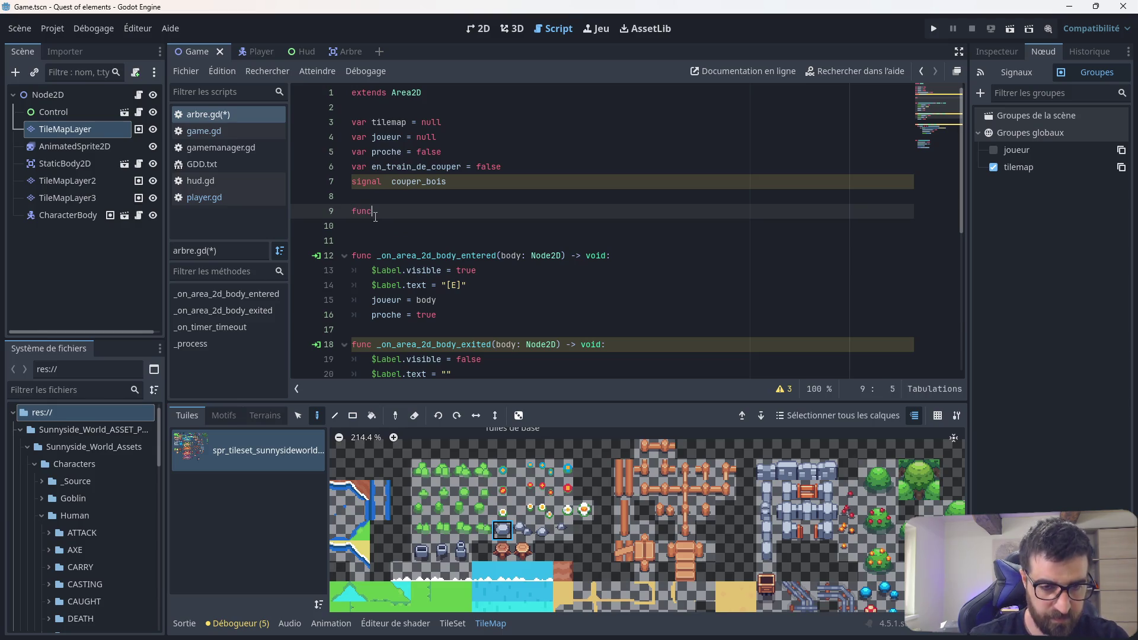
text(ready)
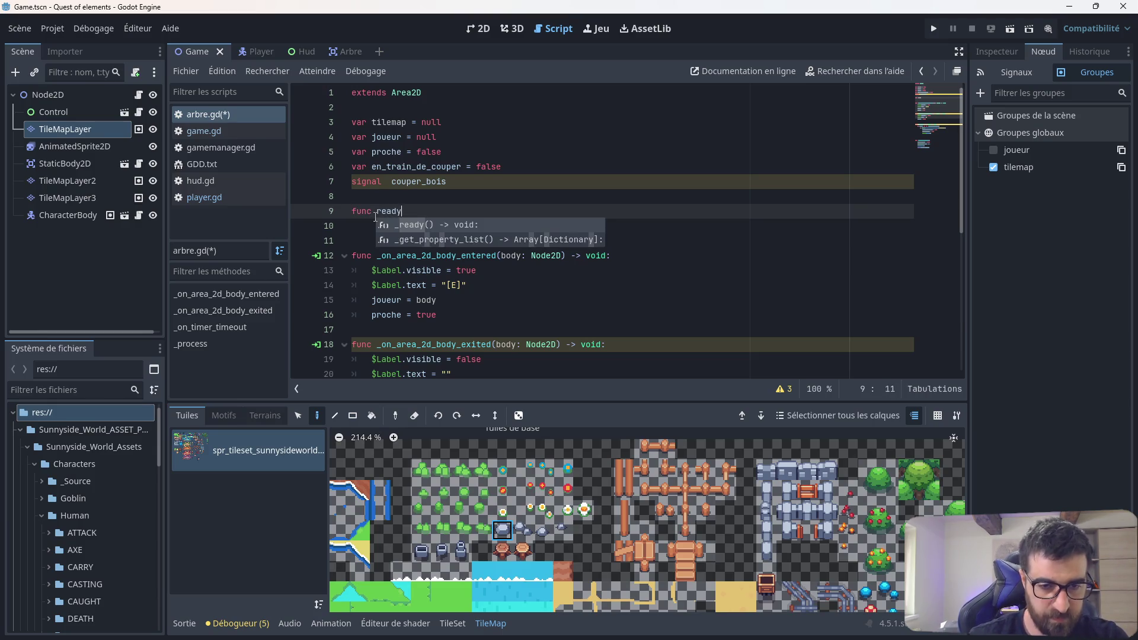
text(()
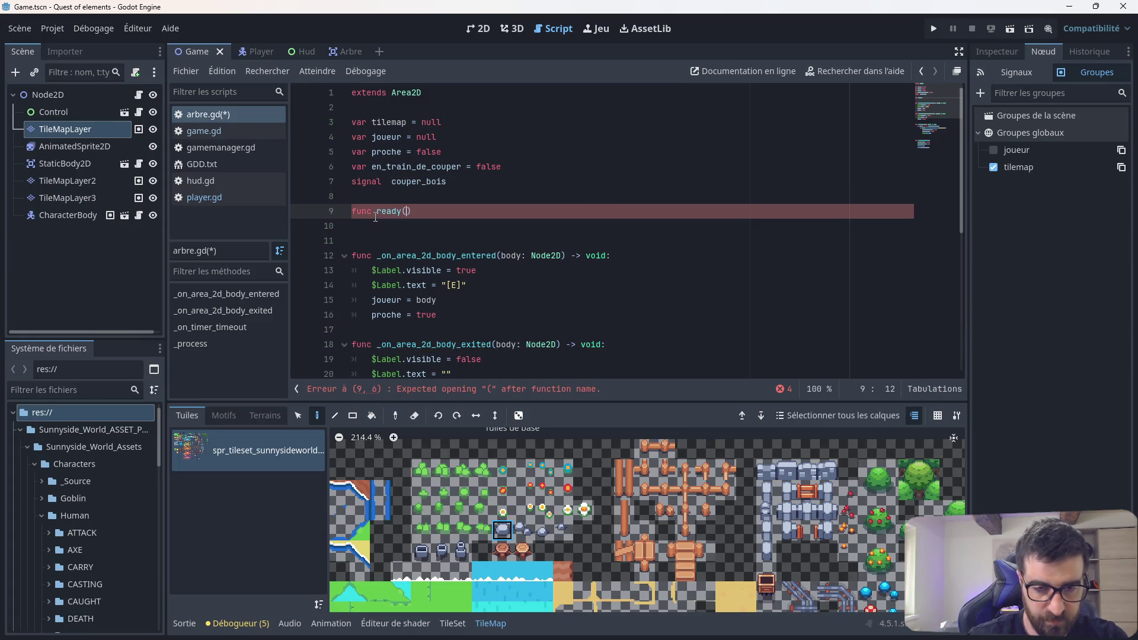
text():)
key(Return)
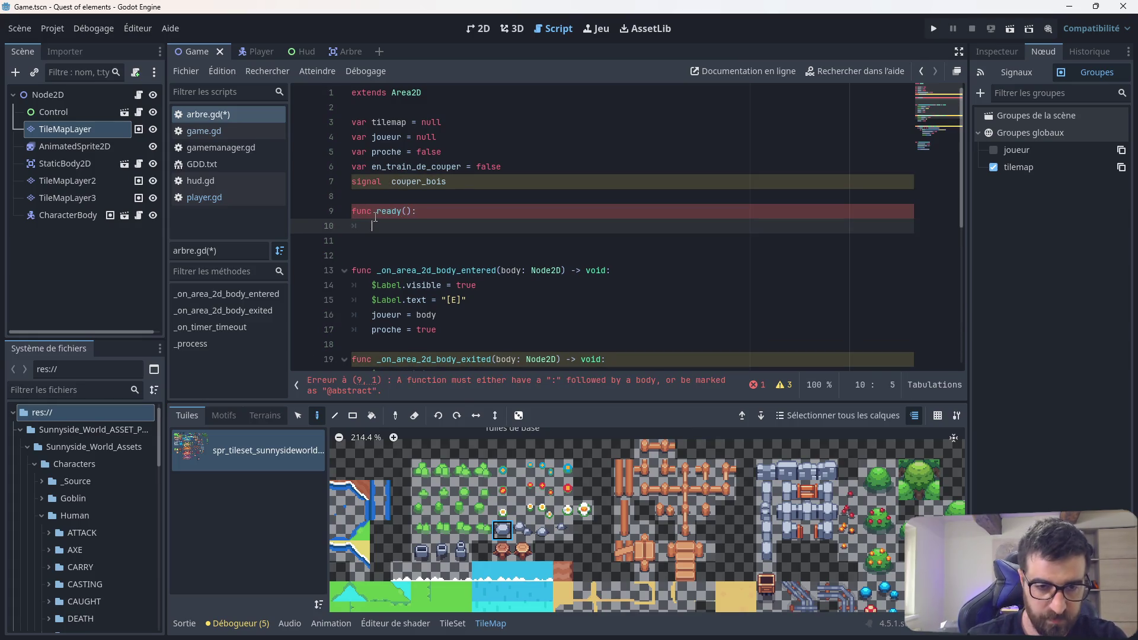
Step: Write 'tilemap not joueur' as the body line, then start replacing tilemap with 'groupe'
text(tilemap)
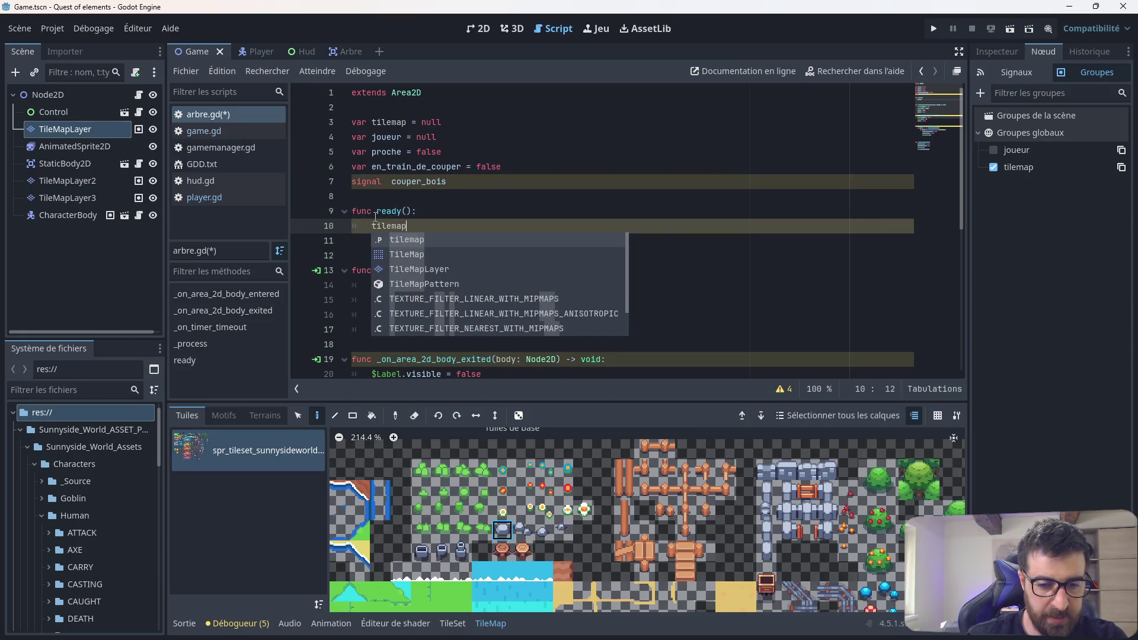
text( is)
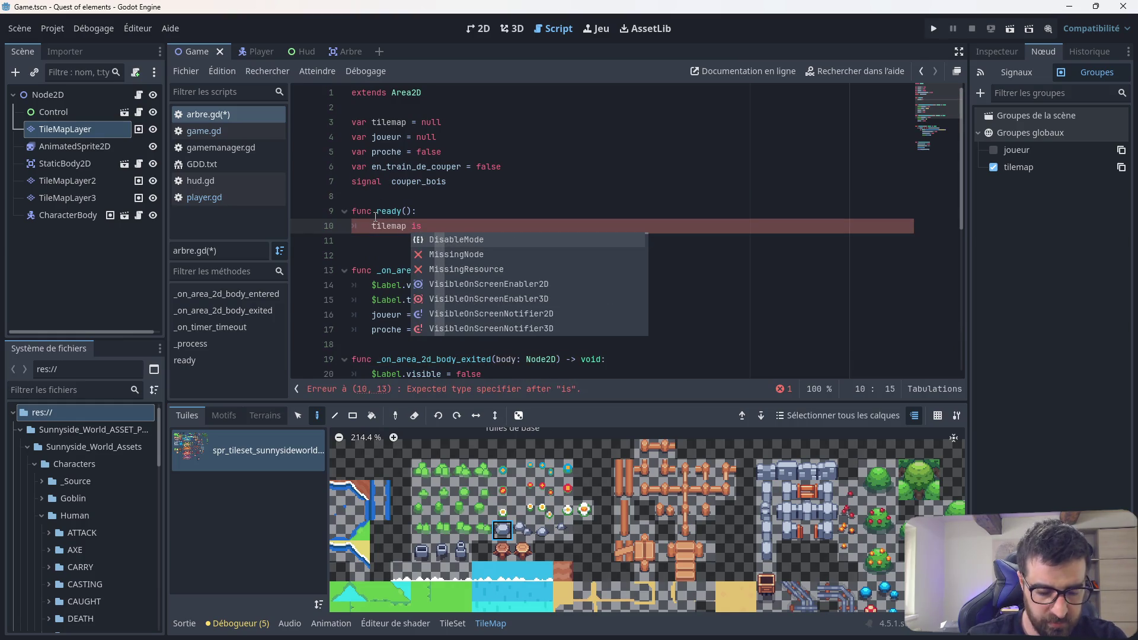
key(BackSpace)
key(BackSpace)
text(not)
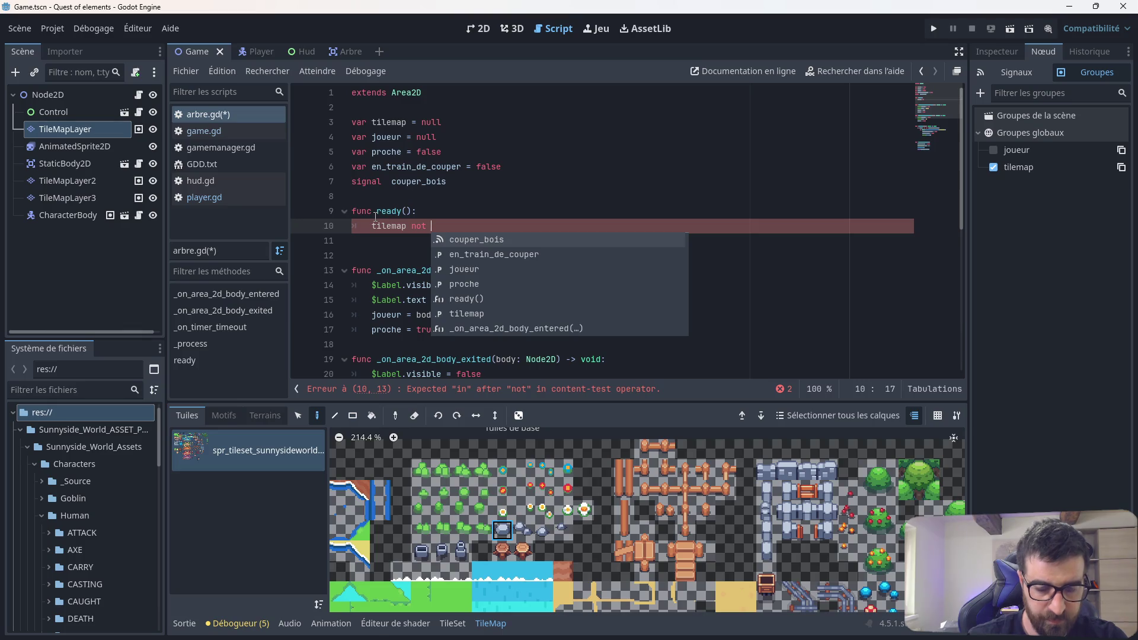
key(Down)
key(Down)
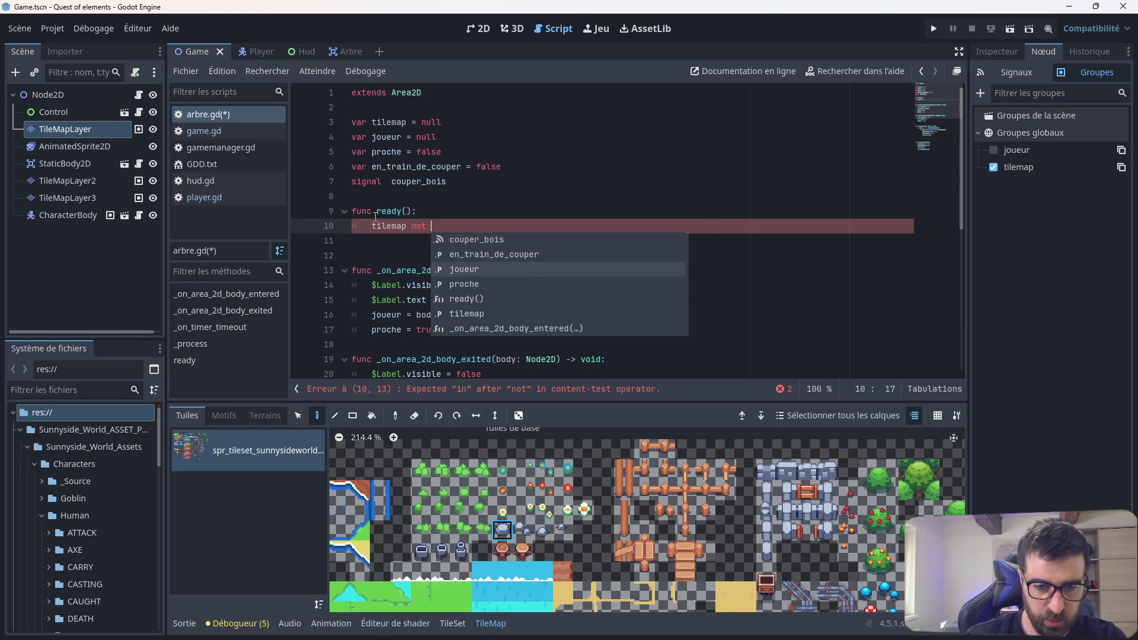
key(Return)
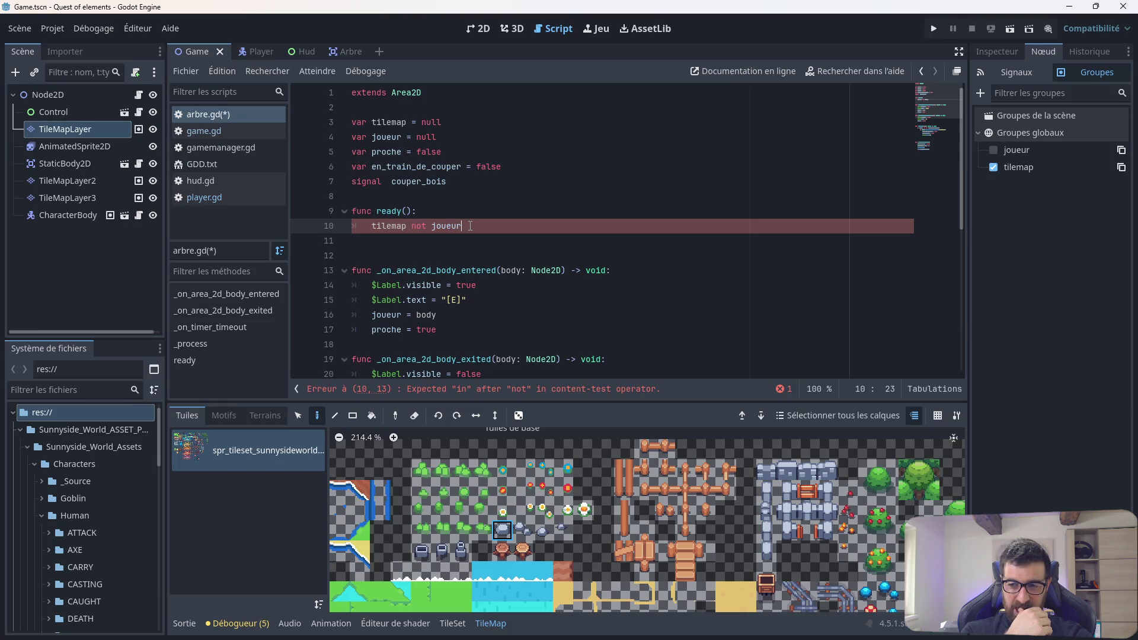
key(Left)
key(Left)
key(Left)
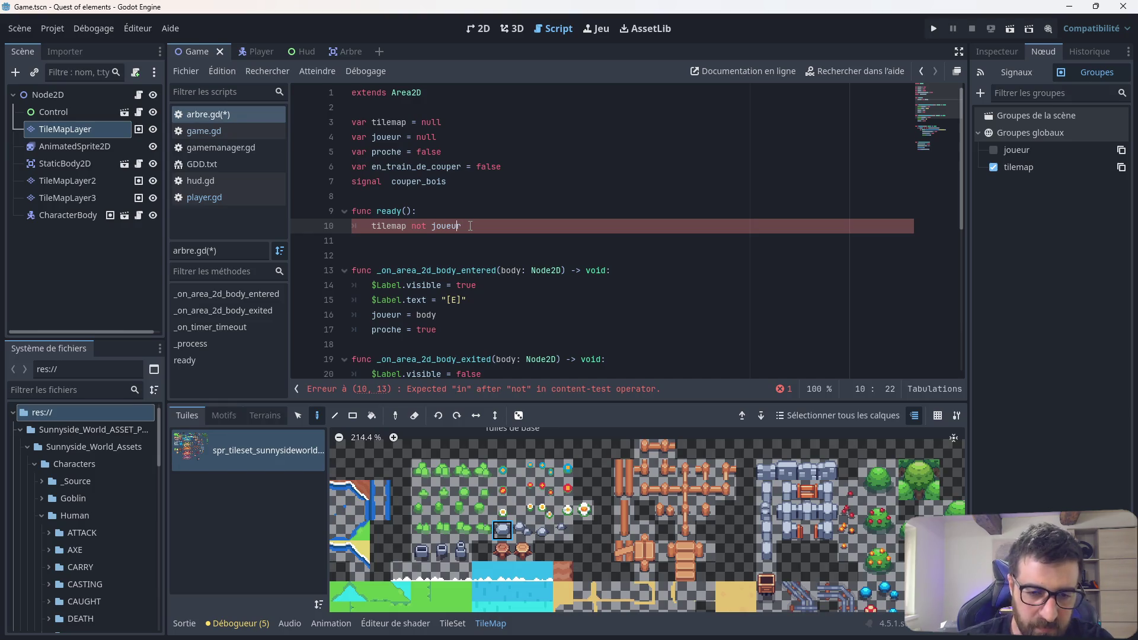
key(BackSpace)
key(BackSpace)
key(BackSpace)
text(groupe)
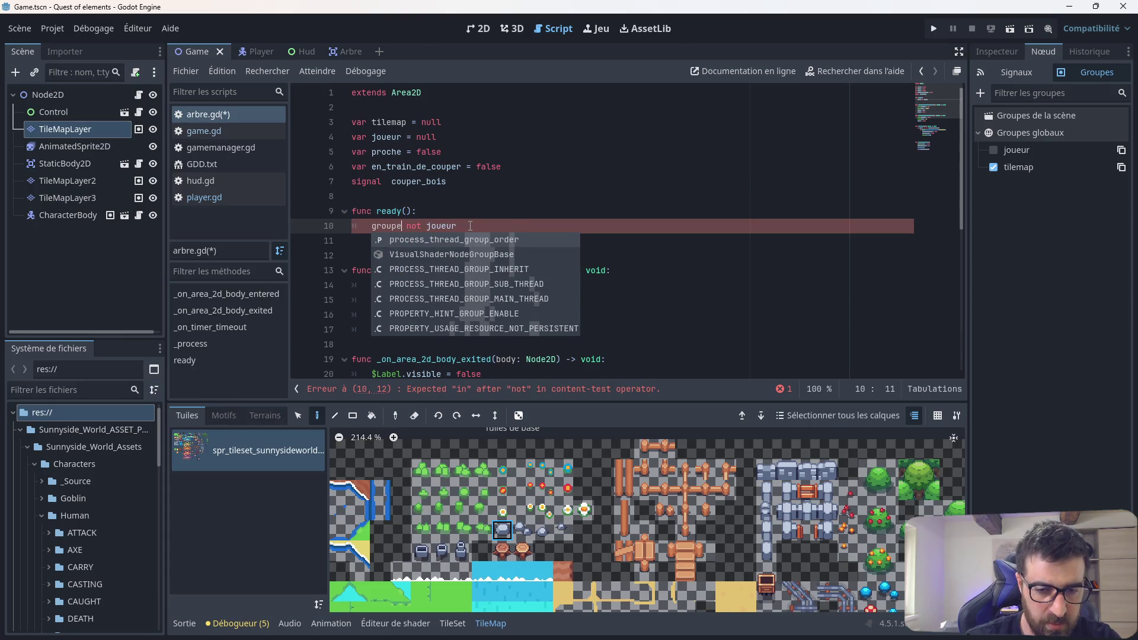
Step: Rework the body line into get_groups(TileMapLayer) using autocomplete
key(BackSpace)
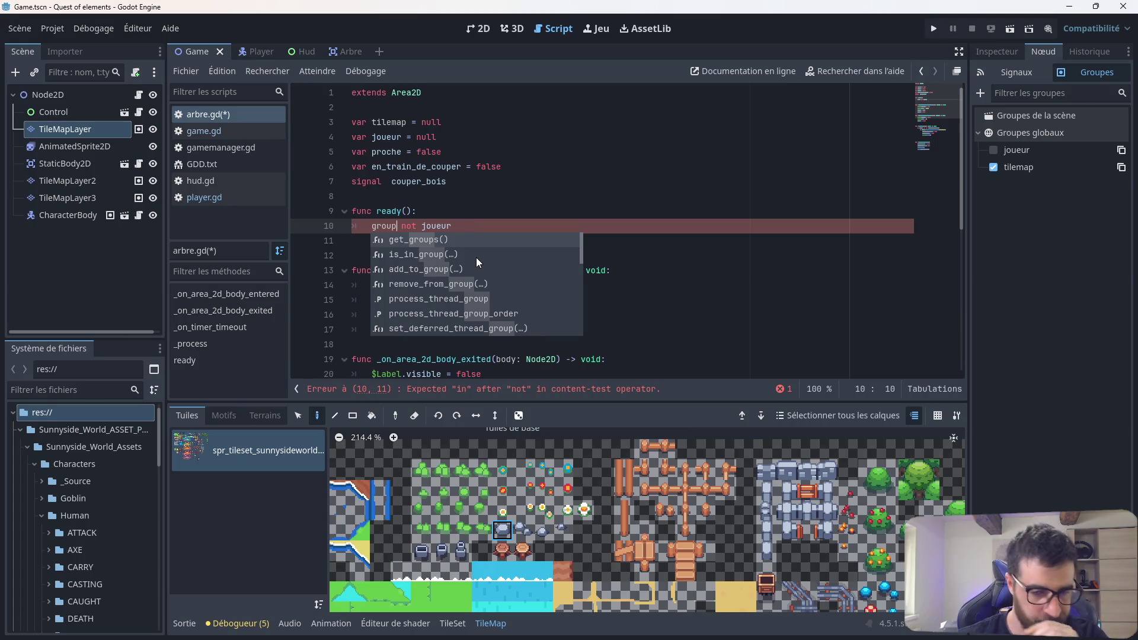
scroll(475, 258, down, 5)
scroll(473, 269, up, 5)
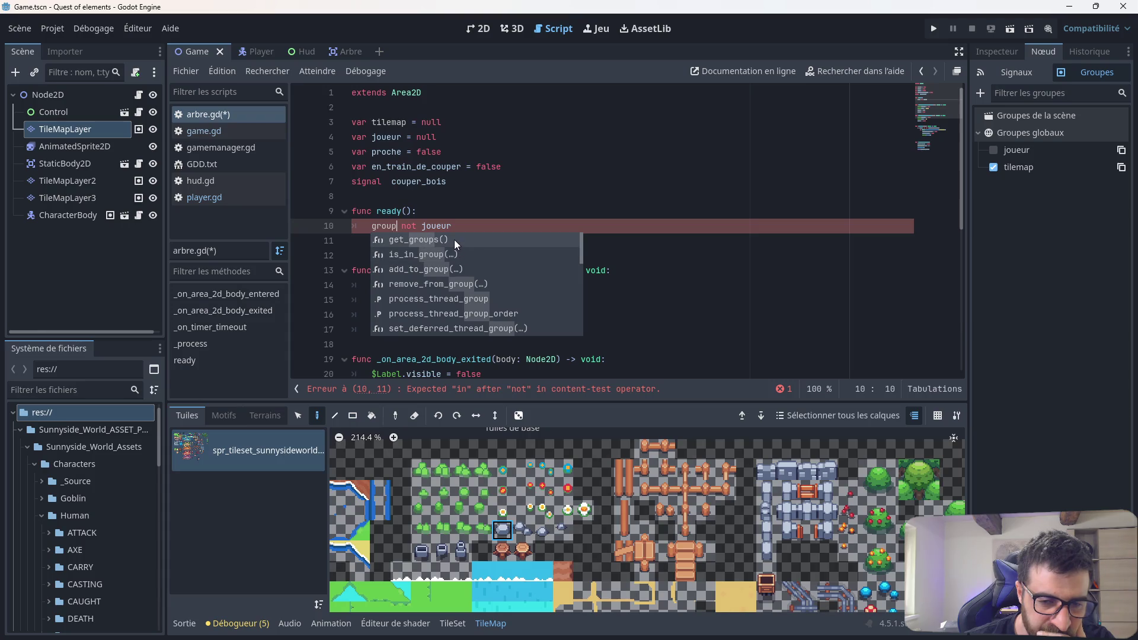
click(453, 239)
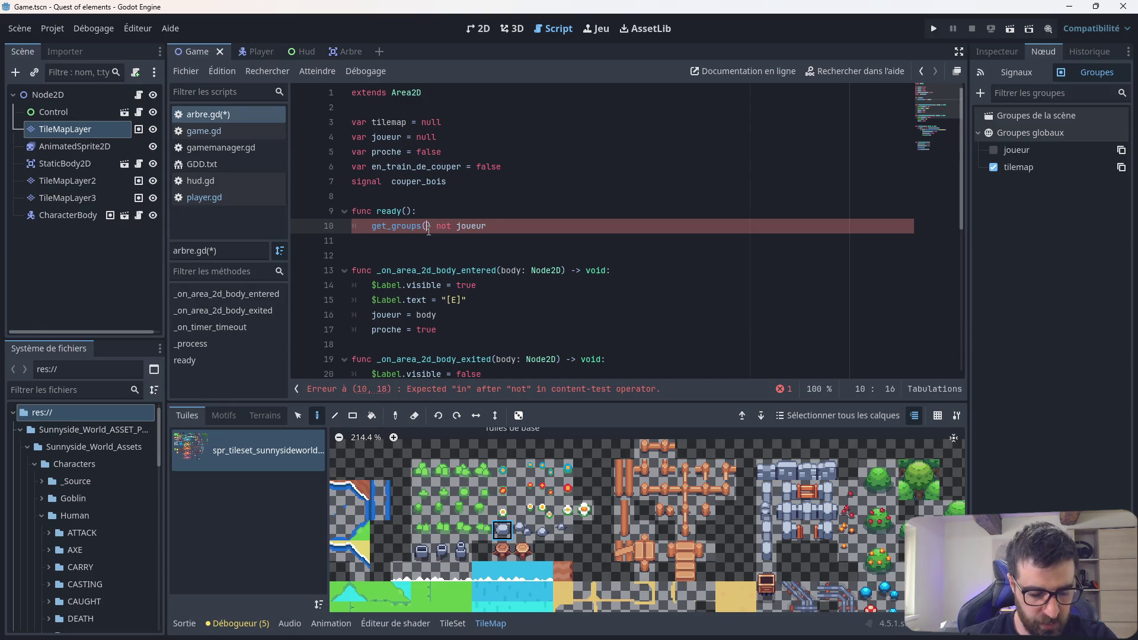
text(ti)
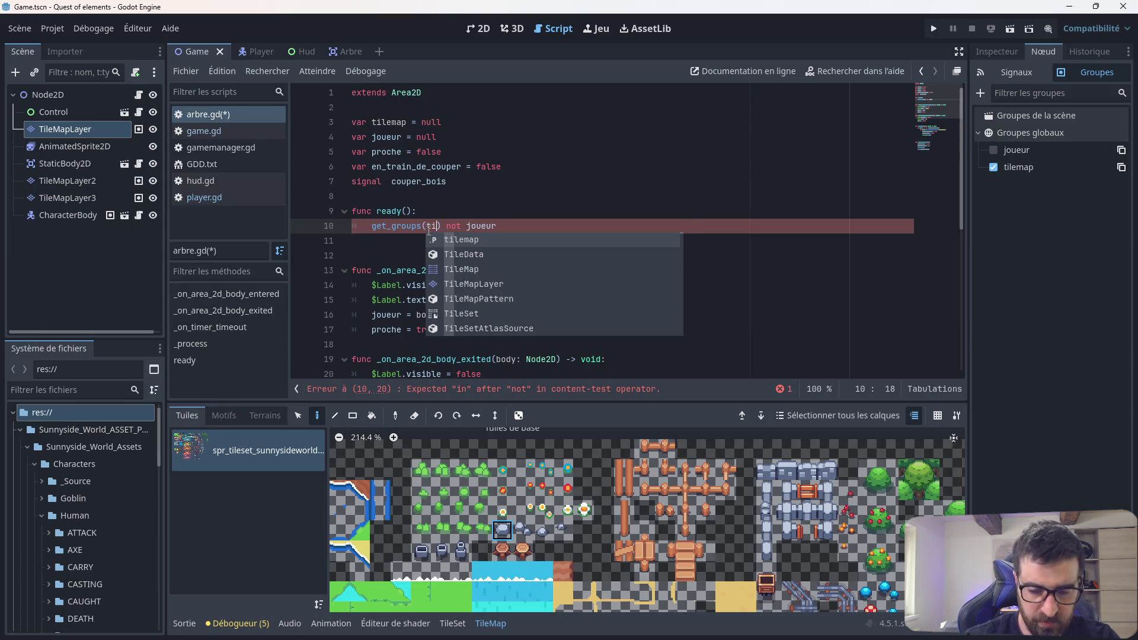
key(Return)
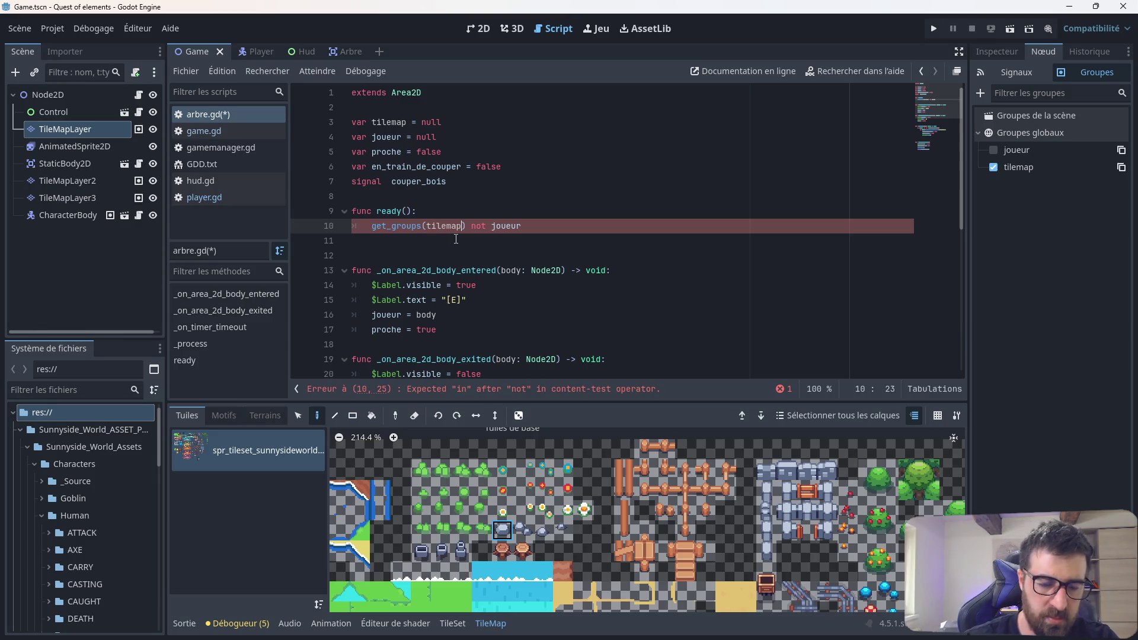
key(BackSpace)
key(BackSpace)
key(BackSpace)
text(til)
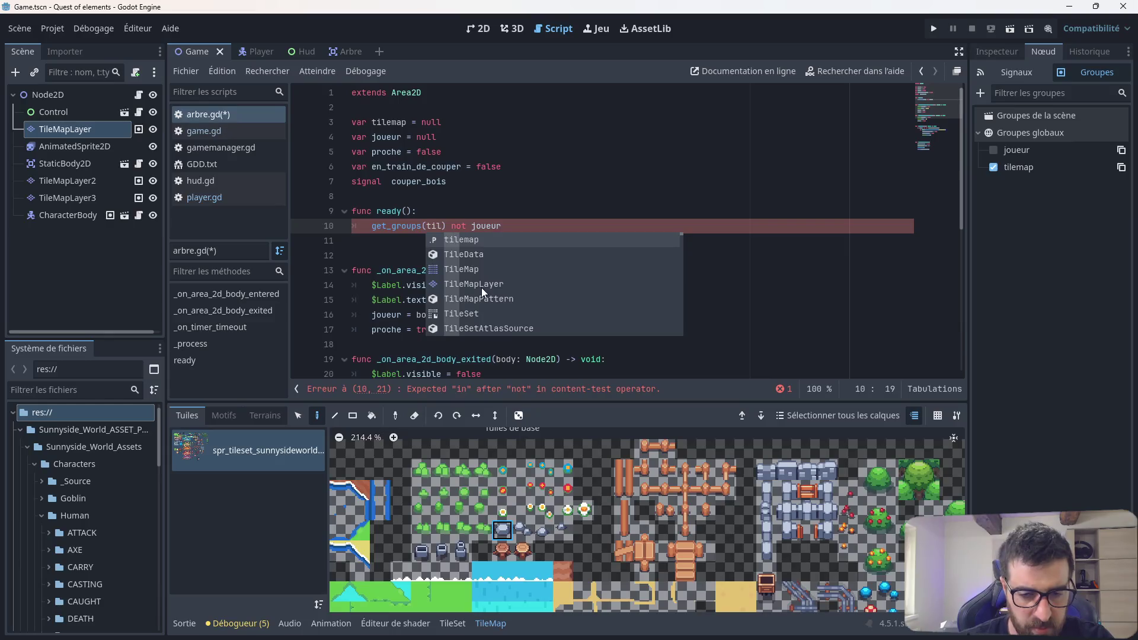
scroll(481, 287, down, 1)
scroll(473, 268, up, 1)
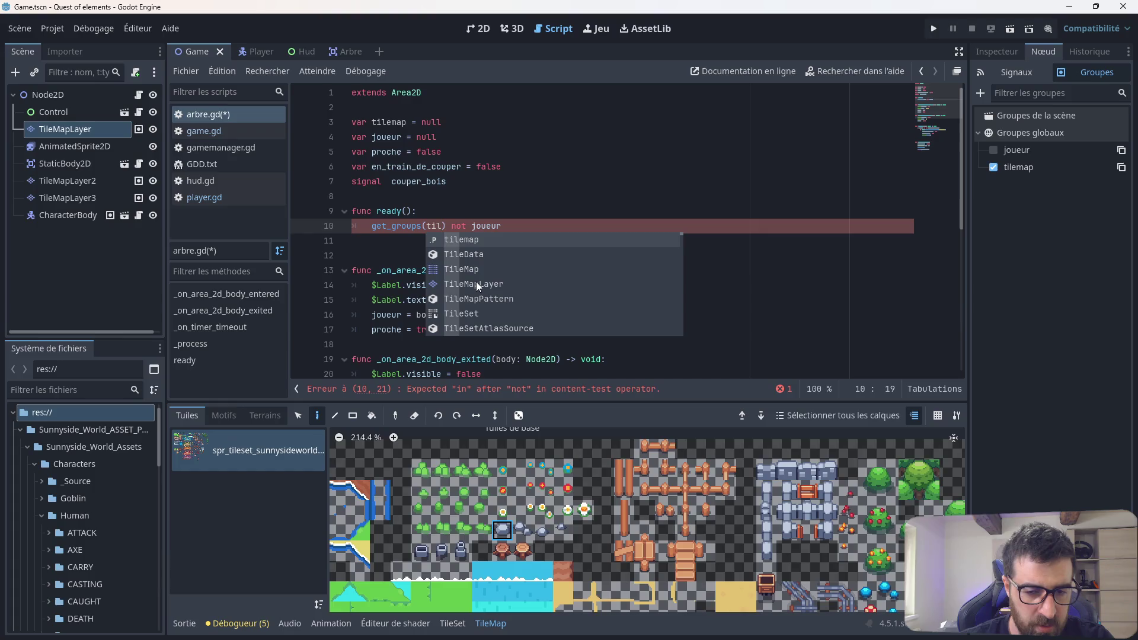
click(476, 283)
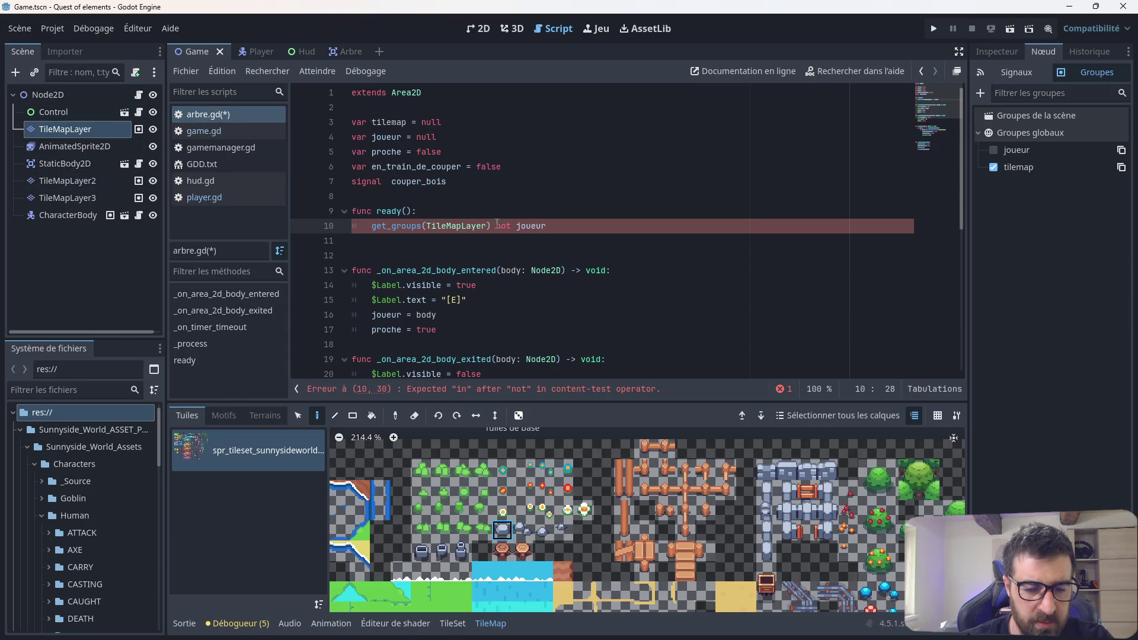
Step: Delete the draft line under func ready() and return to the Game scene's 2D view
click(554, 226)
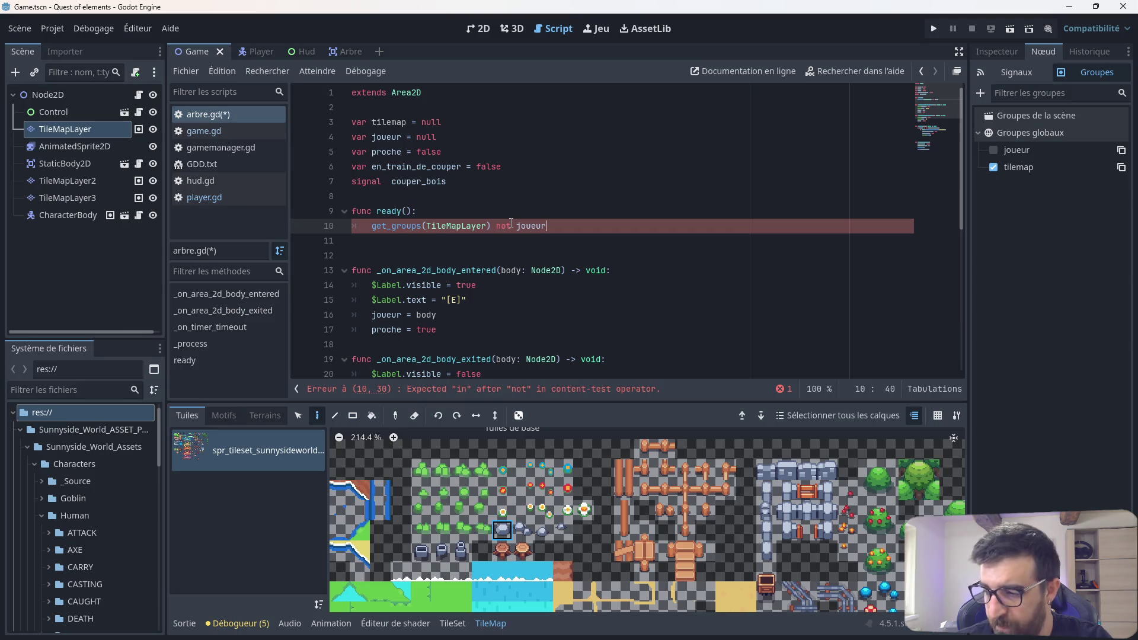
mouse_move(545, 226)
mouse_down()
mouse_move(361, 213)
mouse_move(352, 225)
mouse_up()
key(BackSpace)
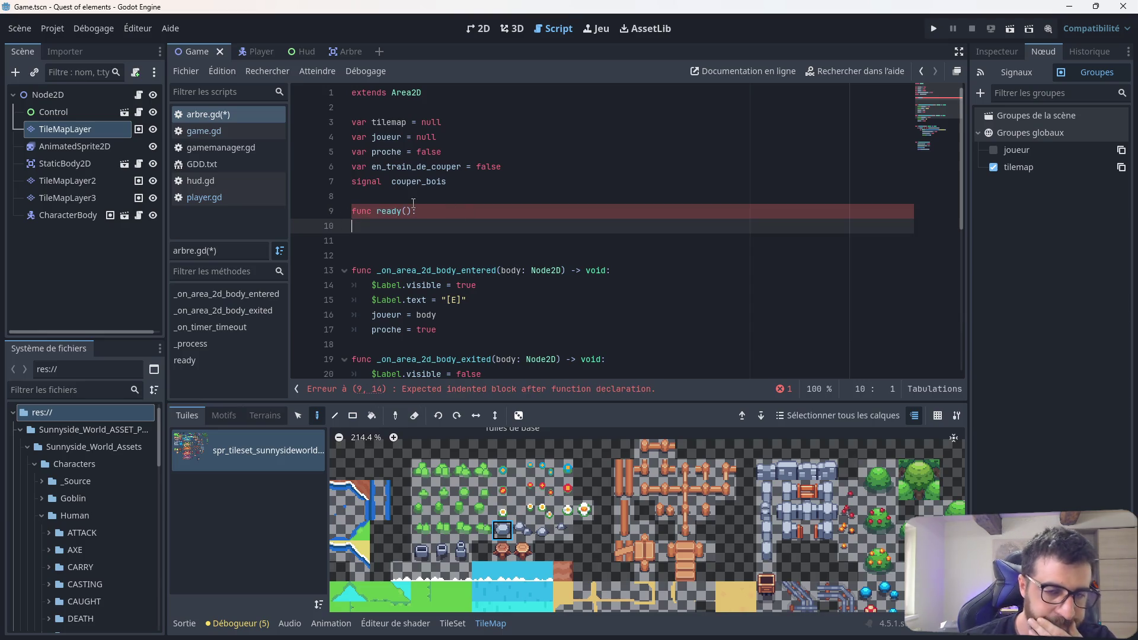
click(480, 29)
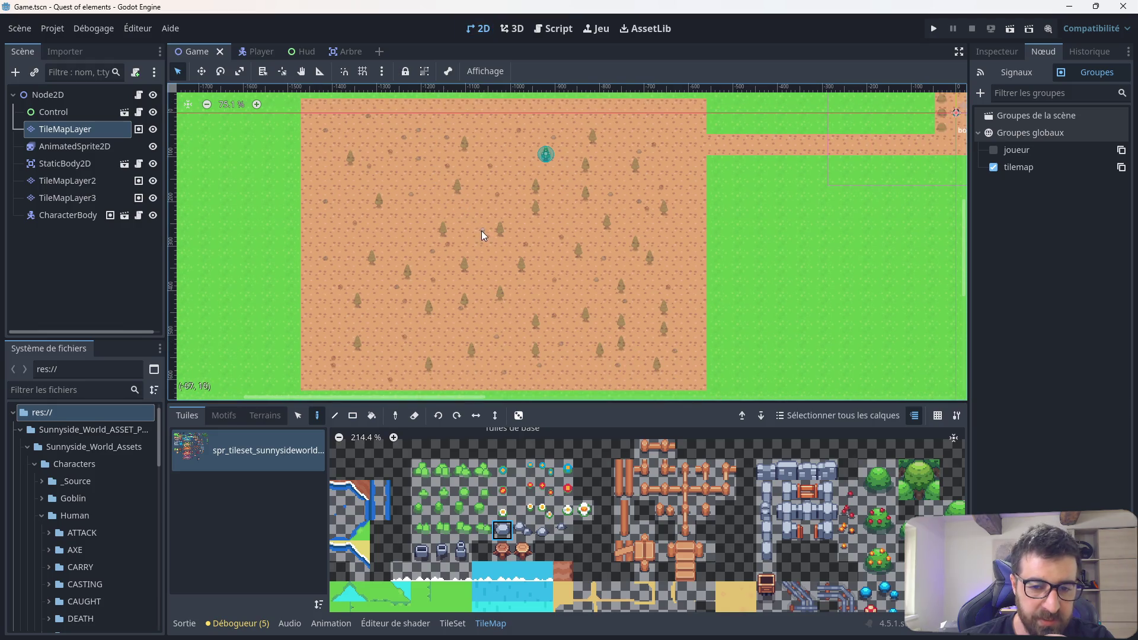
Step: Select TileMapLayer2 and pan around the 2D map to check the painted tiles
scroll(438, 217, up, 8)
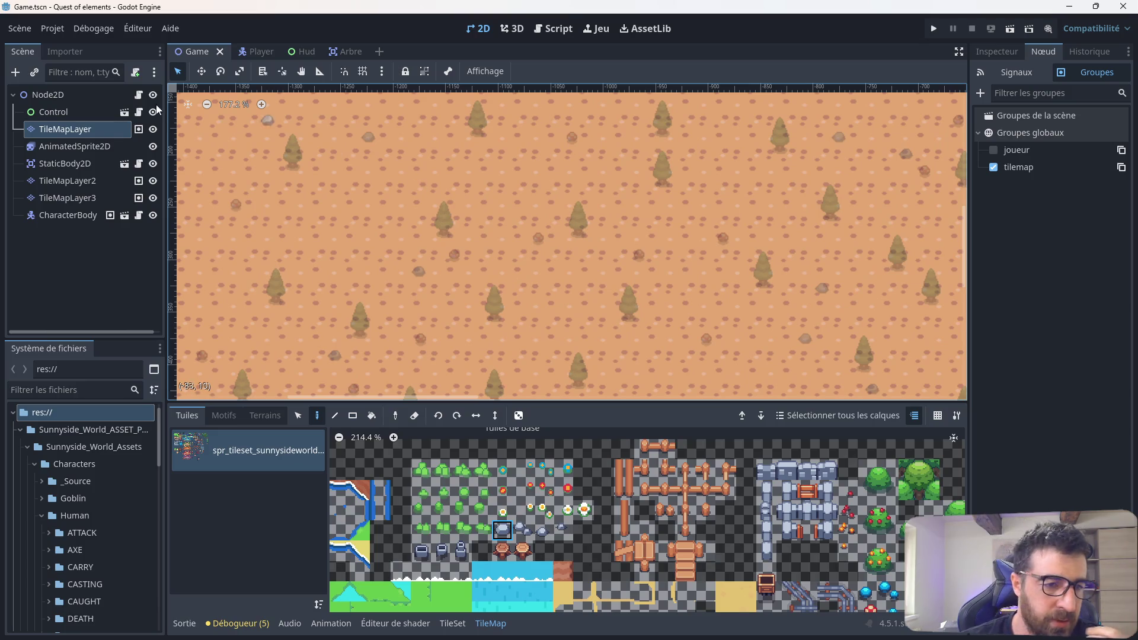
click(67, 180)
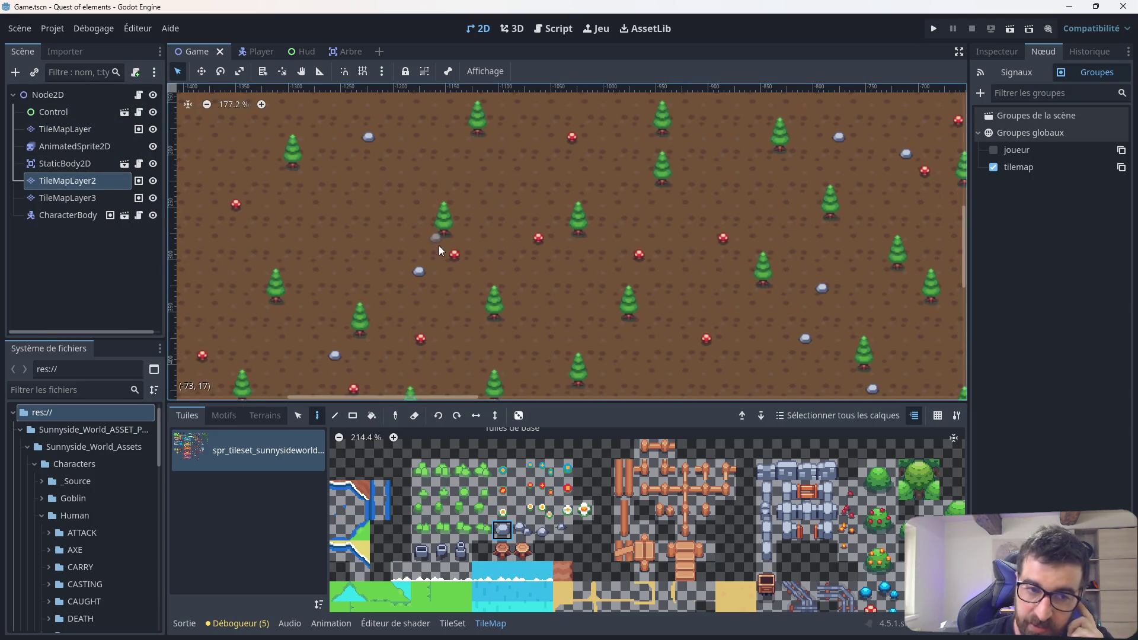
scroll(523, 246, down, 3)
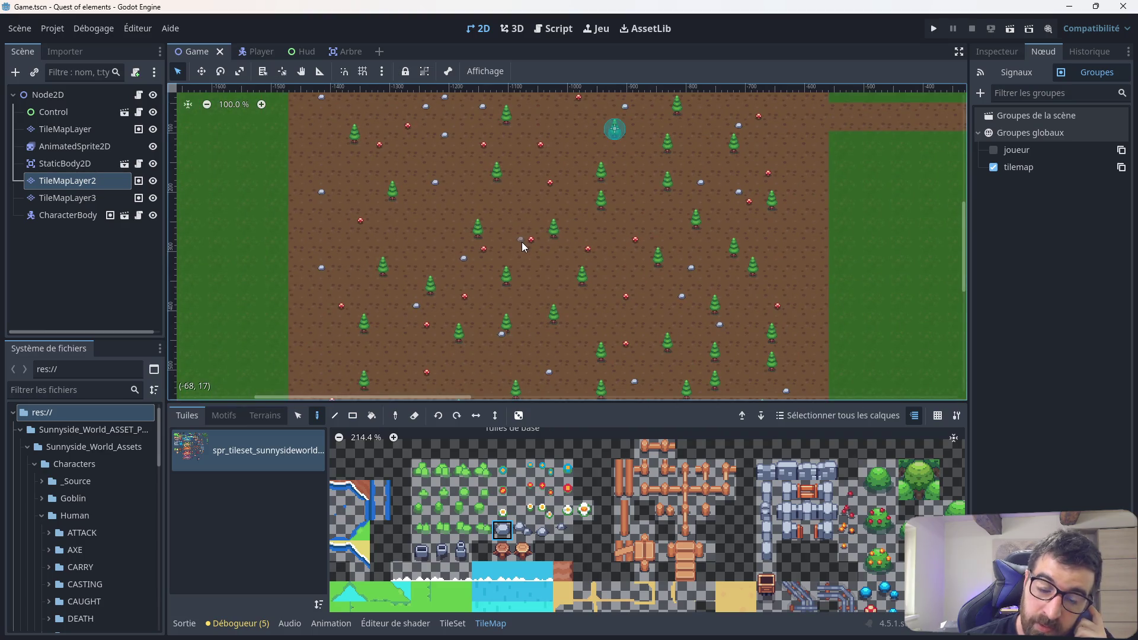
drag(521, 242, 475, 224)
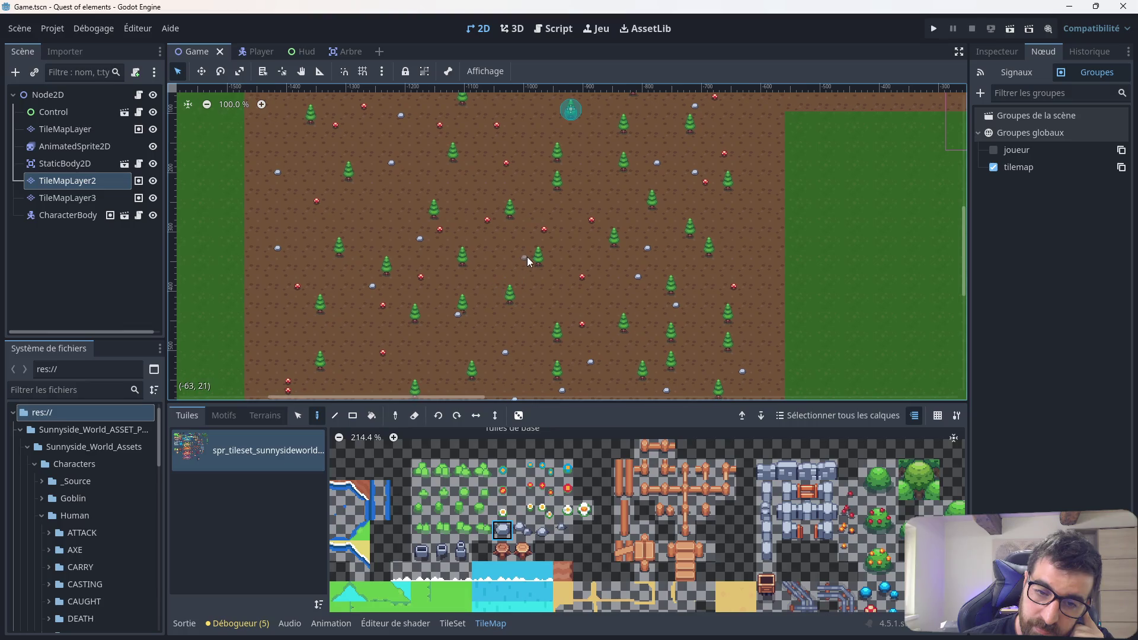
drag(516, 272, 531, 232)
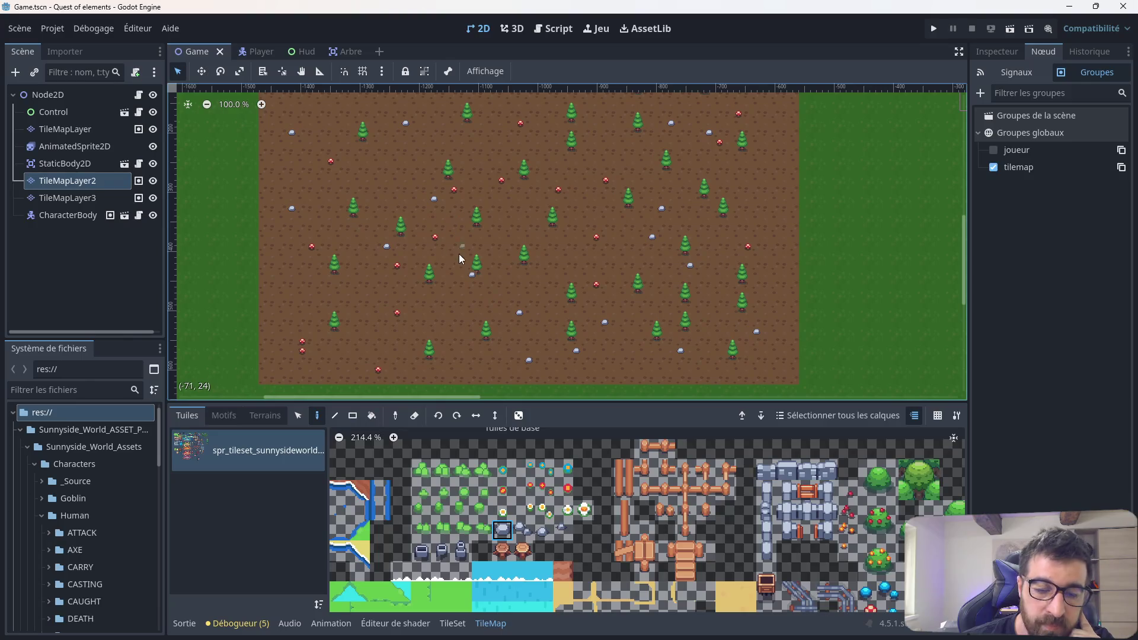
scroll(569, 529, down, 5)
scroll(551, 492, right, 2)
scroll(545, 481, down, 10)
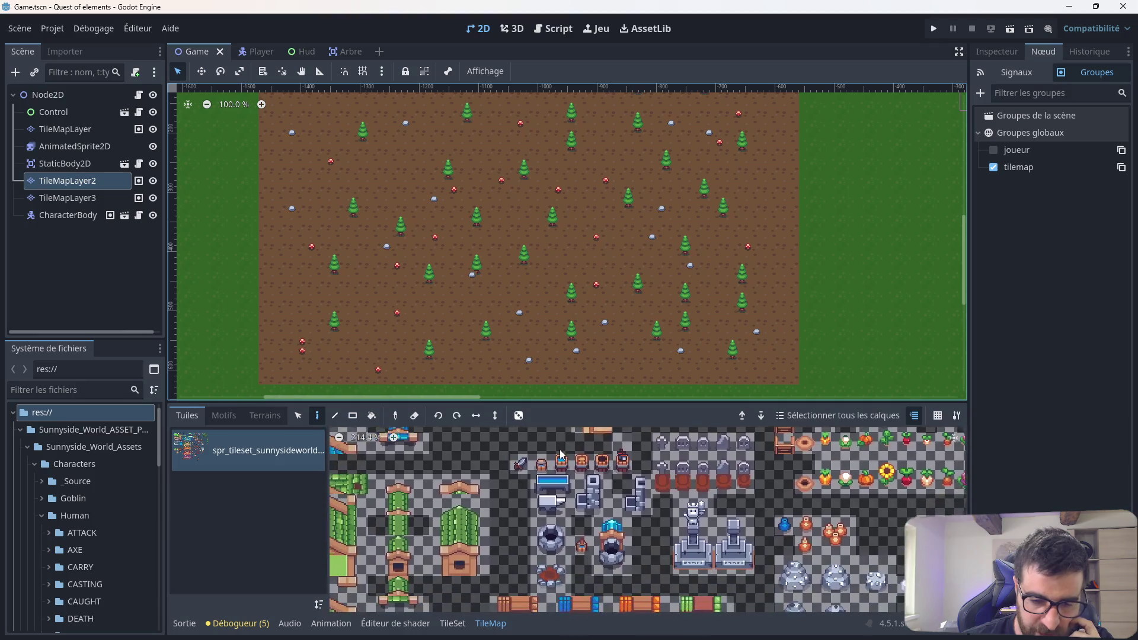
scroll(514, 522, down, 5)
scroll(533, 537, up, 6)
scroll(541, 545, up, 3)
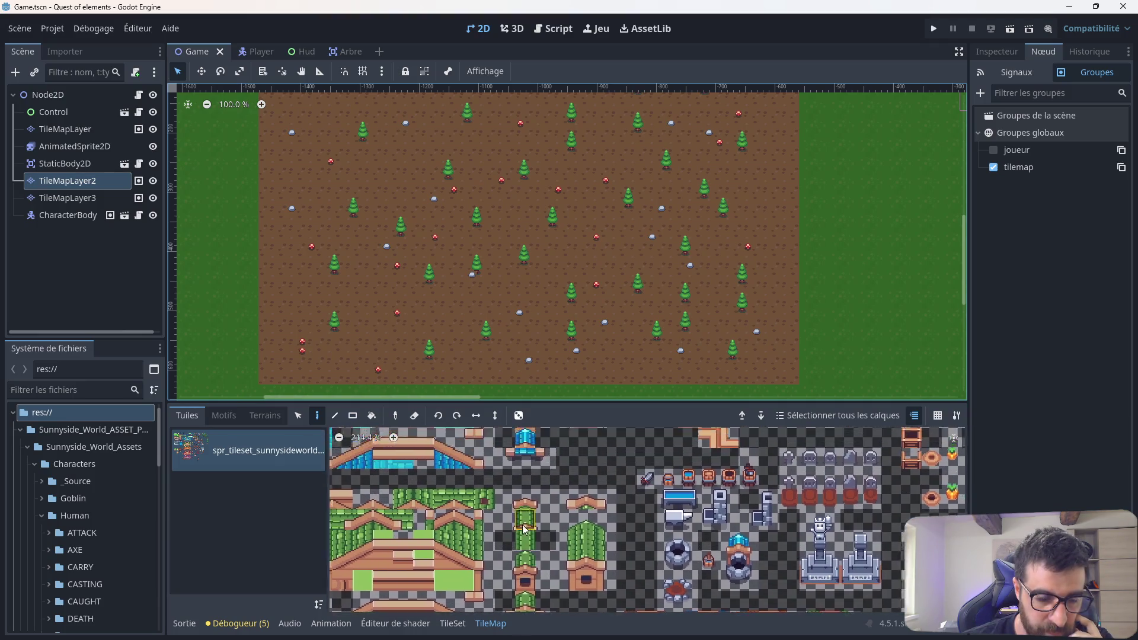
scroll(514, 476, up, 7)
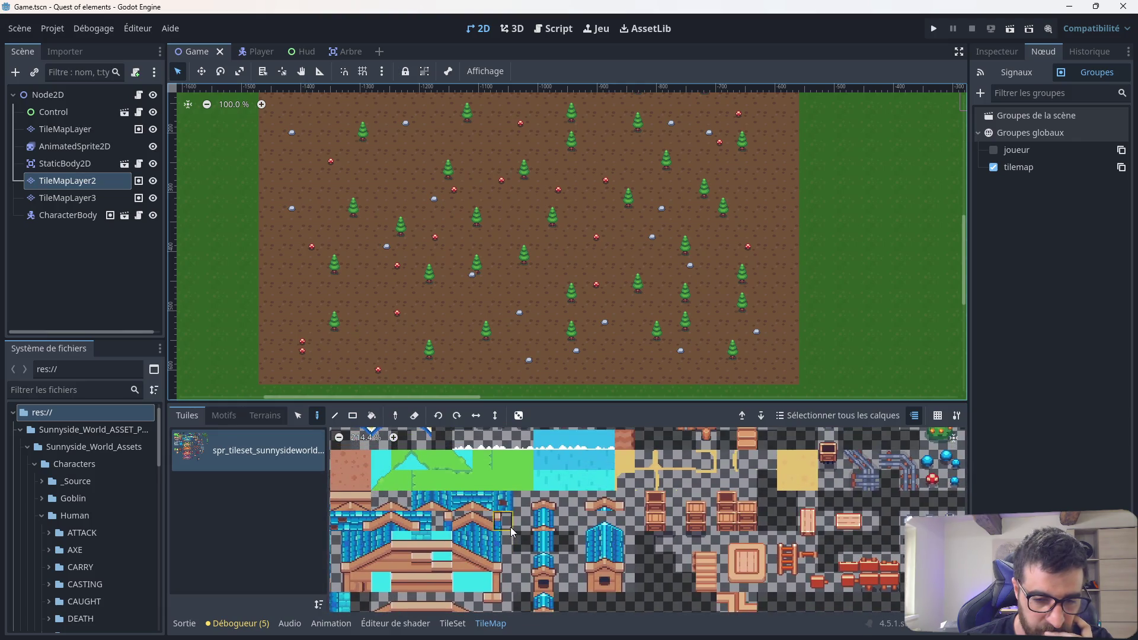
Step: Delete the empty 'func ready():' from arbre.gd, then show the Arbre scene in 2D
click(553, 28)
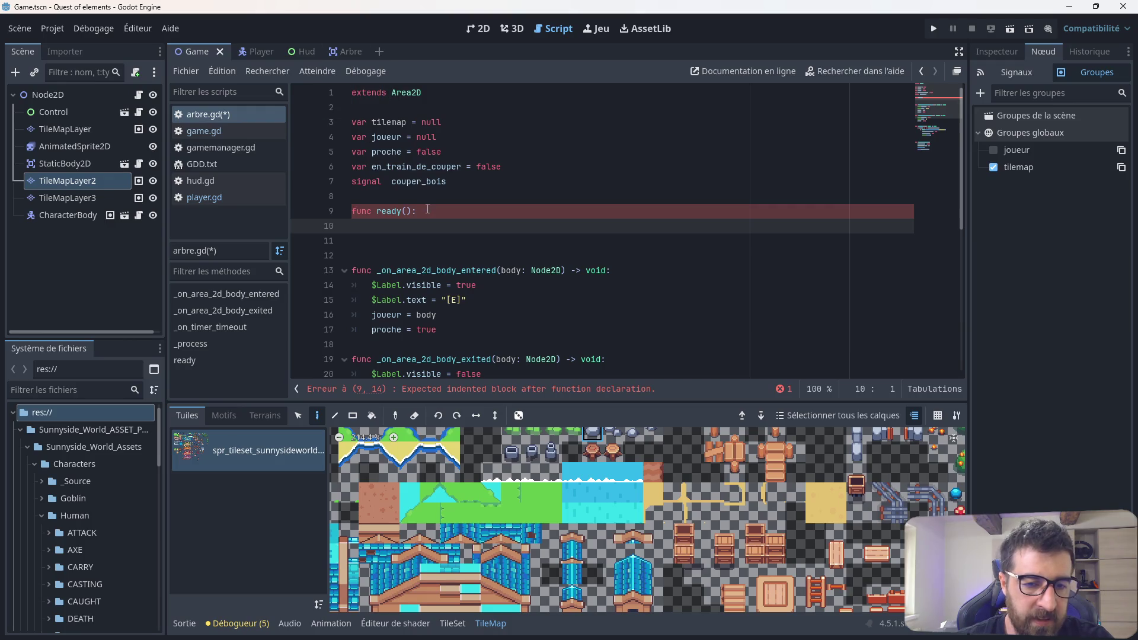
drag(428, 210, 351, 211)
key(BackSpace)
key(Down)
click(364, 250)
key(BackSpace)
key(BackSpace)
key(BackSpace)
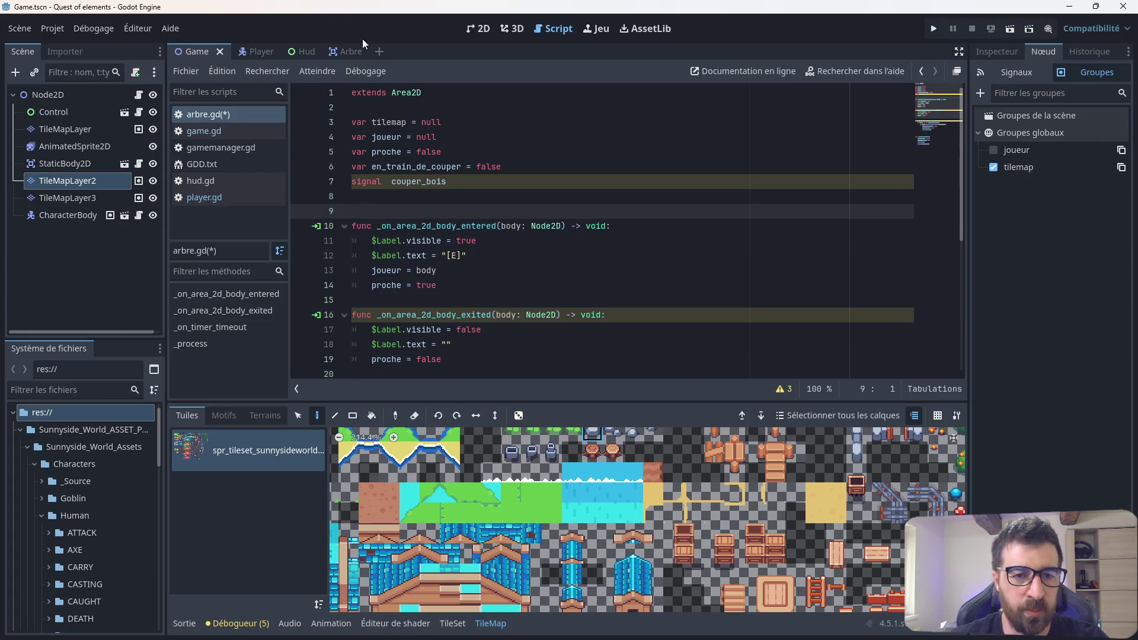
click(354, 51)
click(477, 30)
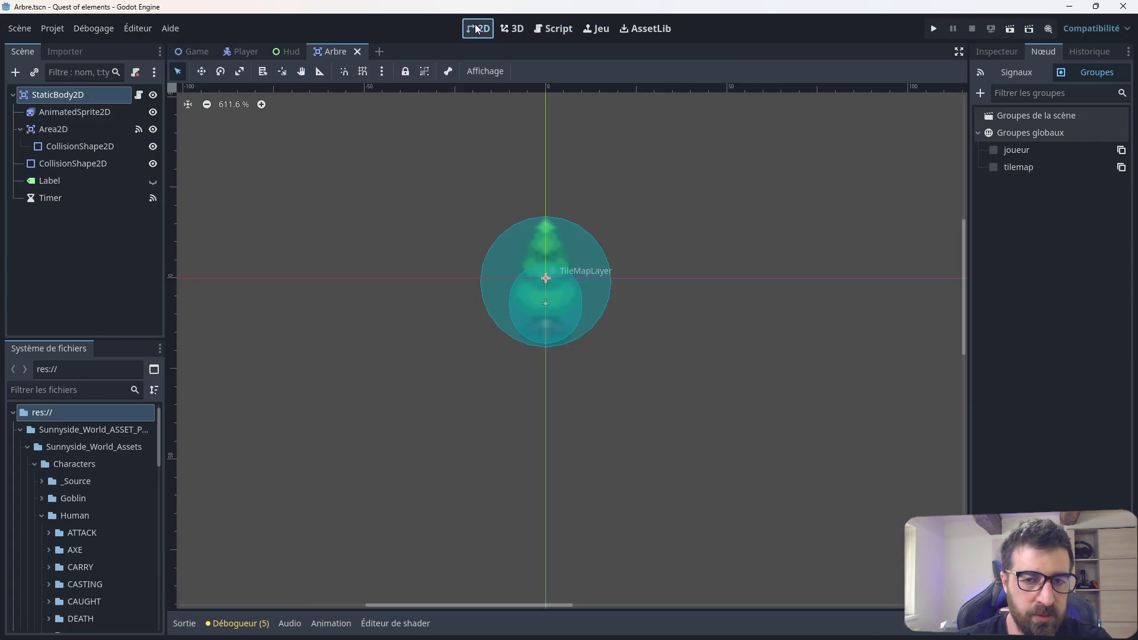
Step: In the Game scene, rectangle-erase every tile across the dirt field
click(188, 51)
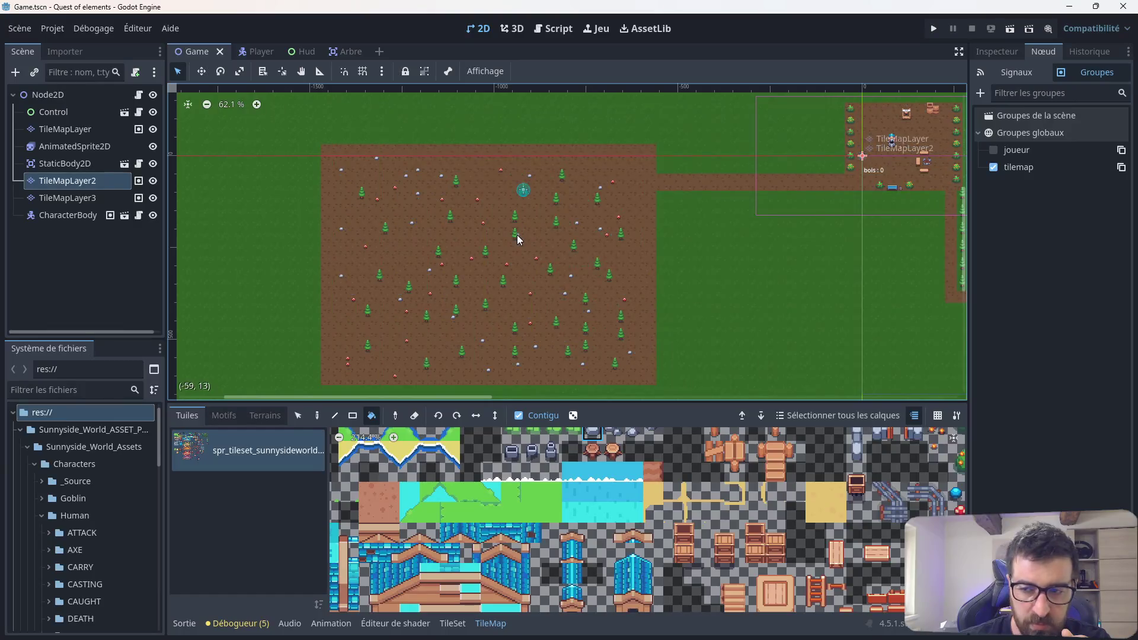
scroll(398, 308, up, 2)
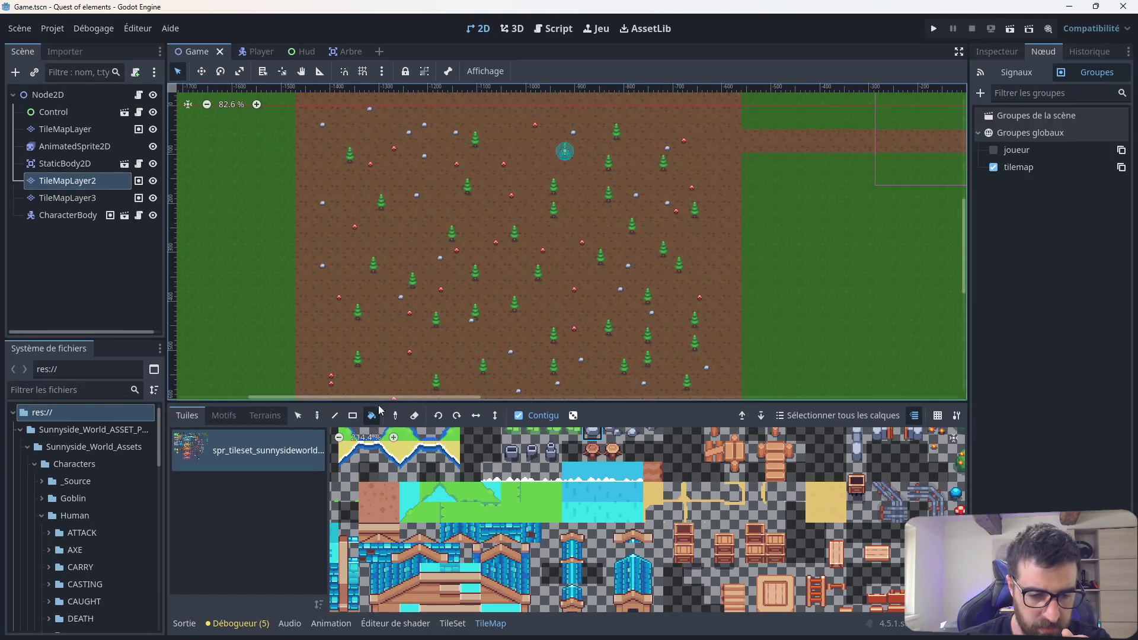
scroll(329, 143, down, 2)
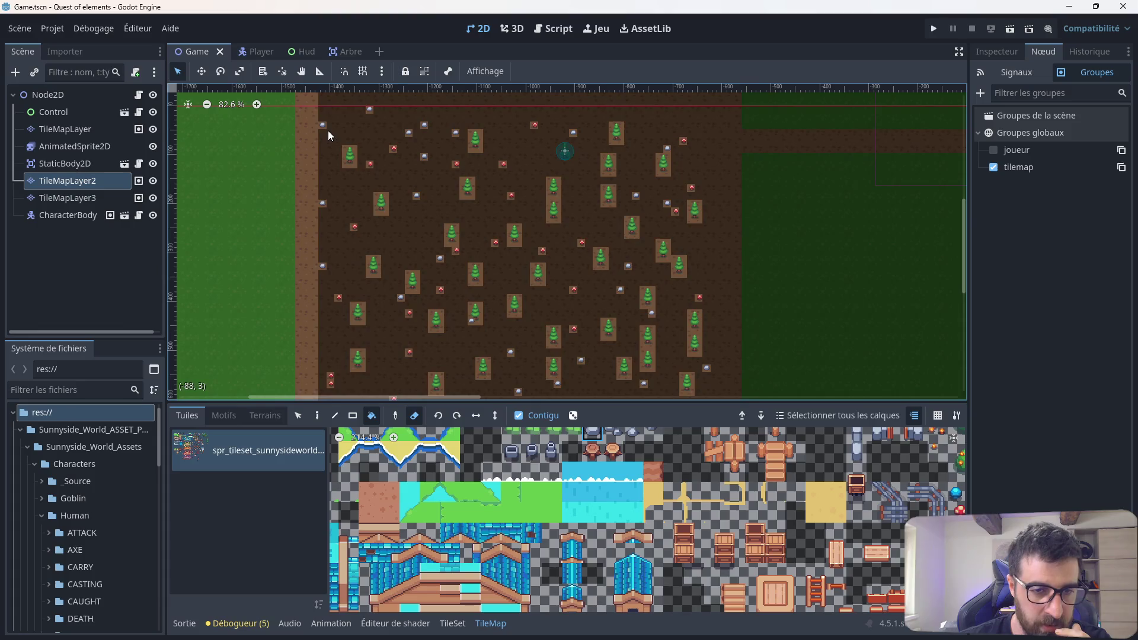
click(353, 415)
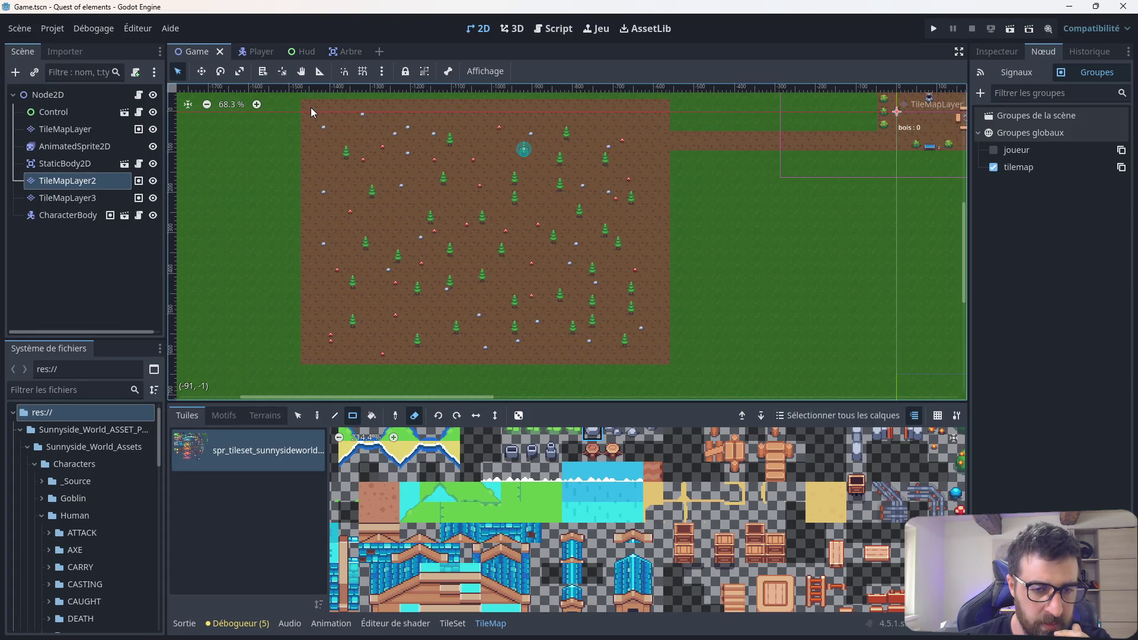
mouse_move(304, 109)
mouse_down()
mouse_move(518, 304)
mouse_move(664, 363)
mouse_up()
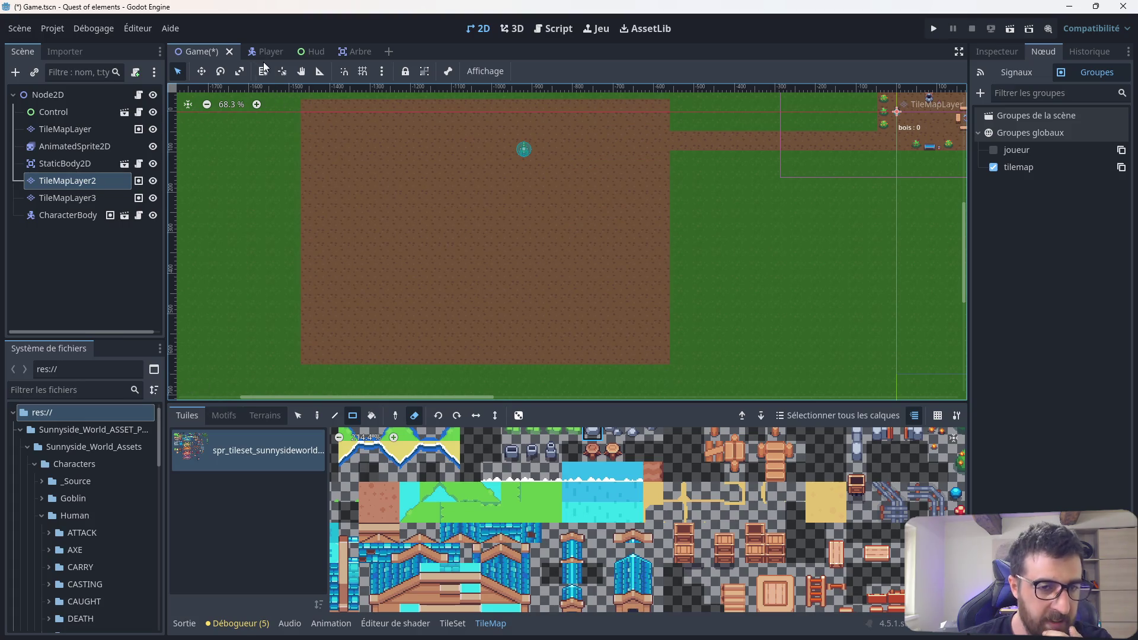
Step: Save the Game scene with Ctrl+S and select its root Node2D
click(551, 29)
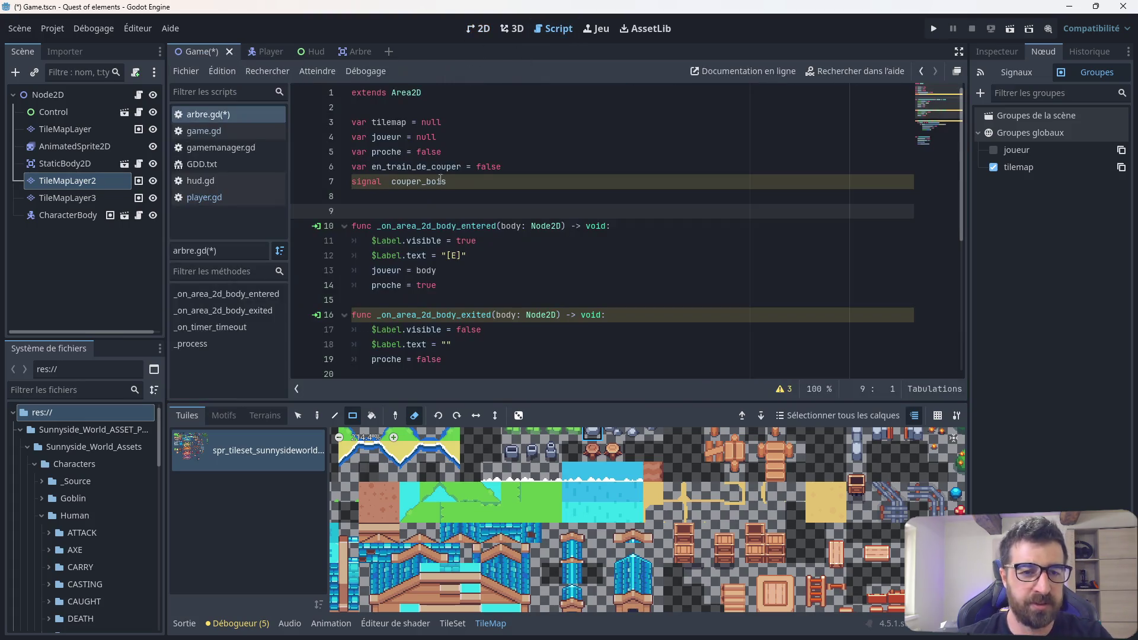
key(ctrl+s)
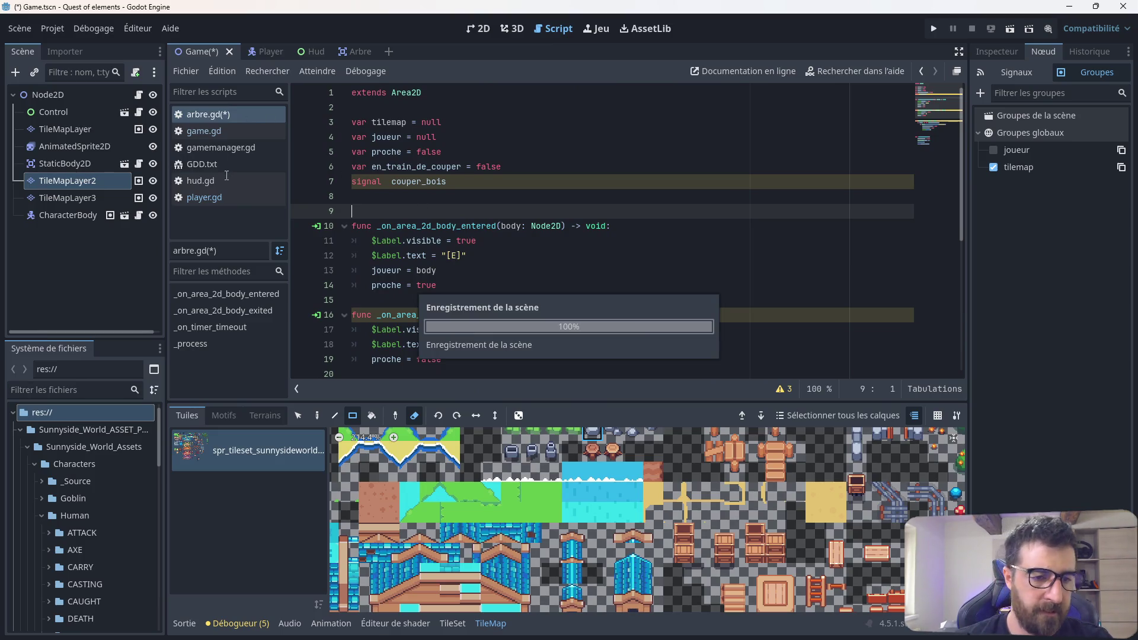
click(477, 28)
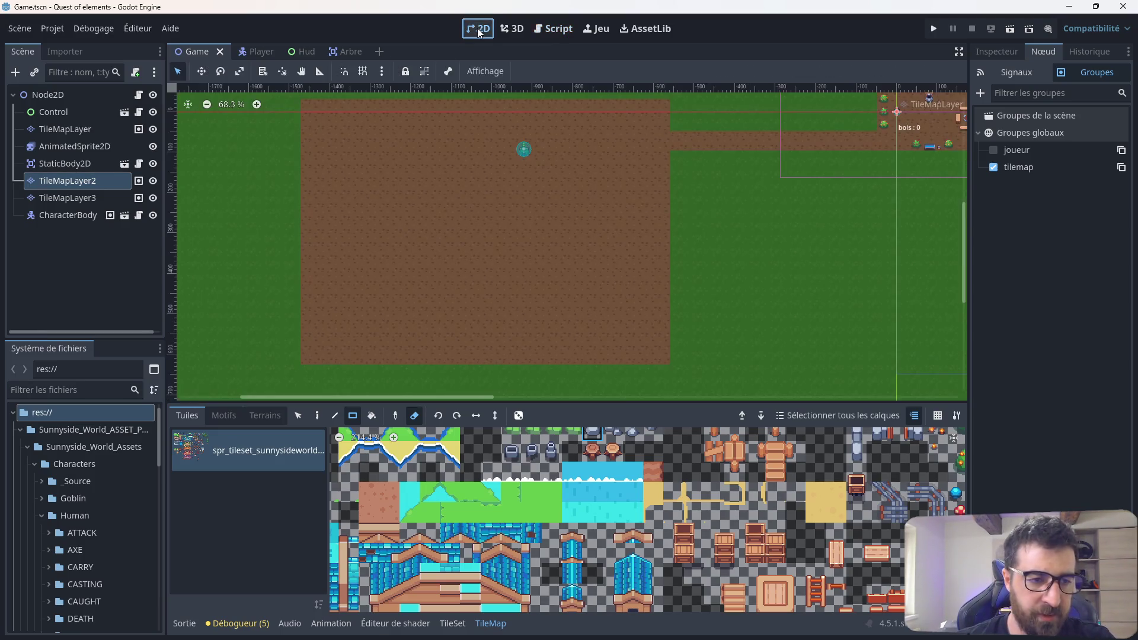
click(70, 96)
Step: Add a Sprite2D child under Node2D by searching 'sprite' in the new-node dialog
right_click(68, 95)
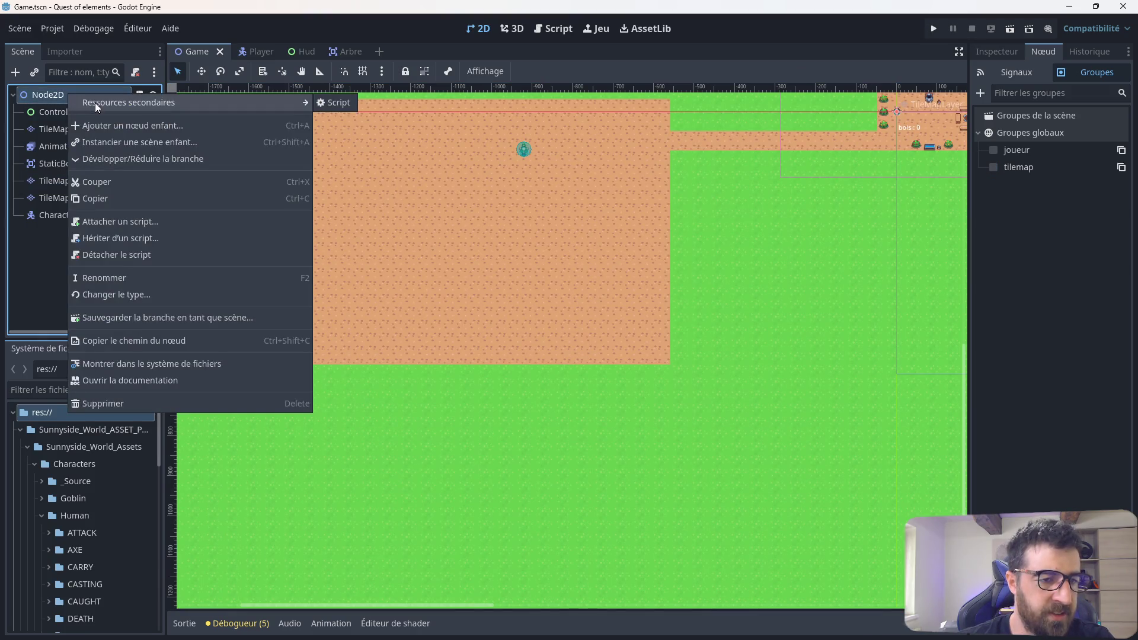
click(114, 125)
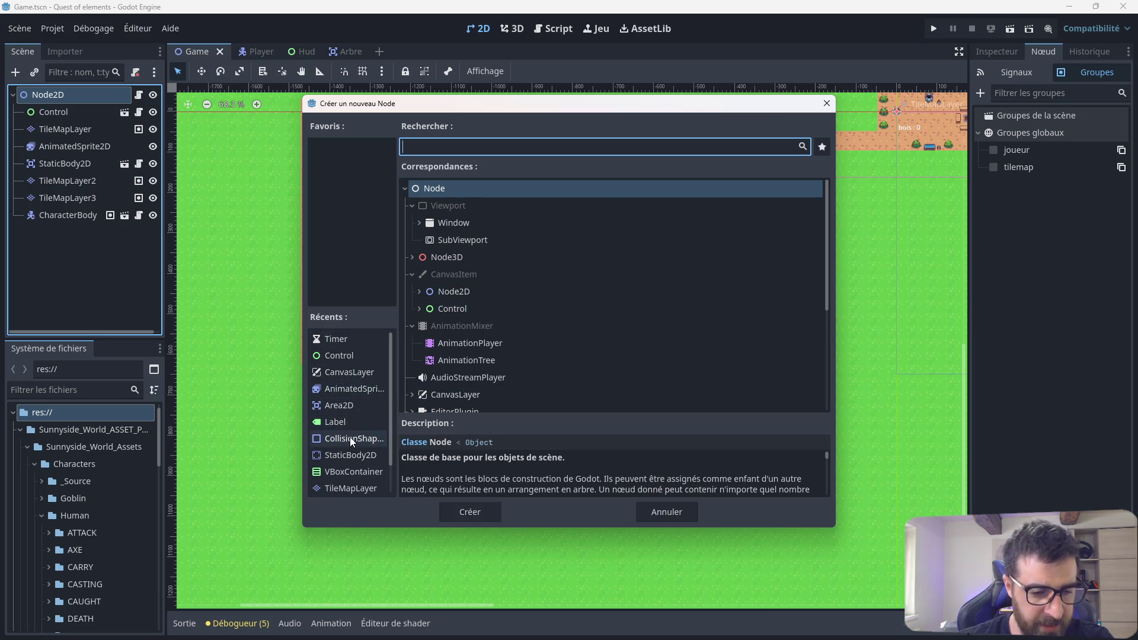
scroll(351, 440, down, 2)
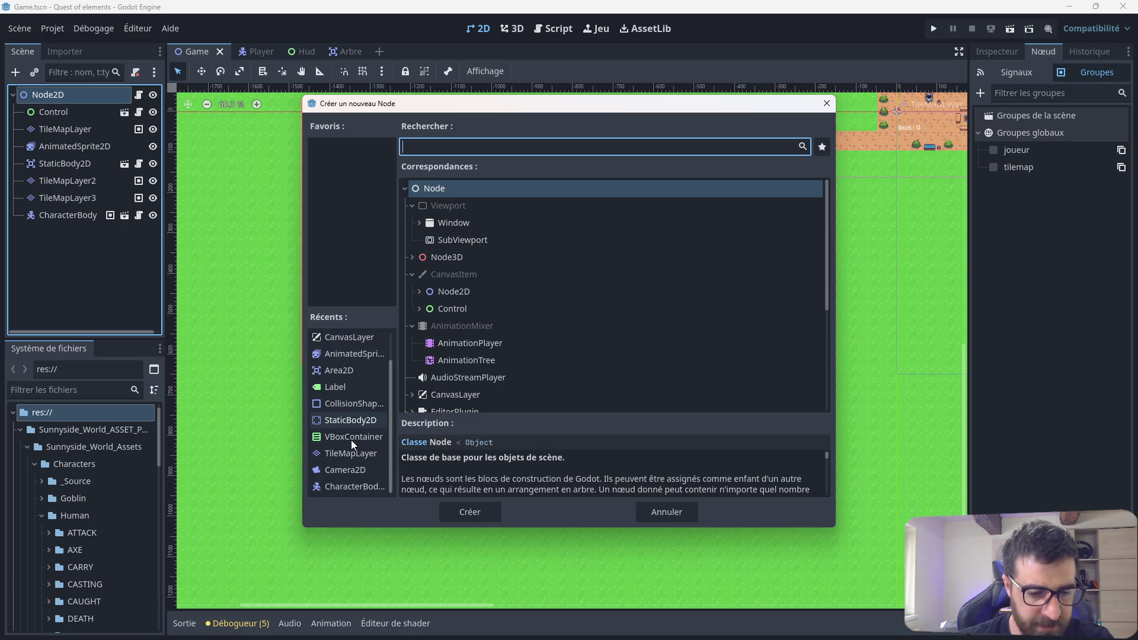
scroll(351, 440, up, 2)
text(sprite)
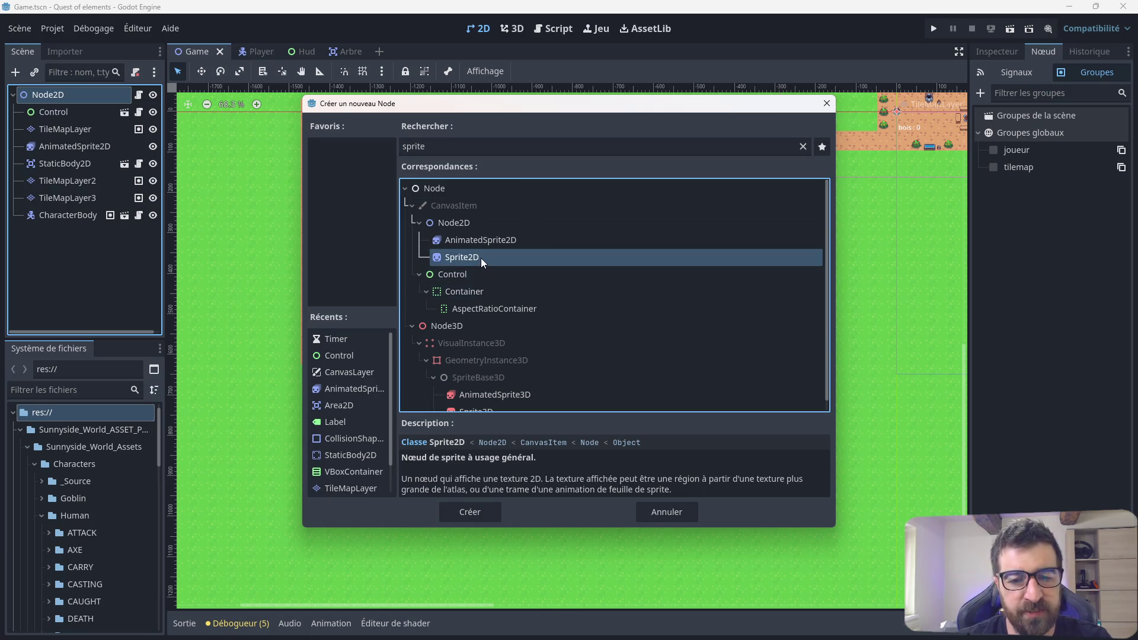
double_click(482, 258)
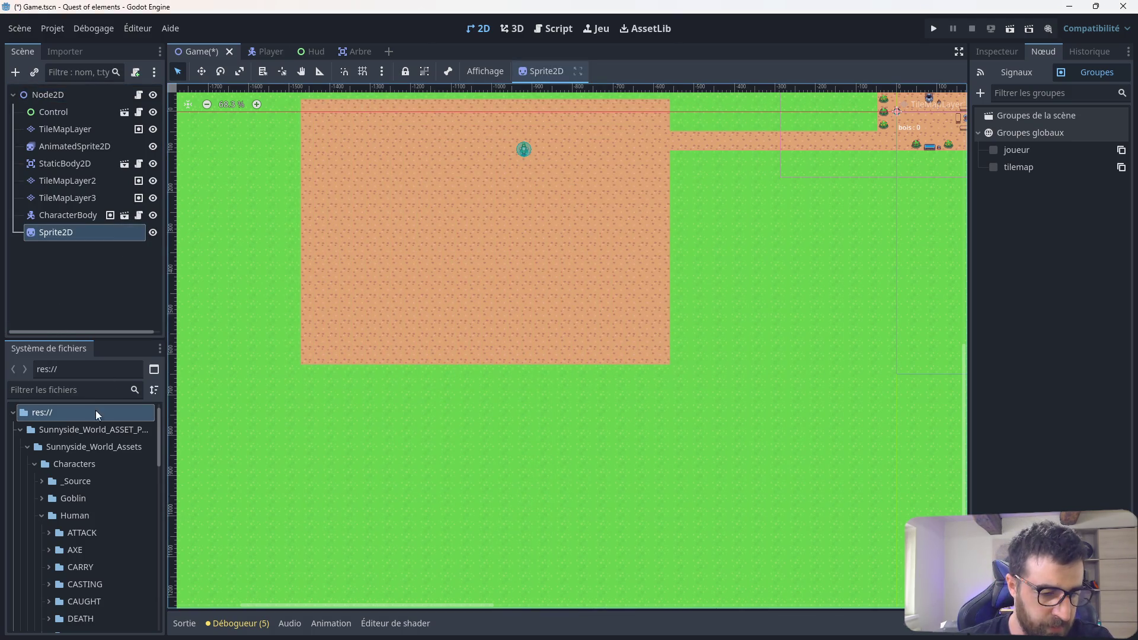
Step: Browse the FileSystem dock's Elements, Plants and sprites folders looking for the tree sheet
click(41, 514)
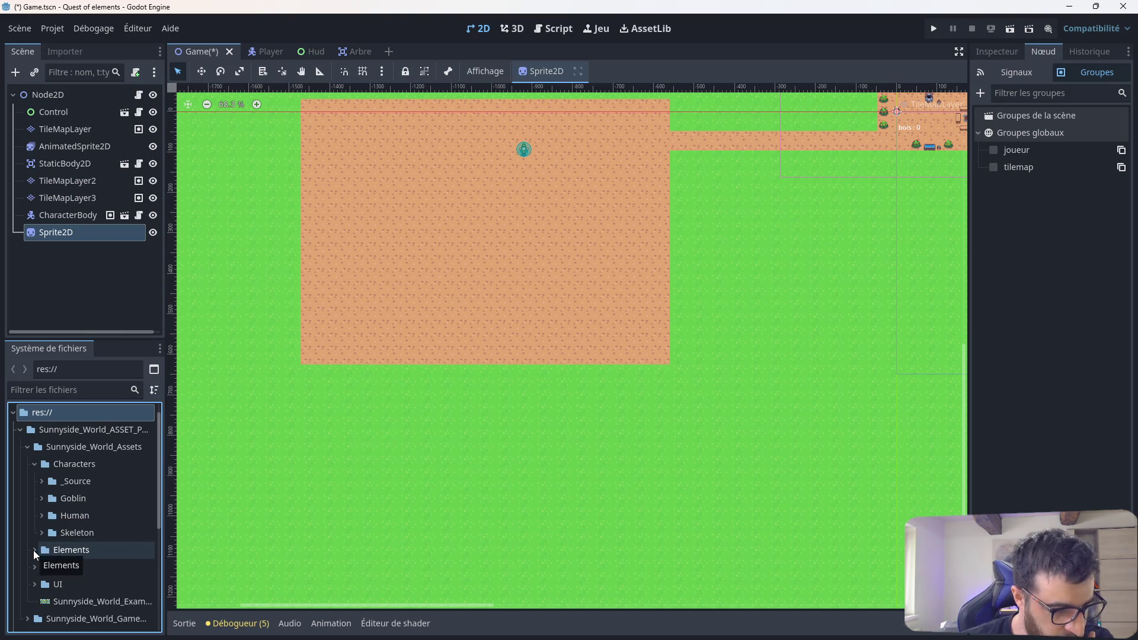
click(33, 550)
scroll(87, 531, down, 3)
click(42, 535)
scroll(98, 521, down, 3)
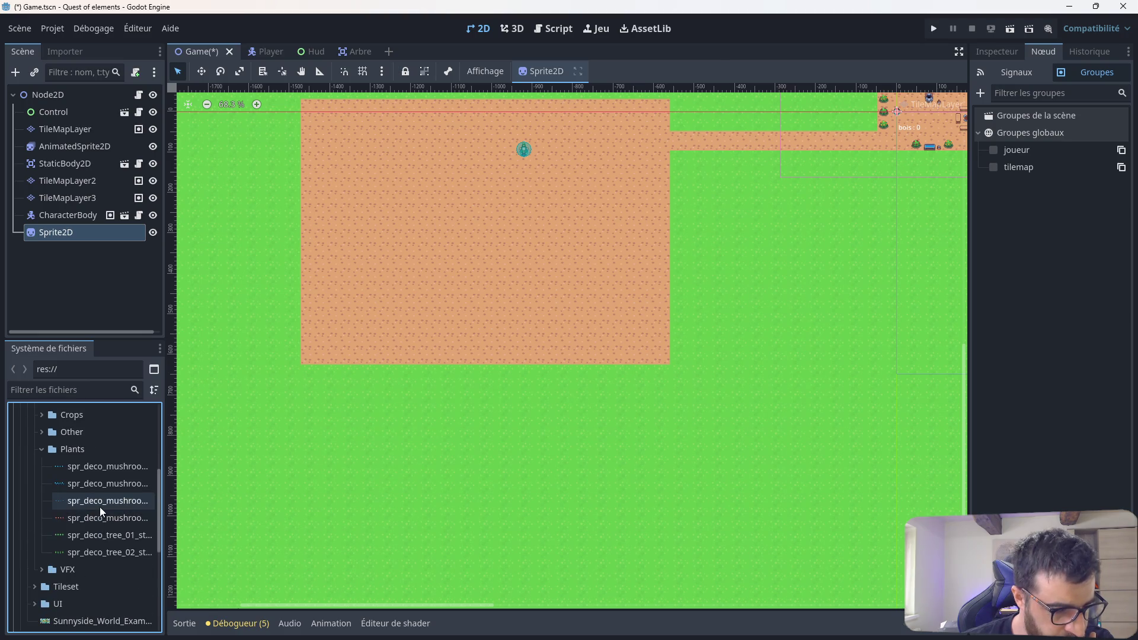
click(34, 585)
scroll(102, 553, down, 3)
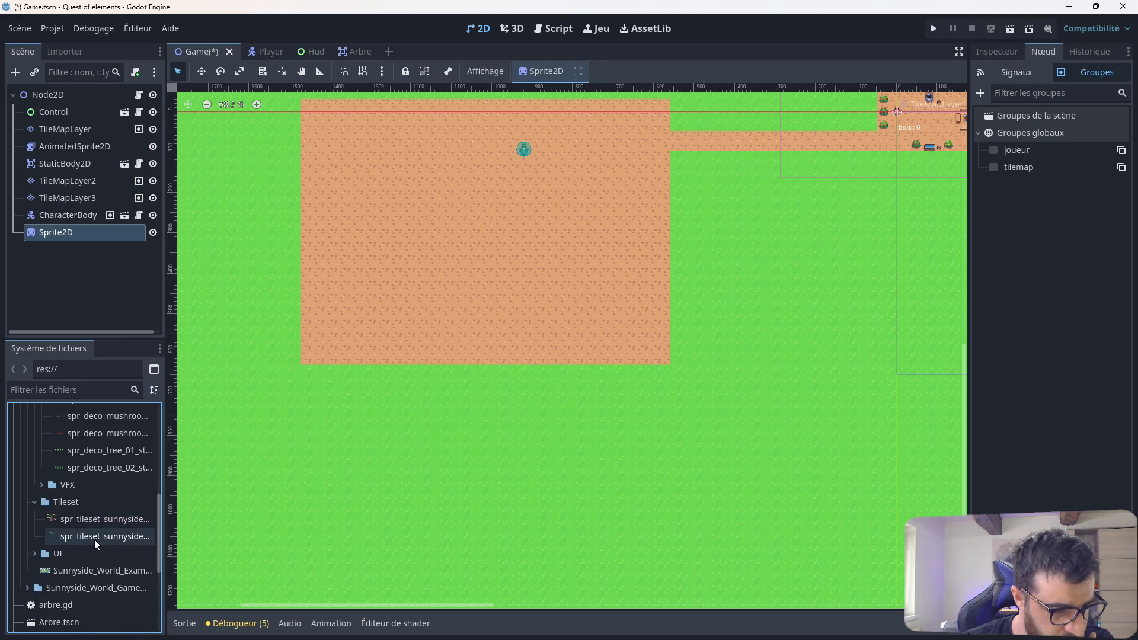
click(27, 586)
scroll(43, 581, down, 3)
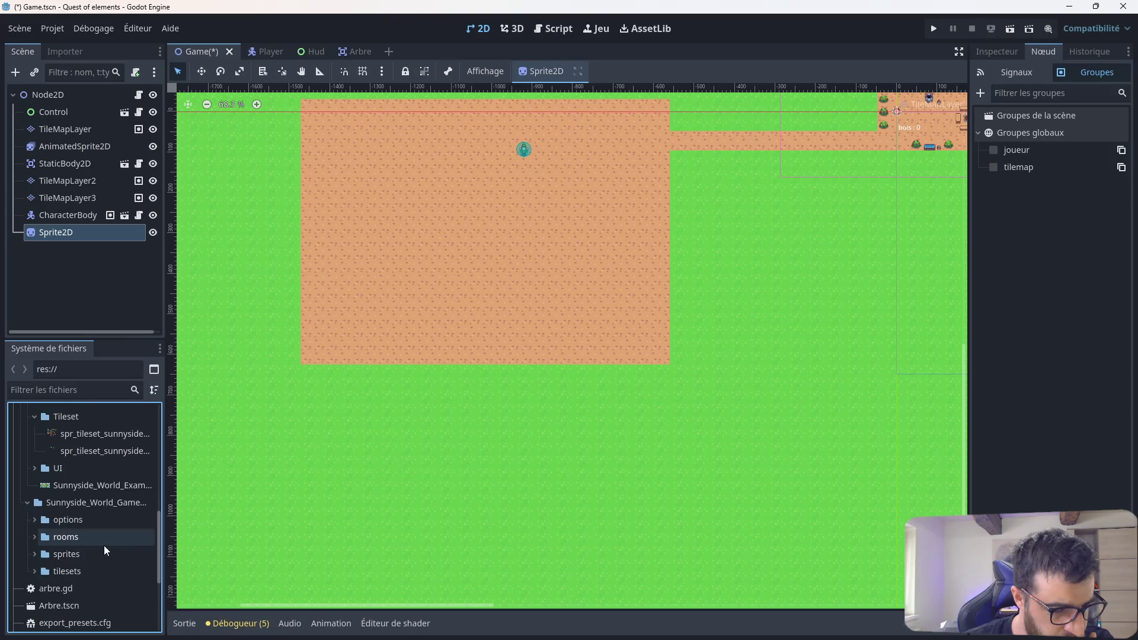
click(34, 554)
scroll(107, 545, down, 7)
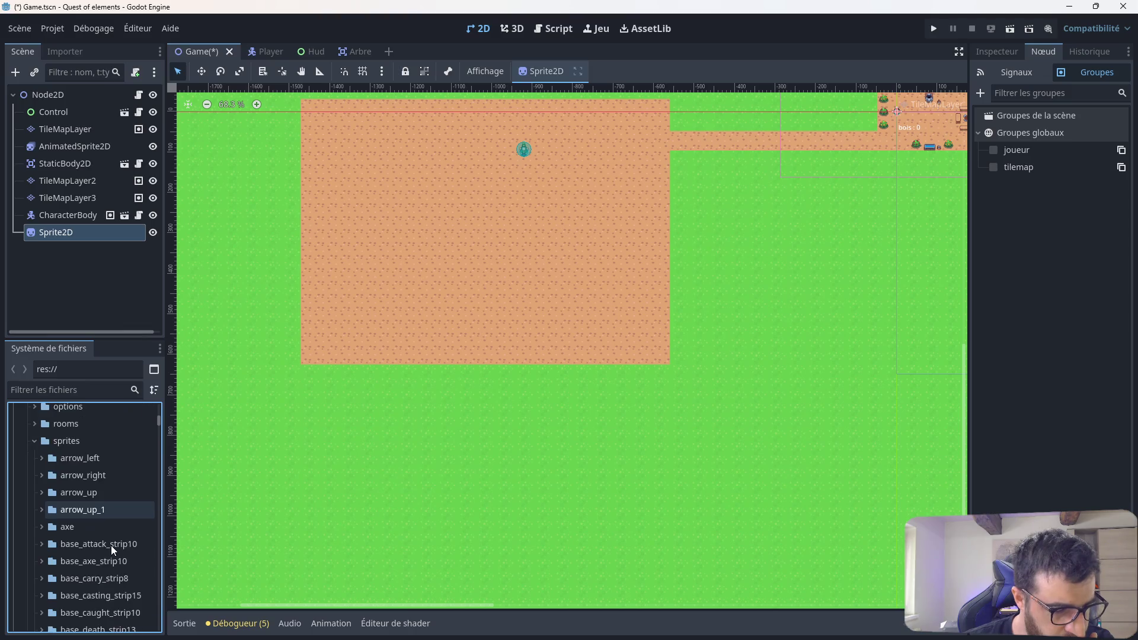
scroll(95, 524, down, 10)
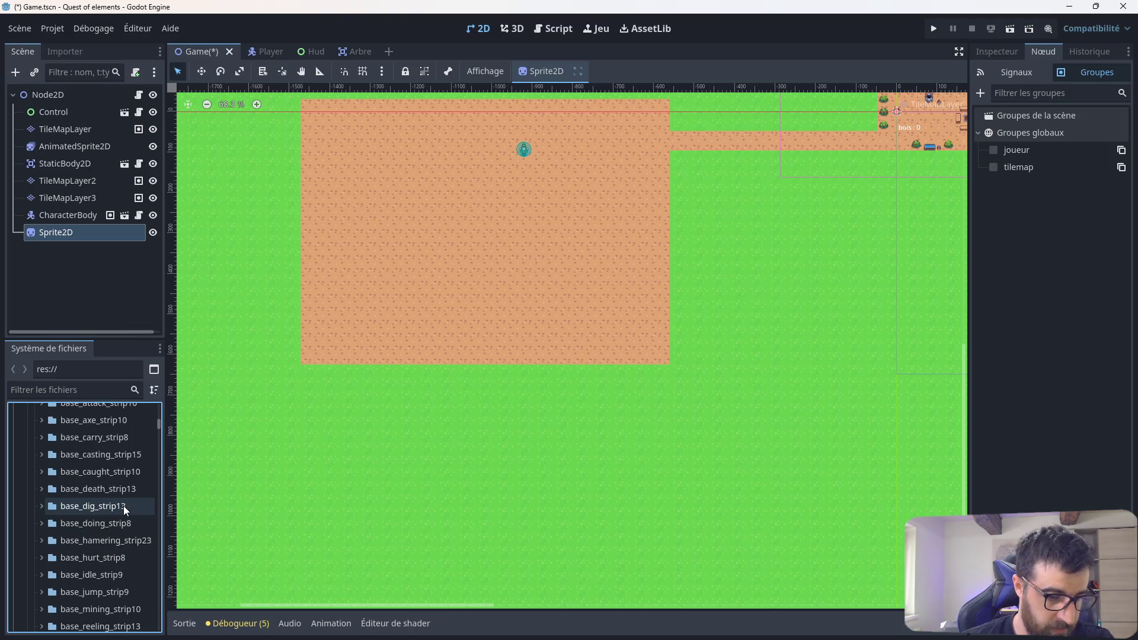
scroll(124, 508, down, 7)
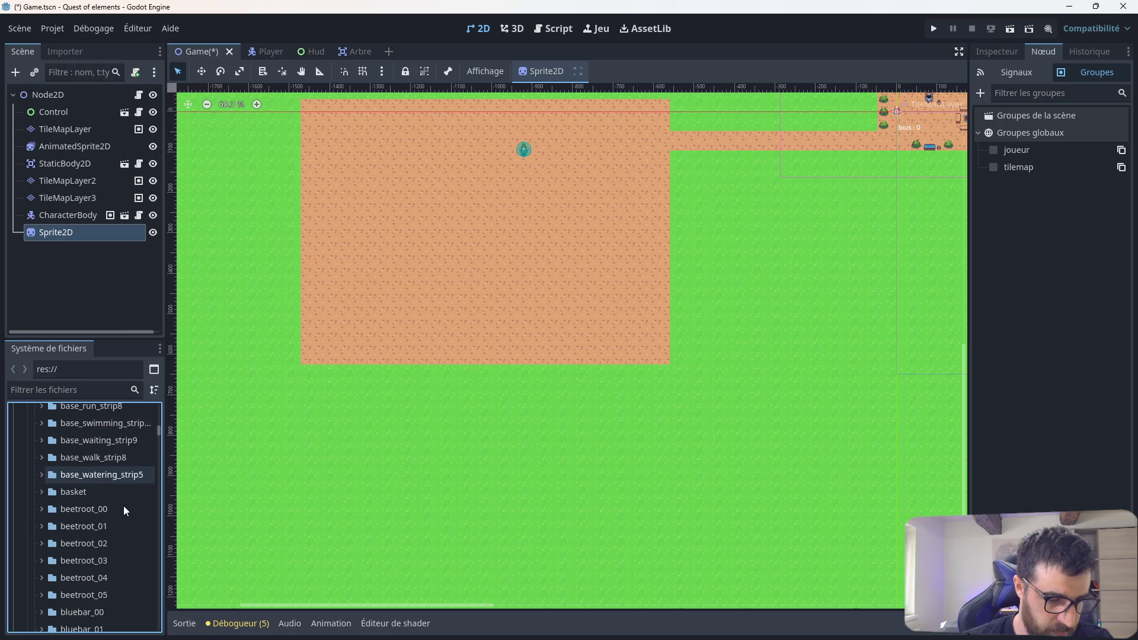
scroll(124, 508, down, 13)
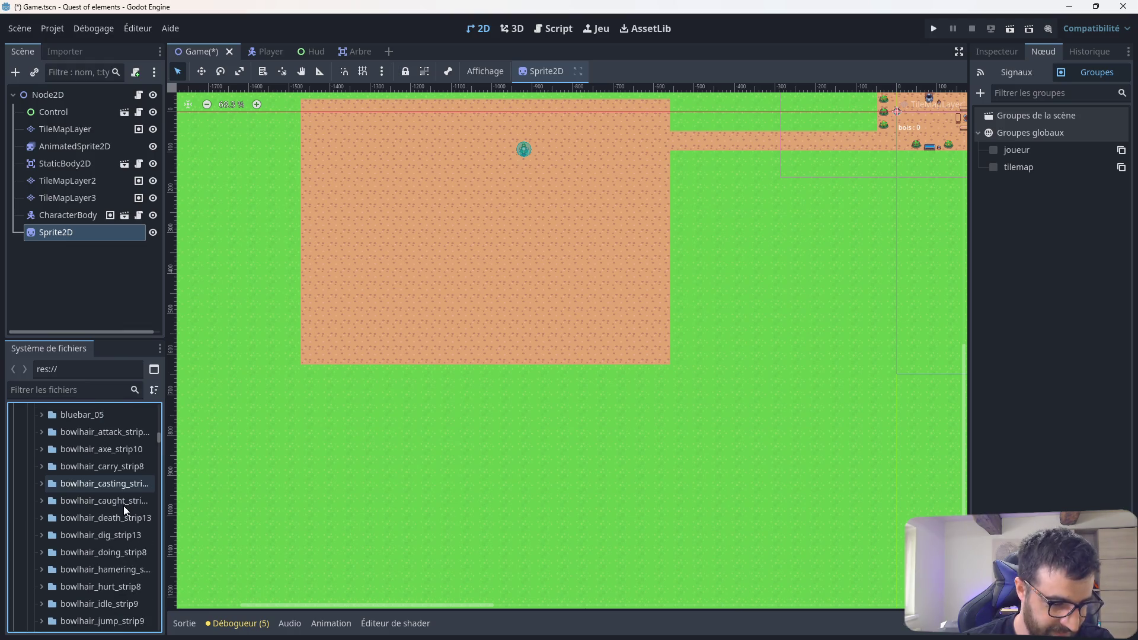
scroll(124, 509, down, 10)
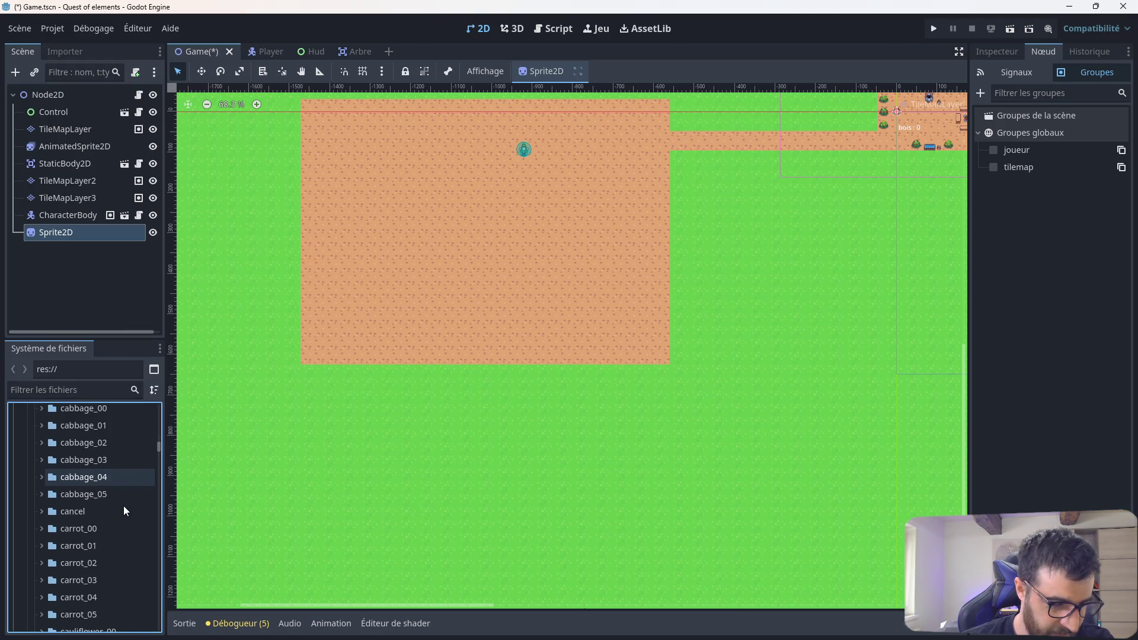
scroll(124, 508, down, 15)
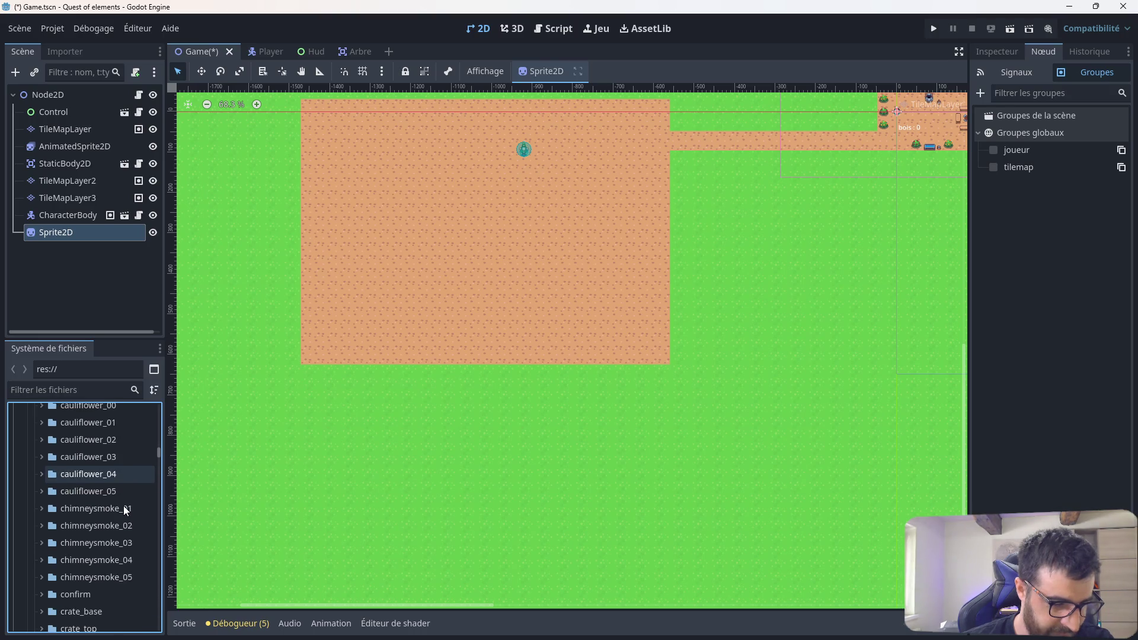
Step: Filter files by 'tree' and drag spr_deco_tree_02_strip4.png onto the Sprite2D as its texture
click(78, 390)
text(tree)
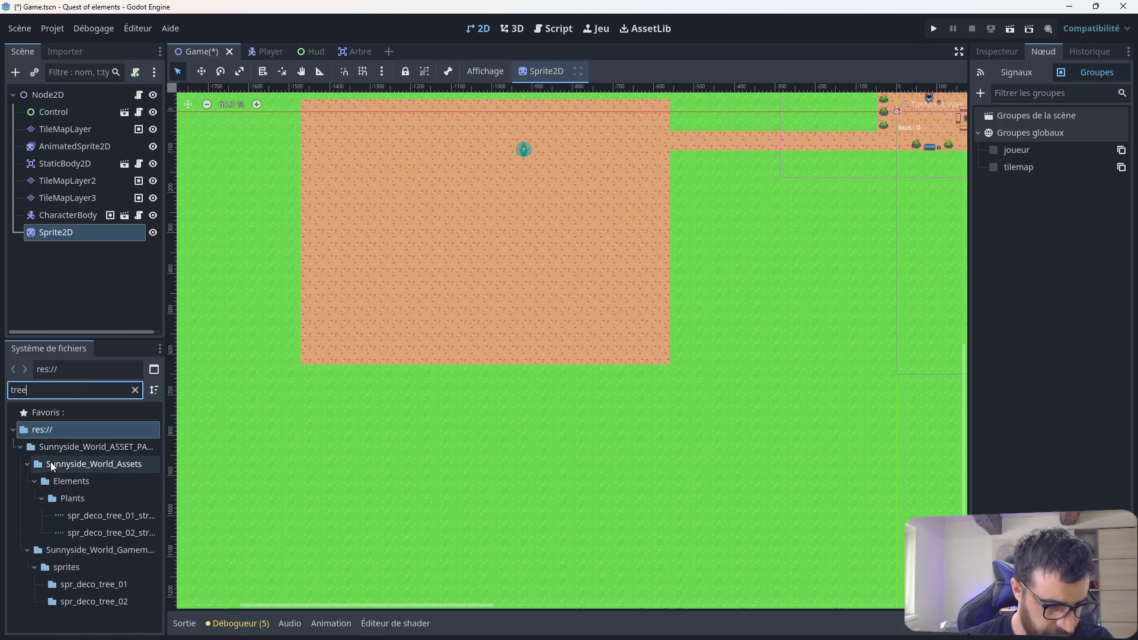
click(93, 585)
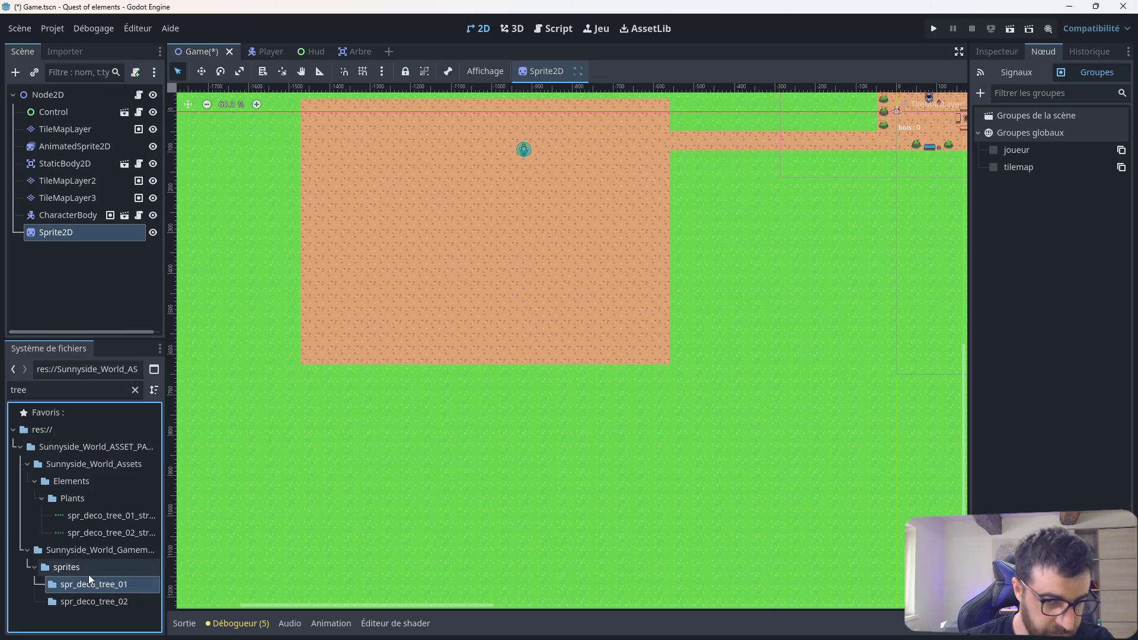
click(75, 602)
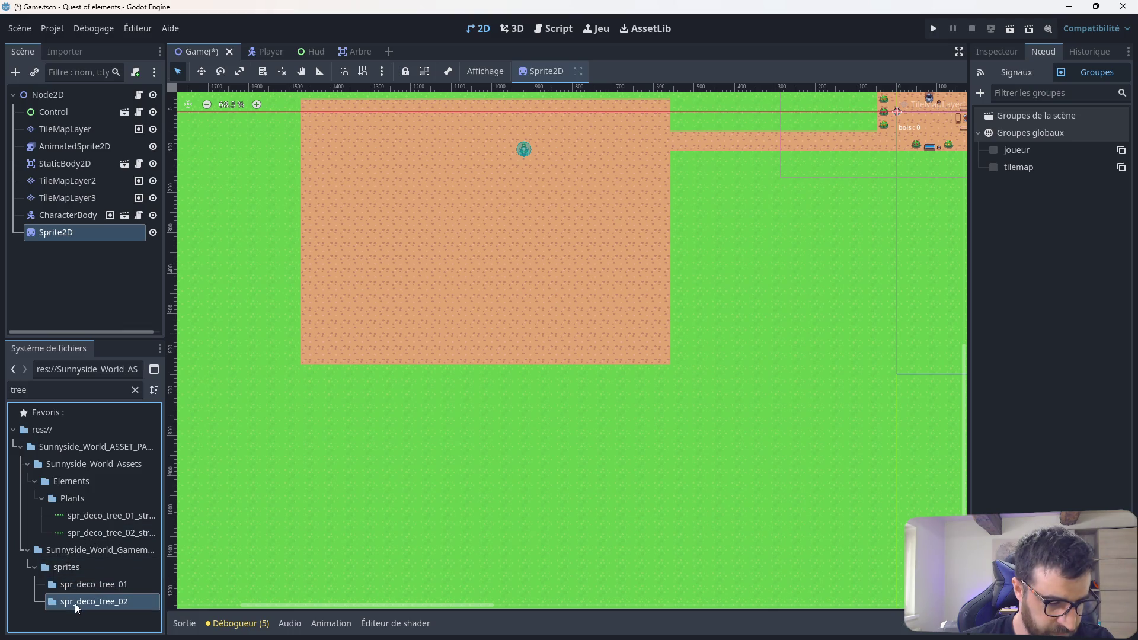
mouse_move(89, 520)
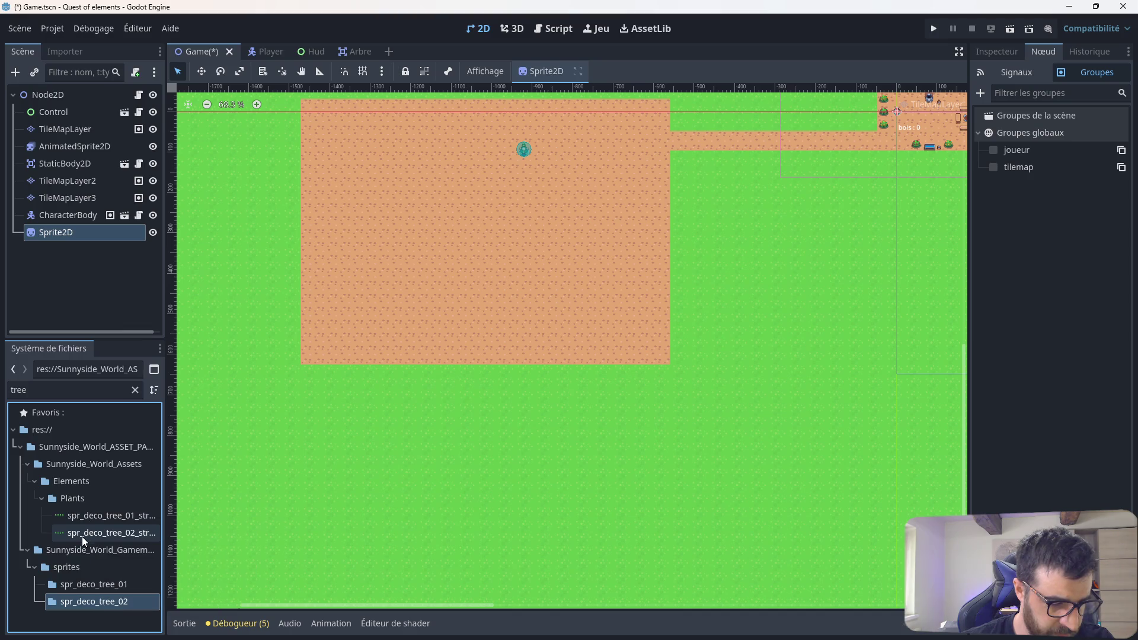
mouse_move(82, 536)
mouse_down()
mouse_move(113, 416)
mouse_move(101, 231)
mouse_up()
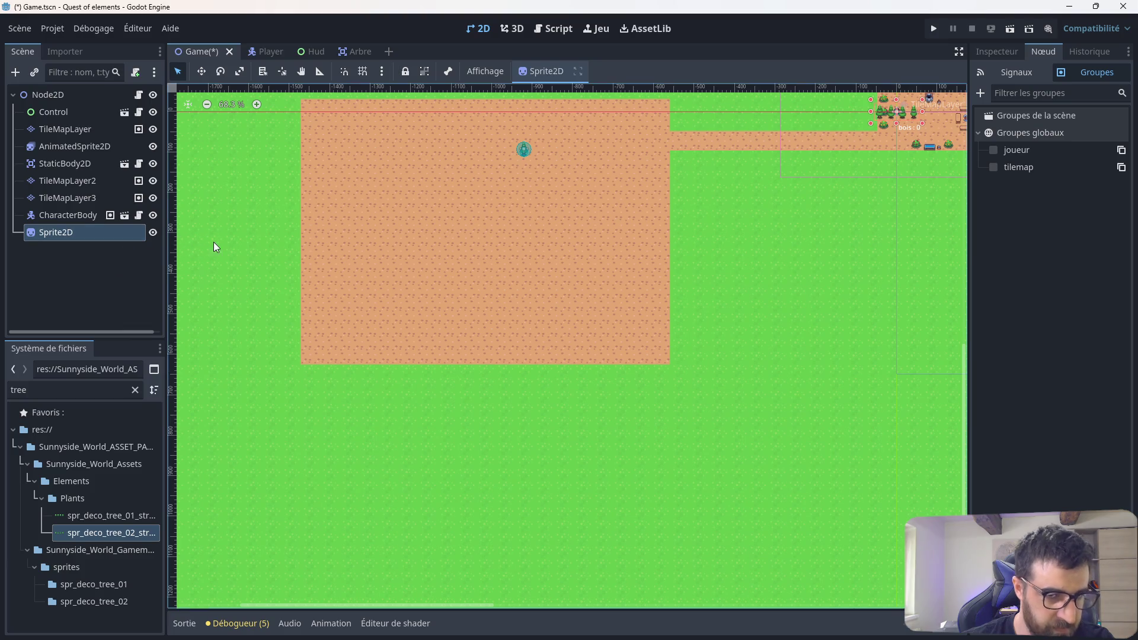
scroll(341, 153, up, 2)
scroll(357, 157, up, 1)
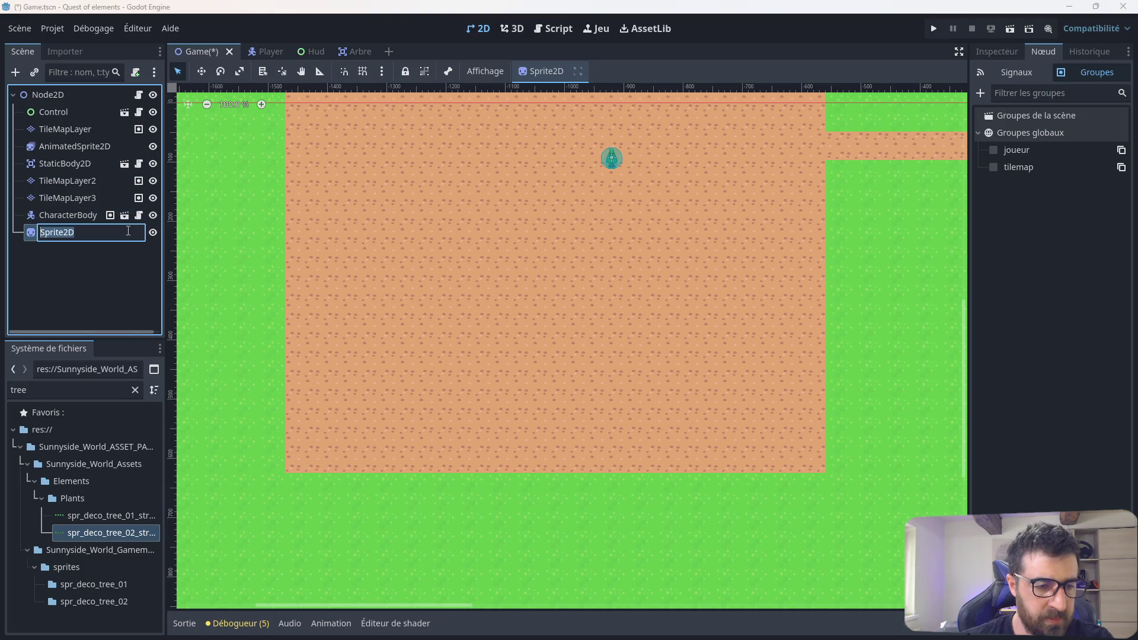
Step: Expand the Sprite2D's Animation settings and frame the village area with the trees
click(1001, 57)
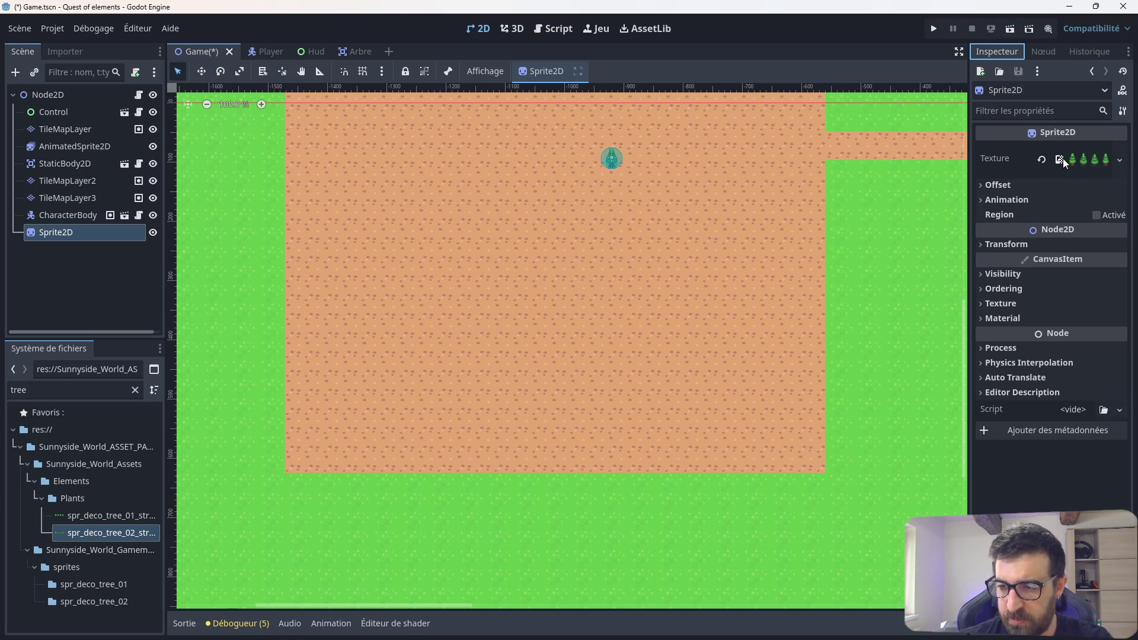
click(1012, 198)
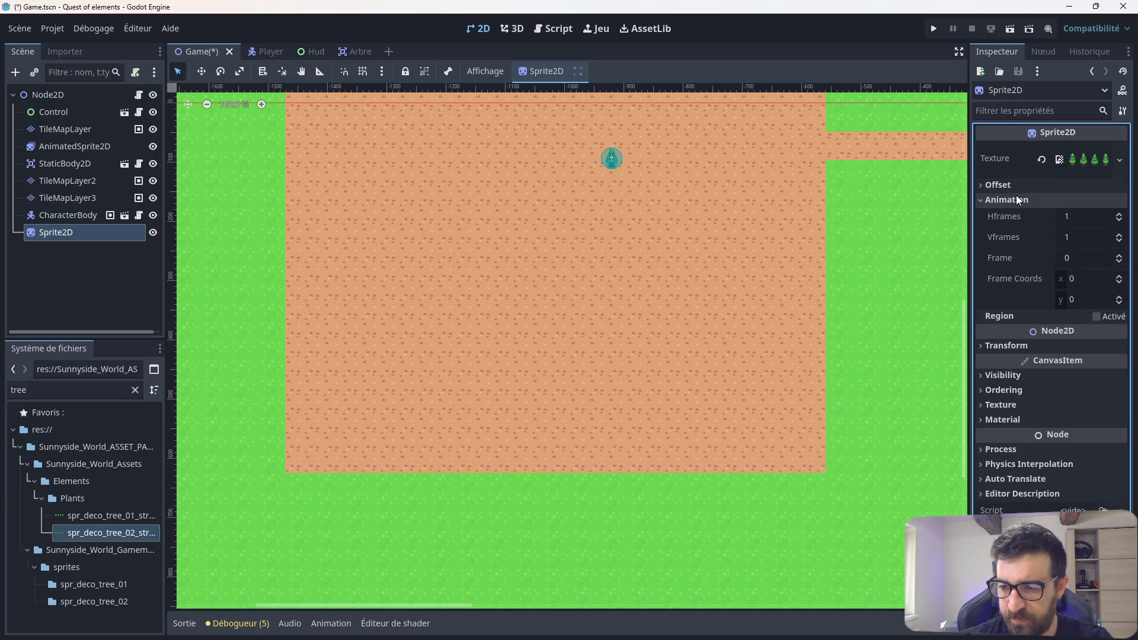
scroll(643, 153, down, 3)
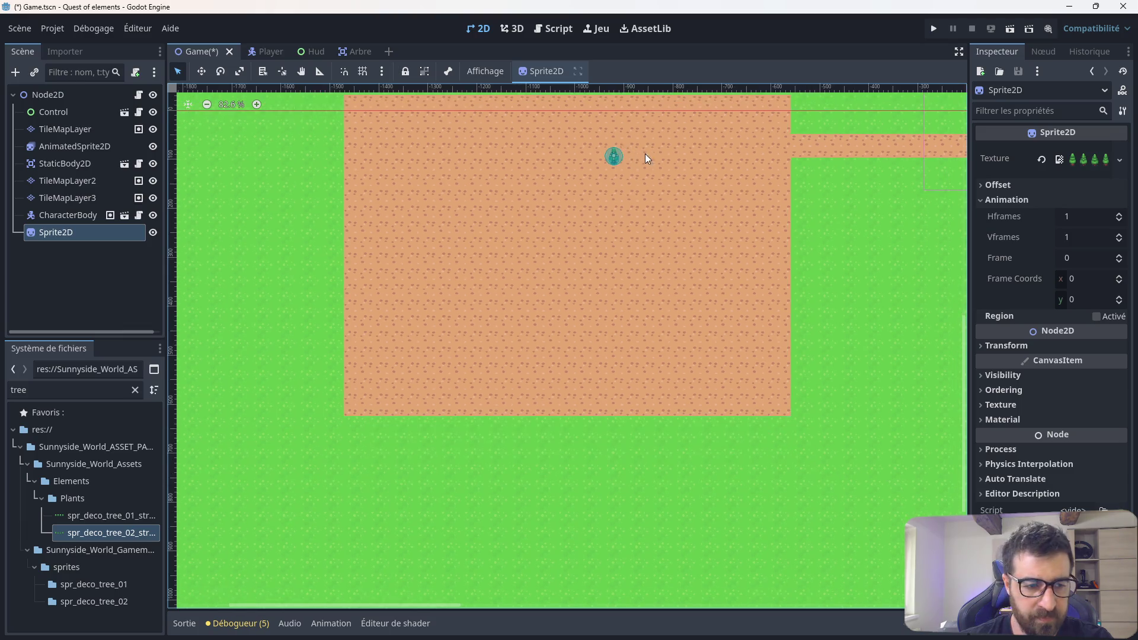
drag(768, 147, 581, 262)
scroll(786, 244, up, 3)
scroll(785, 244, up, 6)
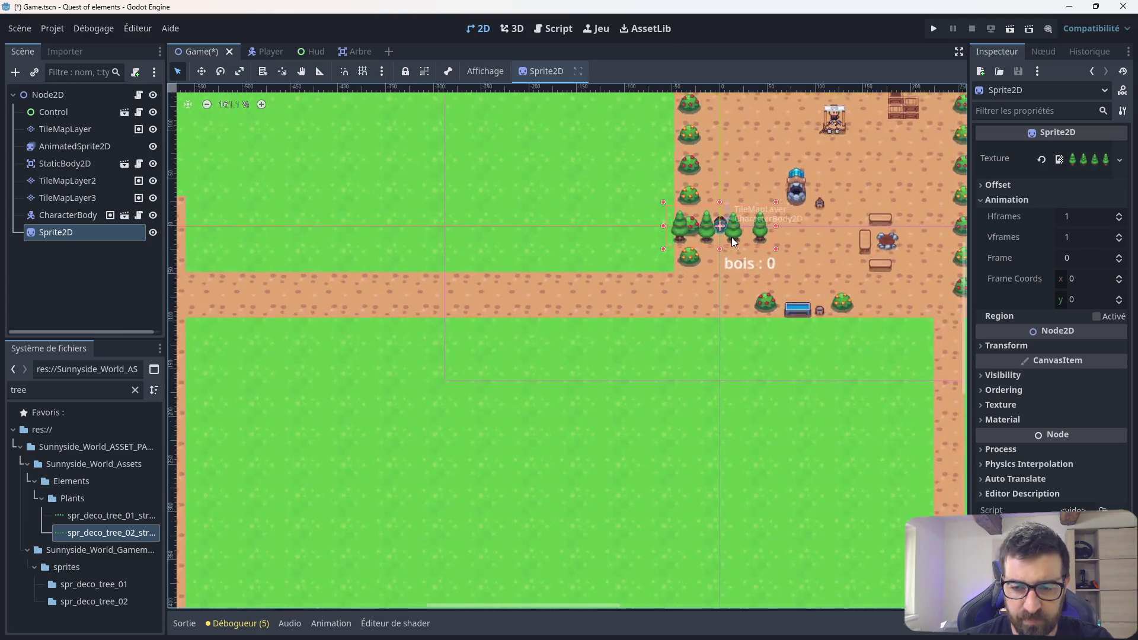
Step: Drag the four-tree row onto the open dirt area of the map
mouse_move(718, 226)
mouse_down()
mouse_move(661, 243)
mouse_move(719, 224)
mouse_up()
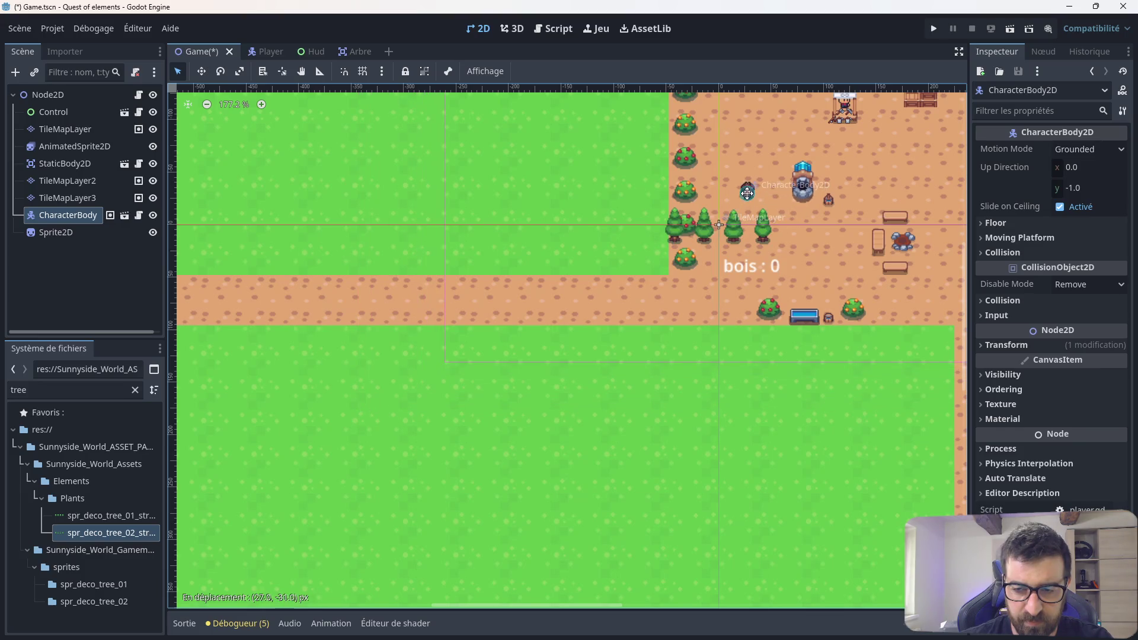
click(720, 225)
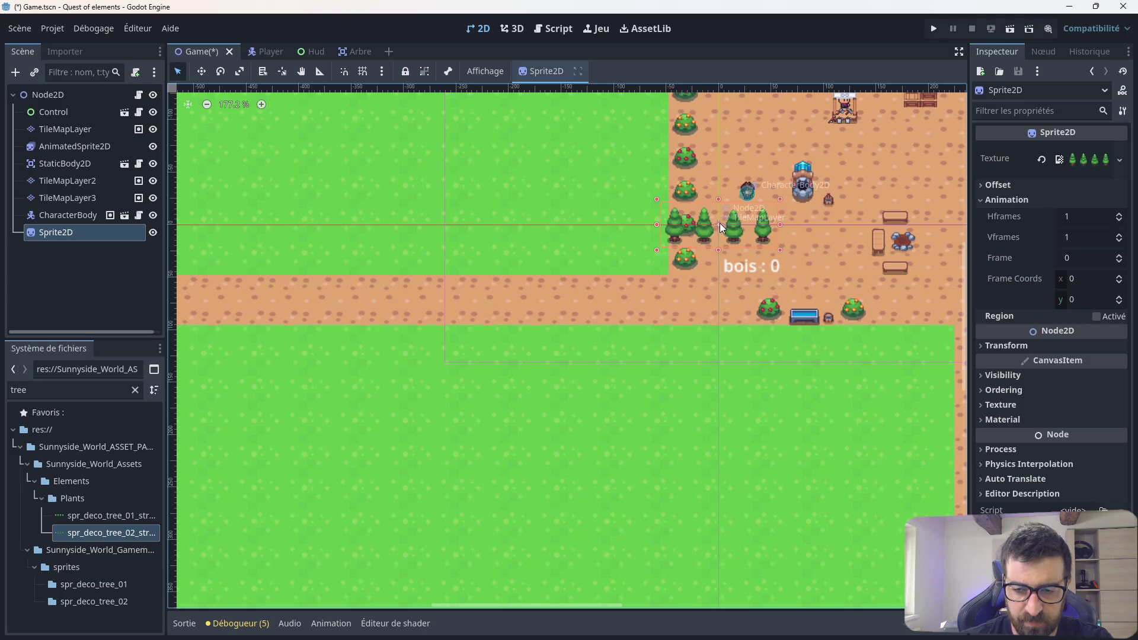
key(ctrl+z)
key(ctrl+z)
click(741, 229)
mouse_move(731, 233)
mouse_down()
mouse_move(310, 317)
mouse_move(687, 176)
mouse_move(696, 191)
mouse_move(329, 257)
mouse_up()
drag(367, 210, 634, 176)
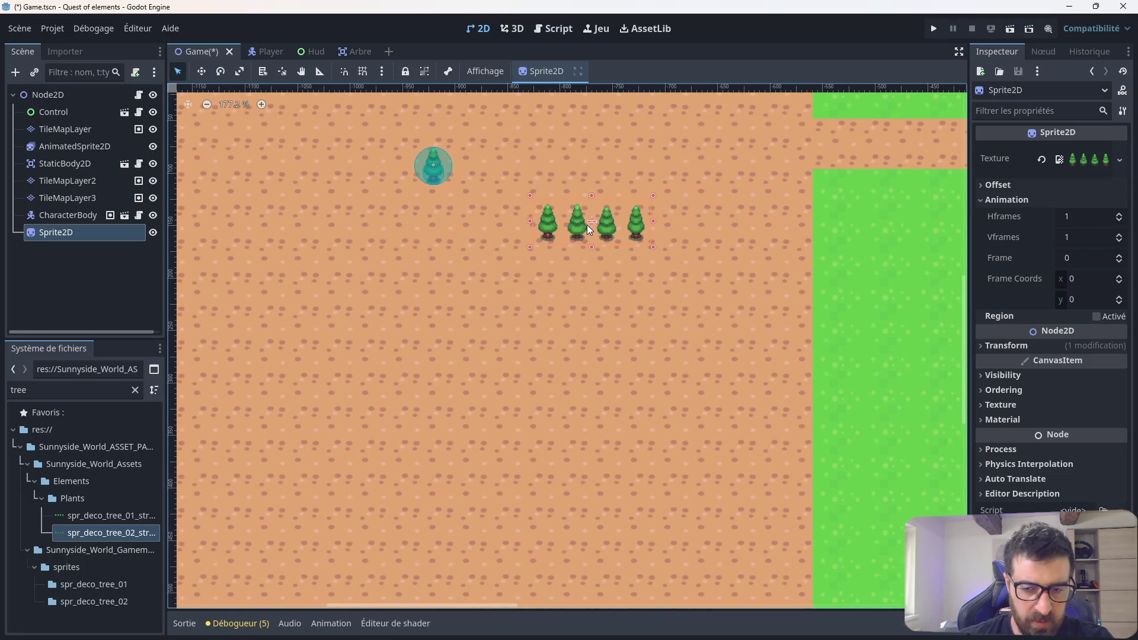
click(480, 291)
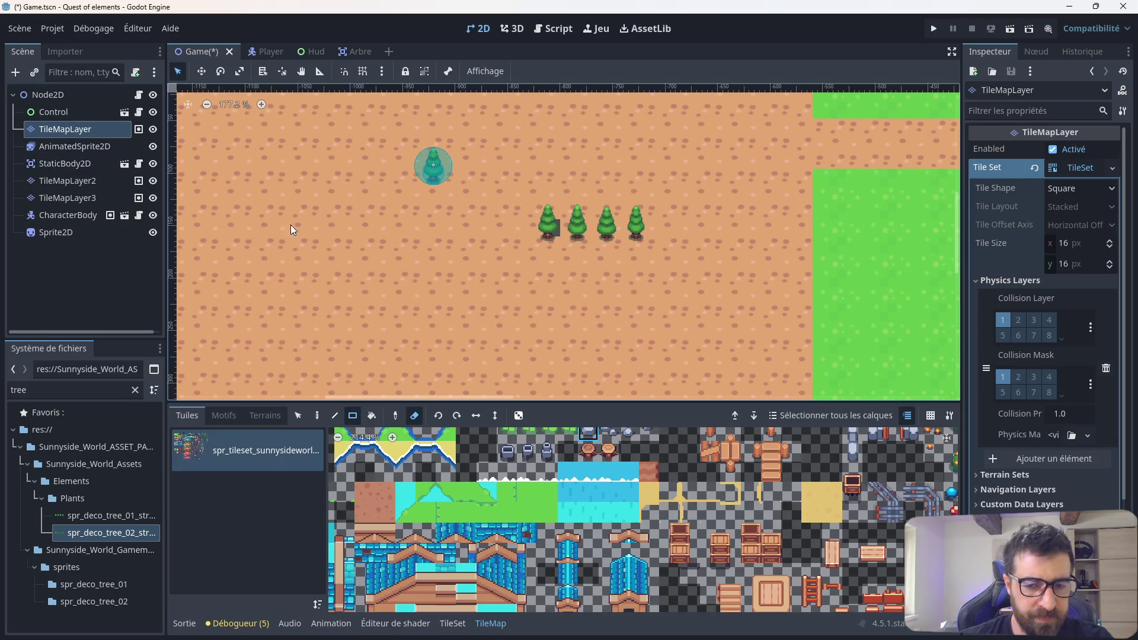
scroll(554, 264, up, 5)
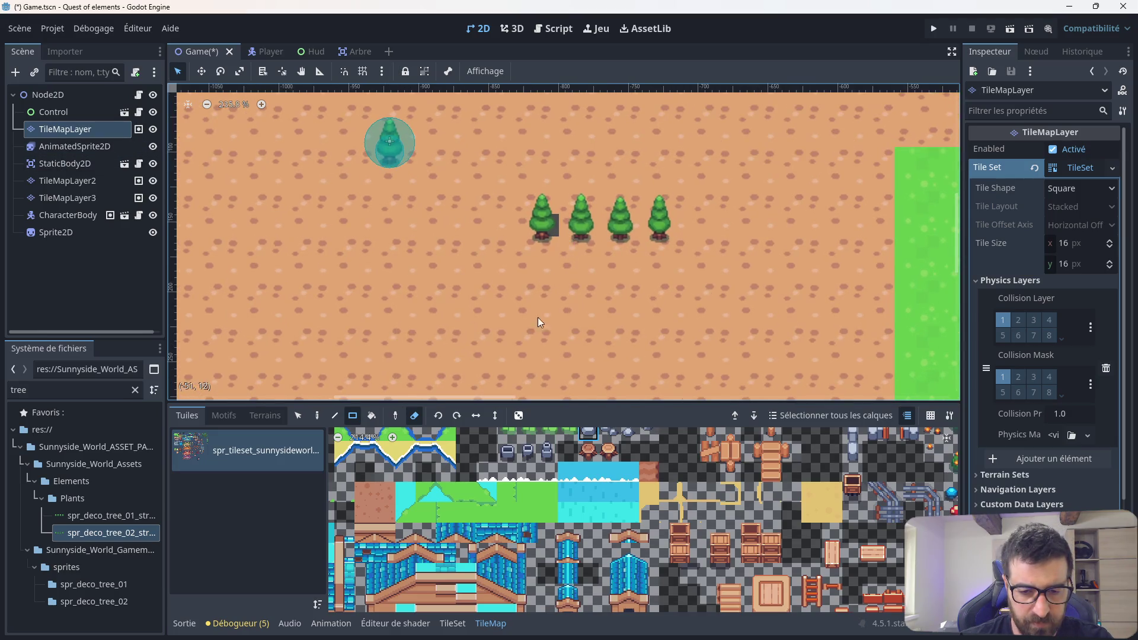
scroll(481, 500, left, 2)
click(411, 502)
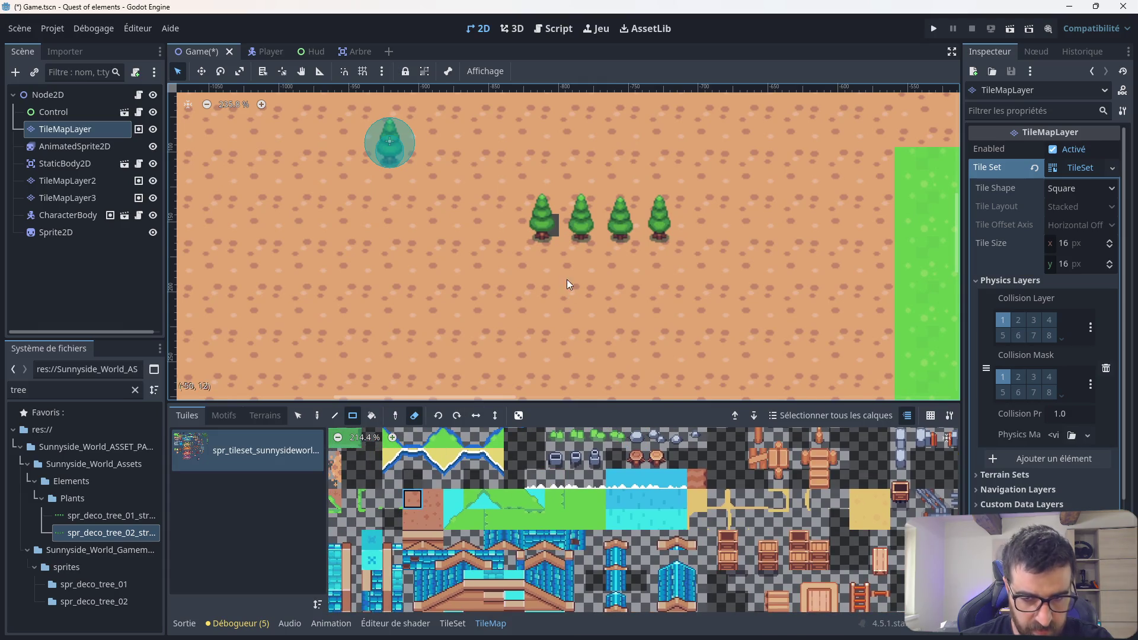
scroll(566, 282, up, 3)
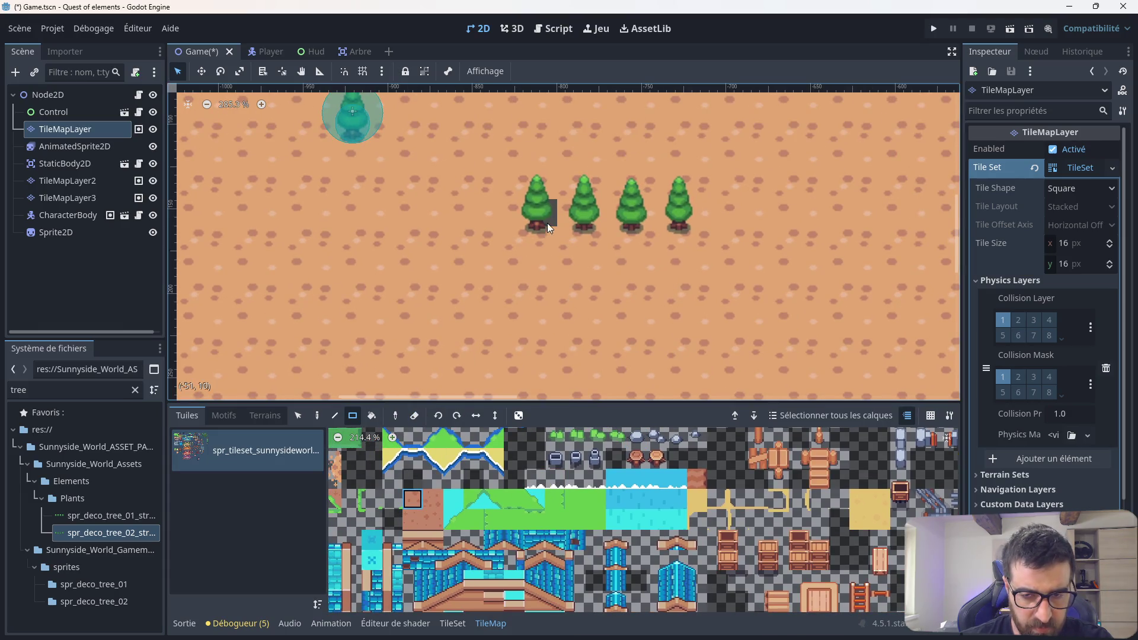
scroll(444, 504, left, 4)
scroll(444, 504, down, 1)
drag(407, 481, 390, 499)
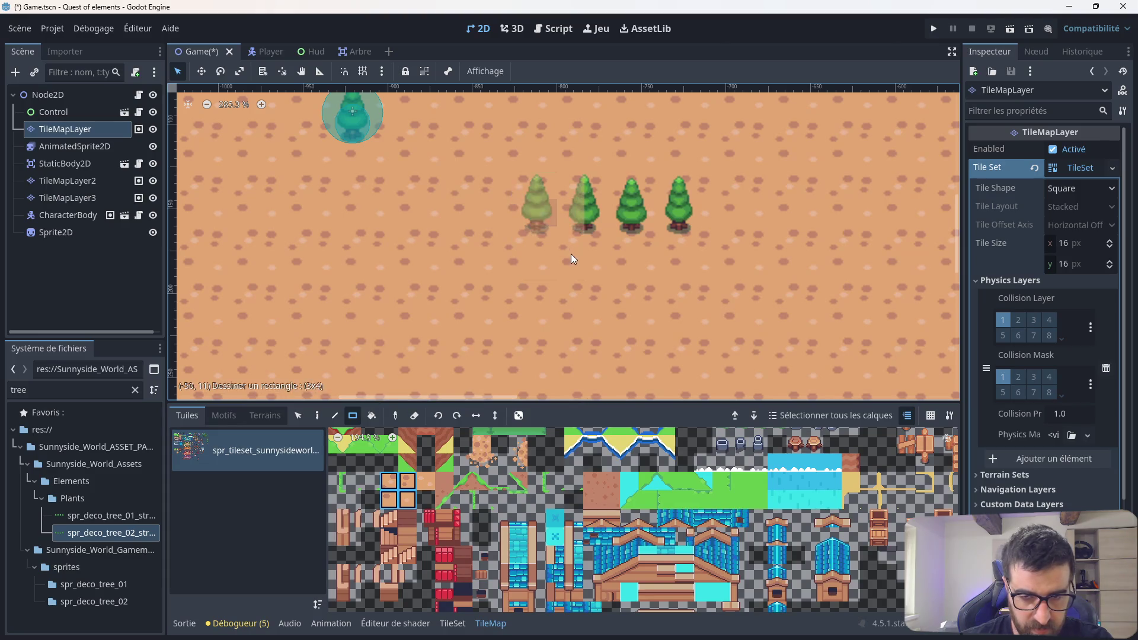
click(56, 94)
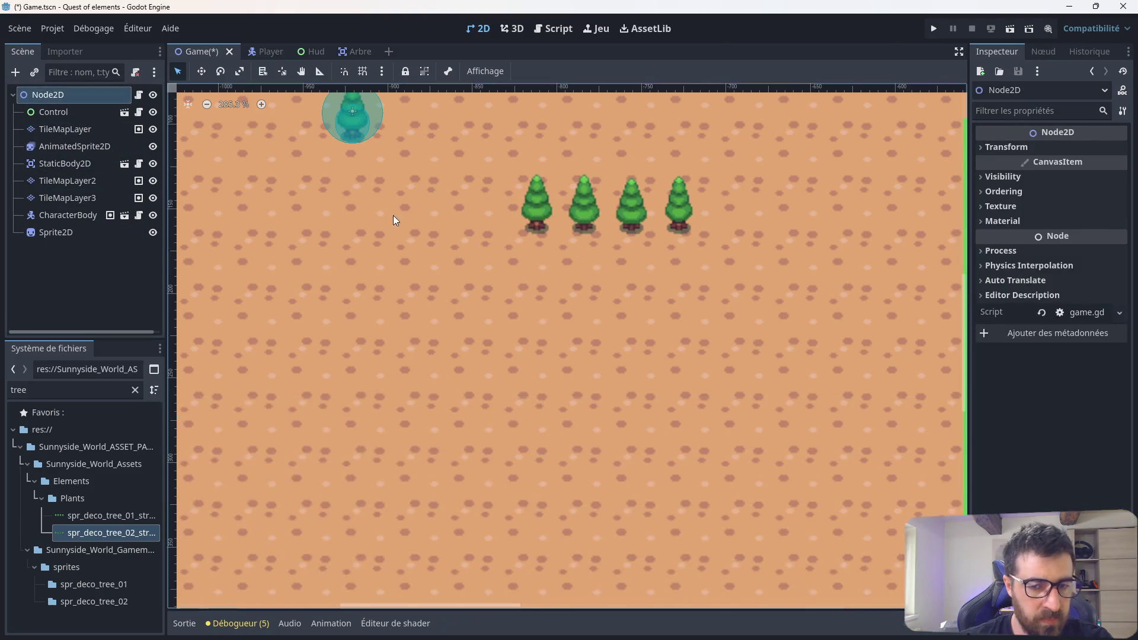
Step: Check the tree sprite's frame and texture options, then drag its right handle to scale x 1.009
scroll(415, 225, down, 6)
click(518, 218)
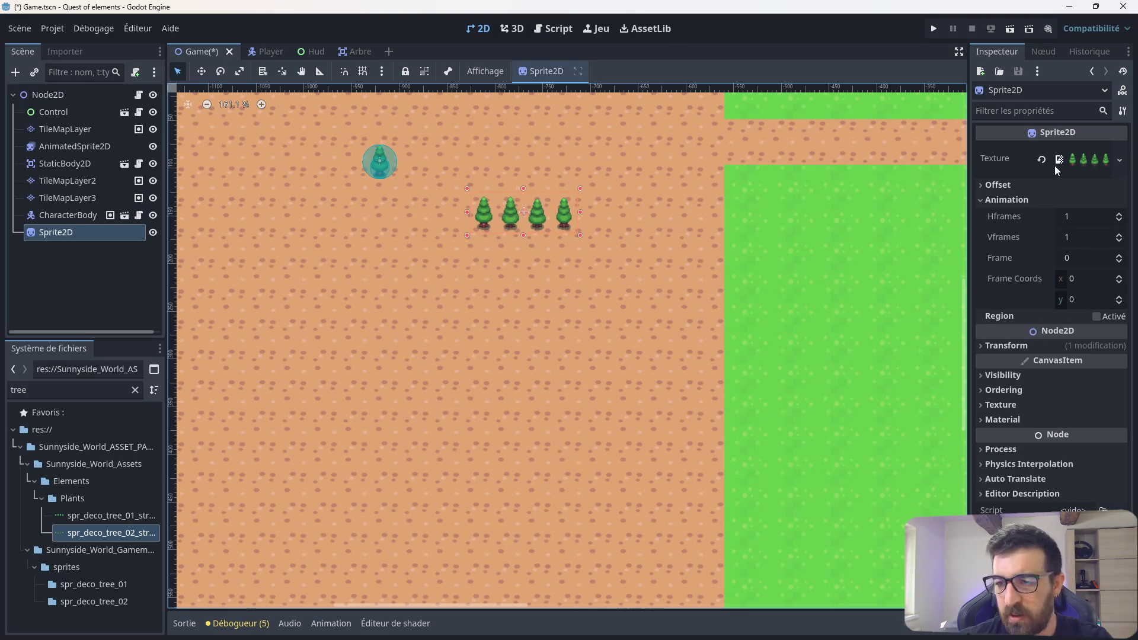
click(1120, 259)
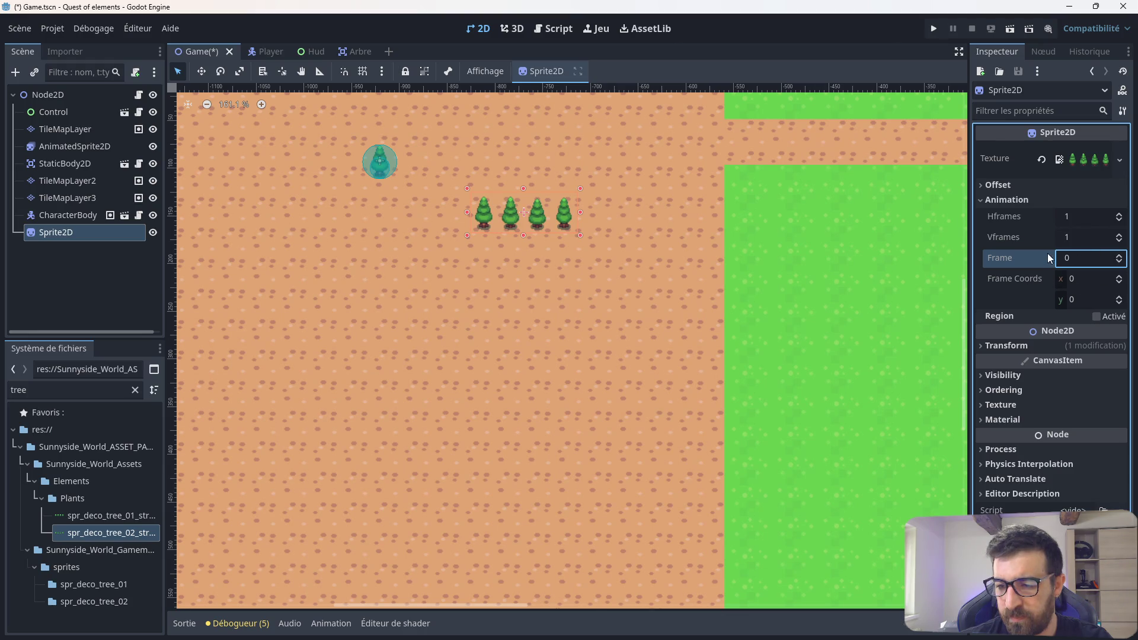
click(1117, 167)
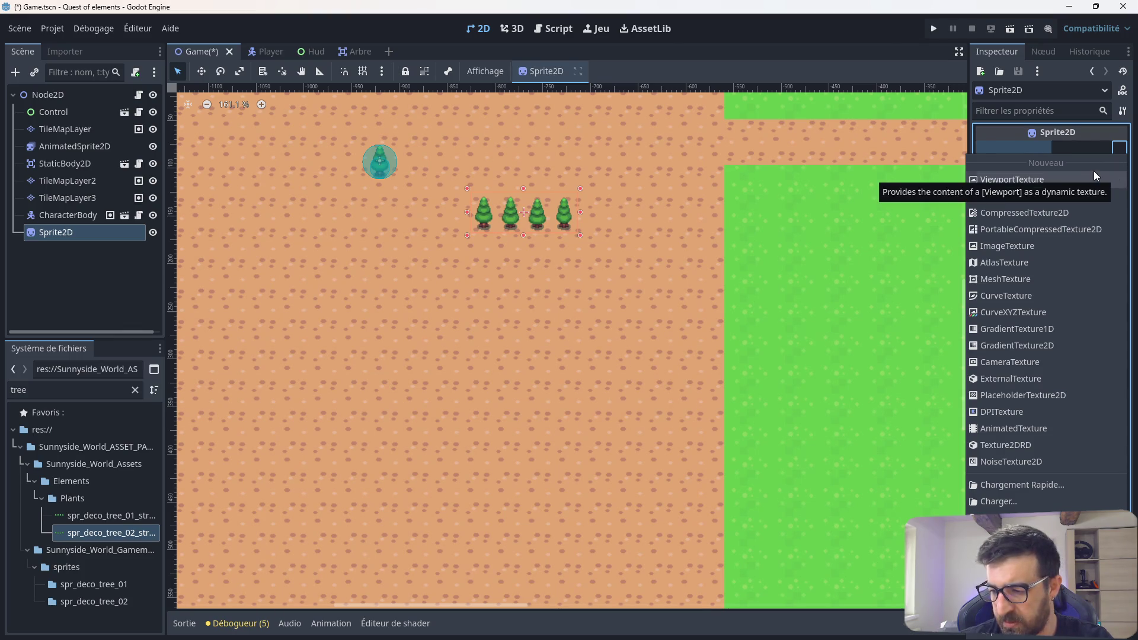
click(1001, 130)
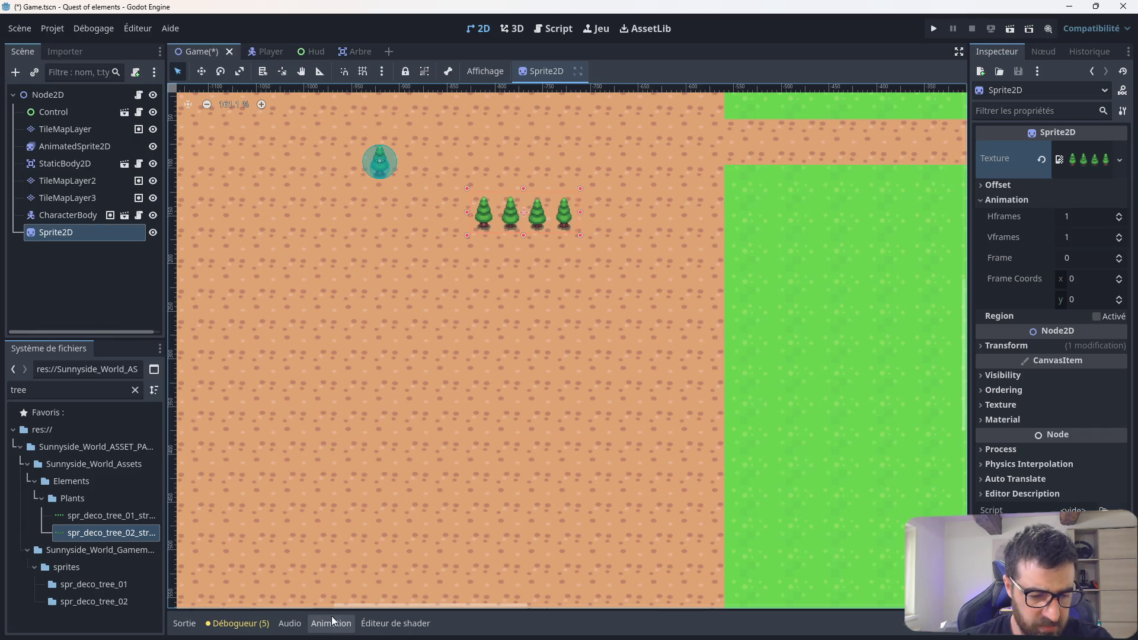
scroll(510, 212, up, 5)
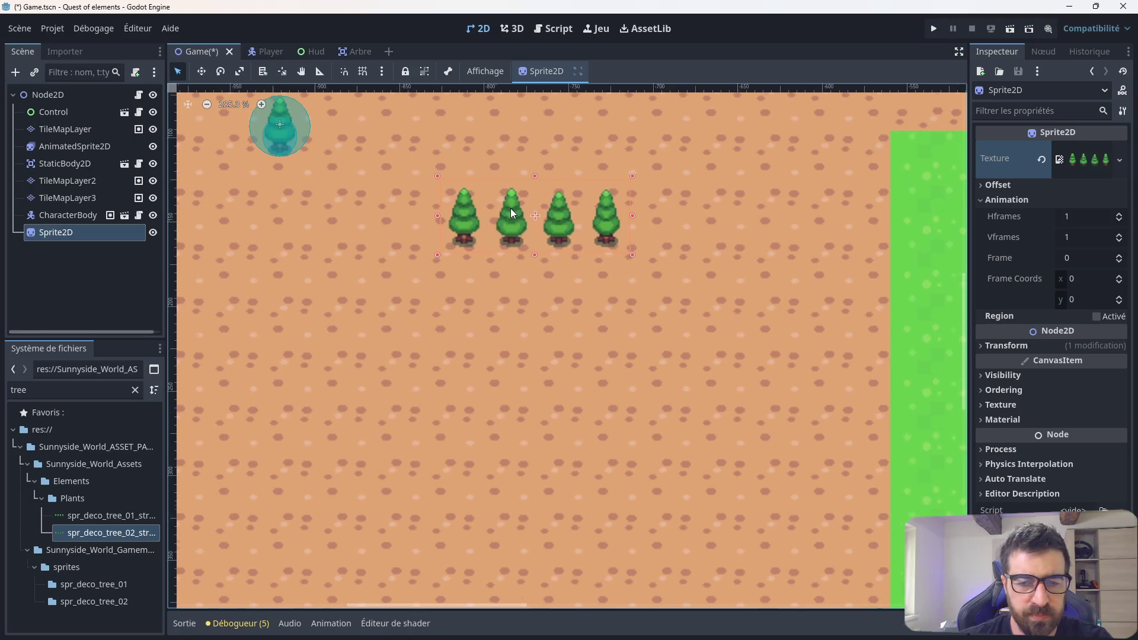
mouse_move(645, 217)
mouse_down()
mouse_move(614, 219)
mouse_move(647, 221)
mouse_up()
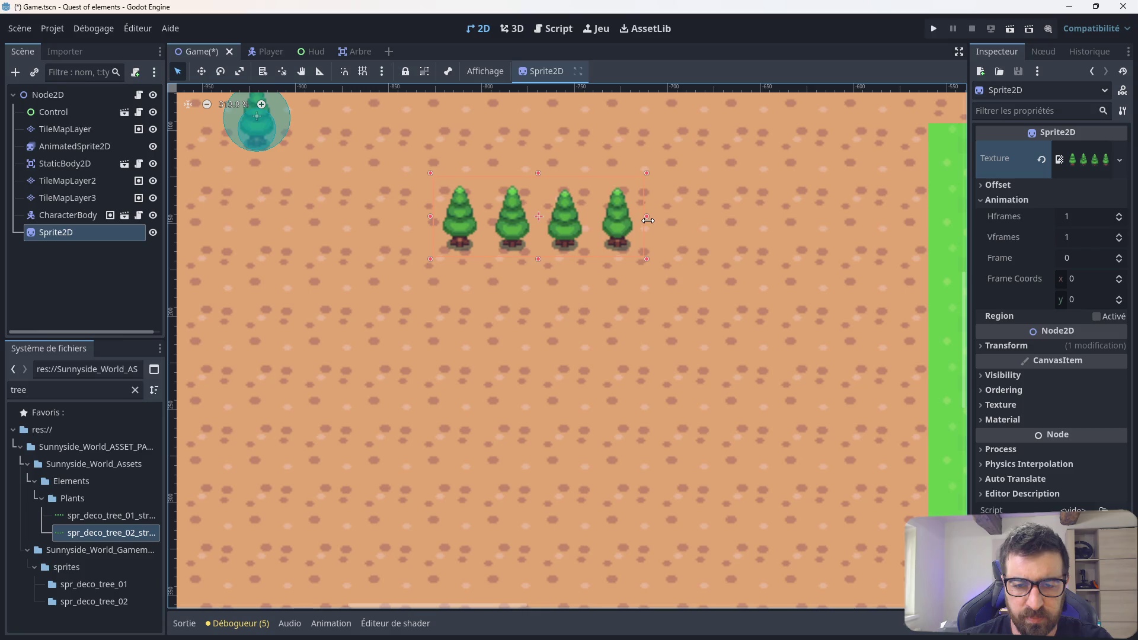
Step: Enter 1 for both Scale x and y in Transform, keeping the scale values linked
click(1015, 346)
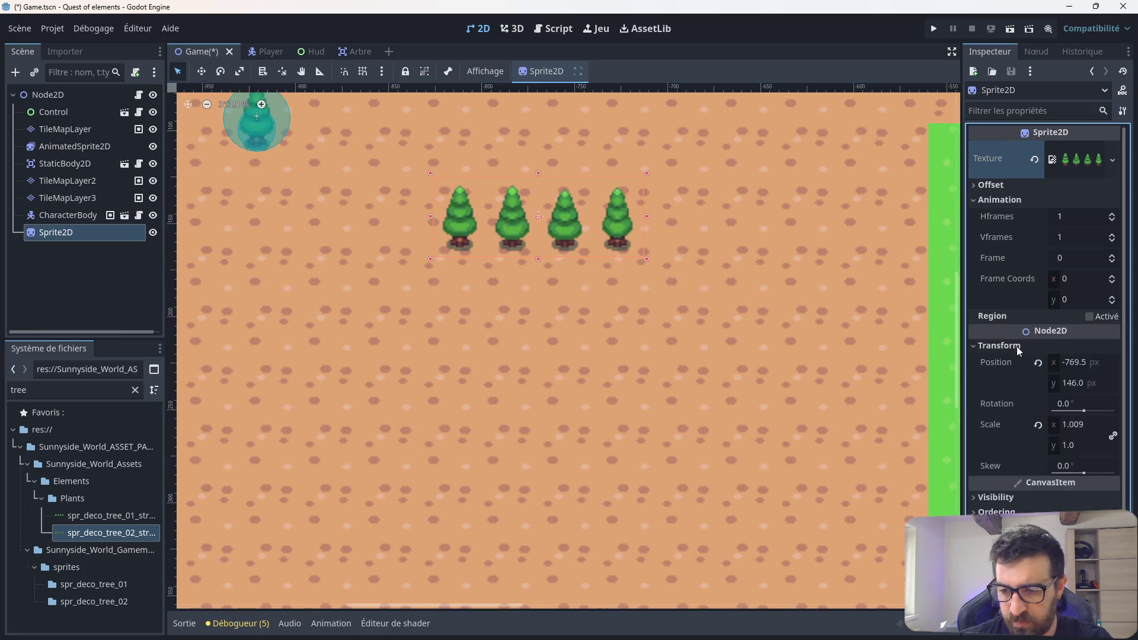
click(1078, 430)
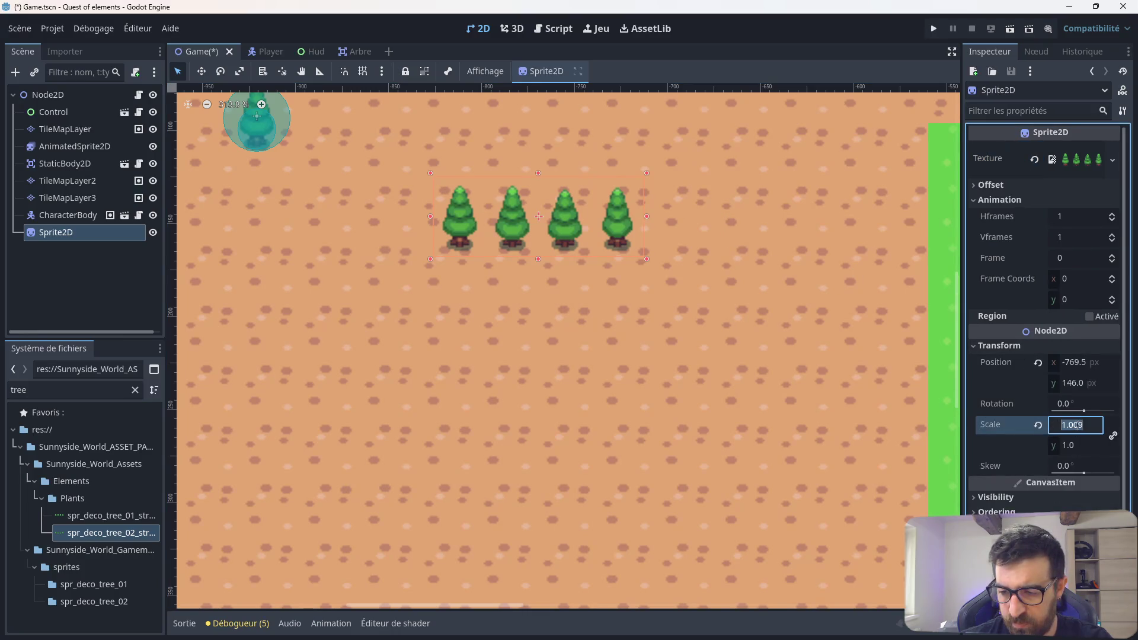
text(1)
key(Return)
click(1113, 435)
click(1086, 430)
text(1)
click(1091, 448)
text(1)
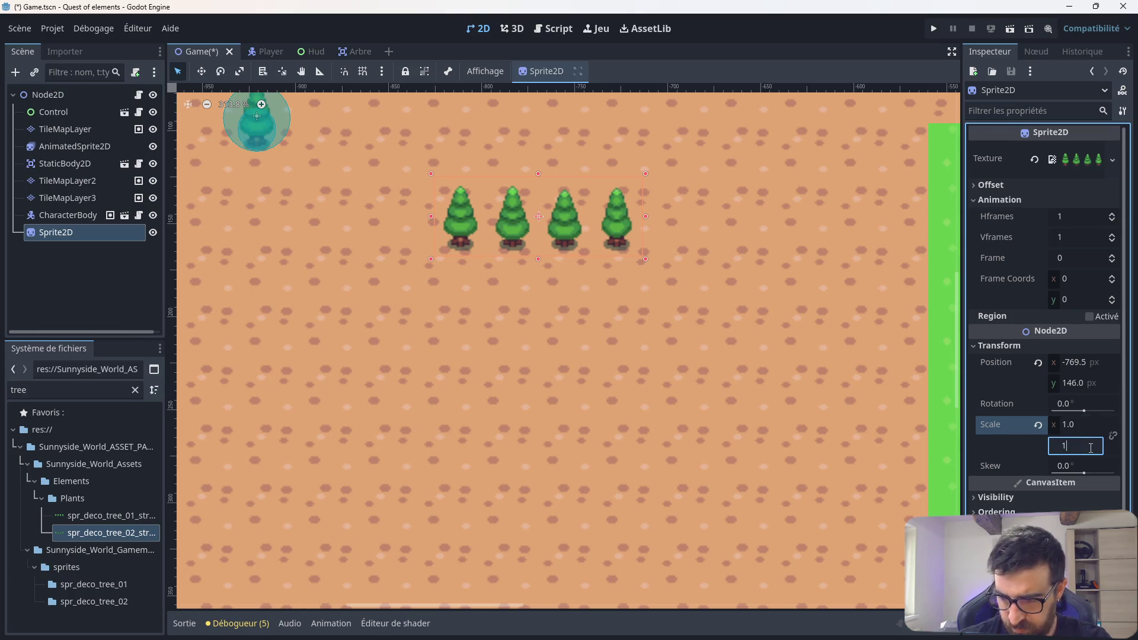
key(Return)
click(1113, 436)
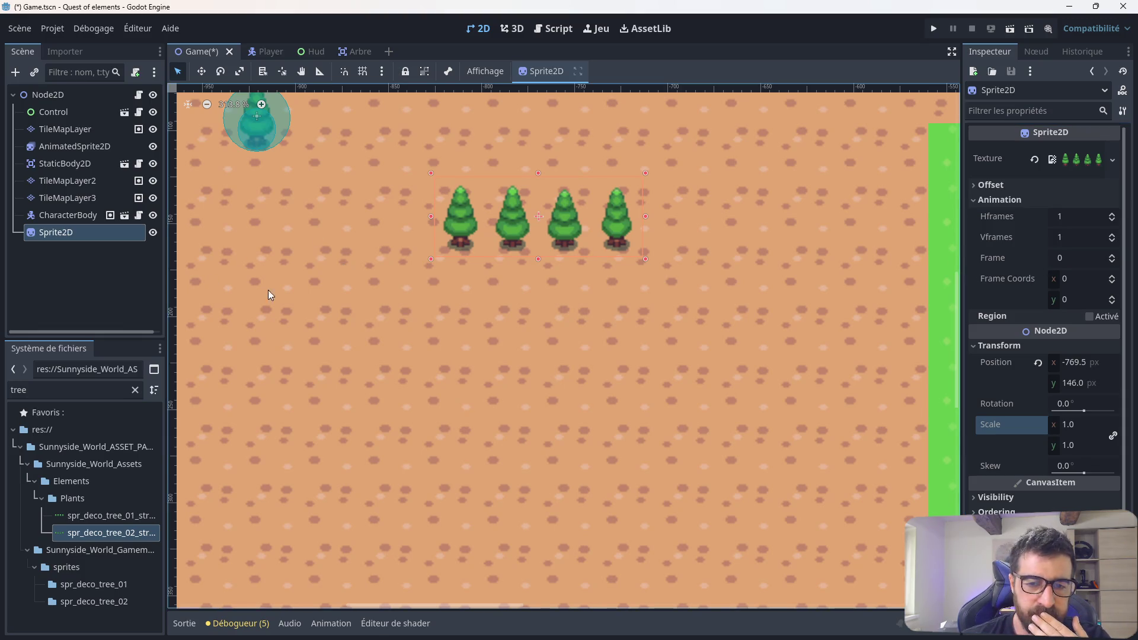
scroll(390, 281, down, 3)
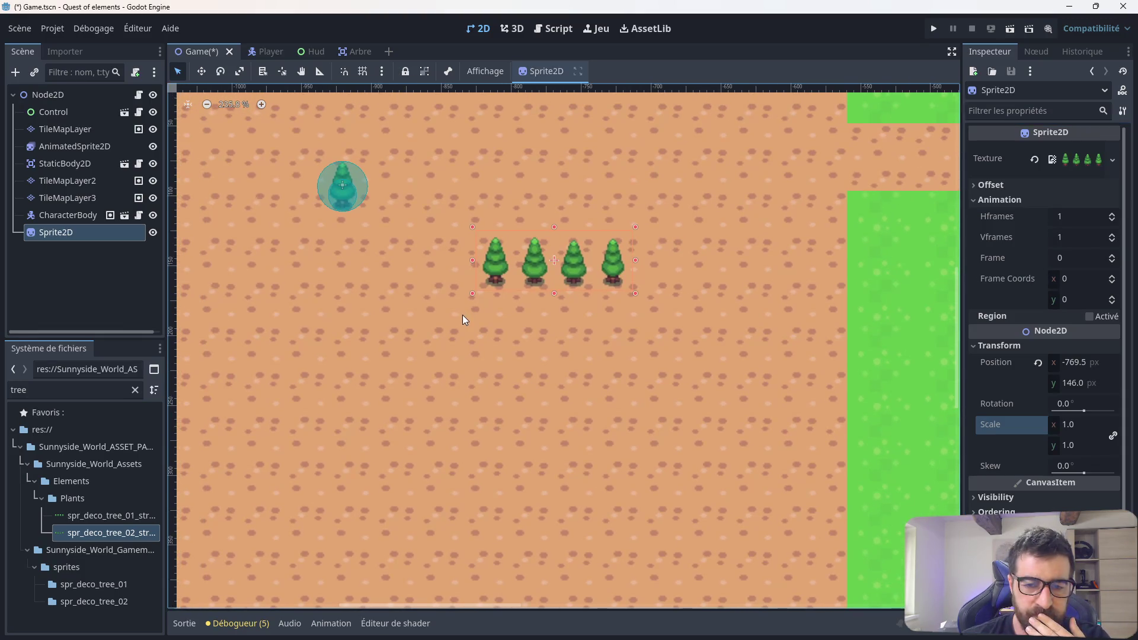
Step: Change the tree sprite node's type to AnimatedSprite2D and give it new SpriteFrames
right_click(70, 232)
click(129, 401)
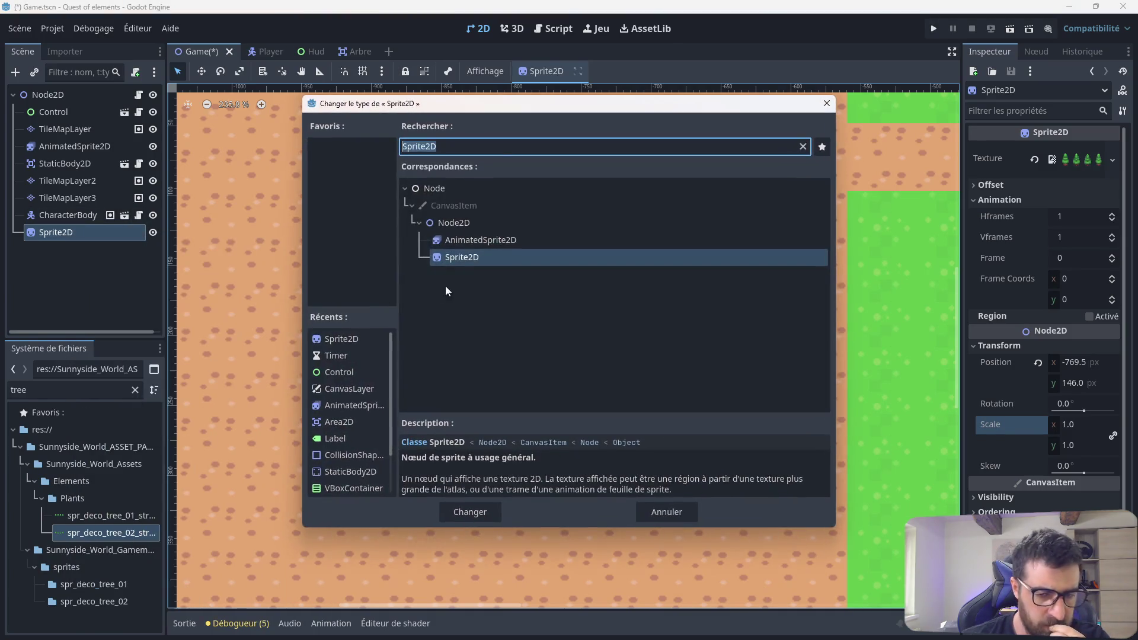
double_click(497, 241)
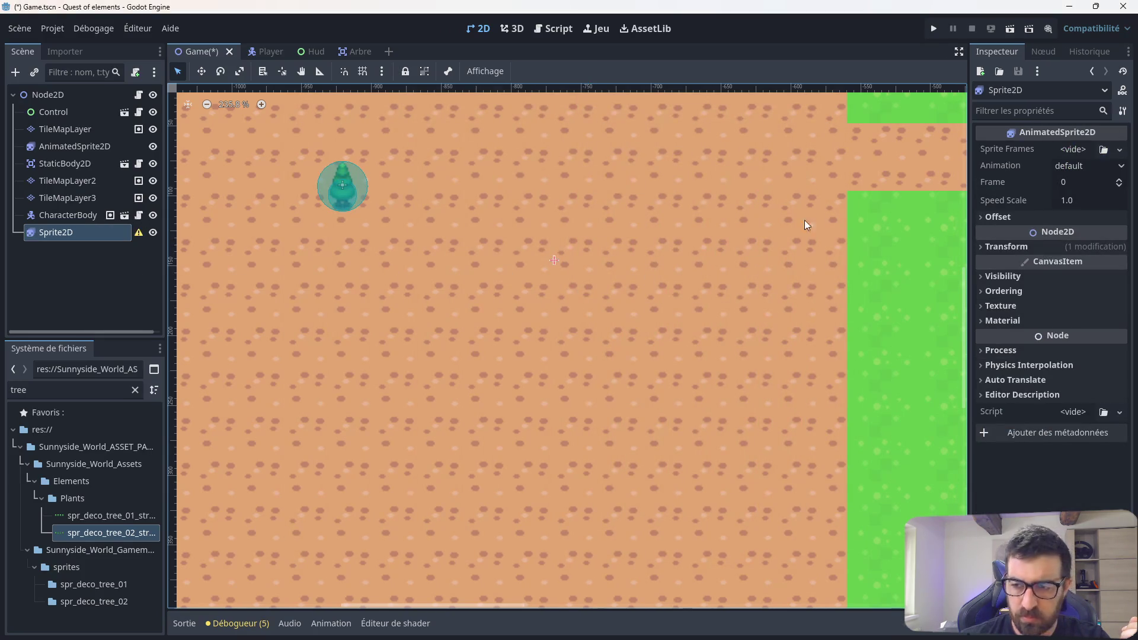
click(1119, 149)
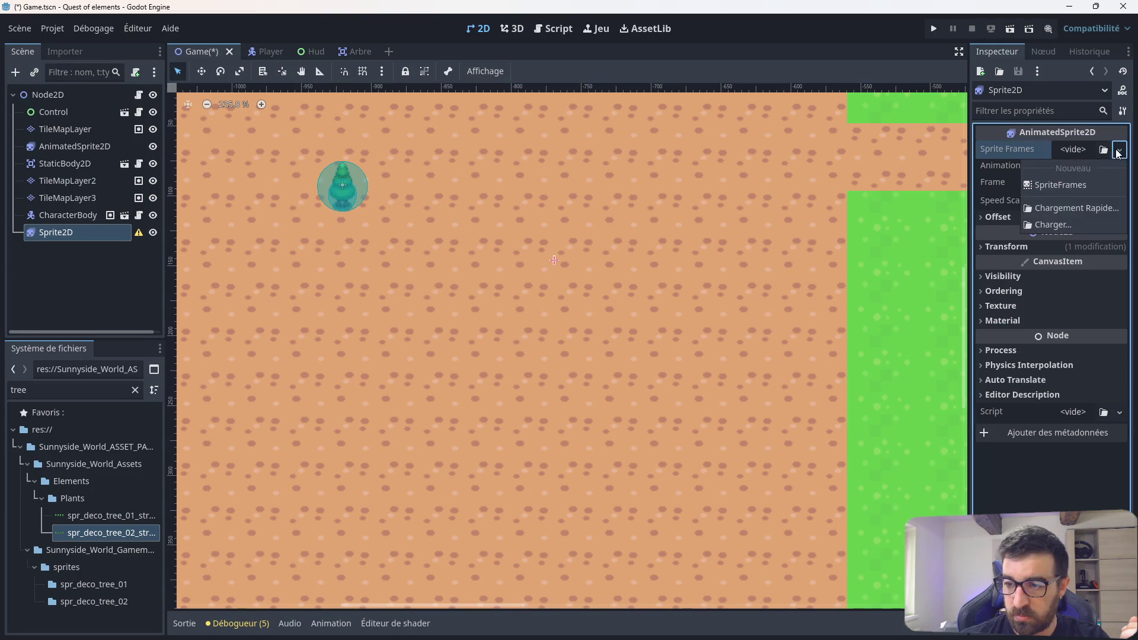
click(1065, 186)
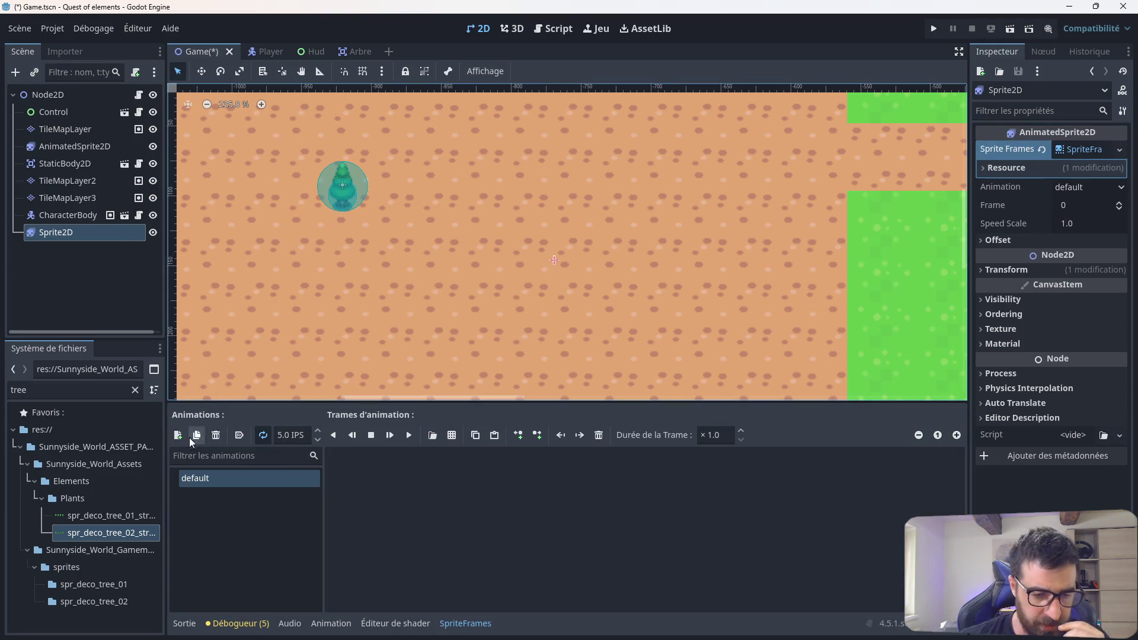
Step: Add frame 0 from the Elements/Plants tree strip, with Vertical set to 1, to the default animation
click(432, 435)
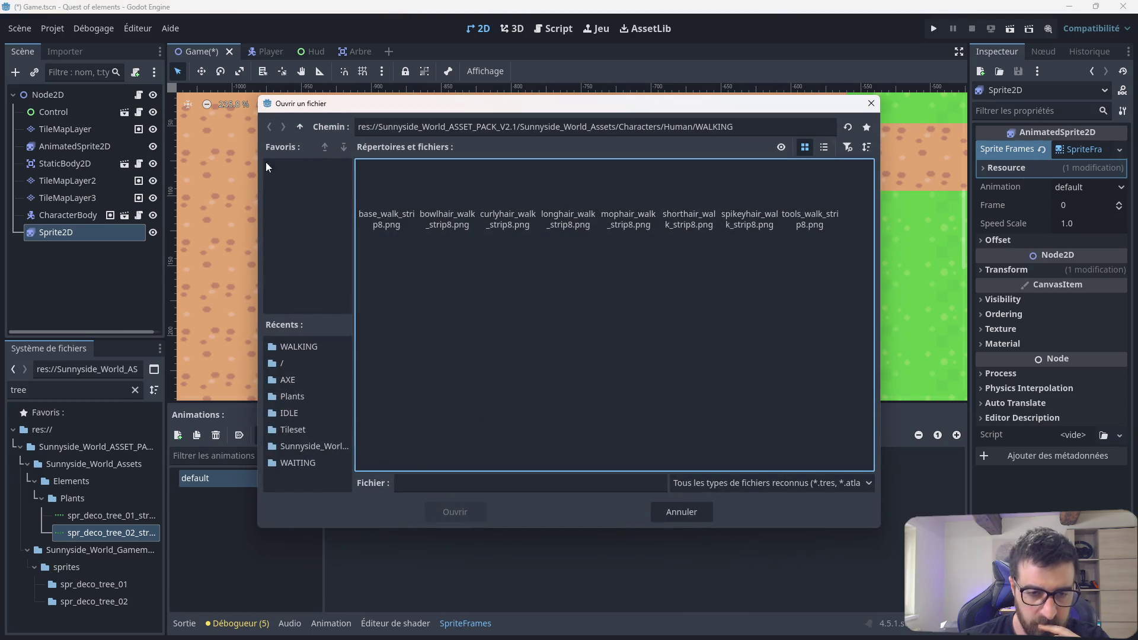
click(300, 127)
click(301, 126)
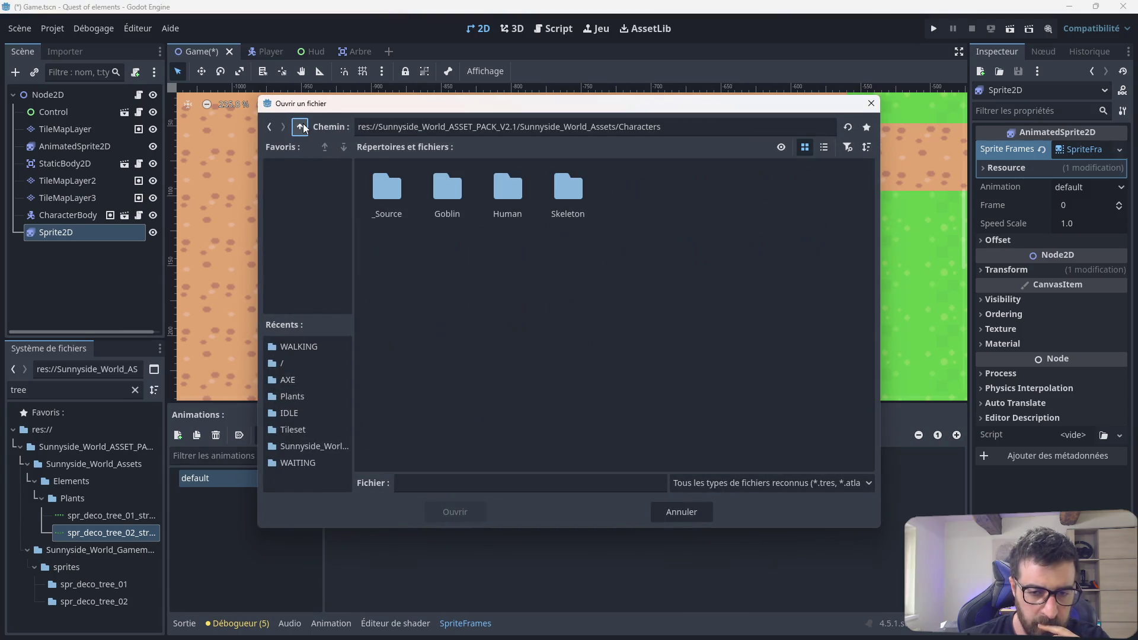
click(301, 127)
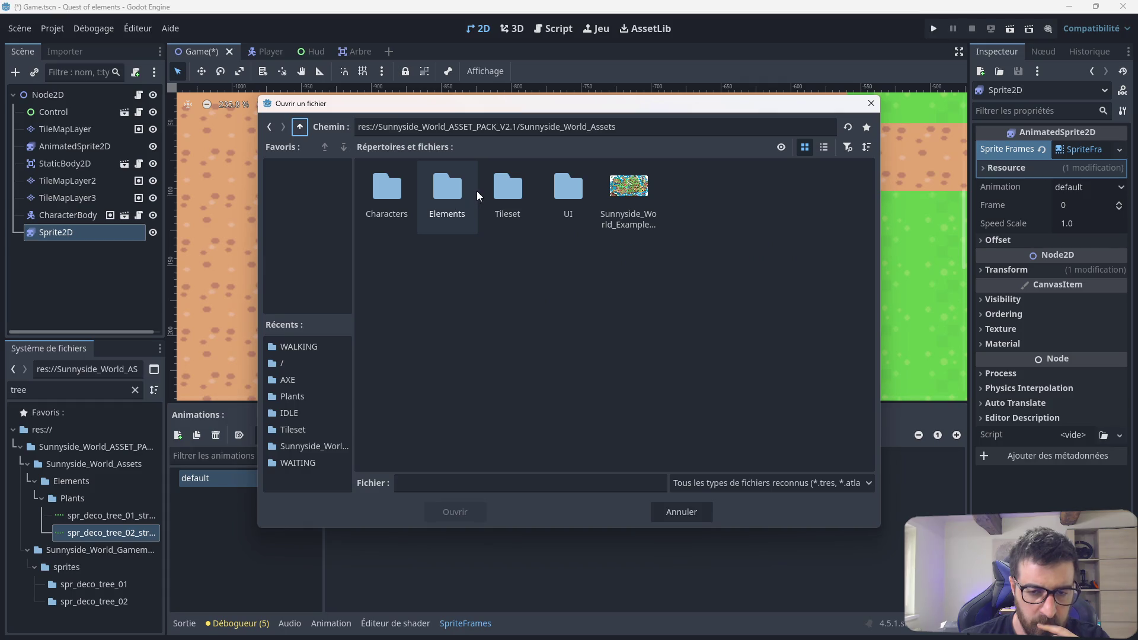
double_click(452, 199)
click(568, 200)
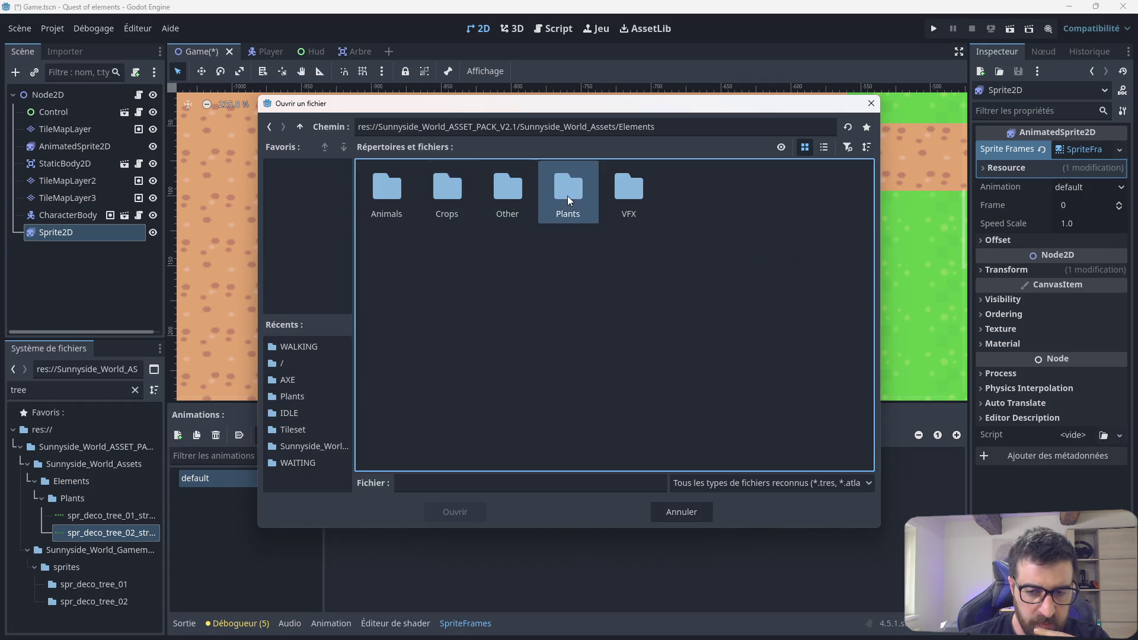
double_click(568, 200)
double_click(676, 191)
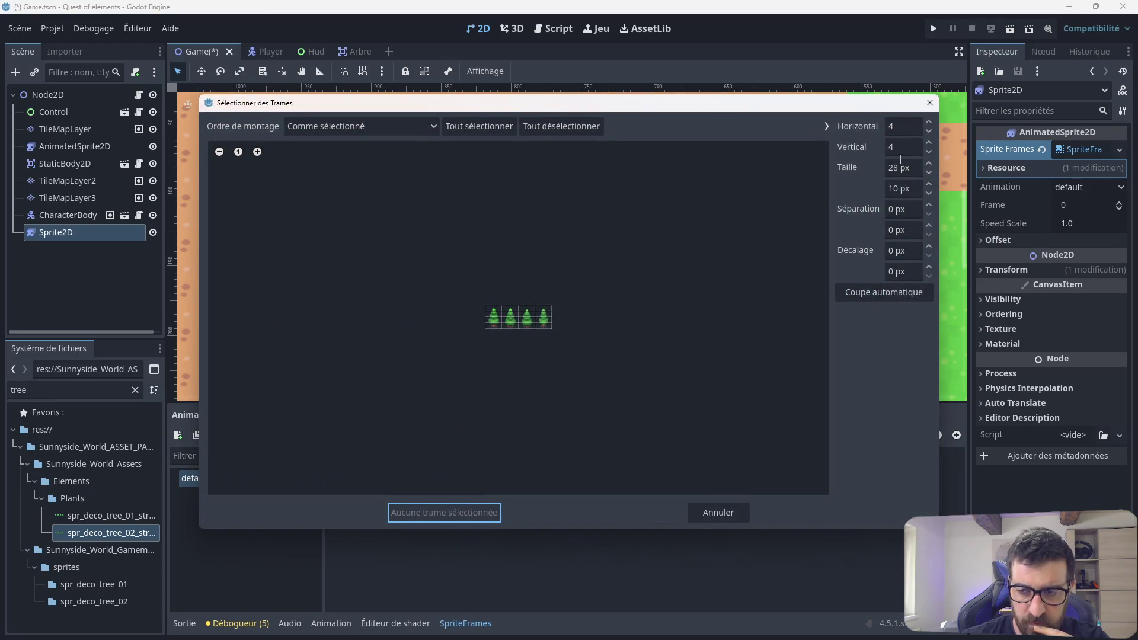
click(929, 152)
click(929, 151)
click(928, 152)
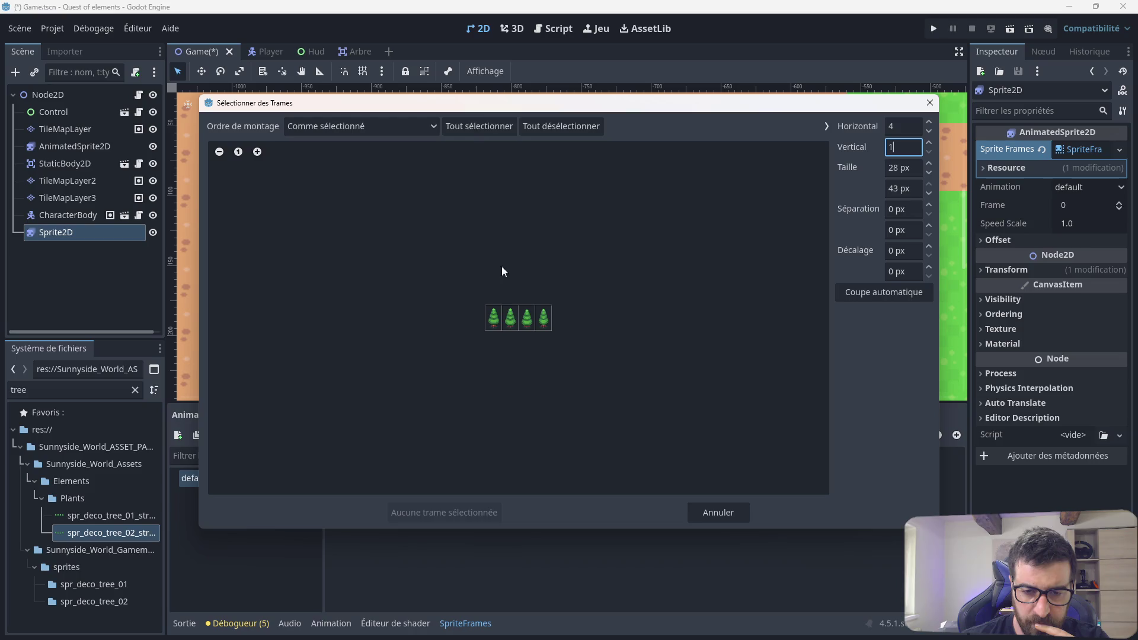
click(492, 320)
click(439, 507)
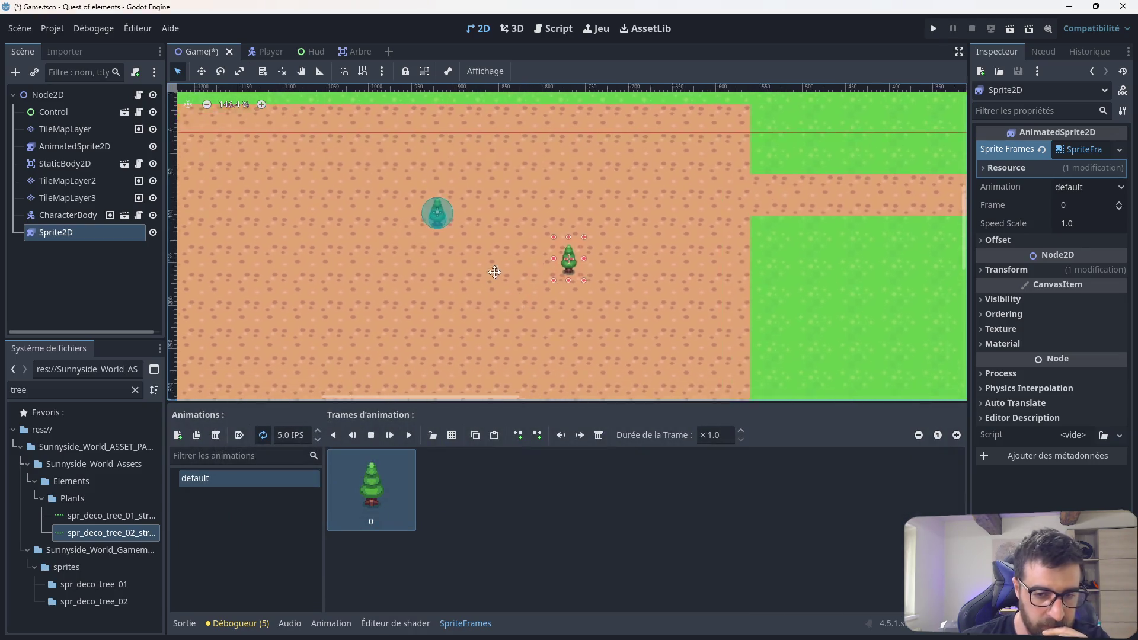
Step: Move the tree sprite to the left of the circle
scroll(472, 282, down, 1)
mouse_move(647, 227)
mouse_down()
mouse_move(627, 236)
mouse_move(268, 176)
mouse_up()
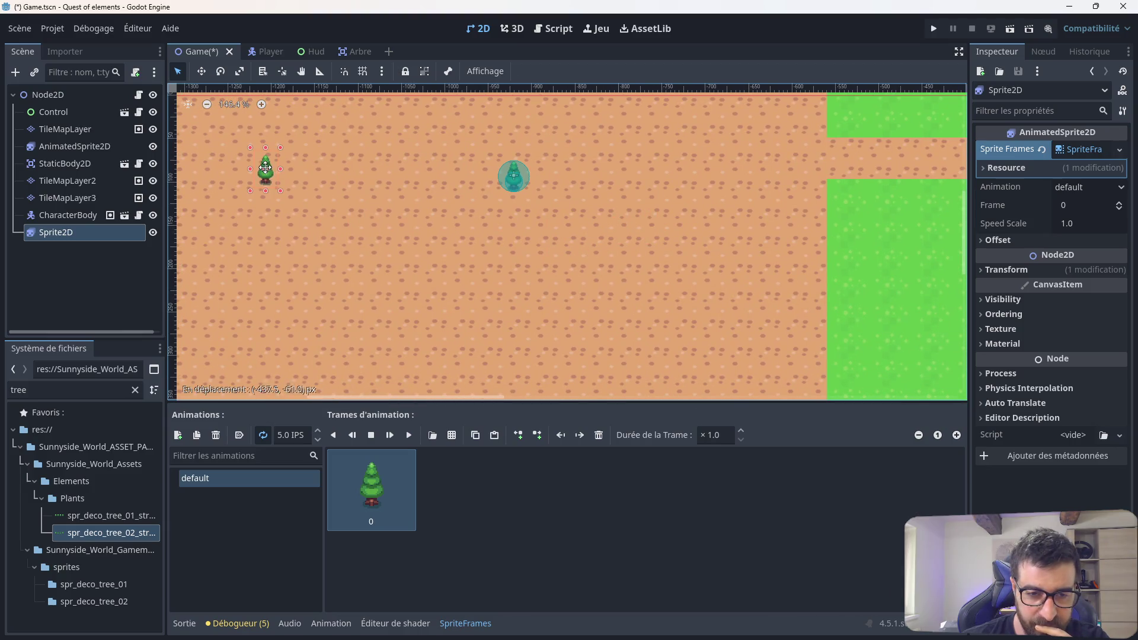
scroll(388, 237, down, 1)
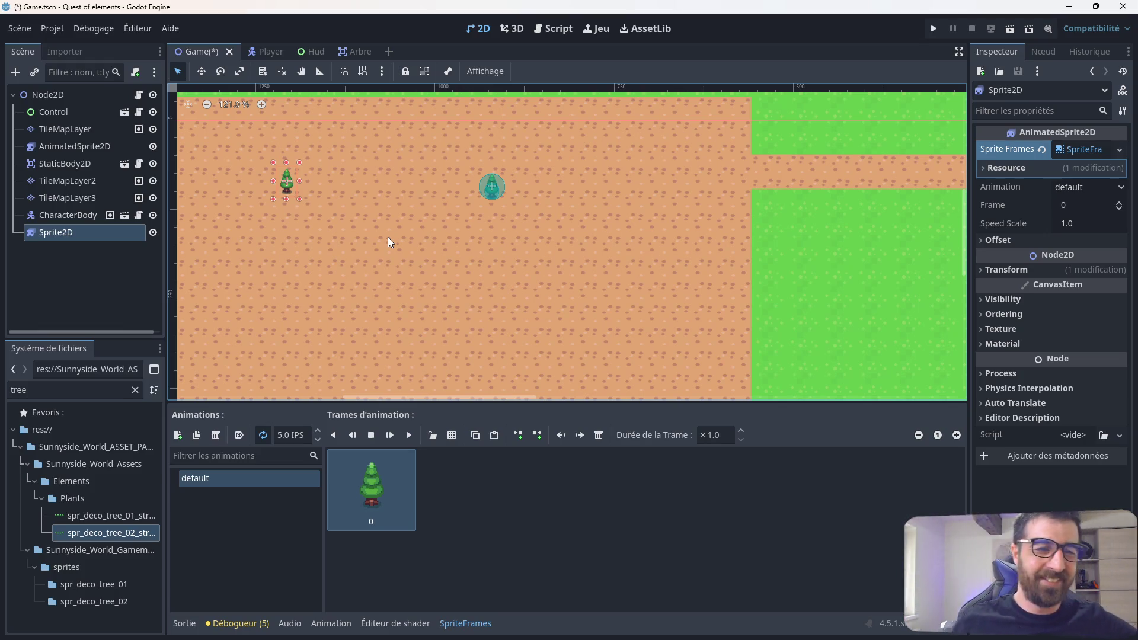
drag(378, 239, 513, 231)
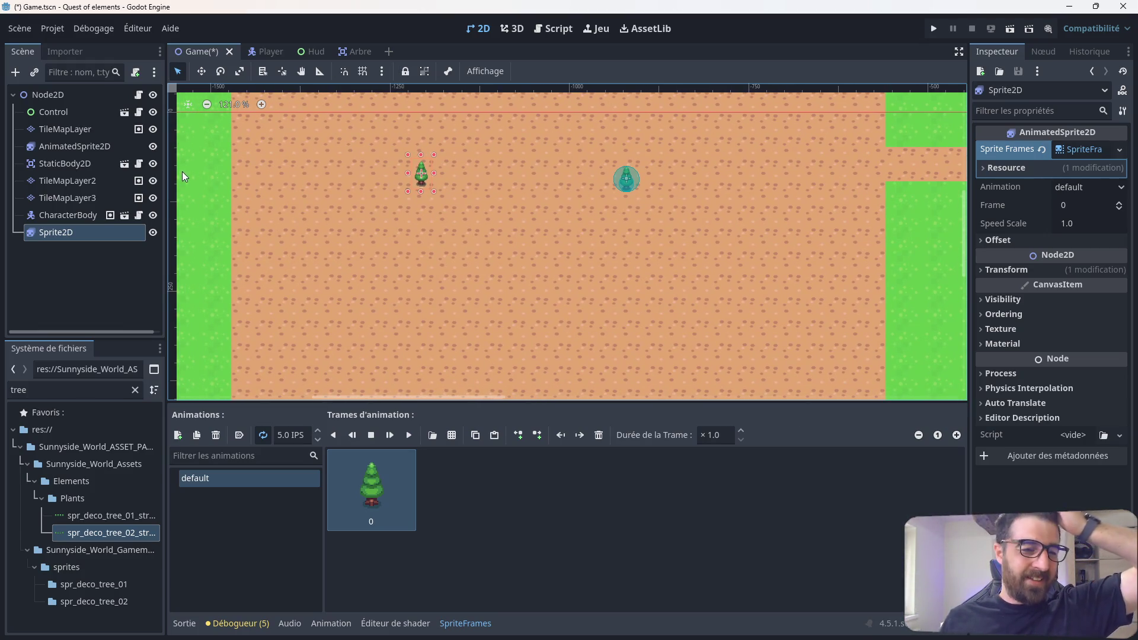
Step: Rename the tree node to Arbre
click(106, 235)
text(Arbre)
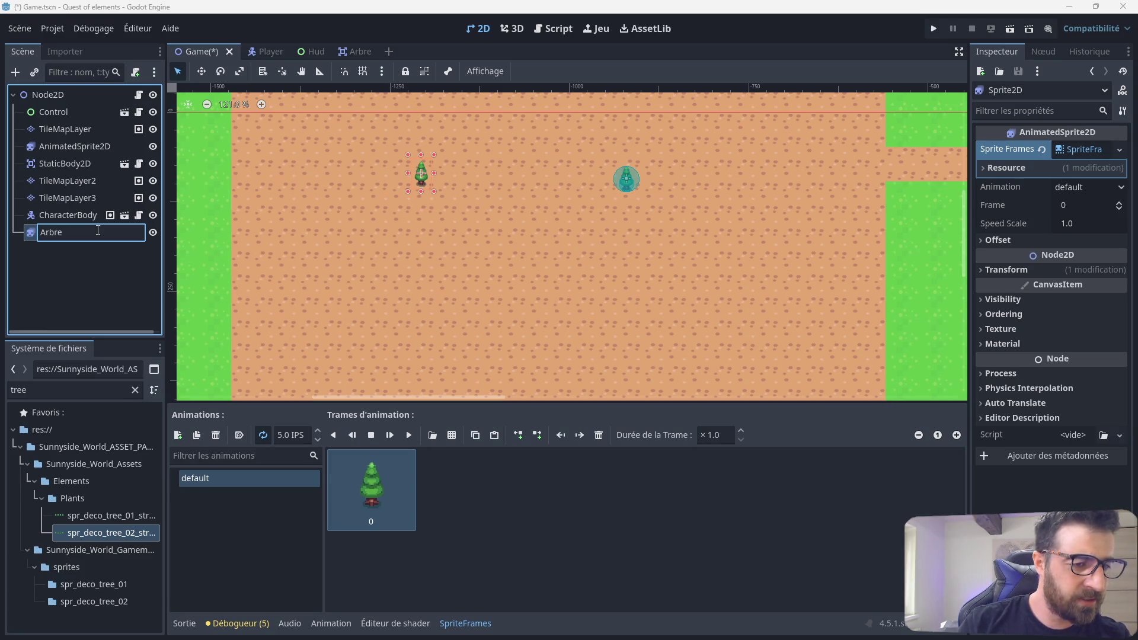
key(Return)
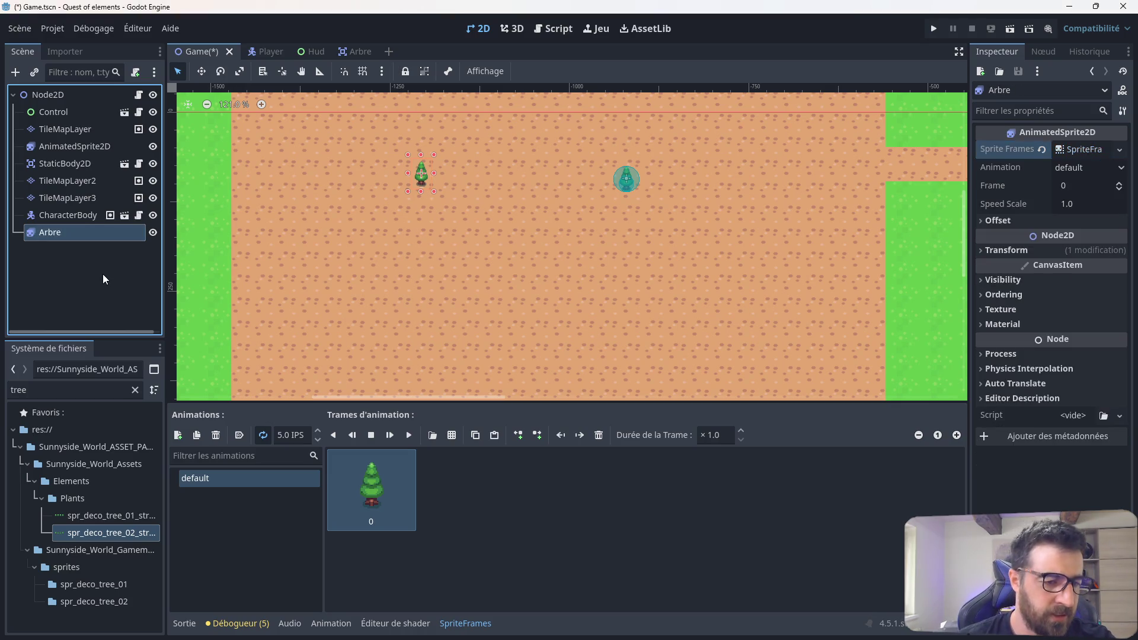
click(545, 29)
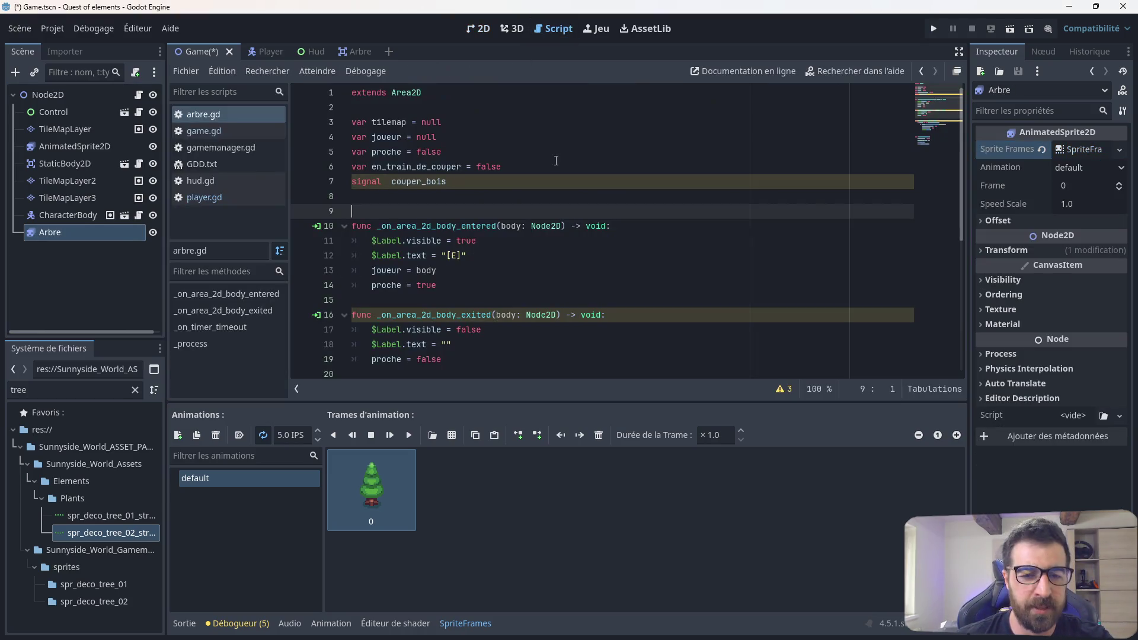
Step: Open game.gd and place the cursor on the empty line after the first loop
scroll(434, 177, down, 2)
click(198, 131)
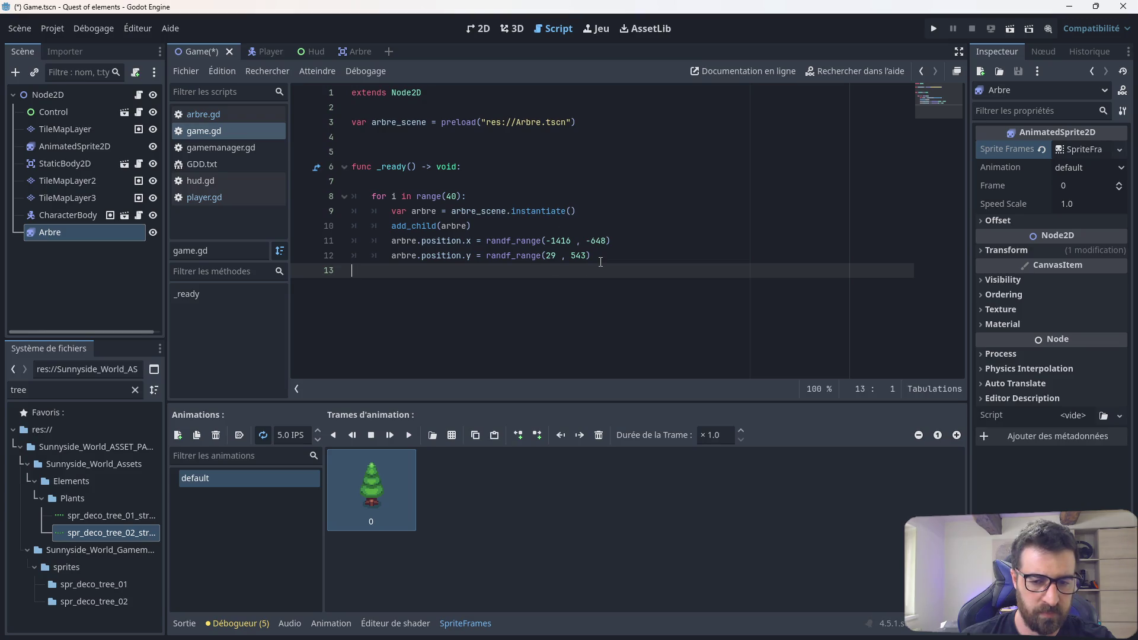
mouse_move(598, 259)
mouse_down()
mouse_move(495, 241)
mouse_move(431, 212)
mouse_up()
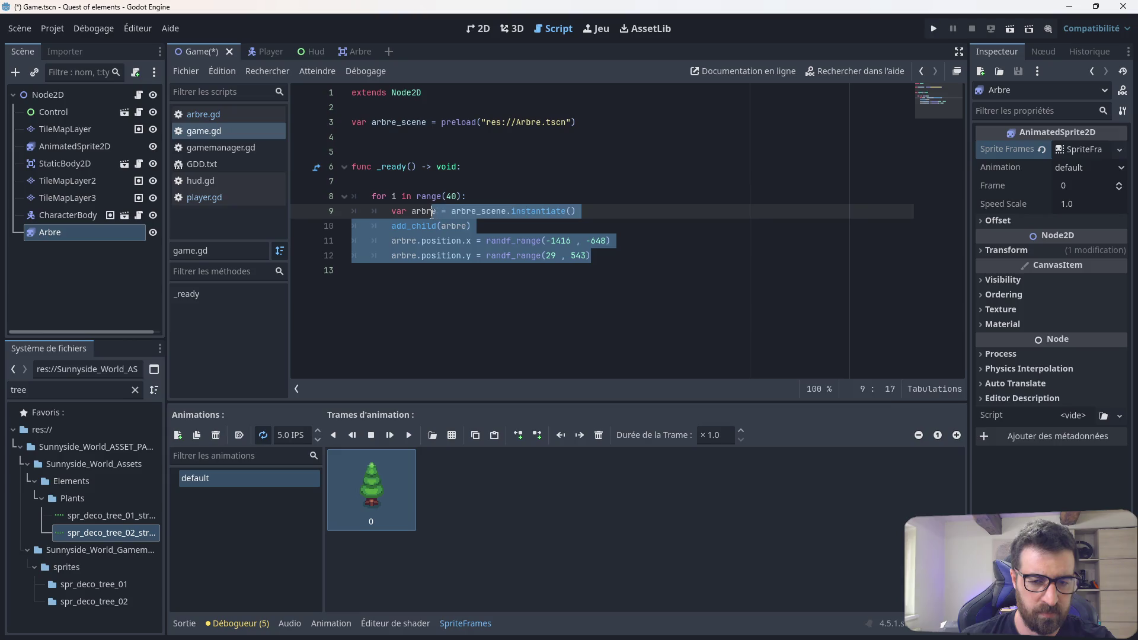
click(499, 227)
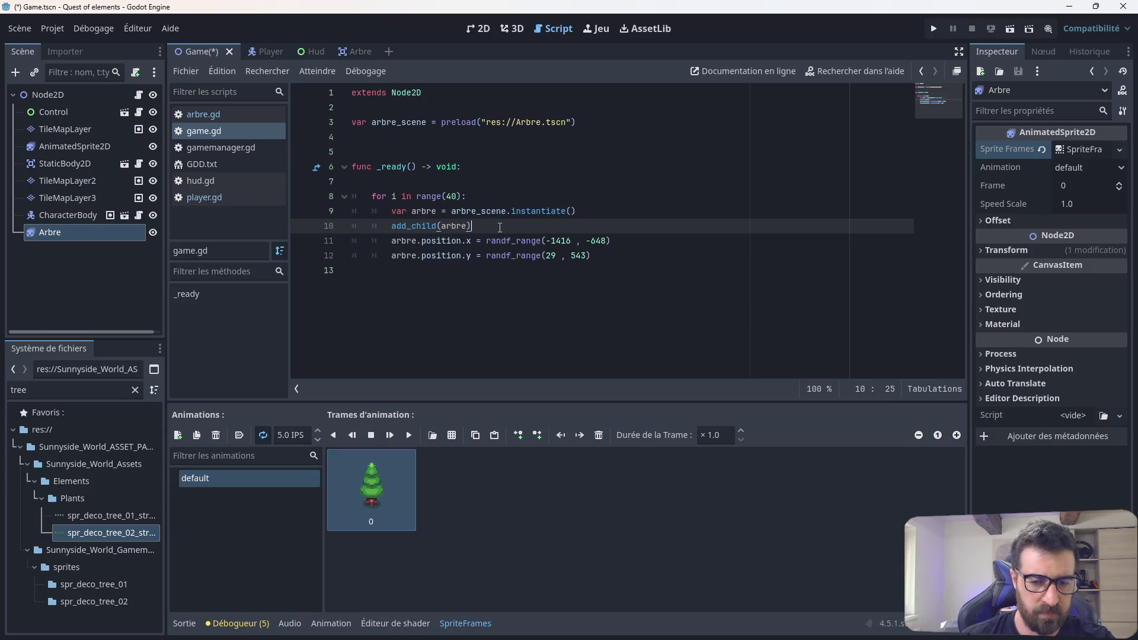
click(403, 270)
Step: Add a 'for i in range(40):' loop whose body calls add_child($Arbre)
key(Return)
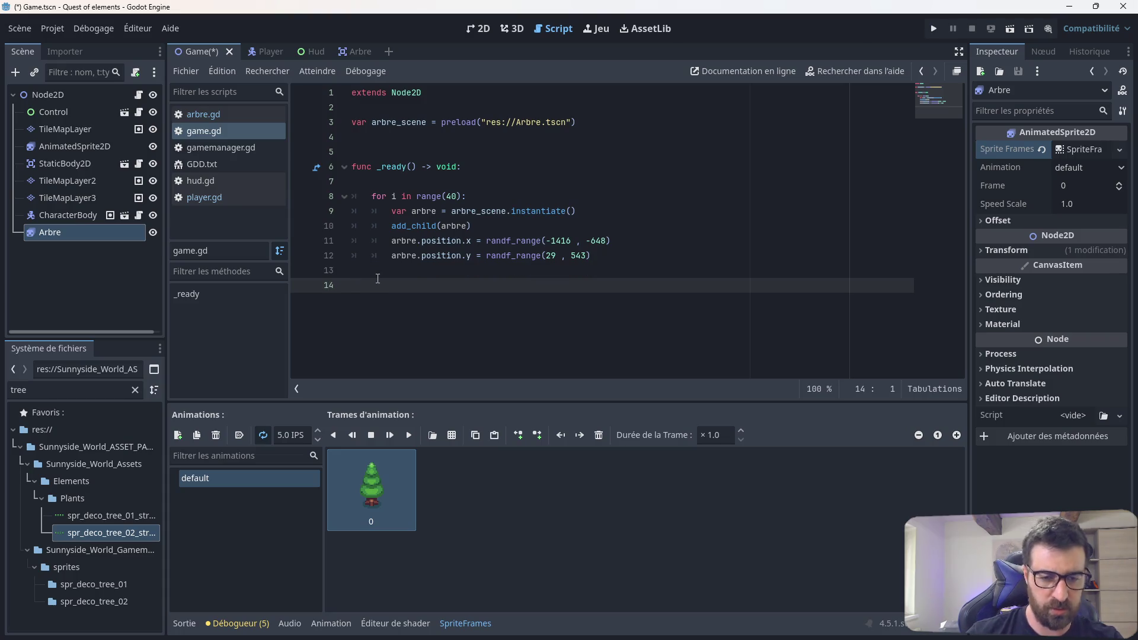
text(for )
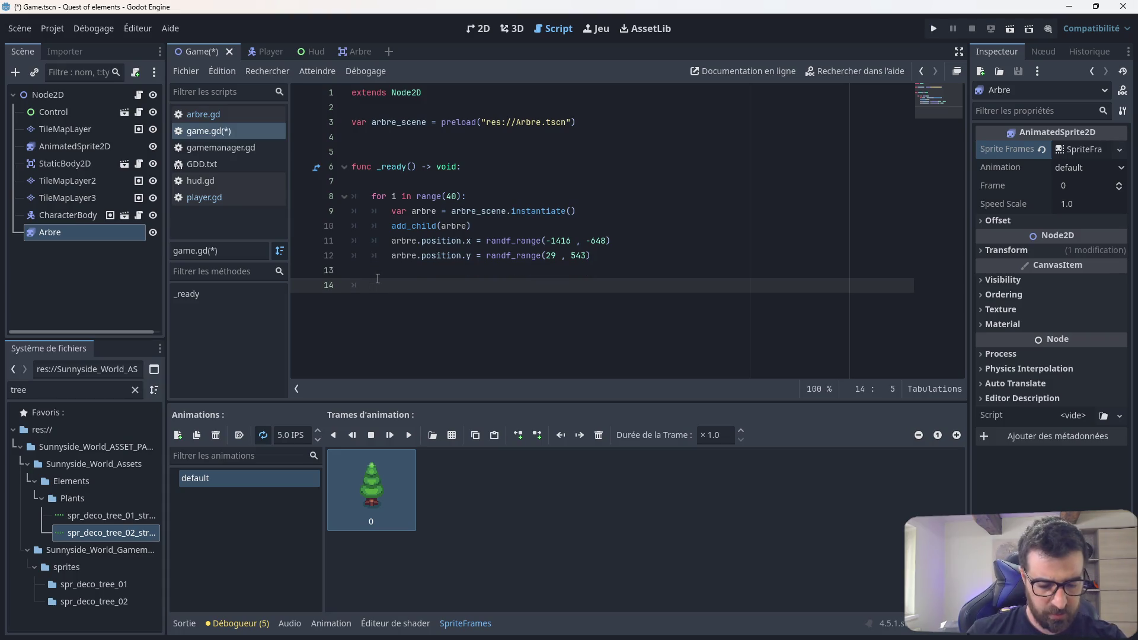
text(i in range)
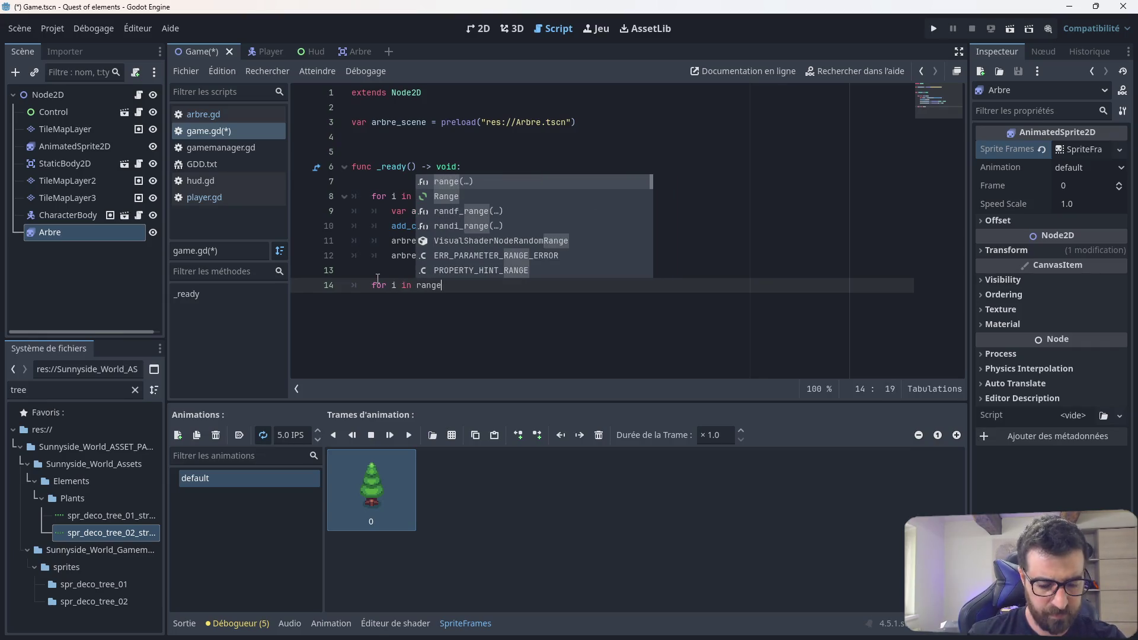
text(()
text(40)
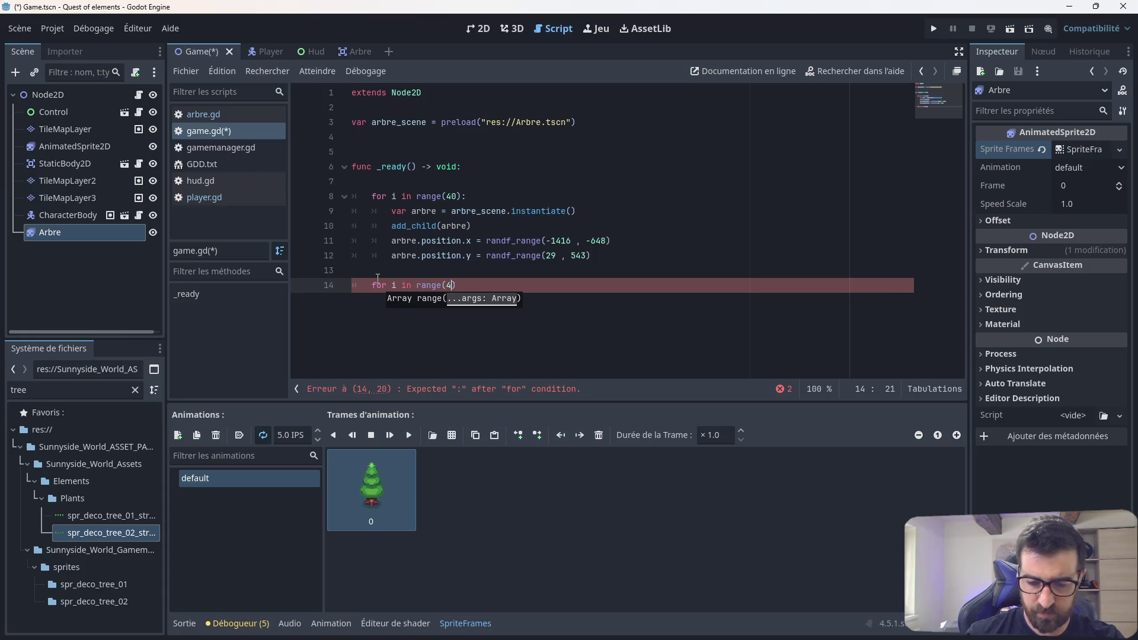
text())
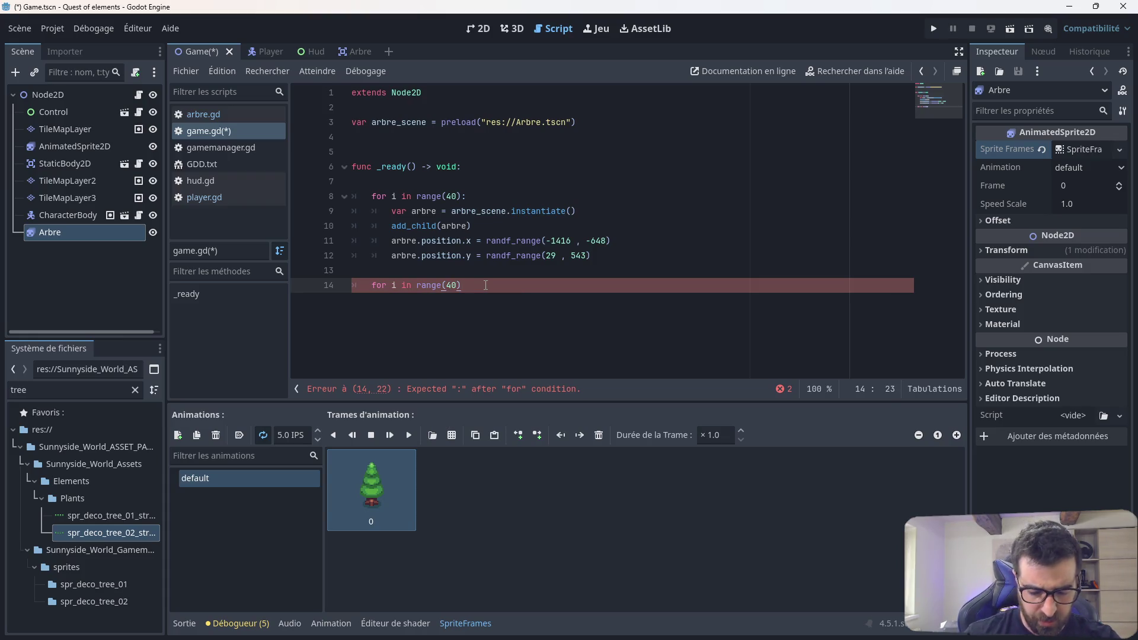
text(:)
key(Return)
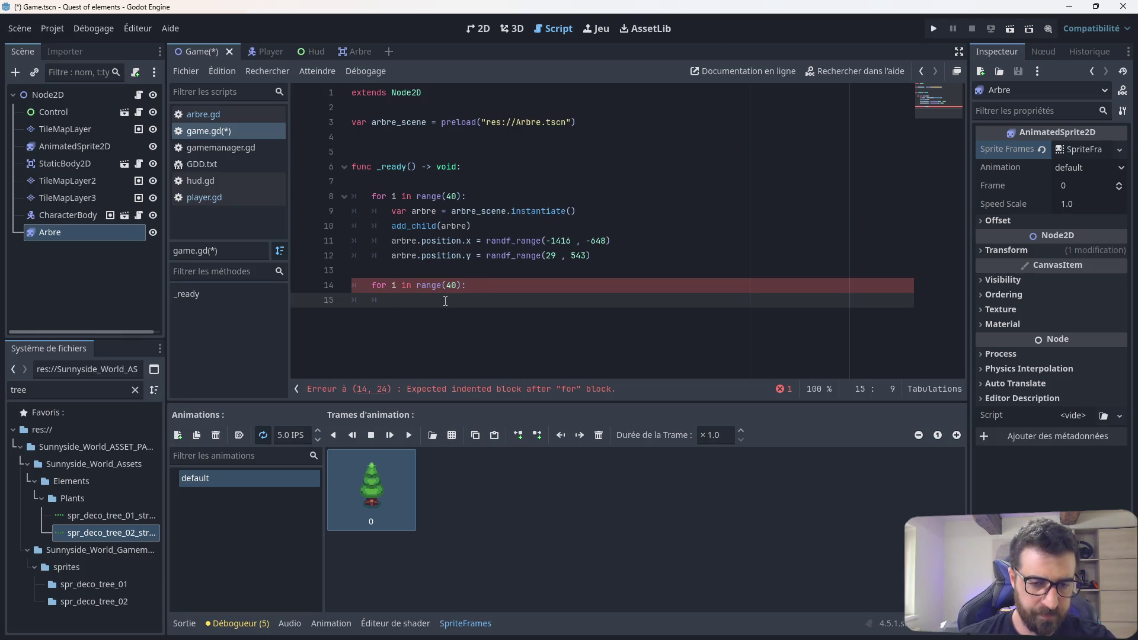
key(BackSpace)
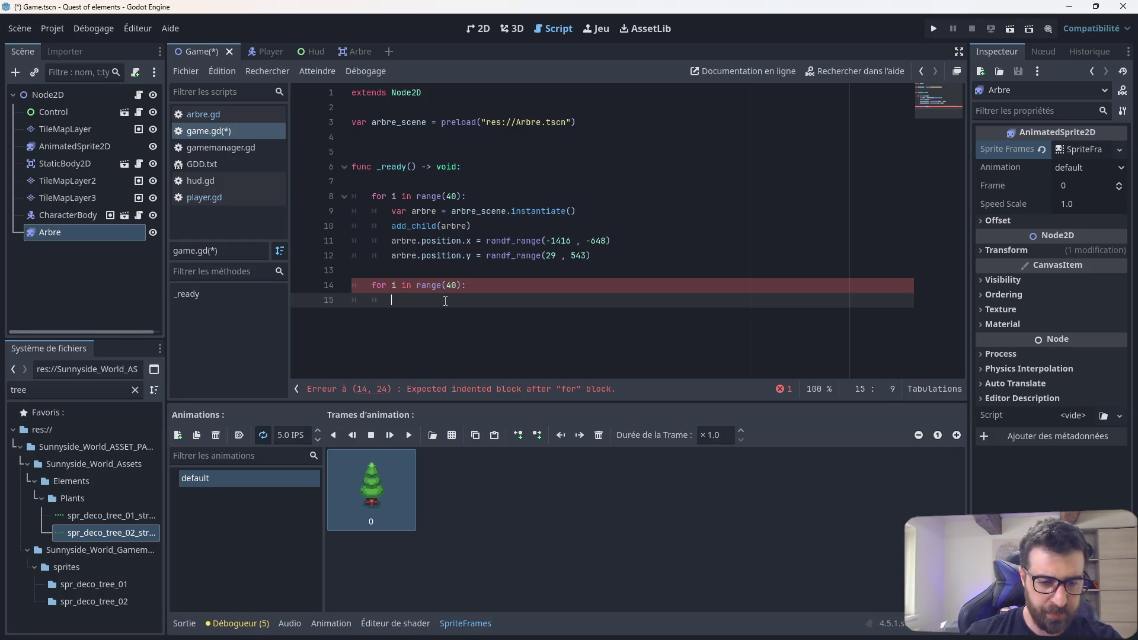
text(add)
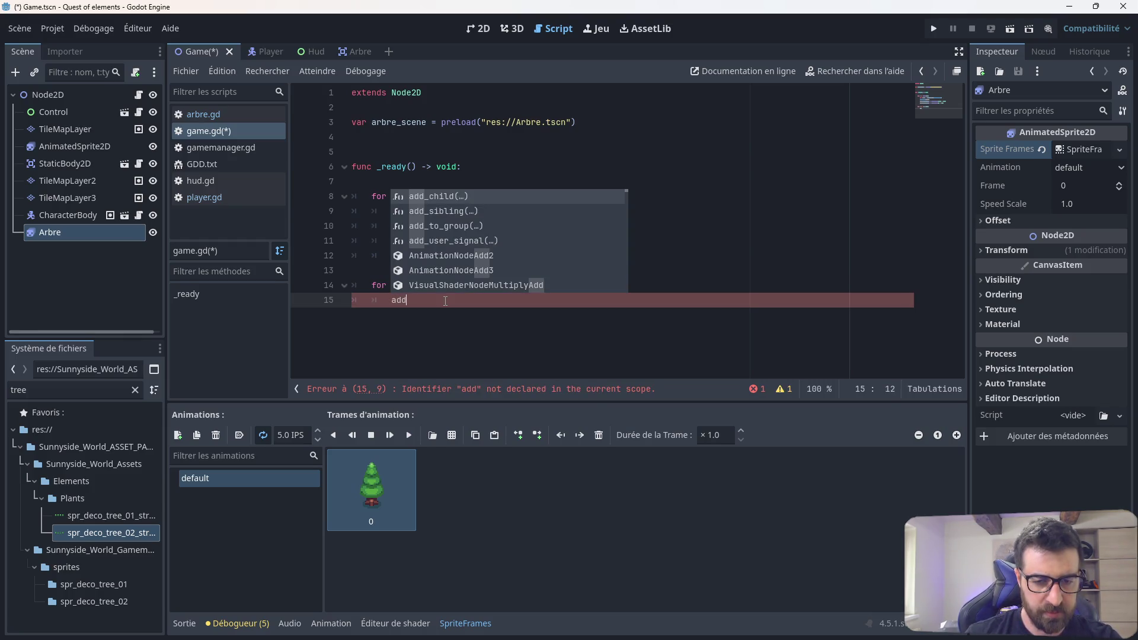
click(448, 197)
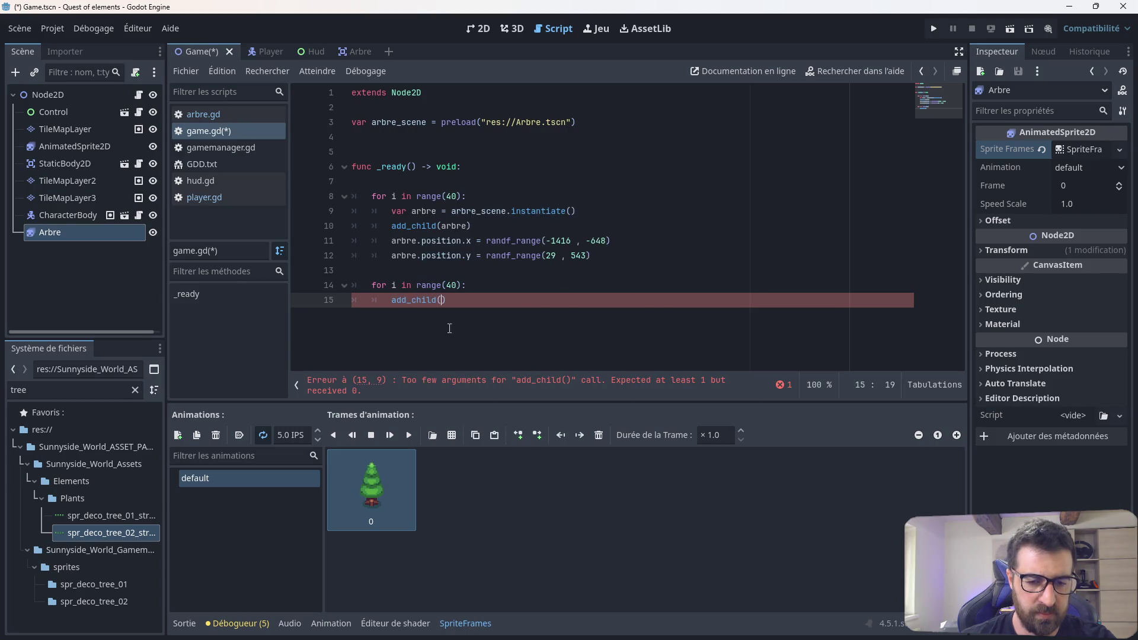
drag(112, 234, 442, 301)
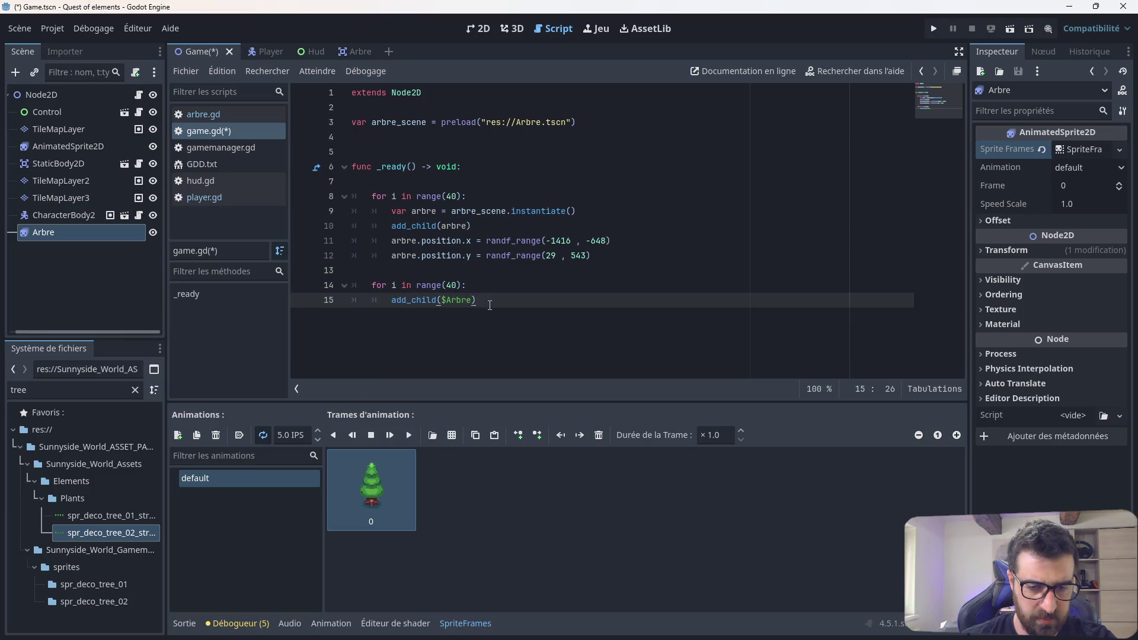
drag(603, 256, 353, 243)
Step: Copy the two random position lines into the second loop below the add_child line and fix indentation
right_click(373, 249)
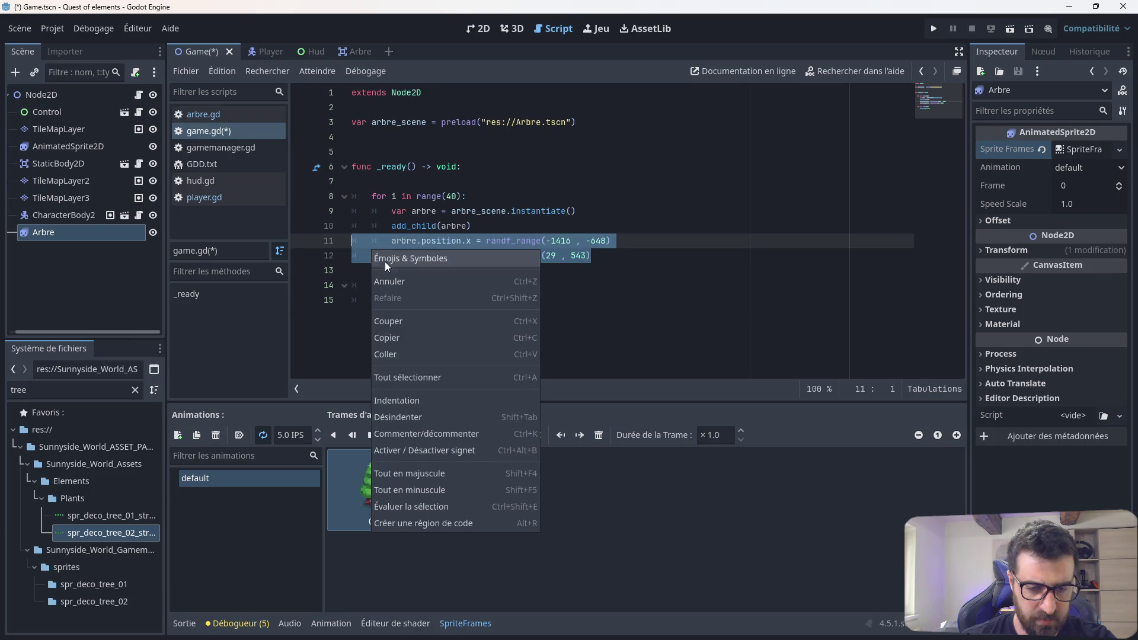
click(400, 337)
click(504, 303)
key(Return)
key(ctrl+v)
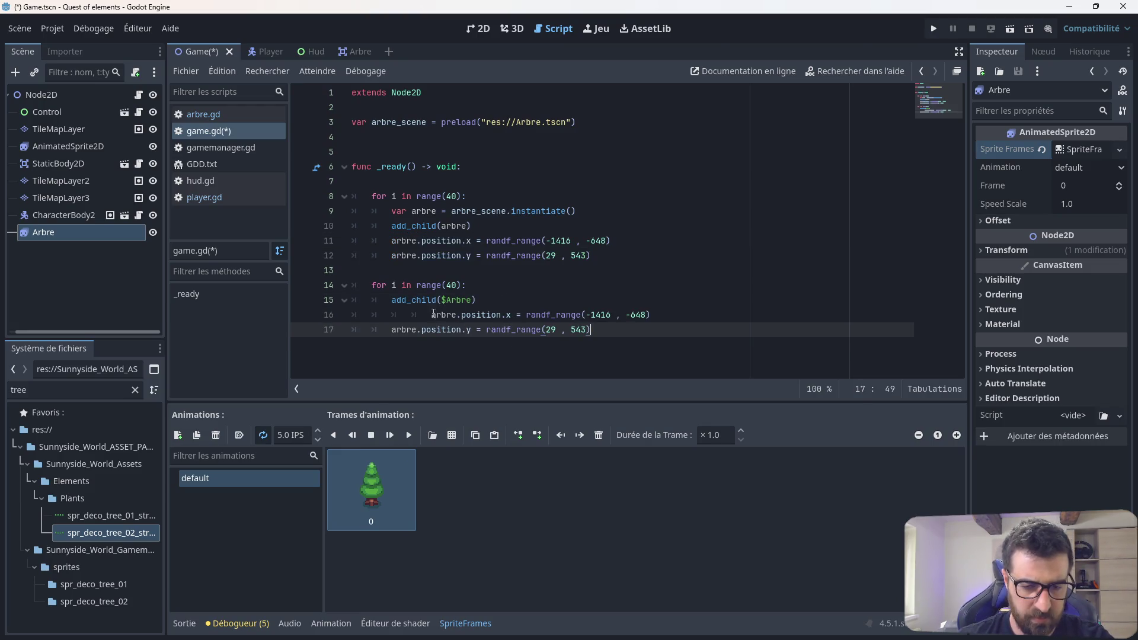
click(433, 314)
key(BackSpace)
key(BackSpace)
Step: Replace 'arbre' with $Arbre in the pasted position.x and position.y lines
click(413, 314)
double_click(413, 314)
key(BackSpace)
mouse_move(43, 232)
mouse_down()
mouse_move(291, 280)
mouse_move(390, 315)
mouse_up()
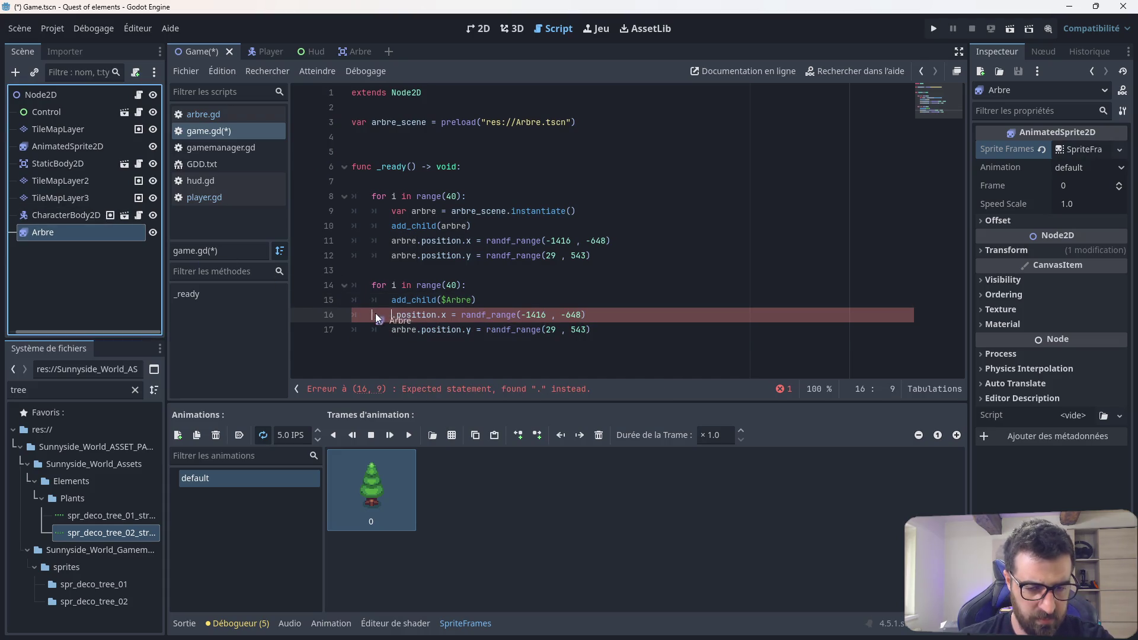
double_click(417, 330)
key(BackSpace)
drag(109, 226, 394, 334)
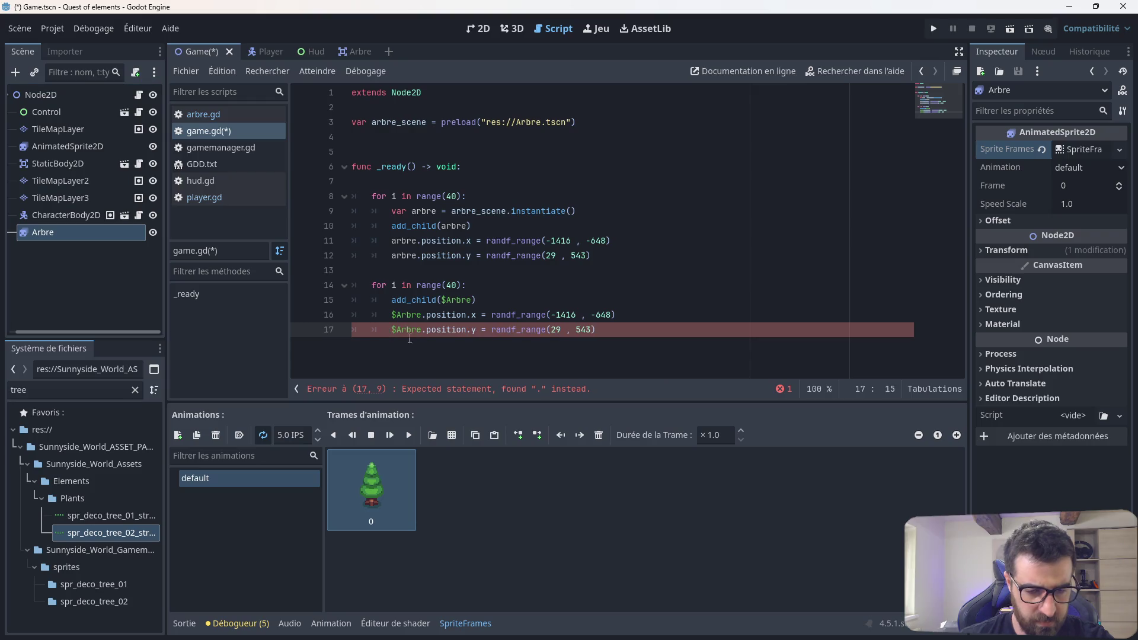
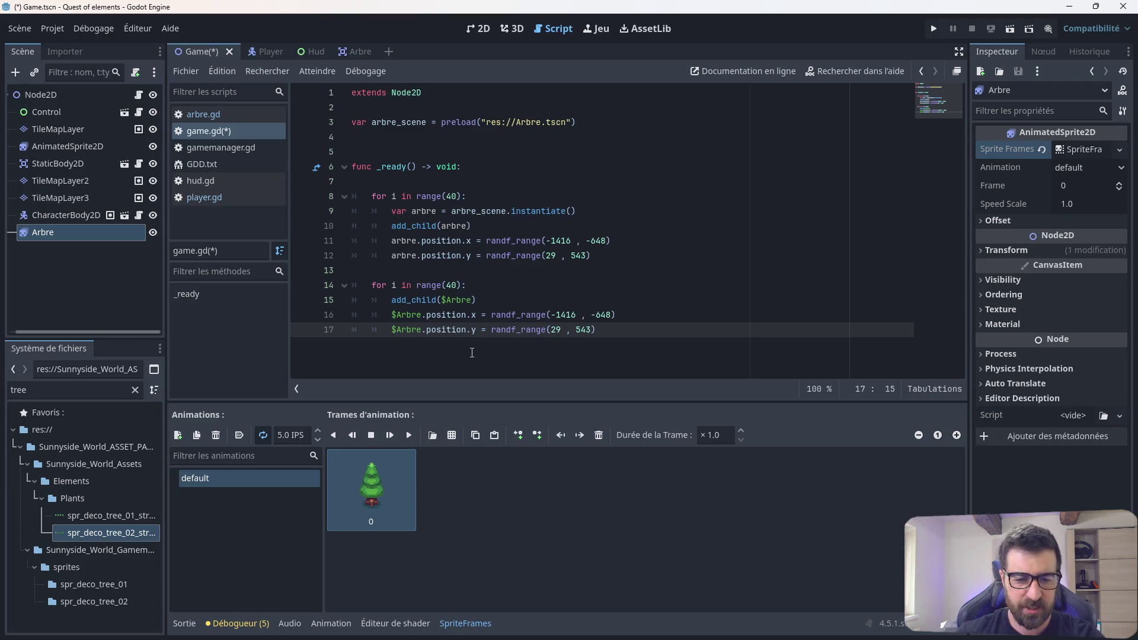
Step: Save the scene, launch the game and walk the player down-left into the trees
key(ctrl+s)
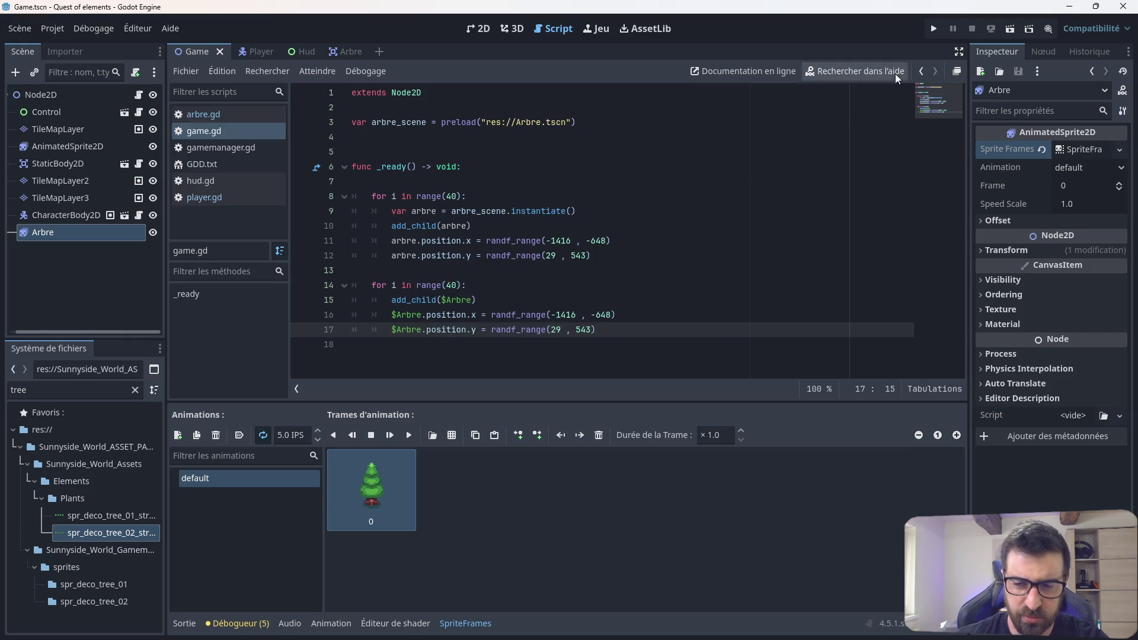
click(930, 33)
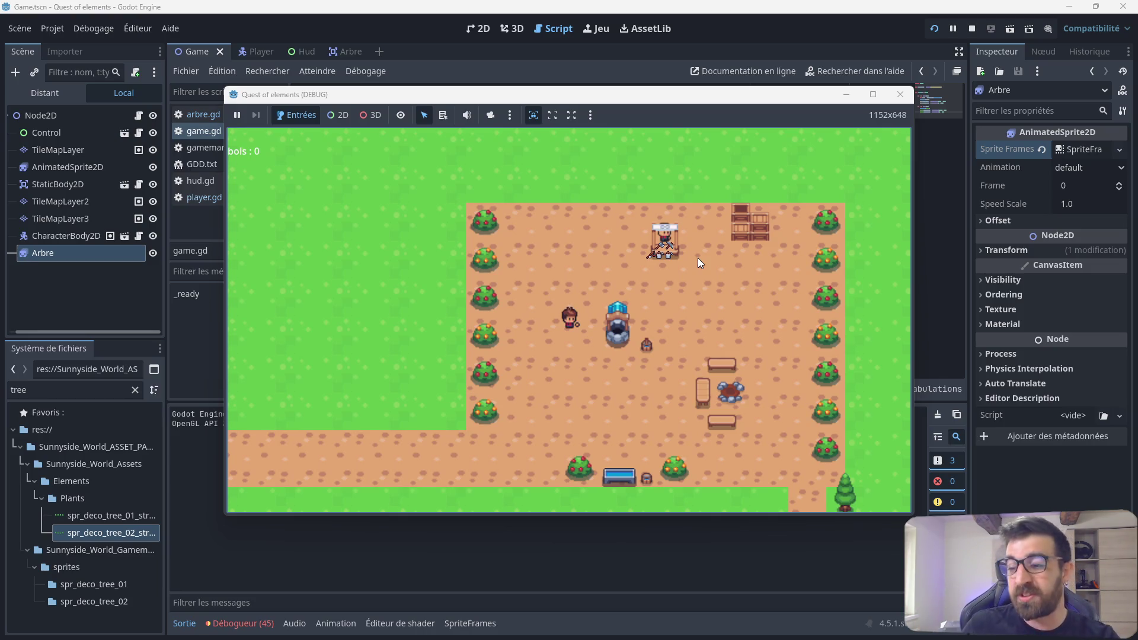
key(Down)
key(Left)
key(Left)
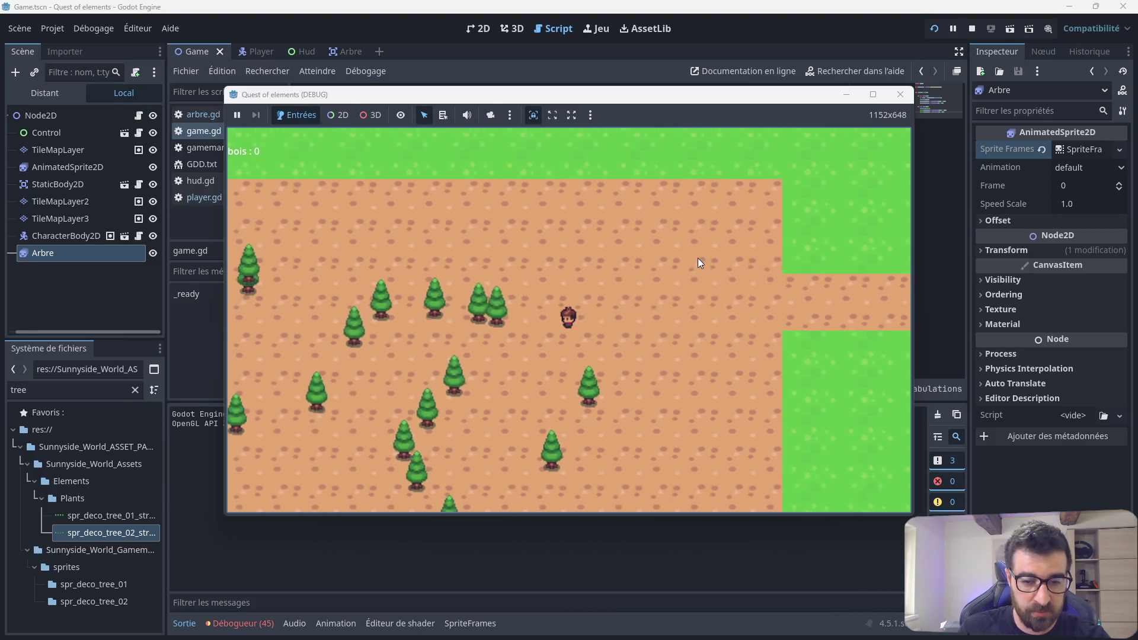
key(Down)
key(Left)
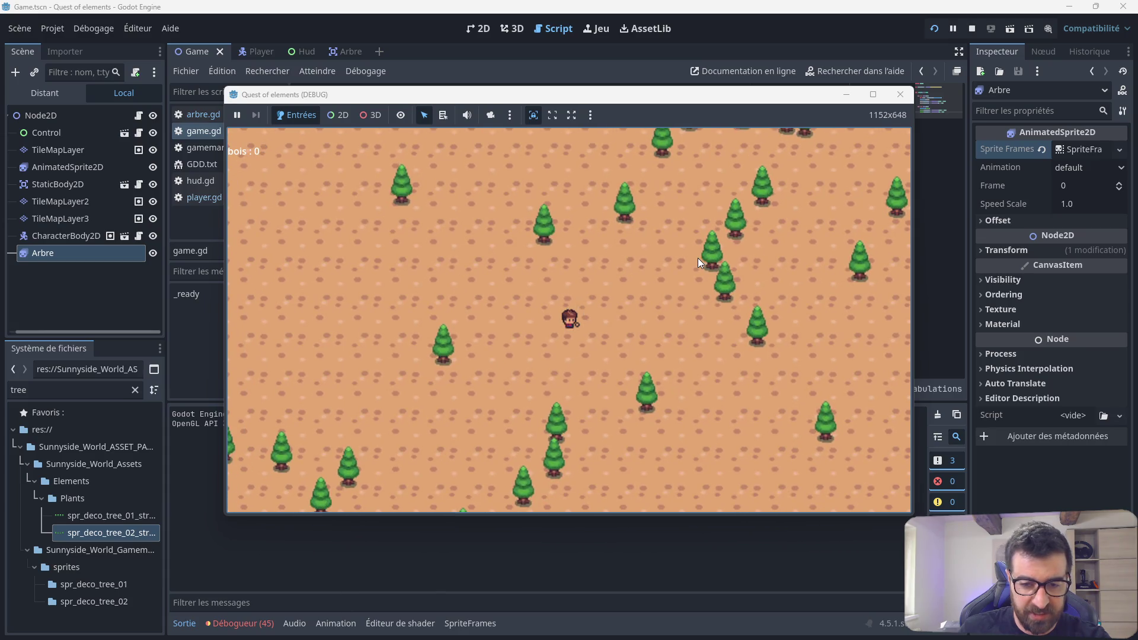
Step: Explore the randomly scattered forest with the player, then stop the running game
key(Left)
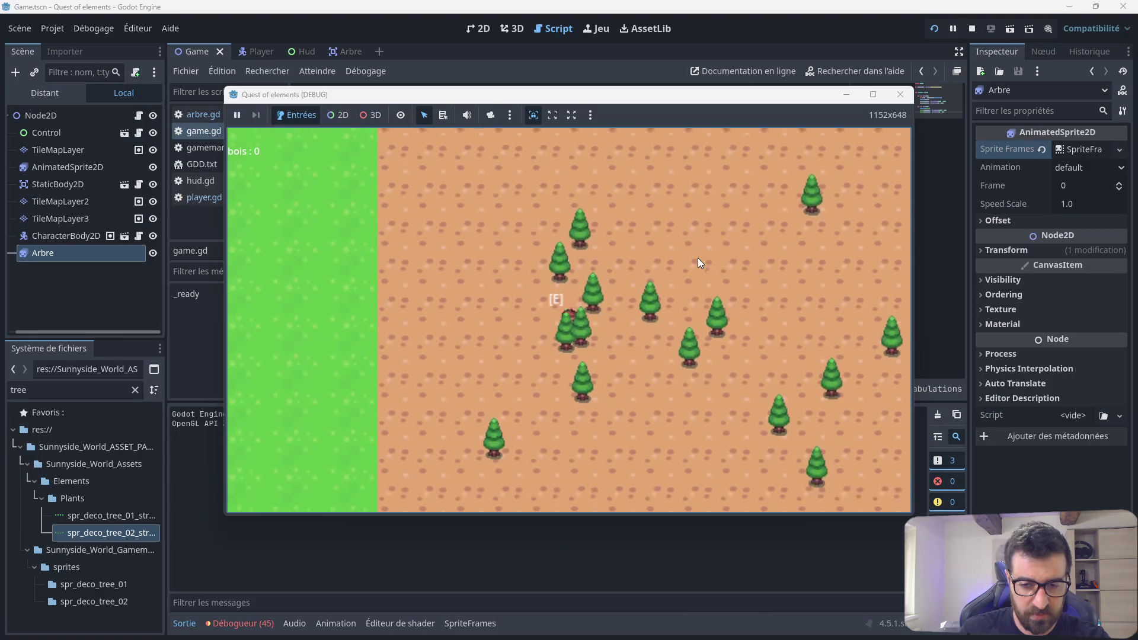
key(Down)
key(Right)
key(Right)
key(Down)
key(Up)
key(Up)
key(Left)
key(Down)
key(Right)
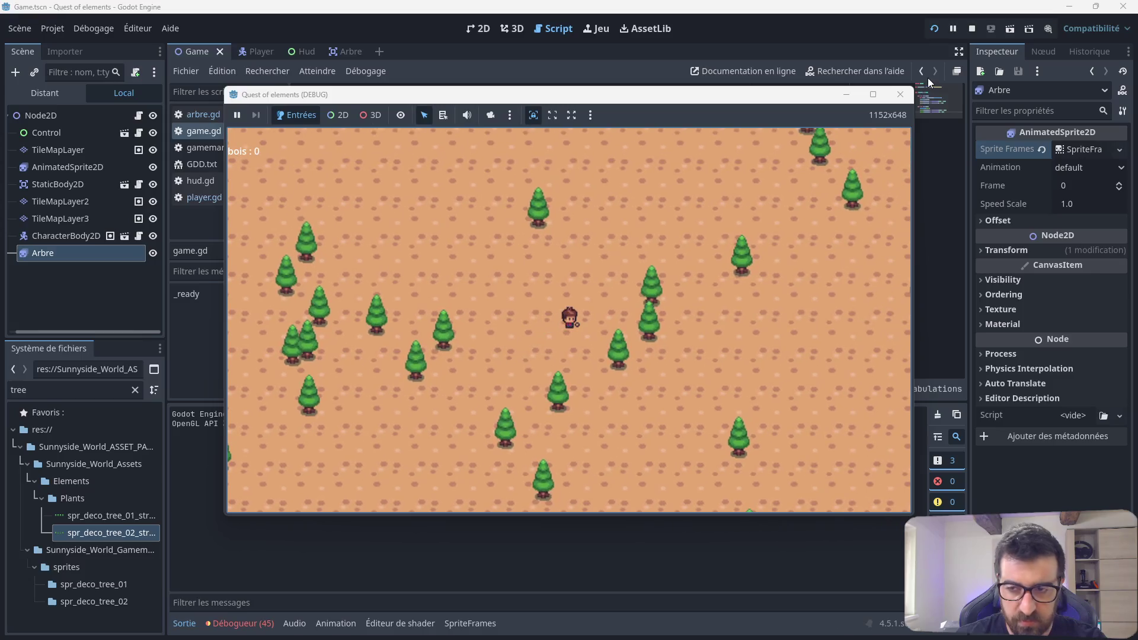
click(900, 94)
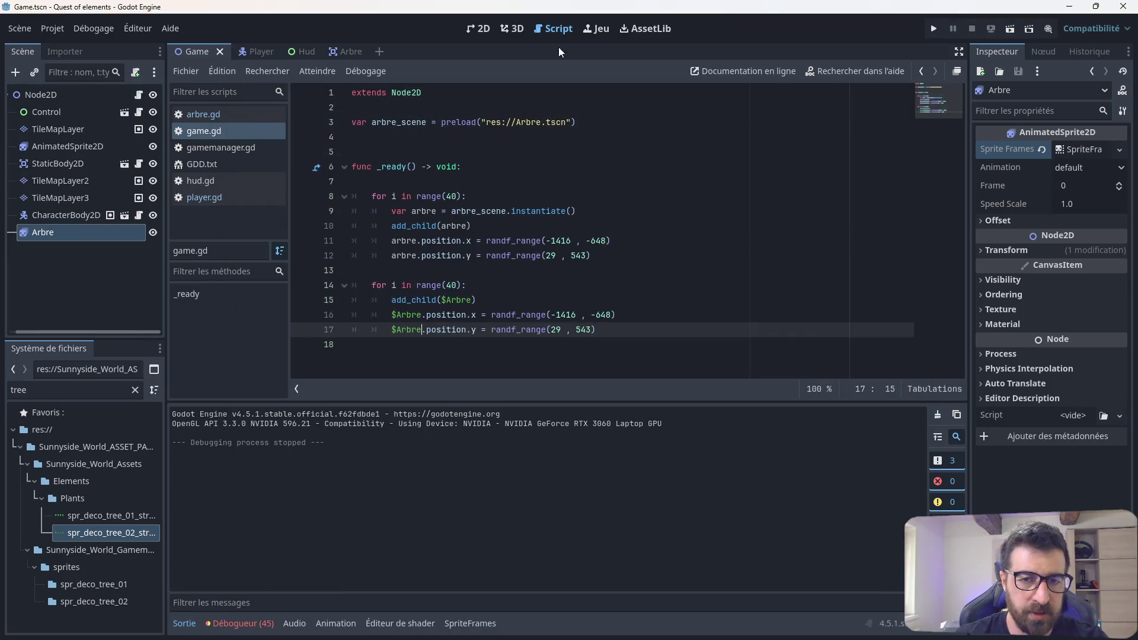
Step: Add the first frame of spr_deco_mushroom_red_01_strip4.png (one row) to Arbre's SpriteFrames
click(482, 28)
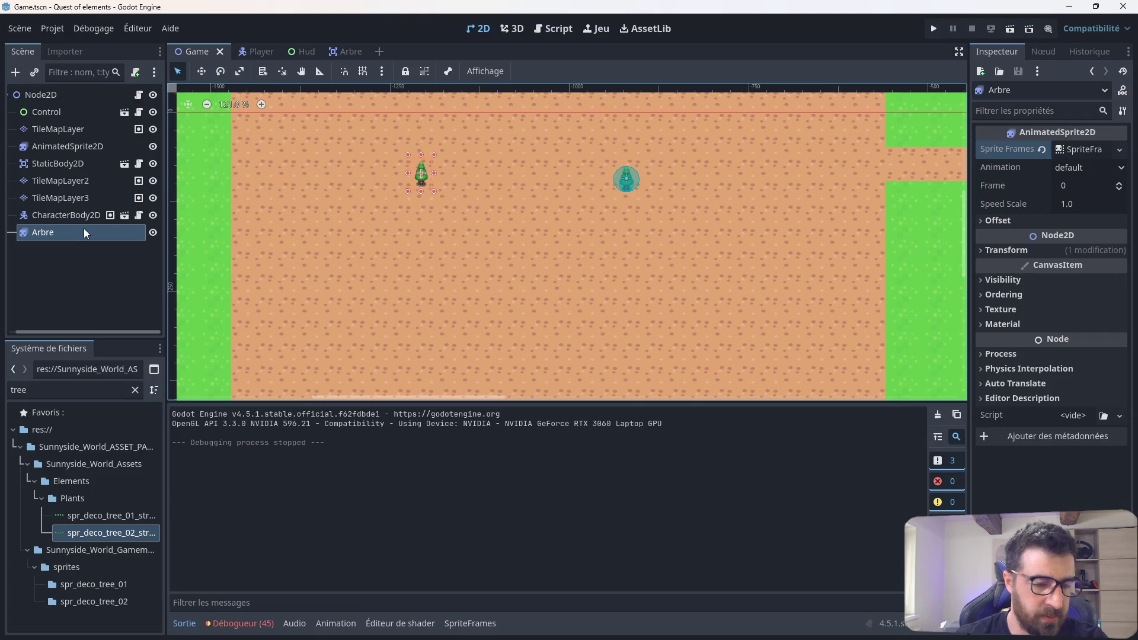
click(1120, 149)
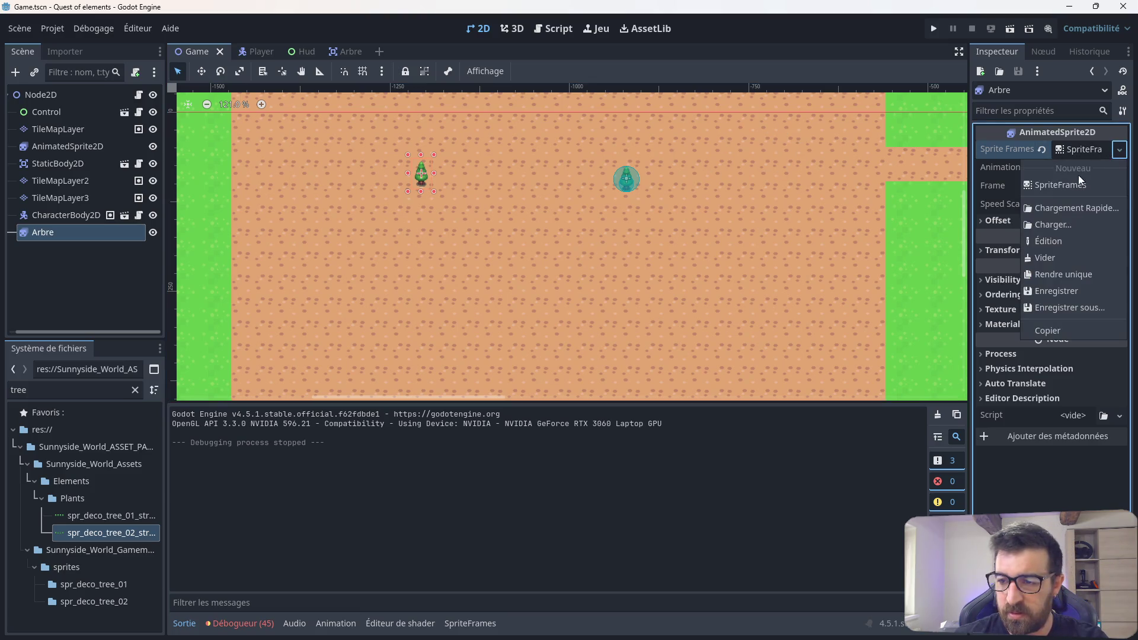
click(1076, 150)
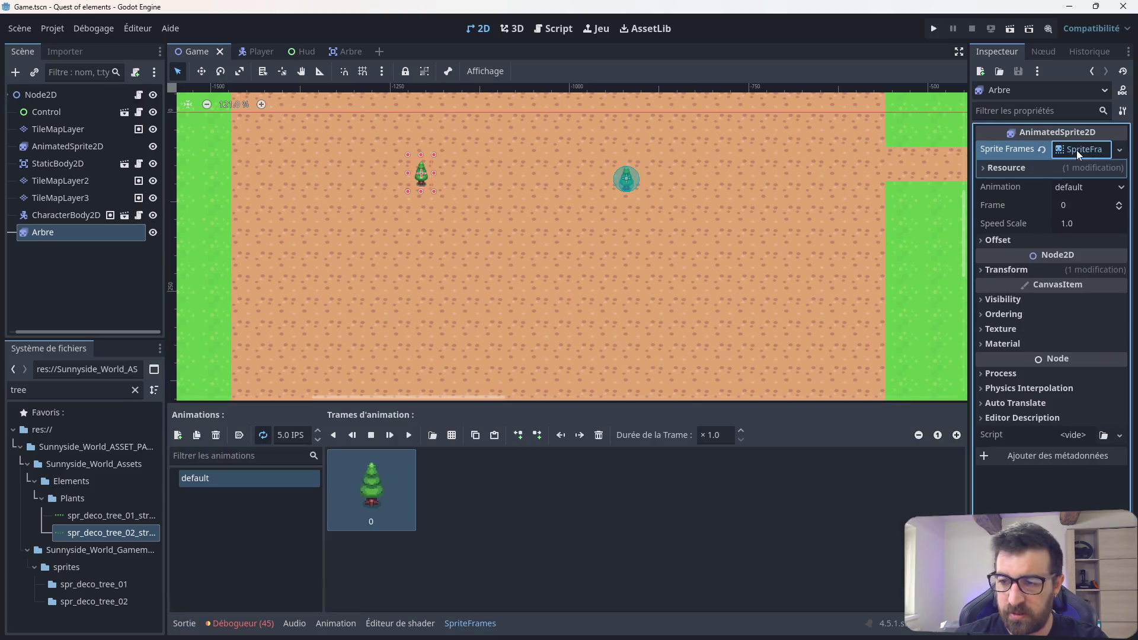
click(451, 435)
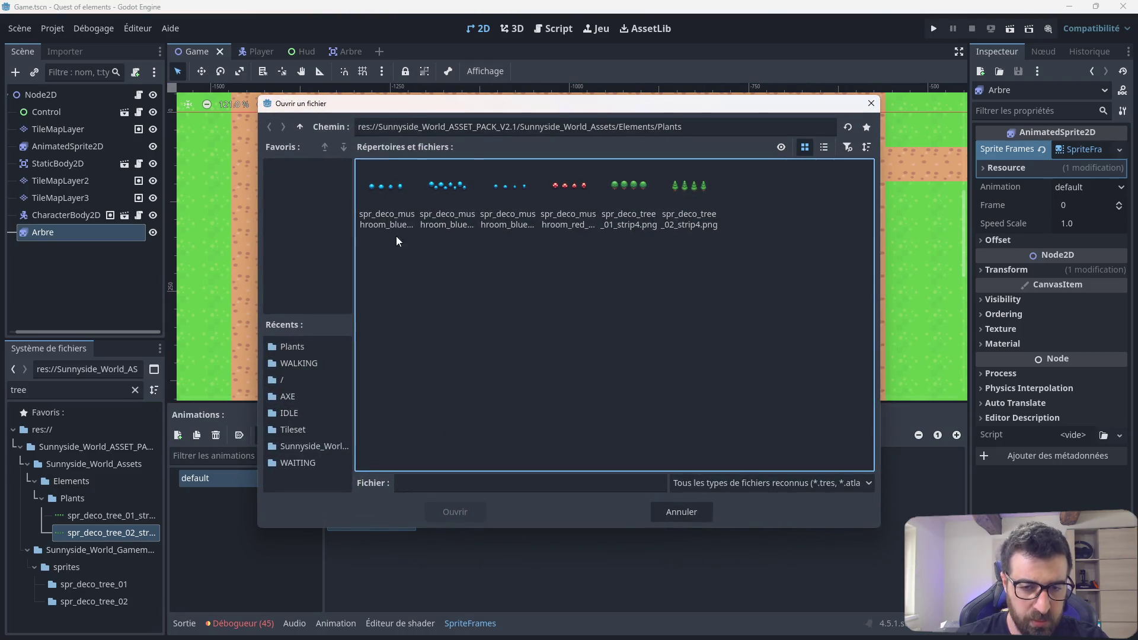
click(566, 192)
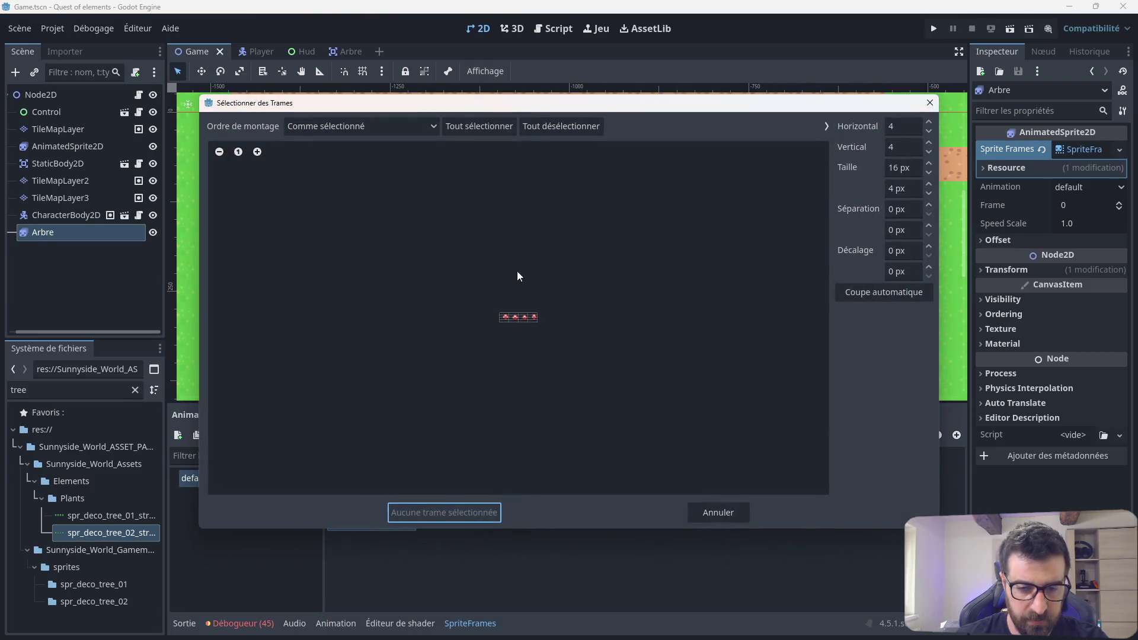
click(929, 152)
double_click(929, 152)
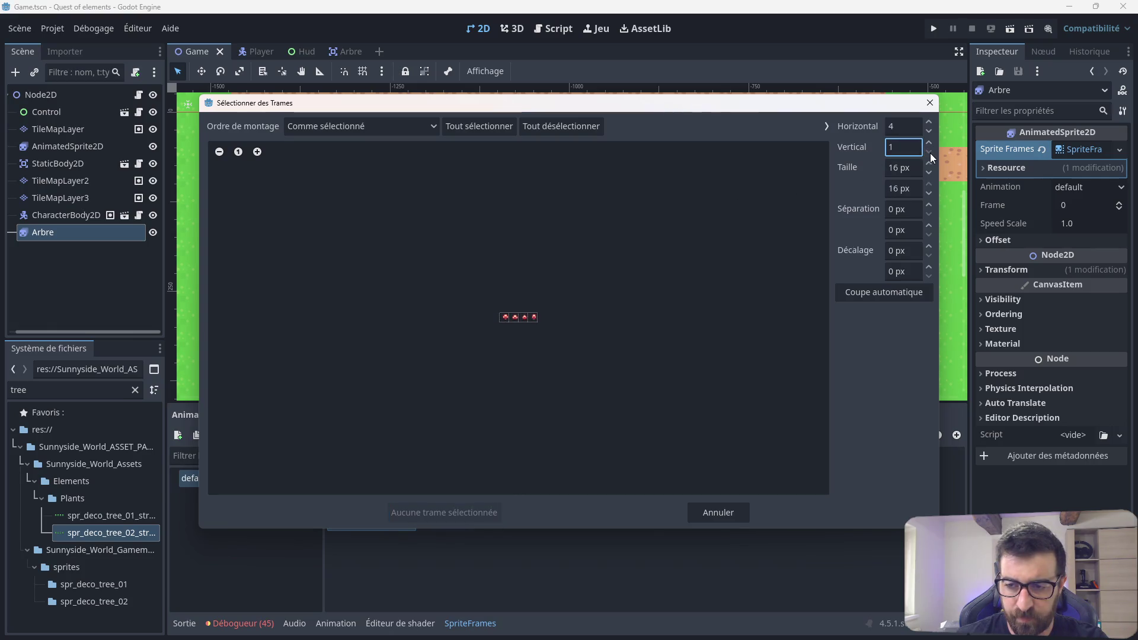
click(512, 318)
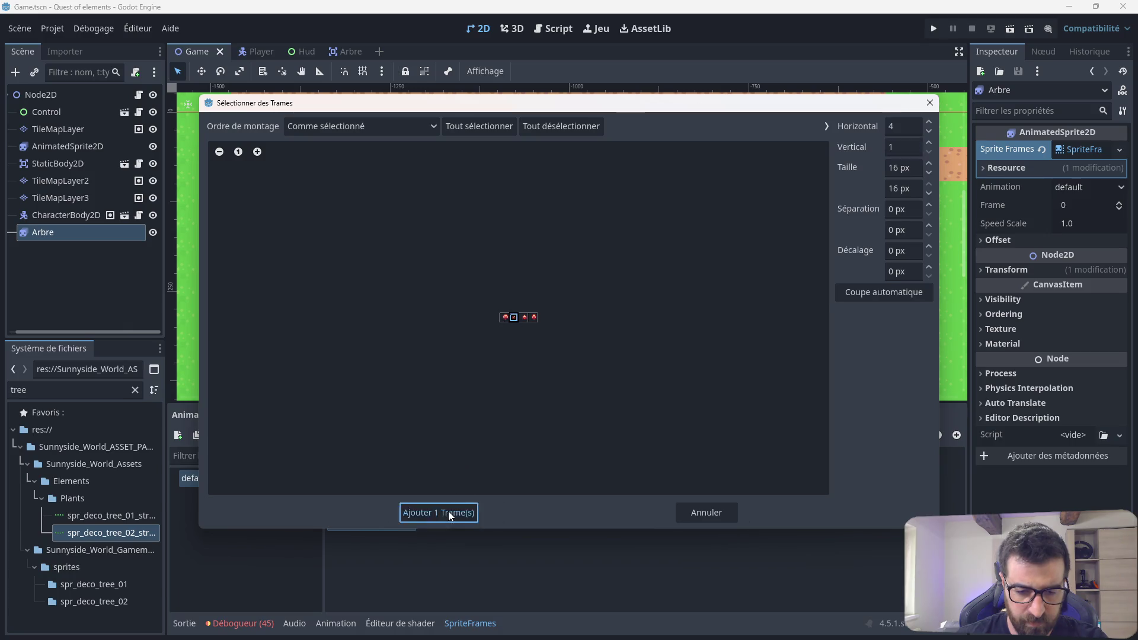
click(448, 512)
Step: Delete the original tree frame from Arbre's animation, save the scene and relaunch the game
click(444, 511)
click(367, 506)
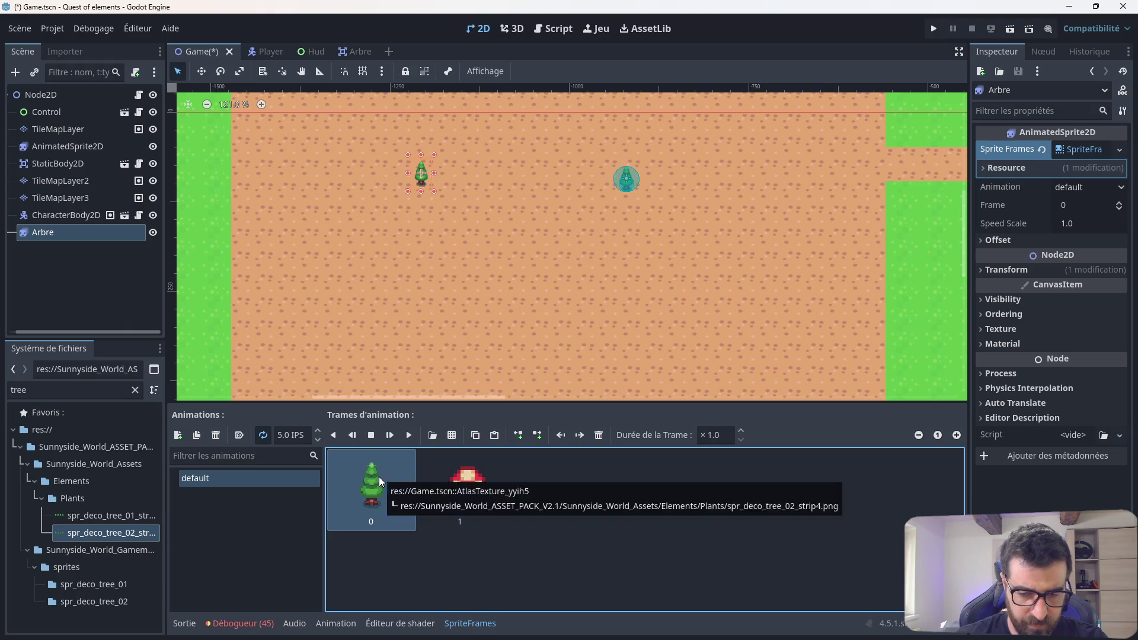
click(599, 435)
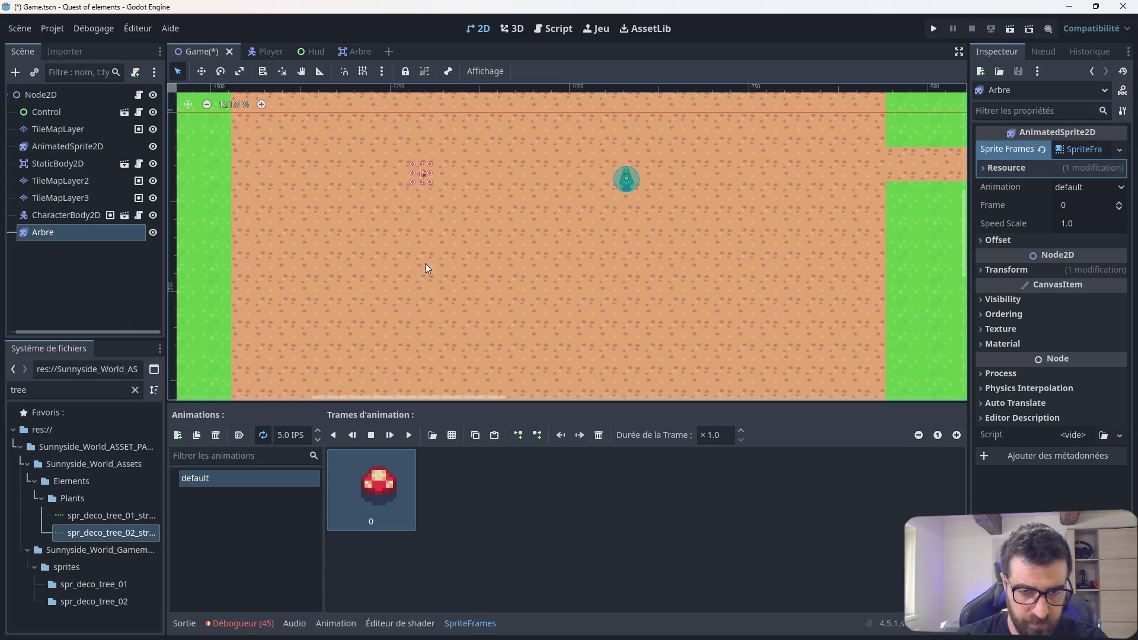
scroll(415, 143, up, 6)
scroll(623, 165, down, 3)
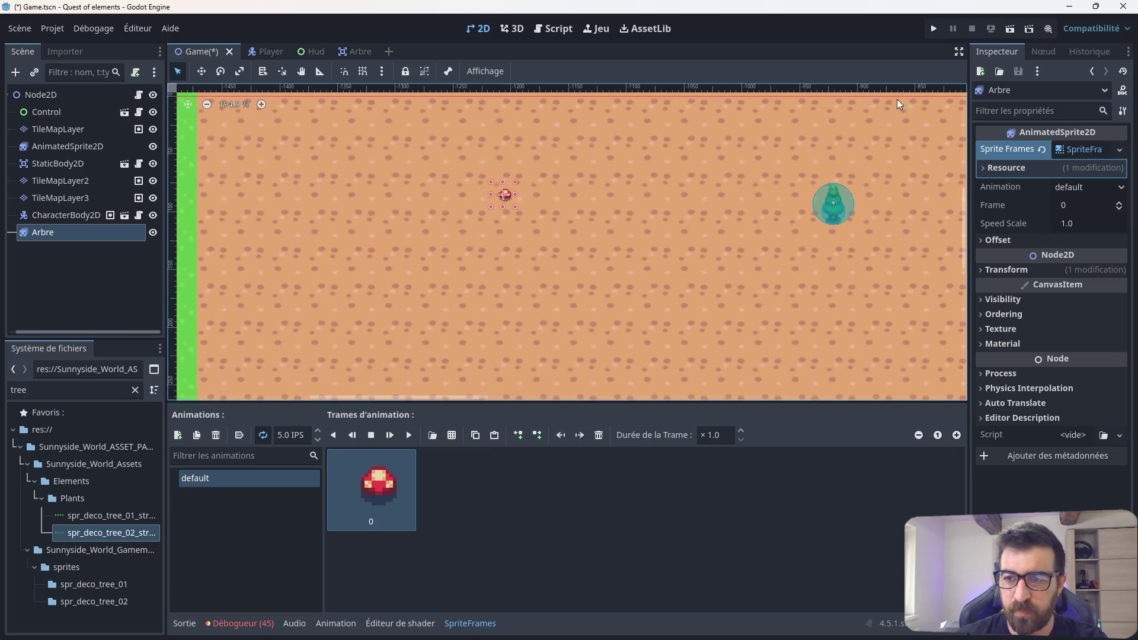
key(ctrl+s)
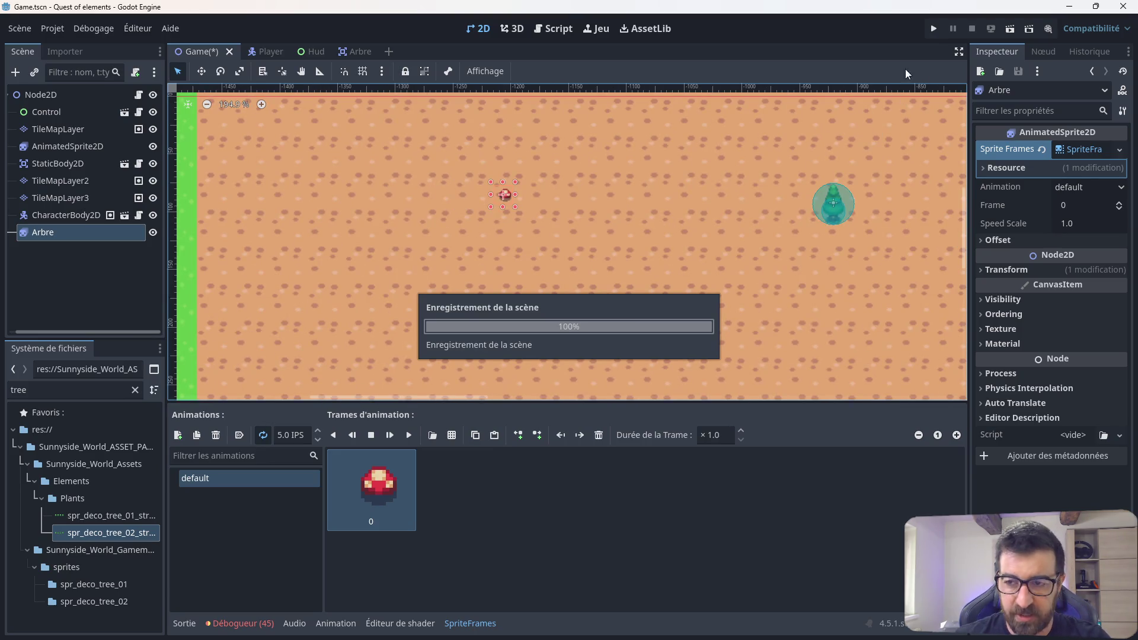
click(933, 29)
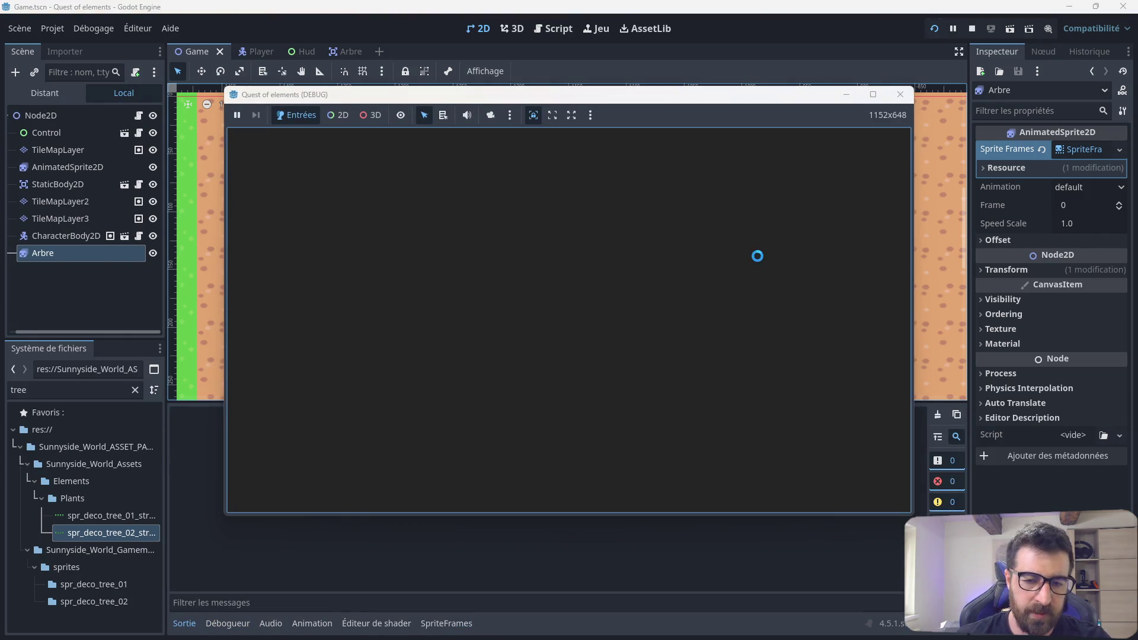
key(Down)
key(Left)
key(Down)
key(Down)
key(Left)
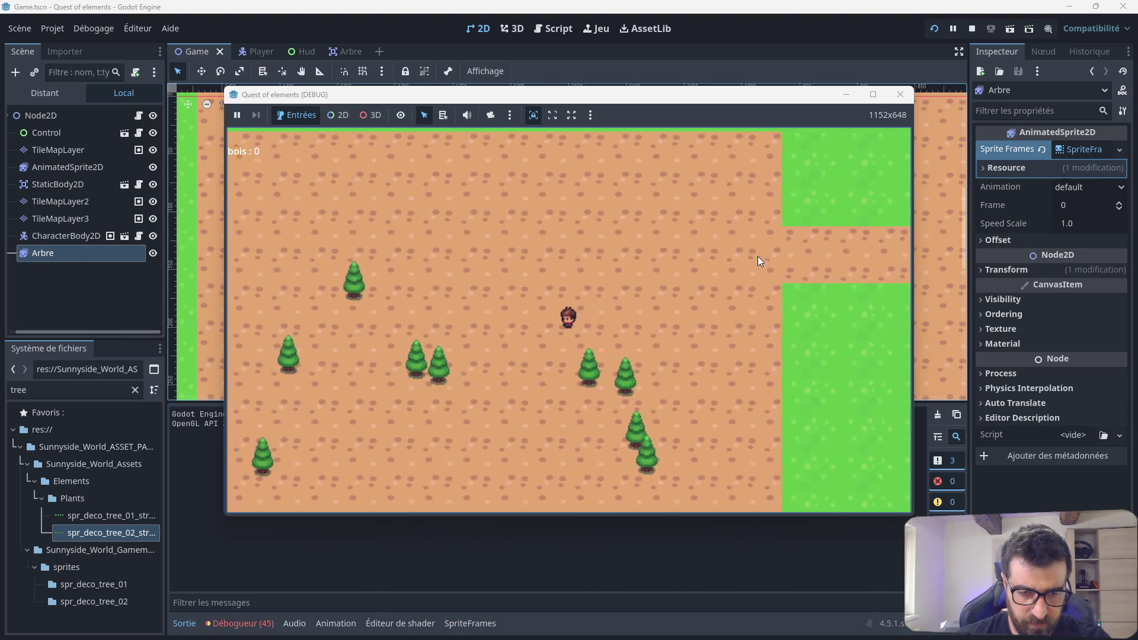
key(Left)
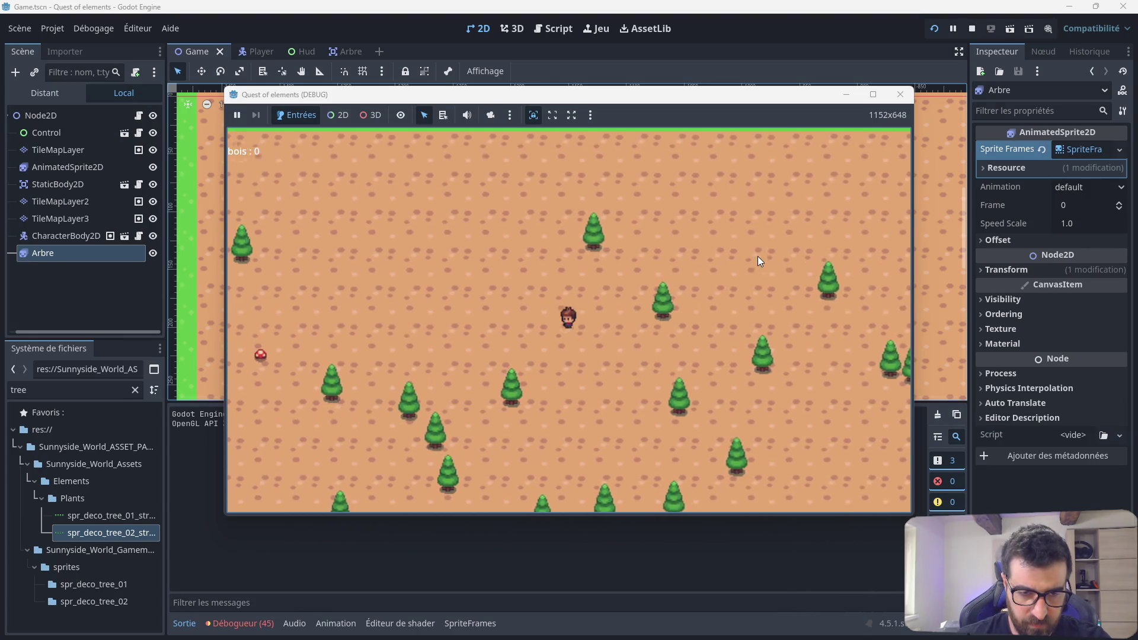
key(Down)
key(Right)
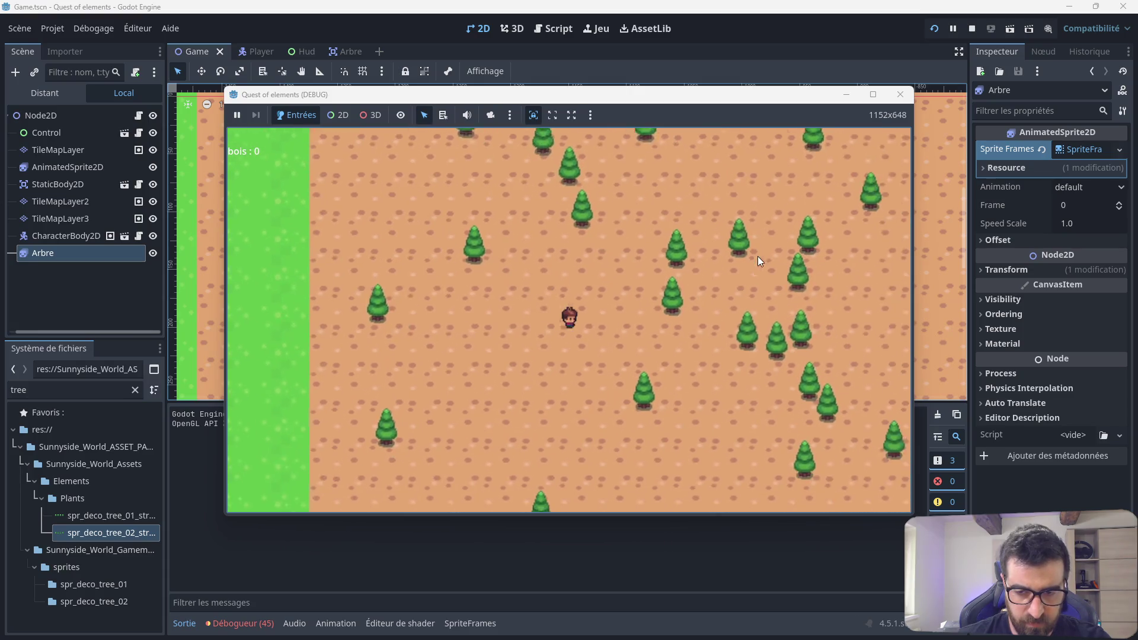
key(Up)
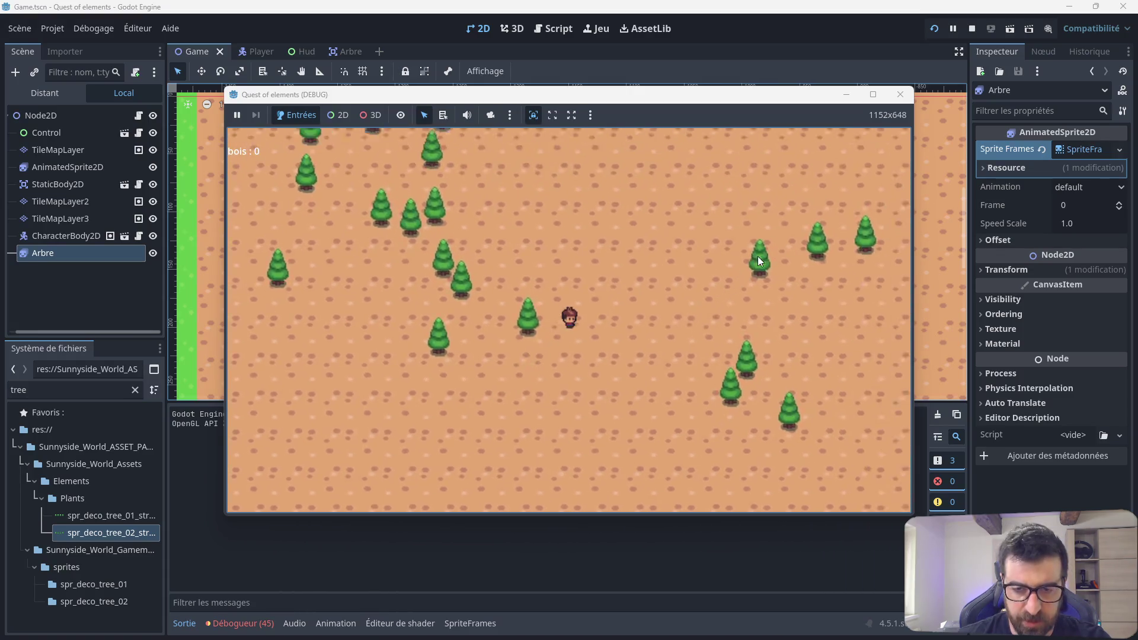
key(Left)
click(899, 96)
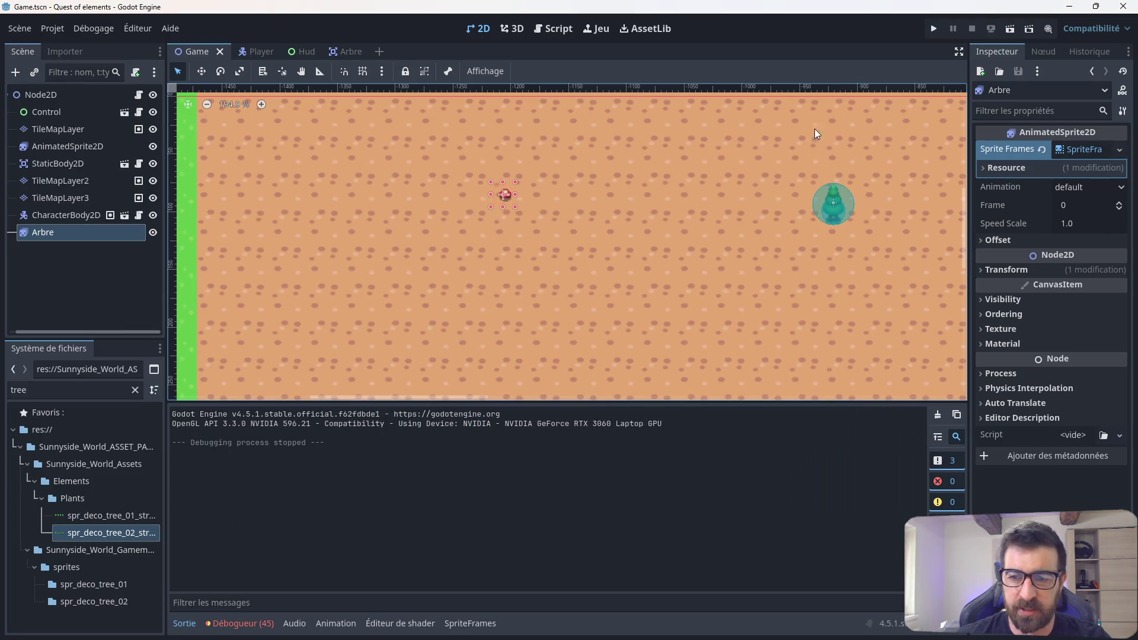
click(563, 30)
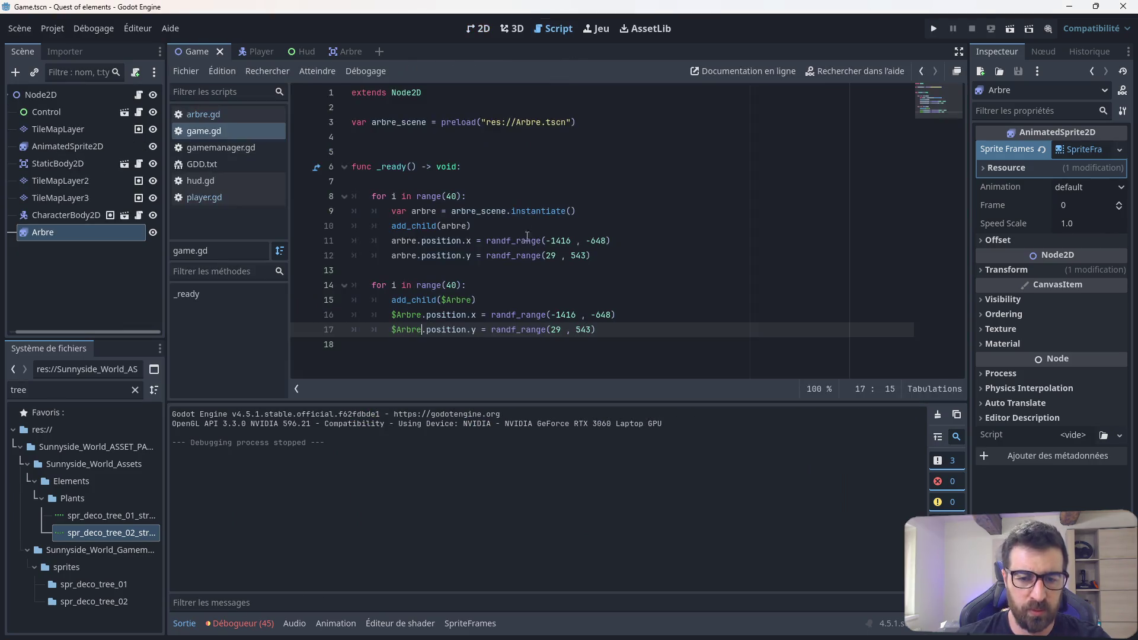
click(483, 300)
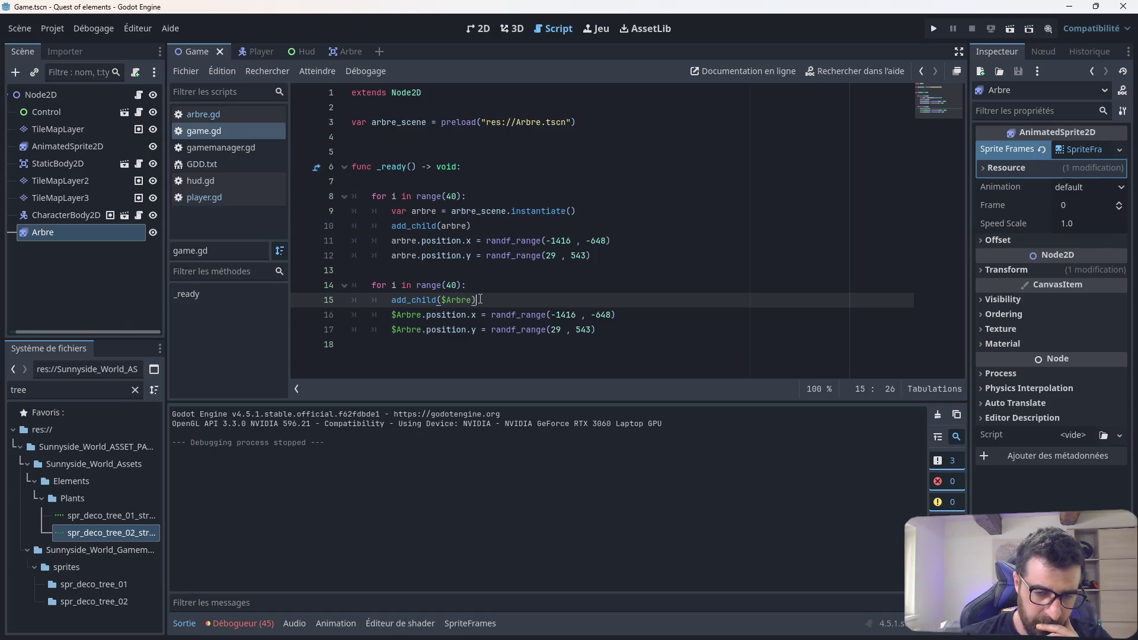
drag(478, 300, 392, 294)
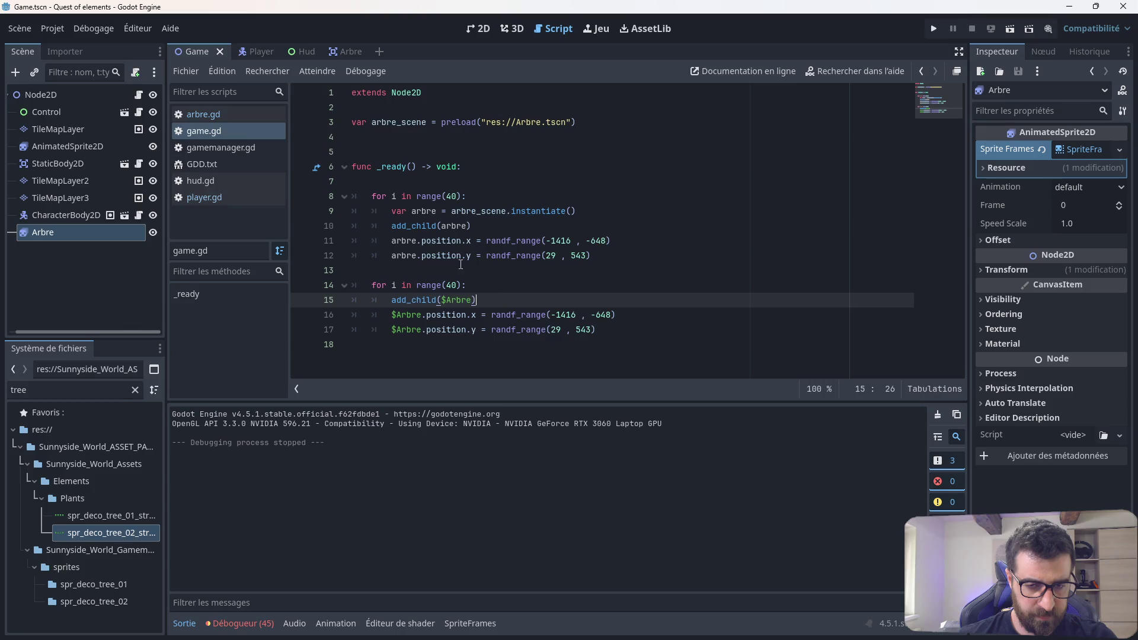
click(379, 136)
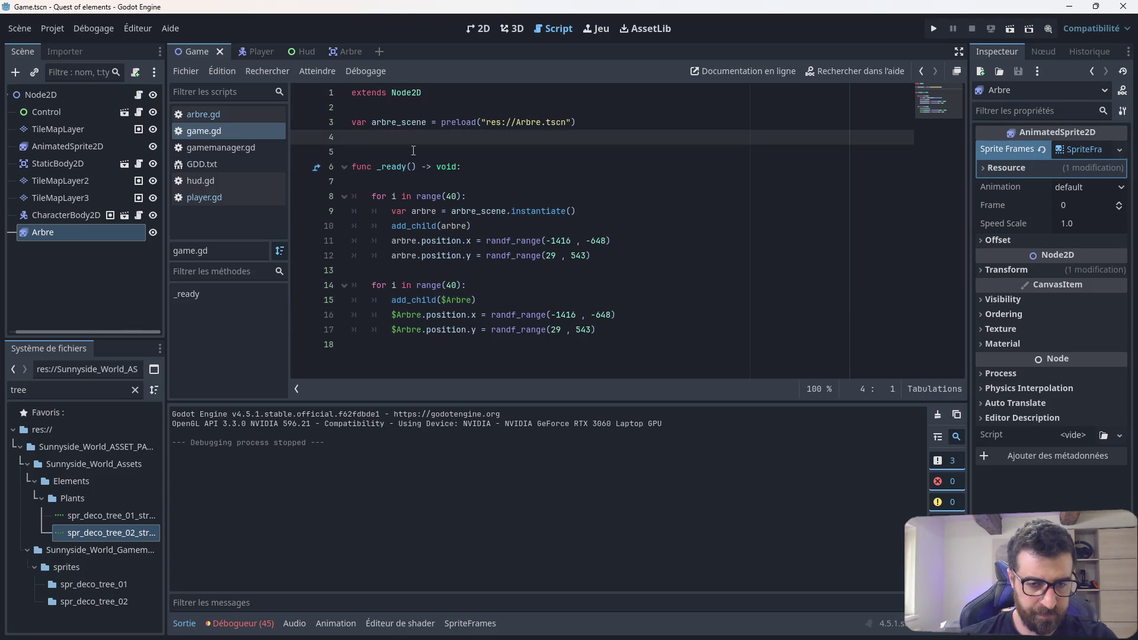
text(var )
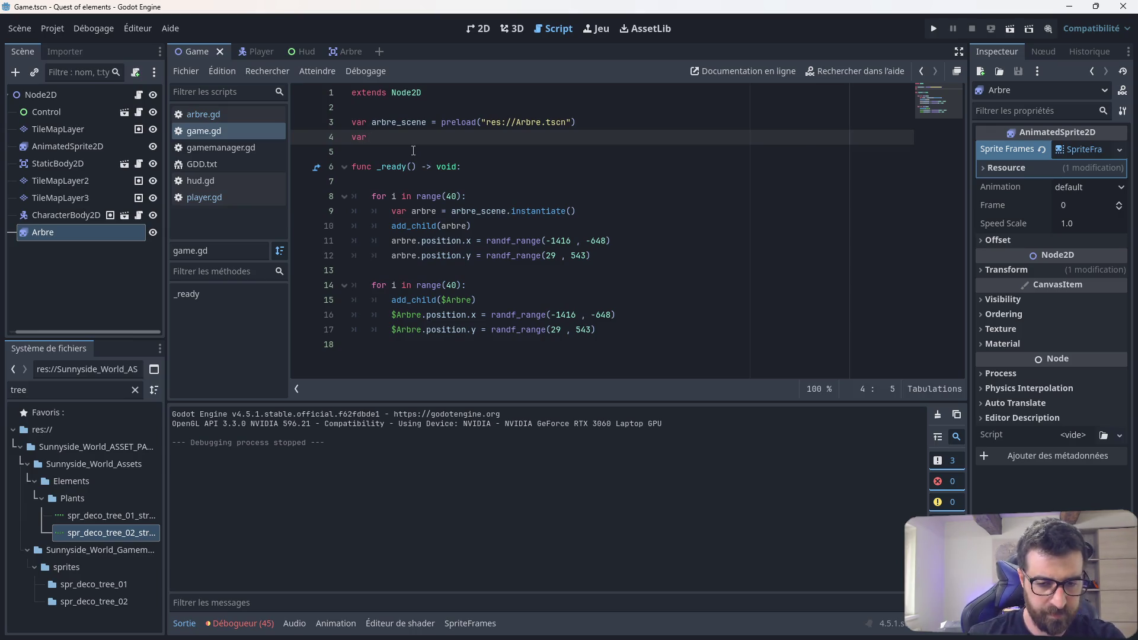
text(champi)
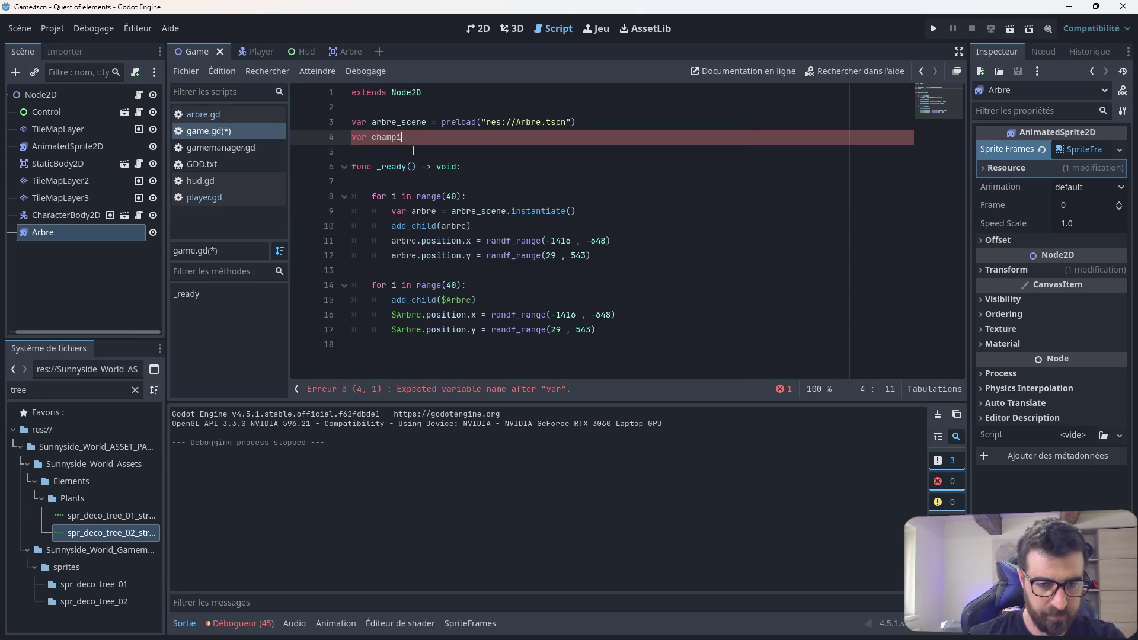
text( =)
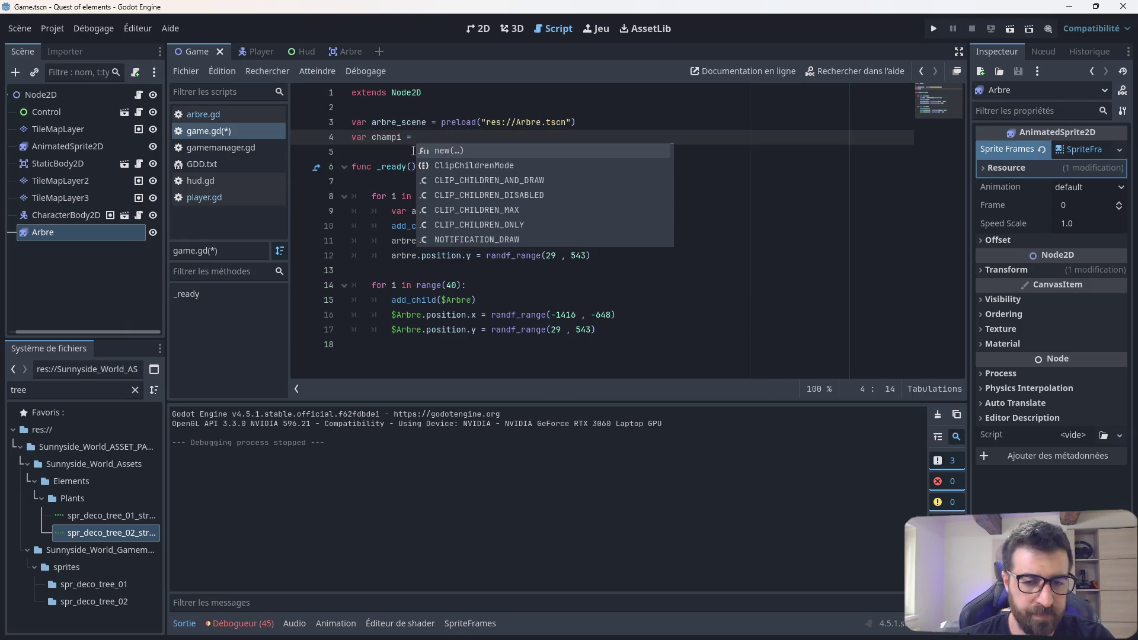
drag(64, 232, 428, 137)
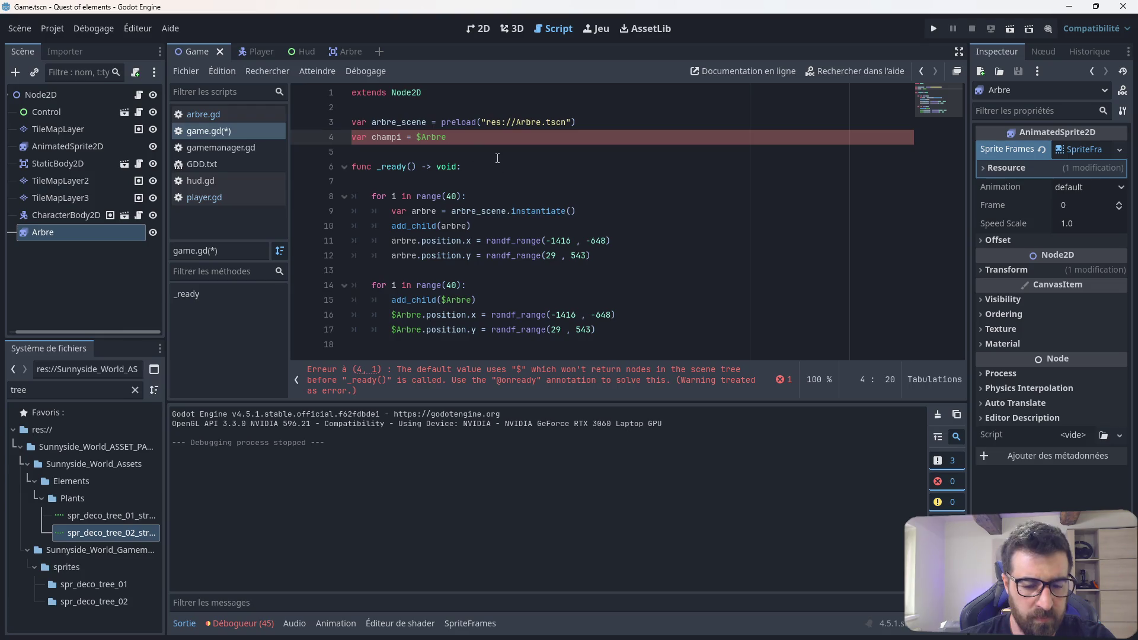
click(369, 142)
key(BackSpace)
key(BackSpace)
key(BackSpace)
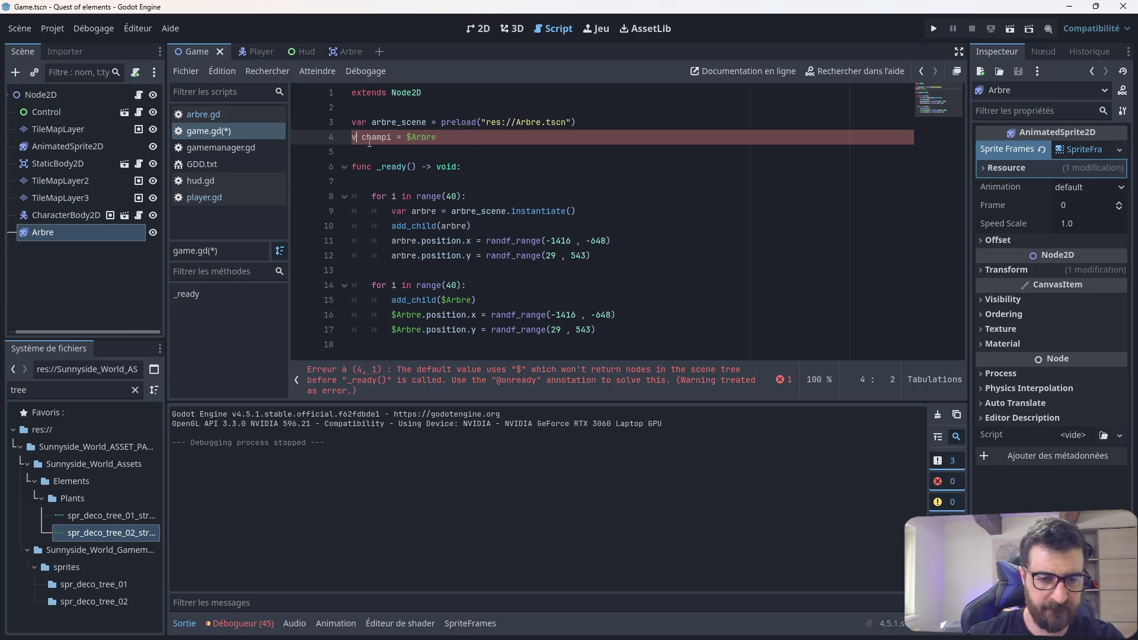
key(Left)
text(@onread)
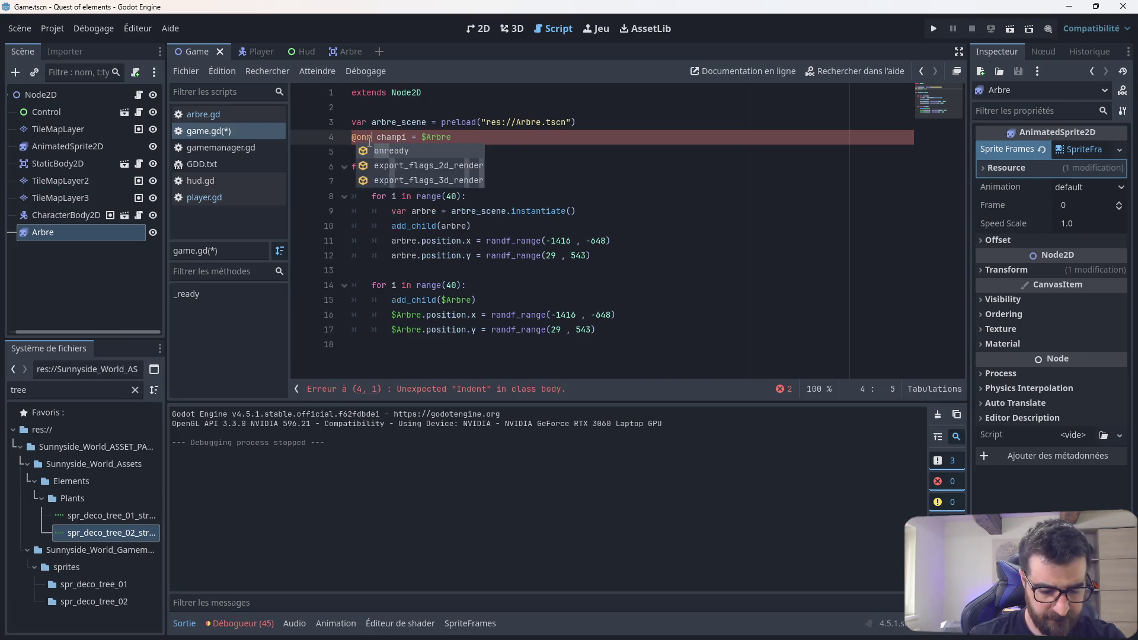
text(y var)
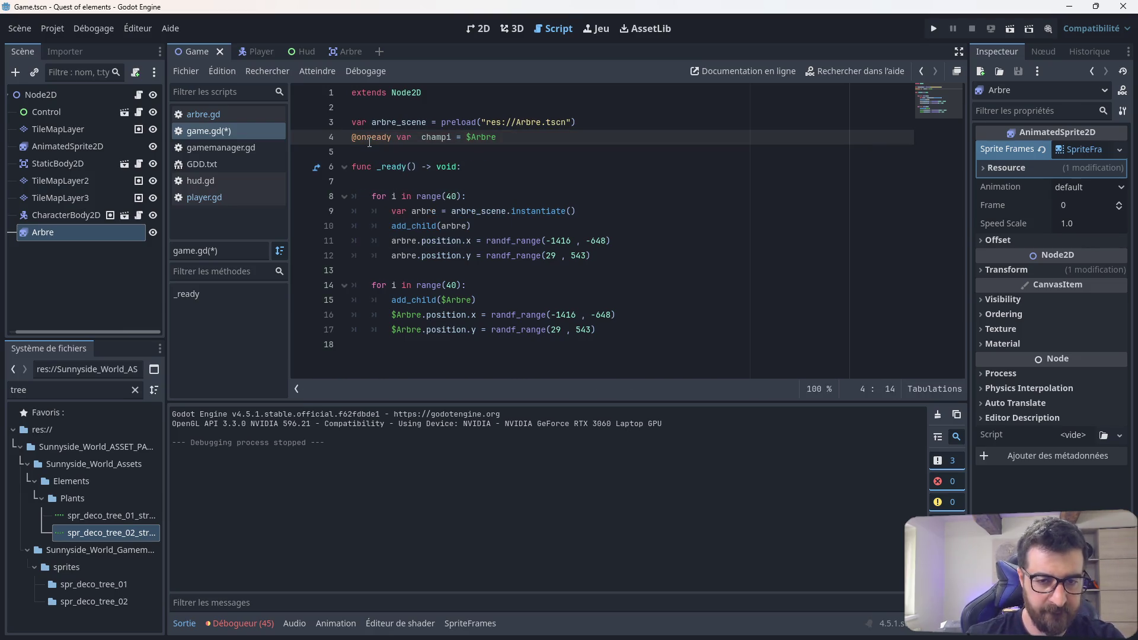
key(BackSpace)
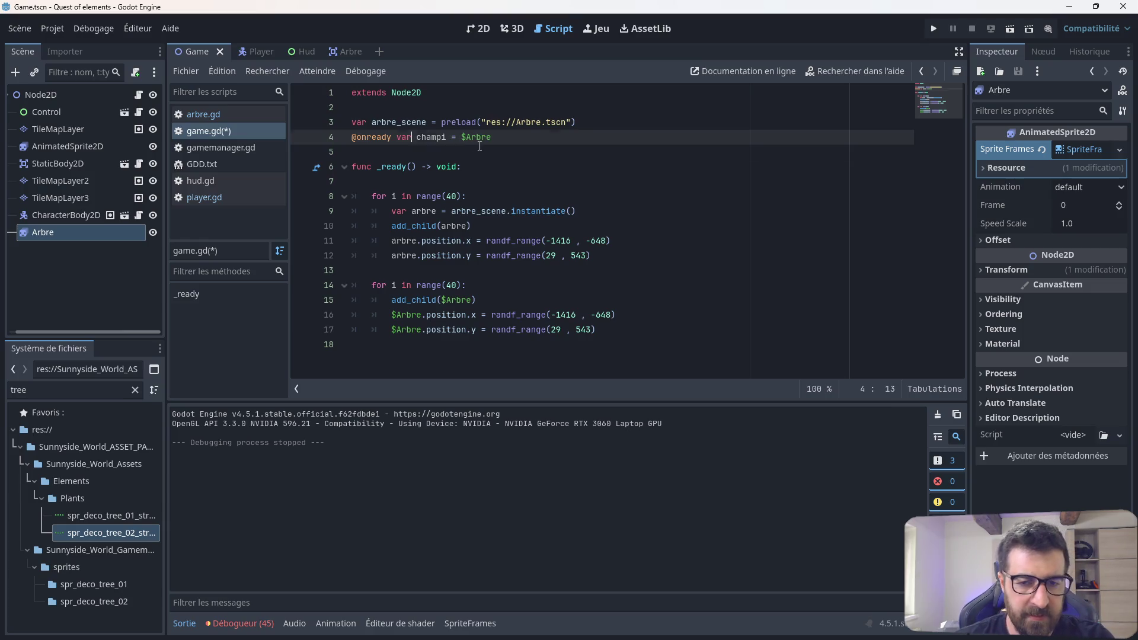
click(480, 147)
Step: Replace $Arbre with champi on lines 15, 16 and 17 of the second loop
drag(470, 299, 443, 294)
text(champi)
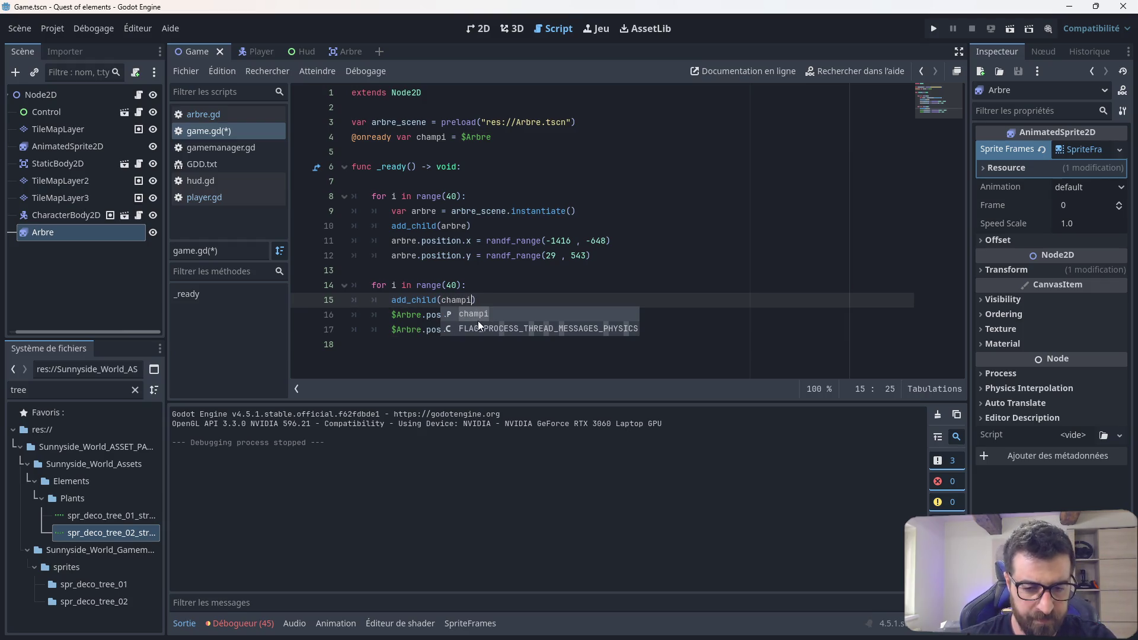
click(419, 315)
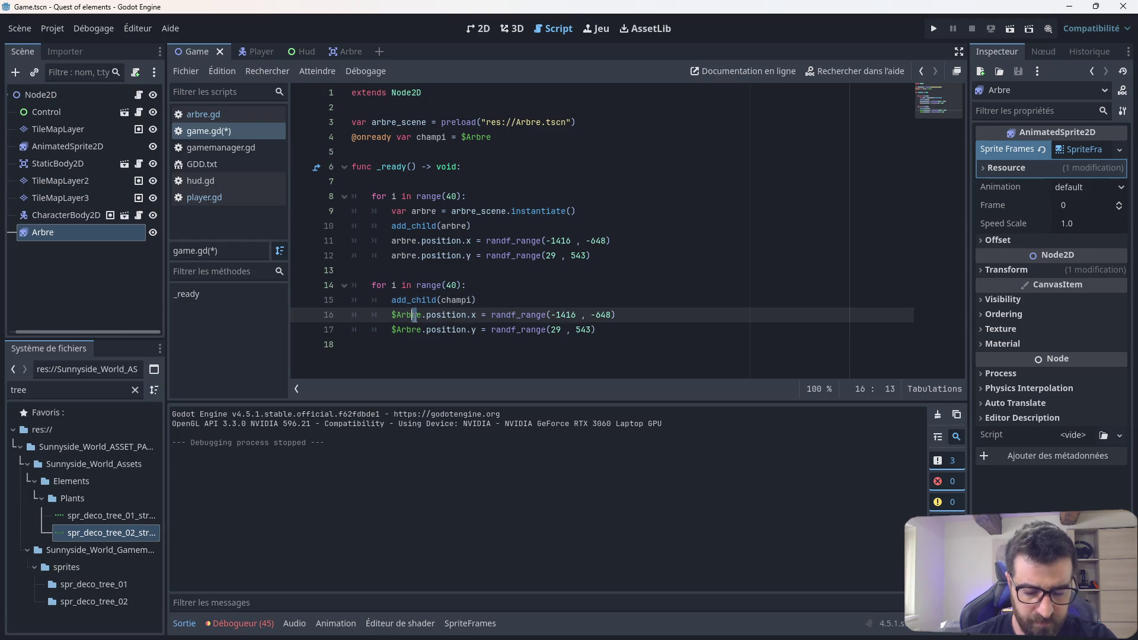
key(BackSpace)
key(BackSpace)
key(BackSpace)
text(champi)
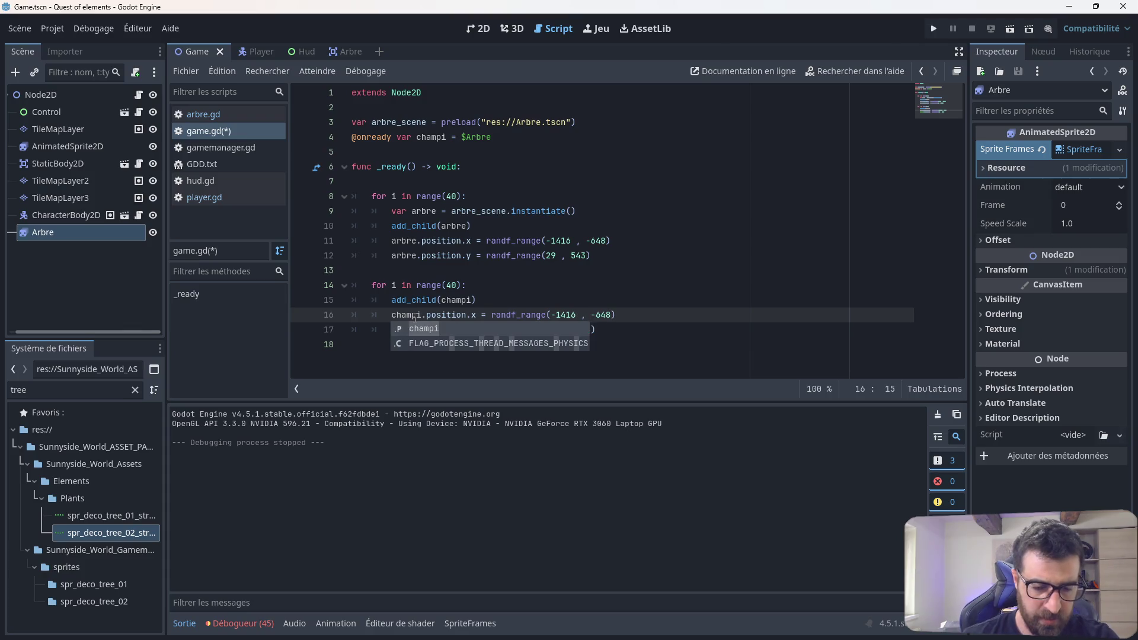
key(Escape)
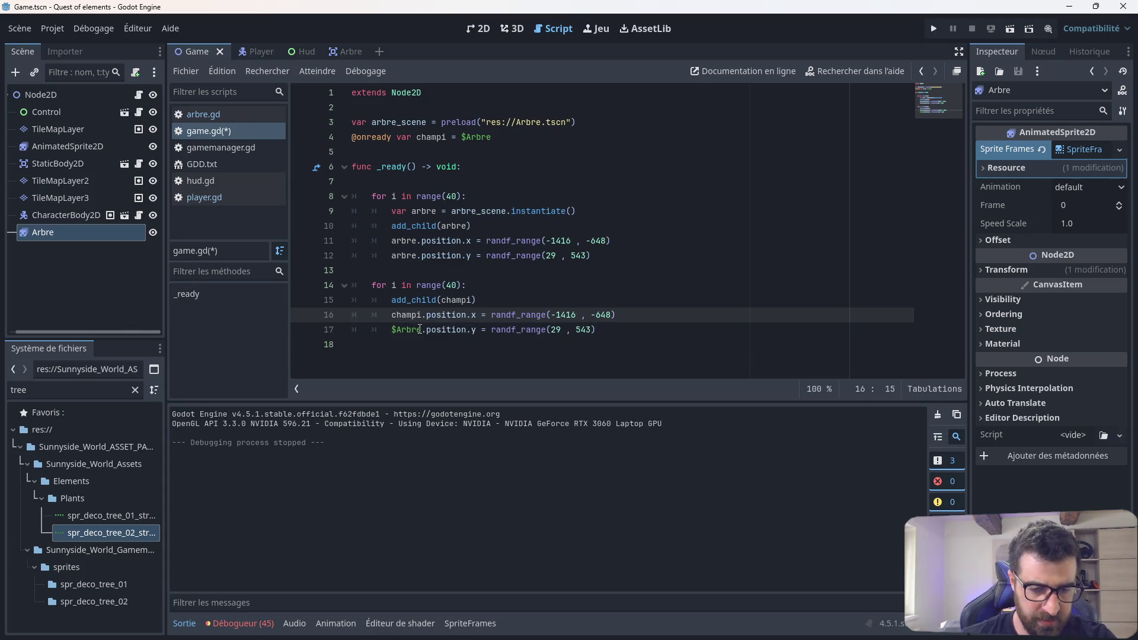
click(421, 330)
key(BackSpace)
key(BackSpace)
key(BackSpace)
text(cha)
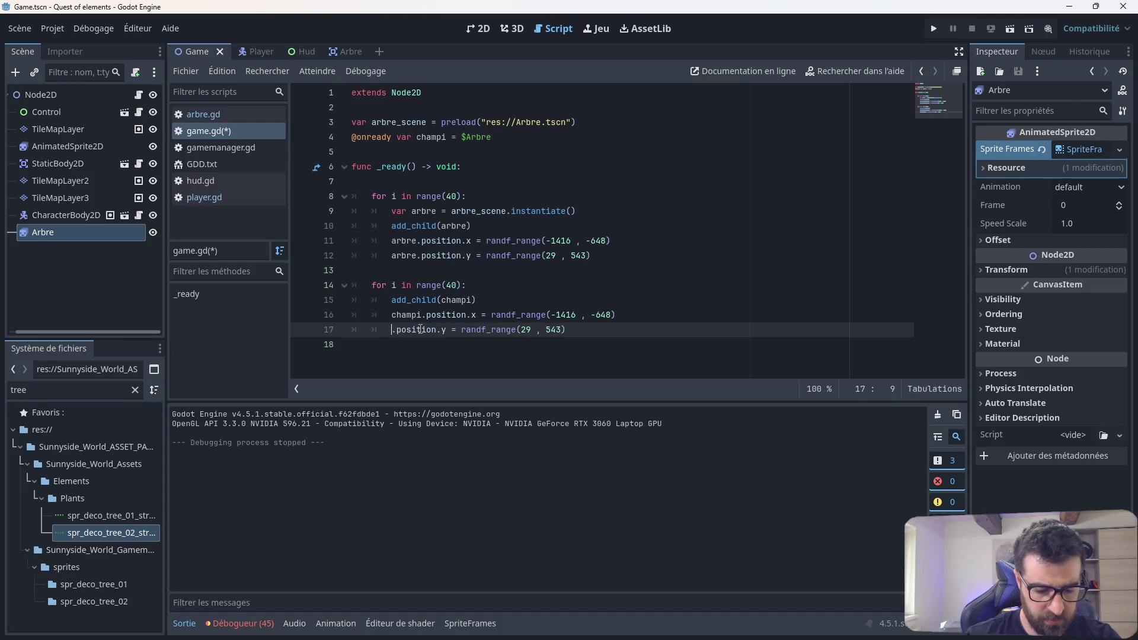
text(mpi)
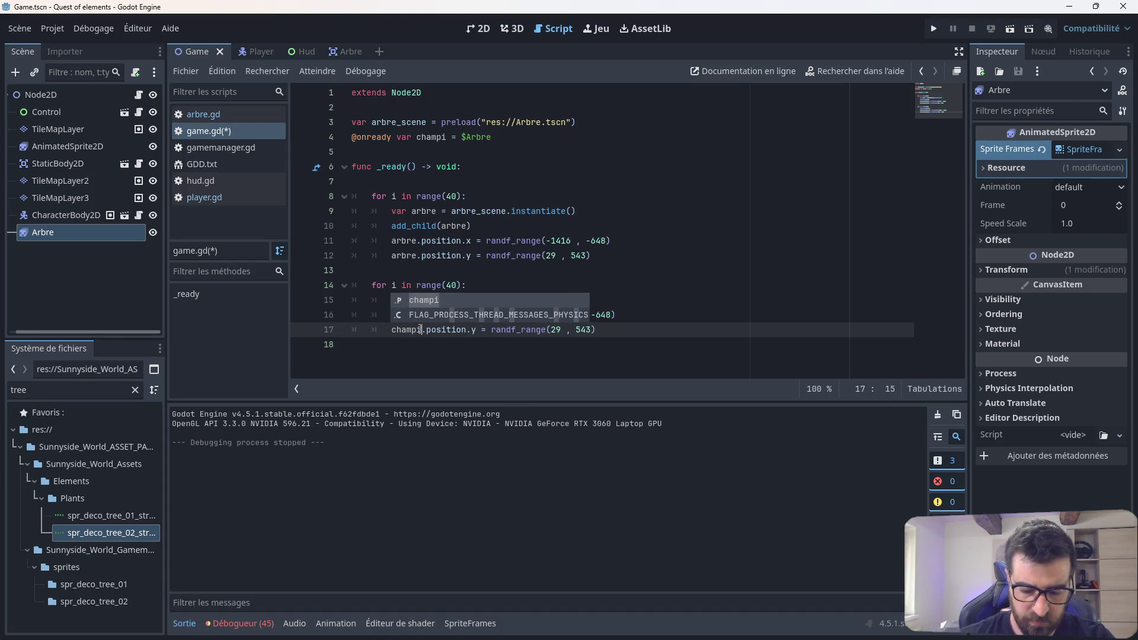
key(Escape)
click(515, 302)
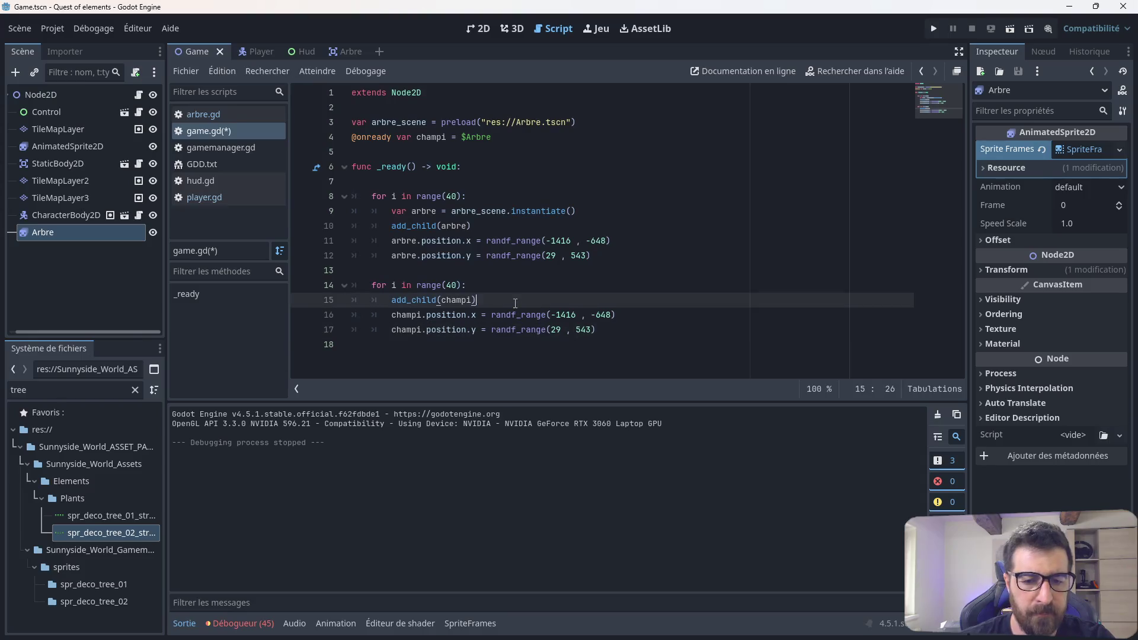
Step: Save, run the game and walk the player left, up, right and down among the trees
key(ctrl+s)
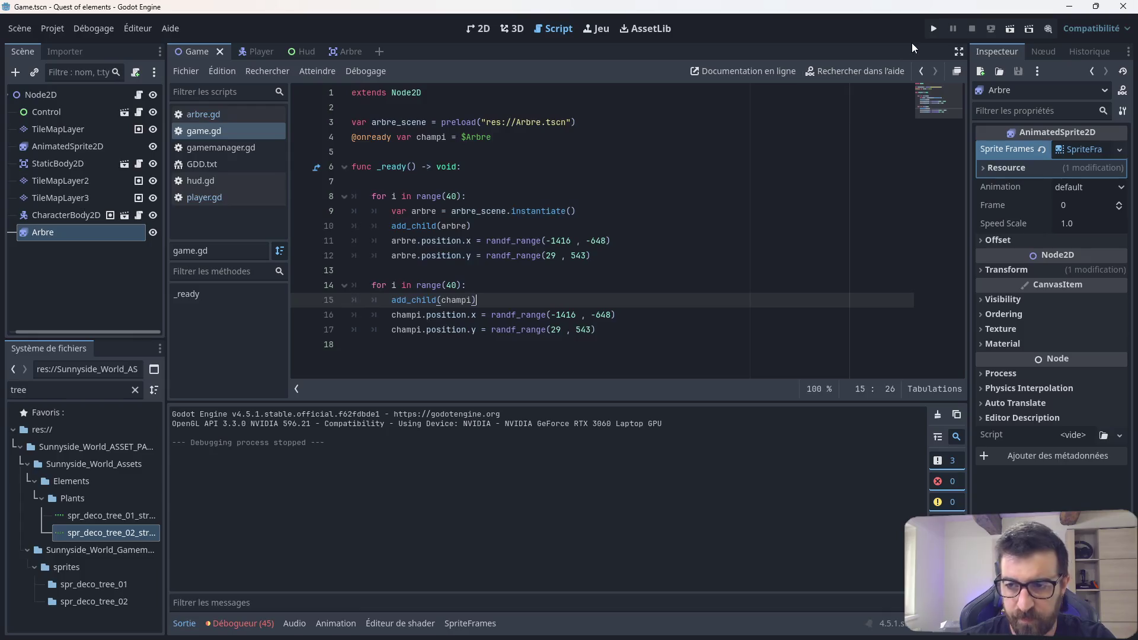
click(934, 28)
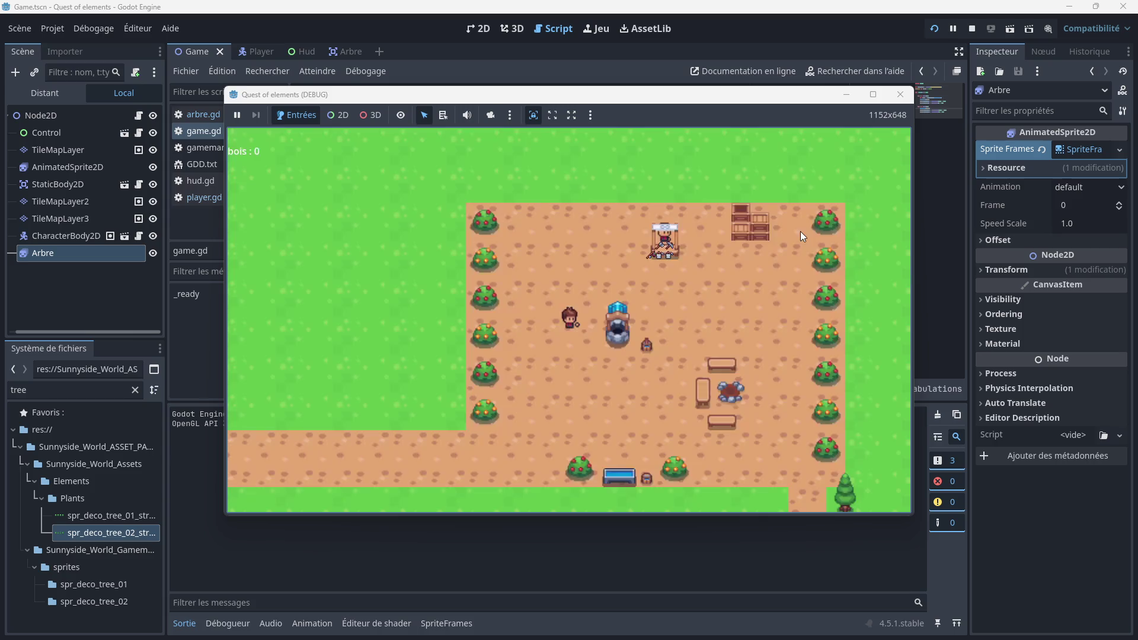
key(Left)
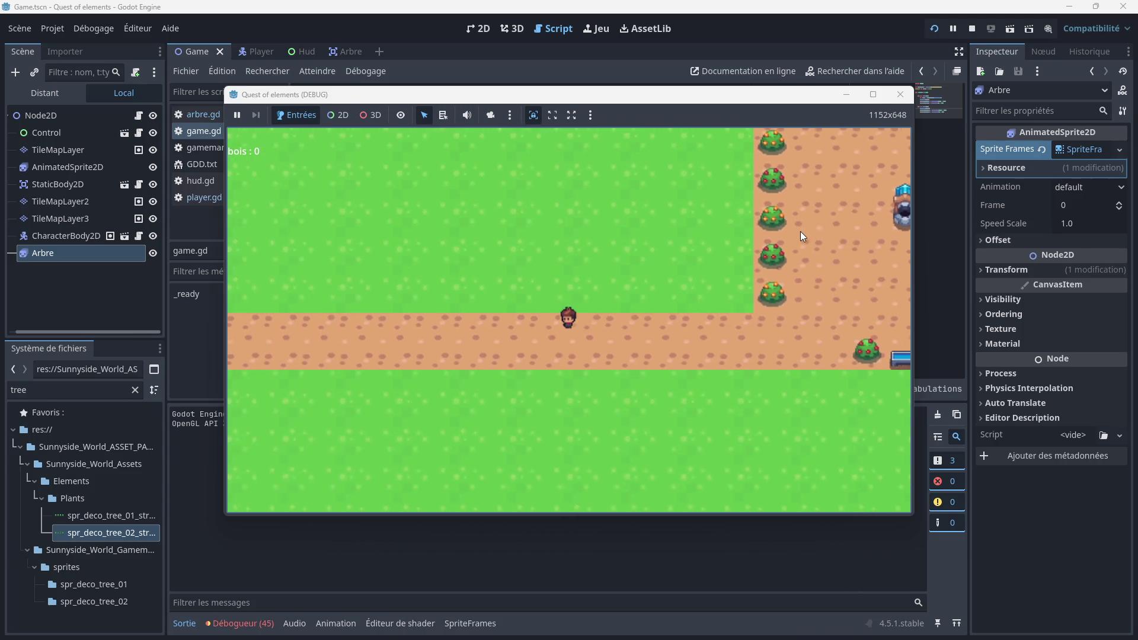
key(Left)
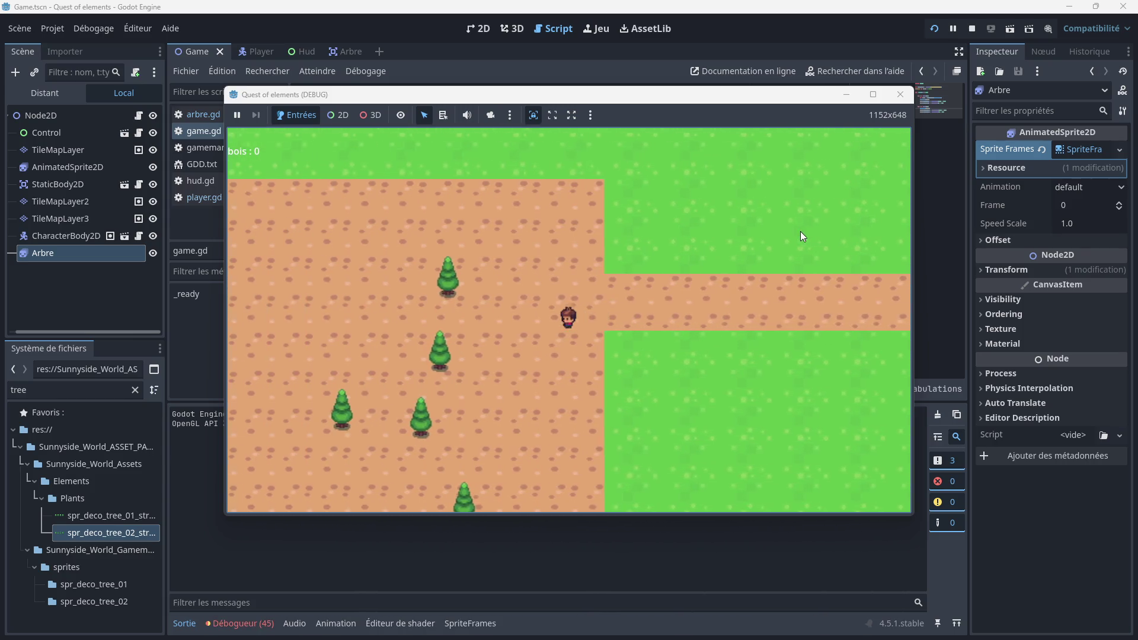
key(Left)
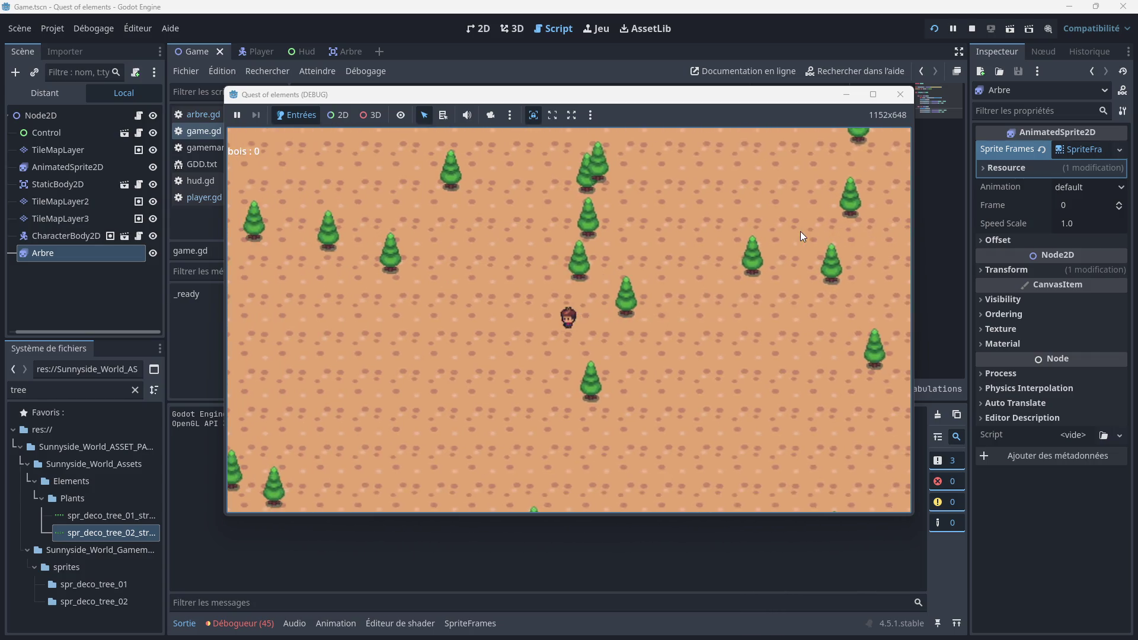
key(Left)
key(Up)
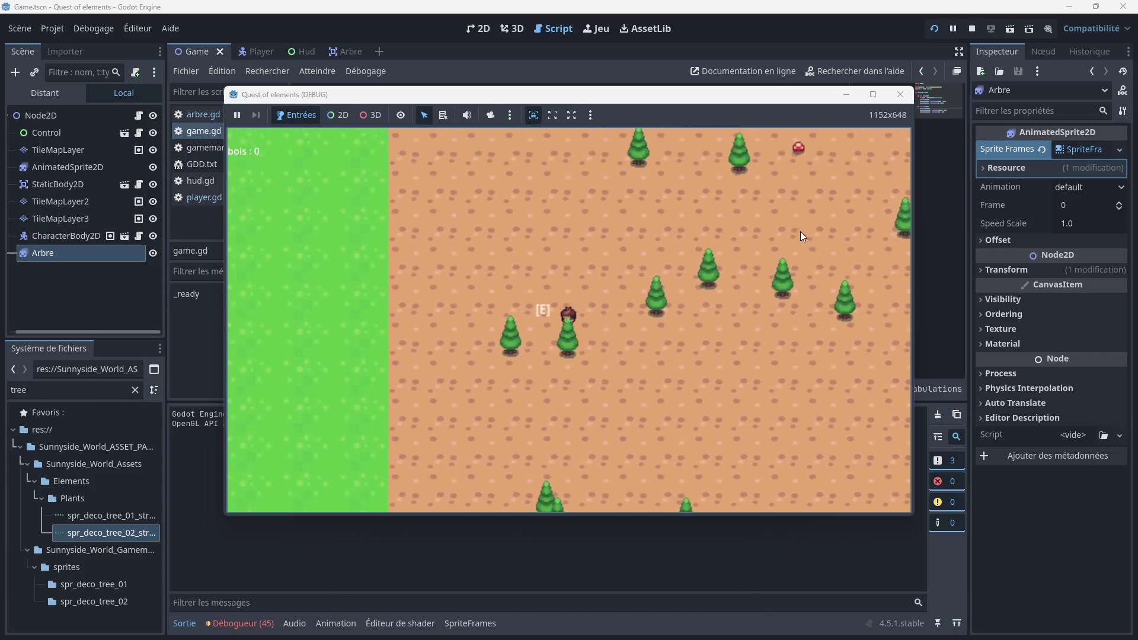
key(Right)
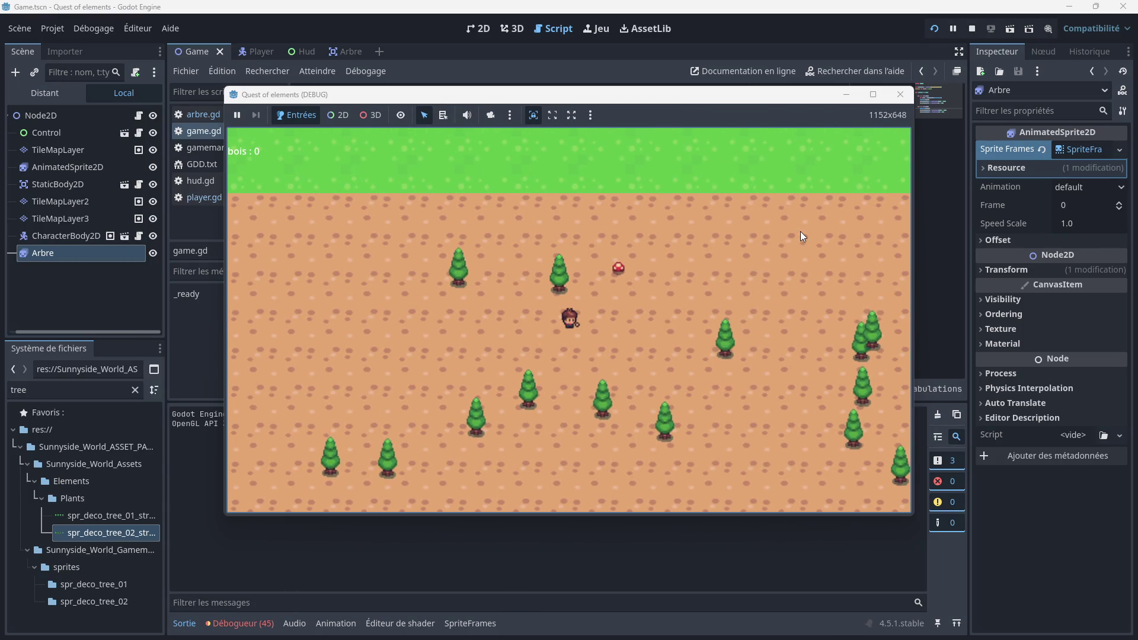
key(Down)
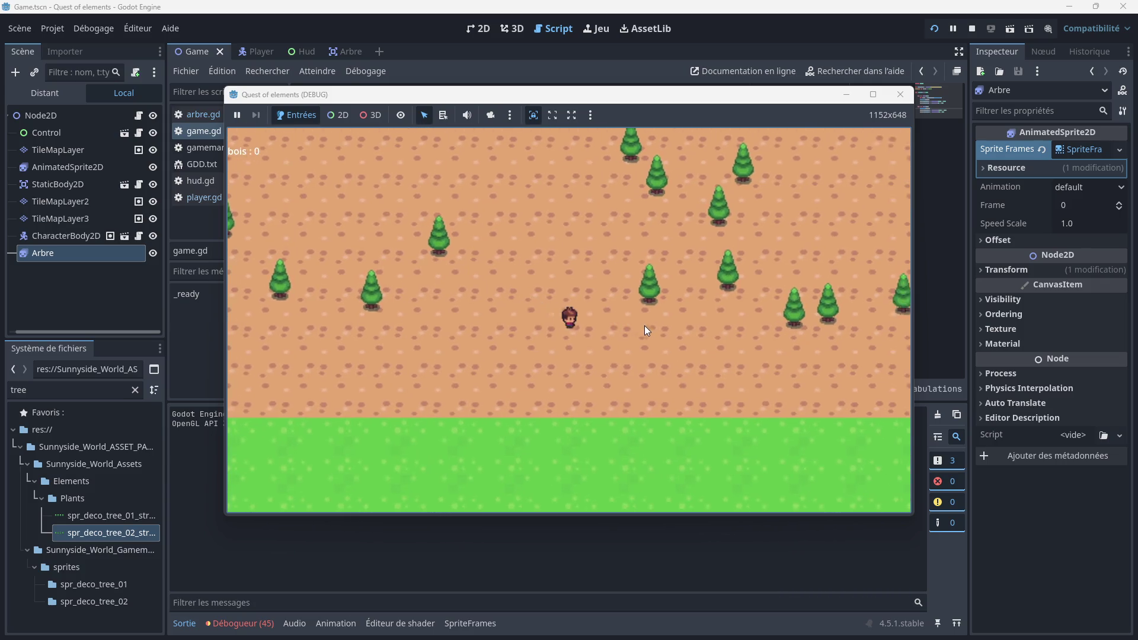
key(Up)
key(Up)
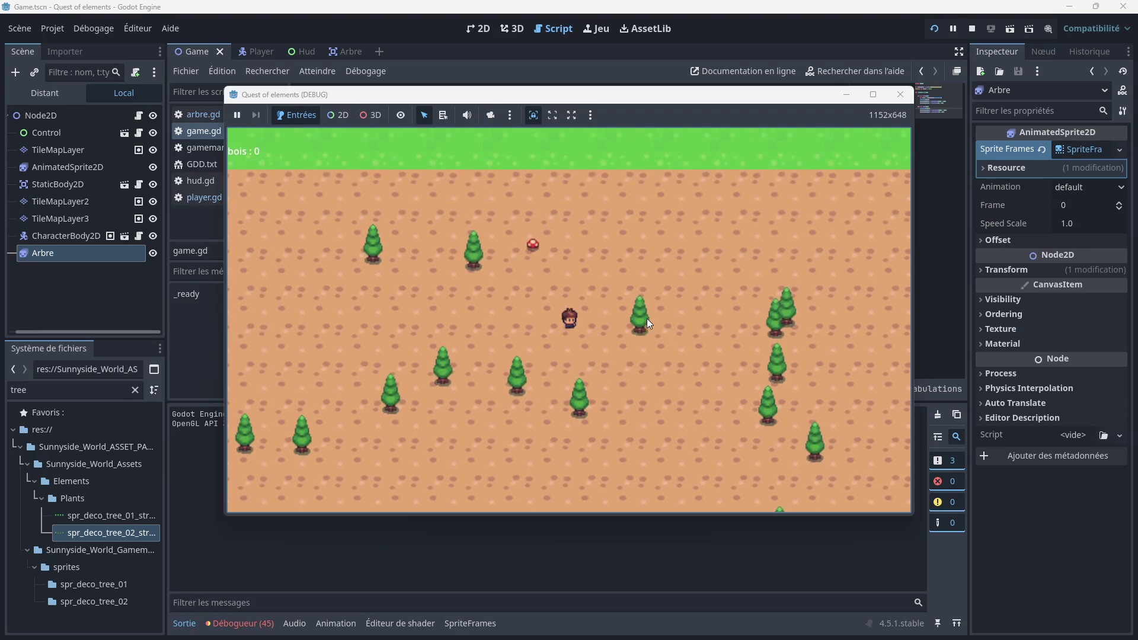
key(Up)
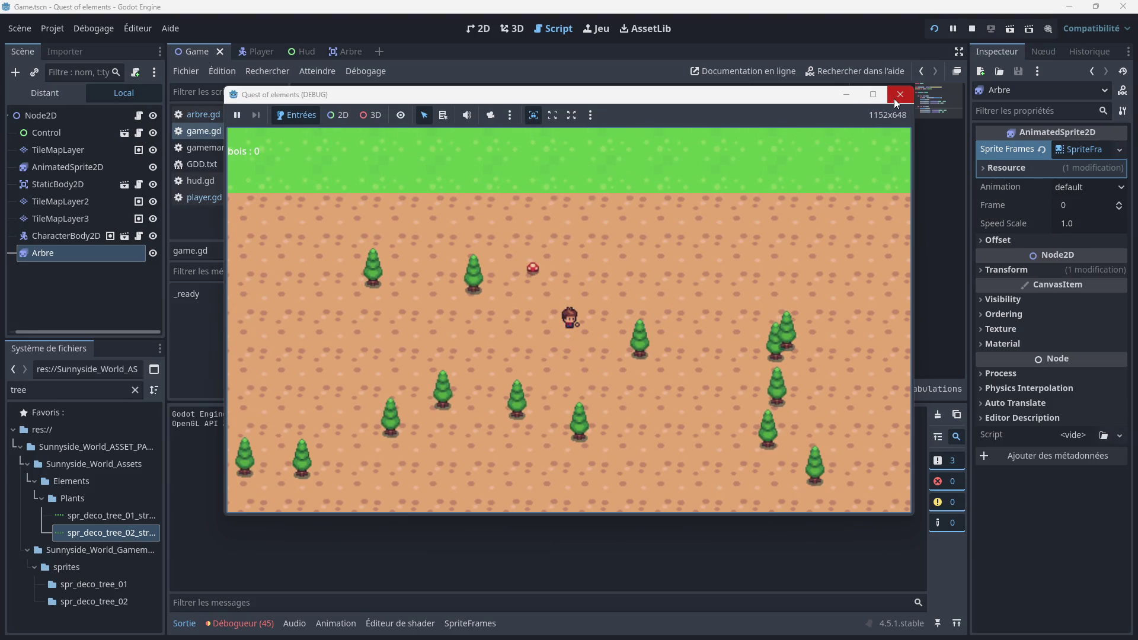
Step: Close the running game, check the 2D scene, and return to the second loop in game.gd
click(894, 98)
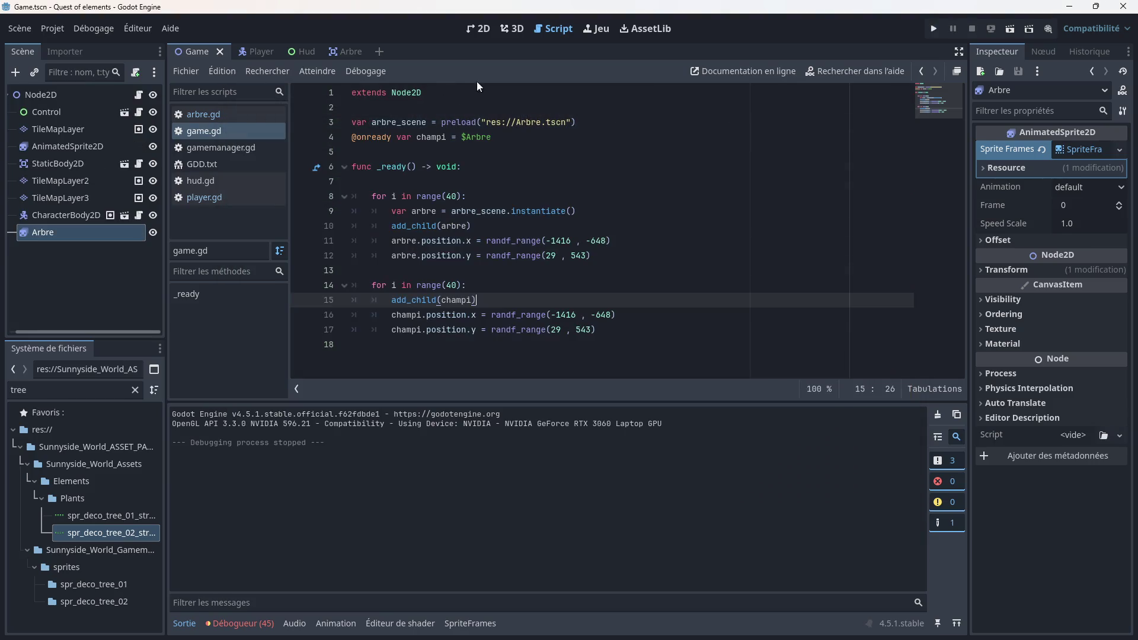
click(484, 31)
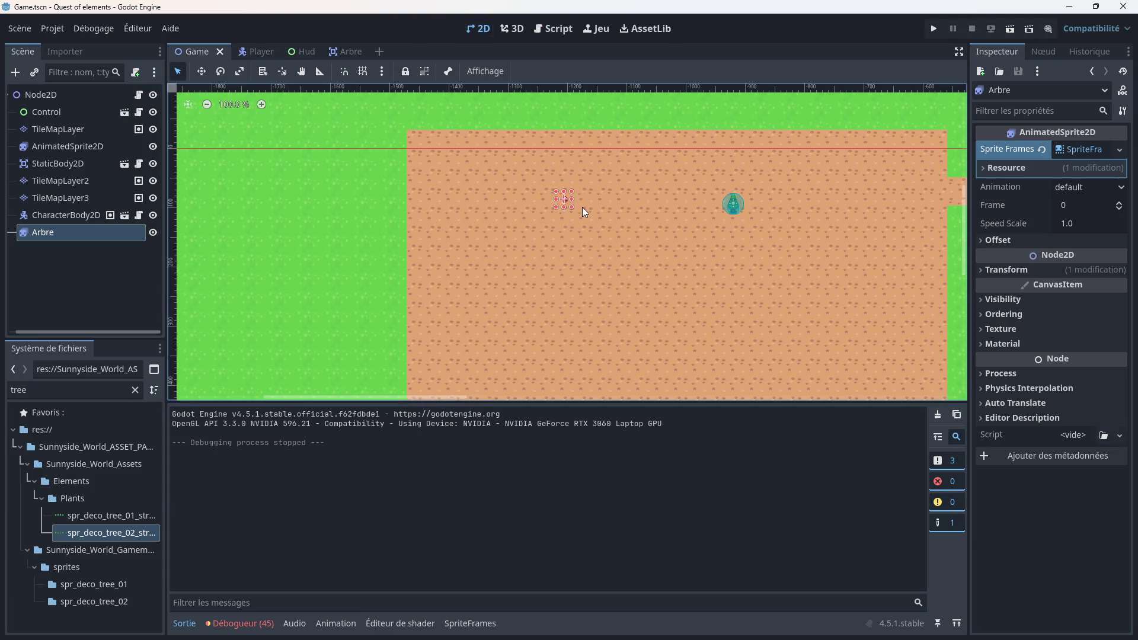
scroll(583, 210, up, 4)
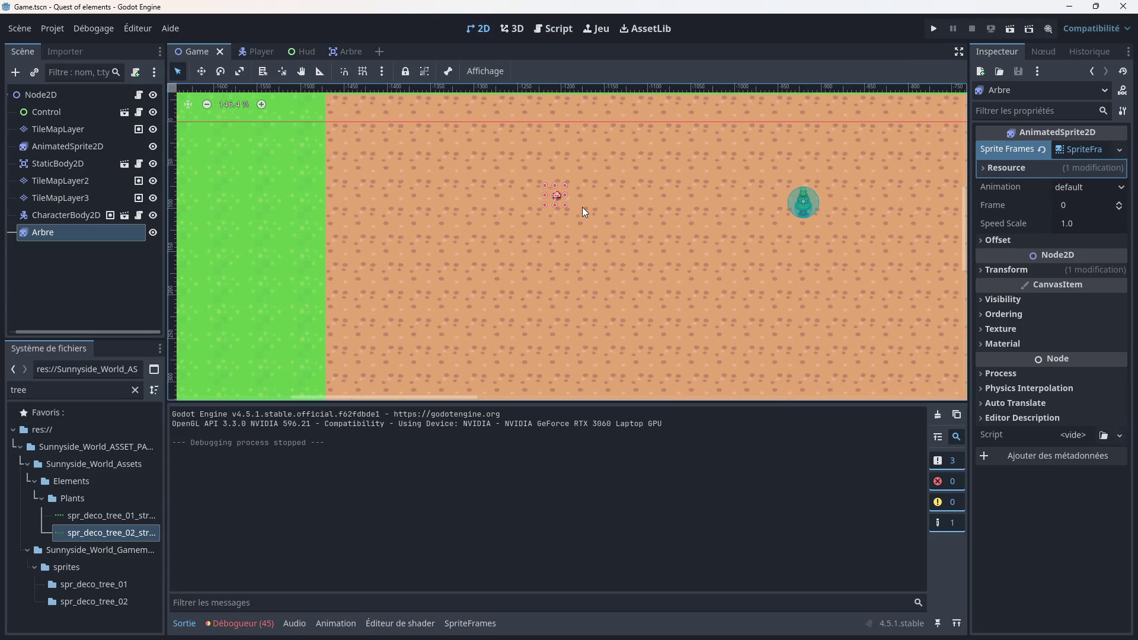
scroll(582, 207, down, 1)
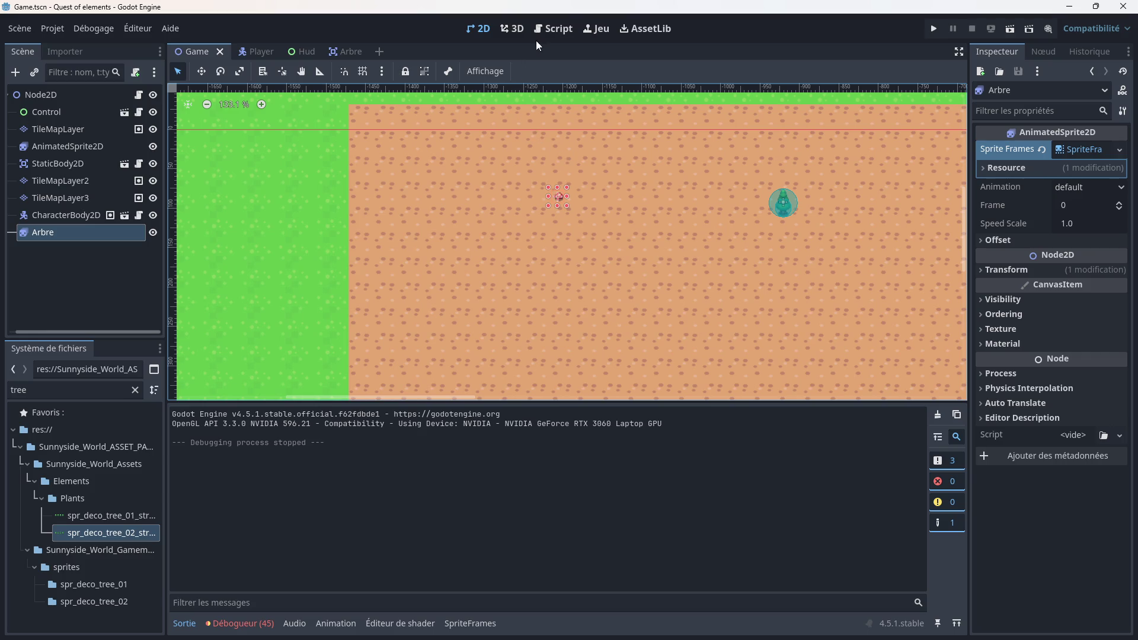
click(544, 28)
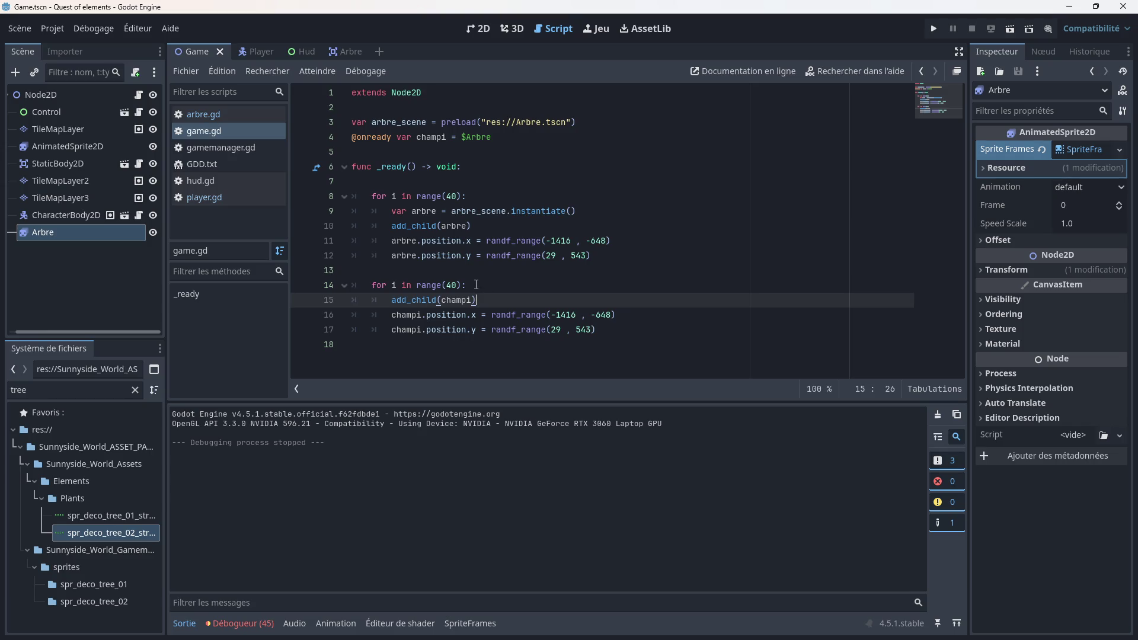
click(476, 285)
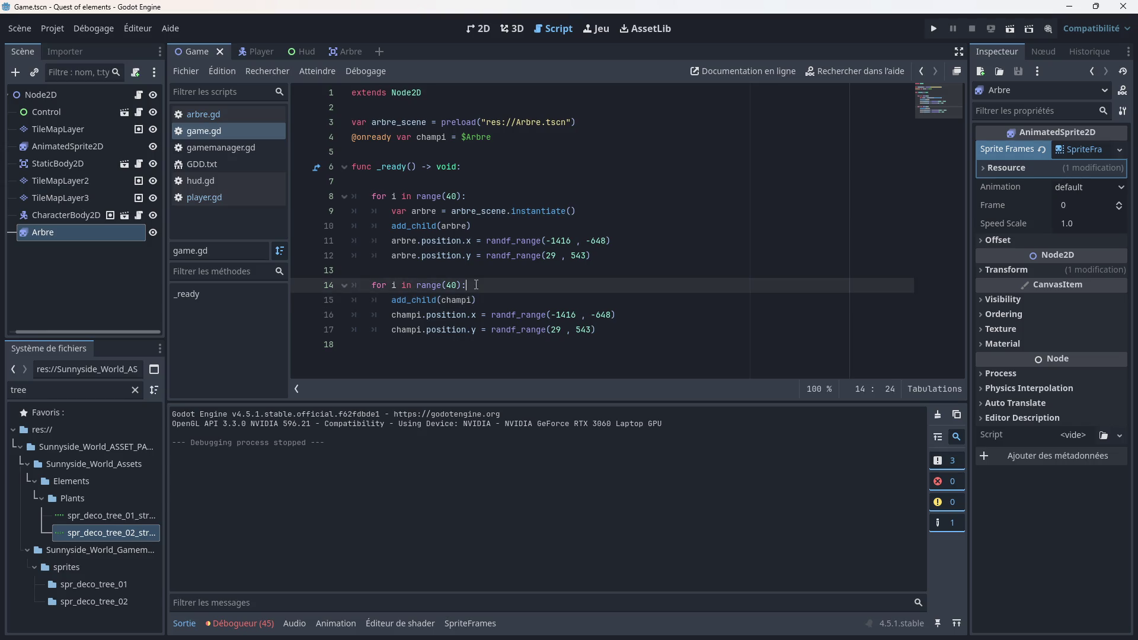
Step: Add 'var champi = champignon' as a new line 15 at the start of the second loop
key(Return)
text(var )
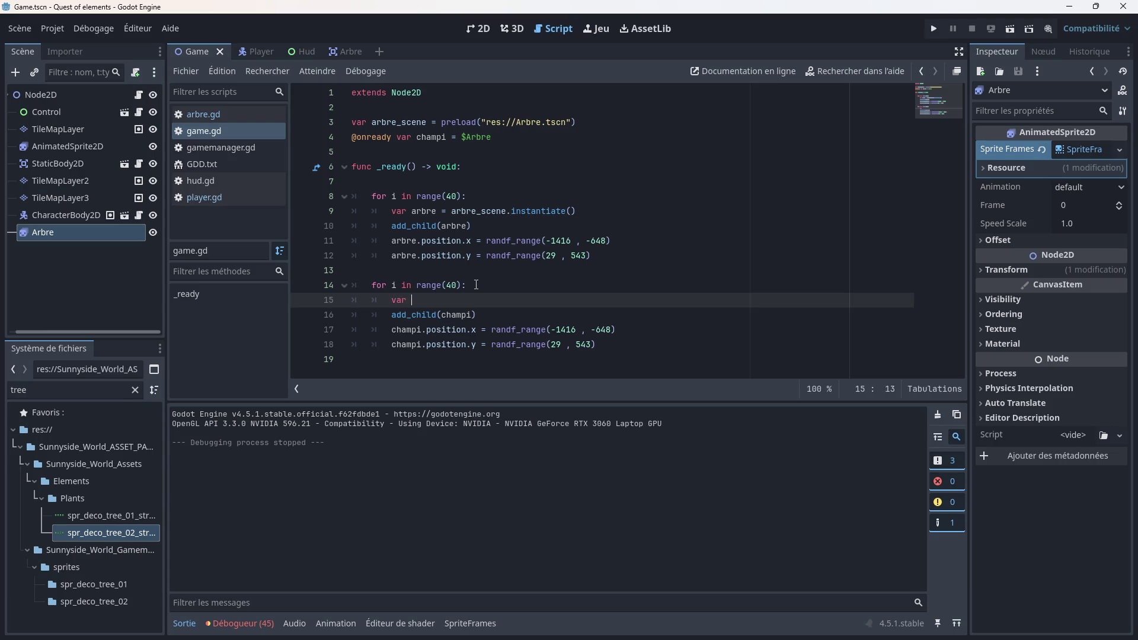
text(champi =)
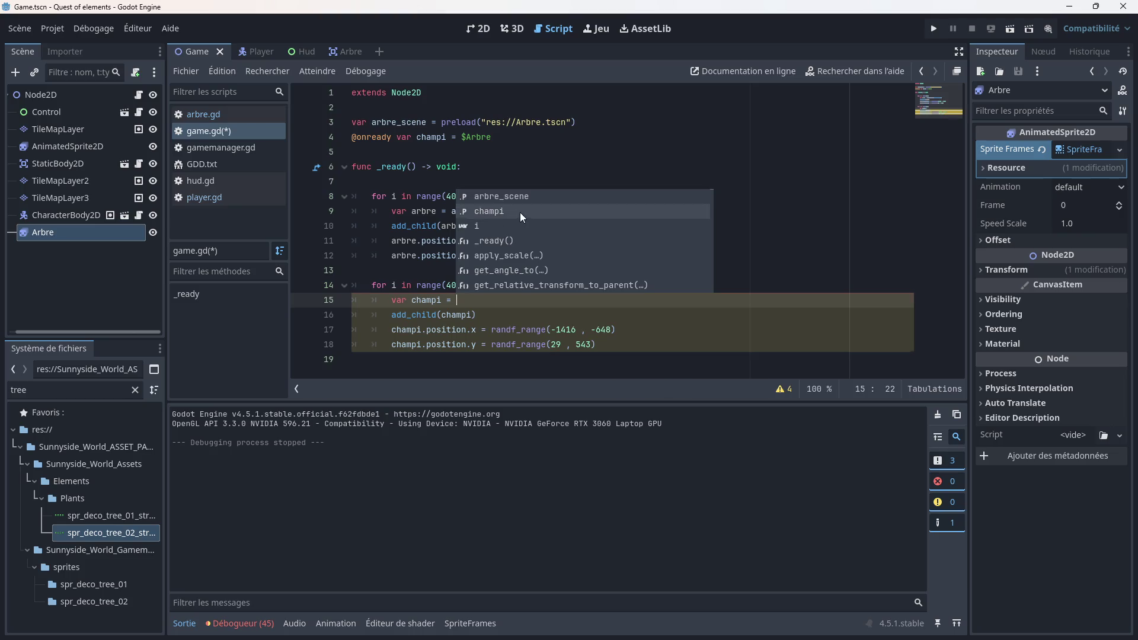
click(520, 212)
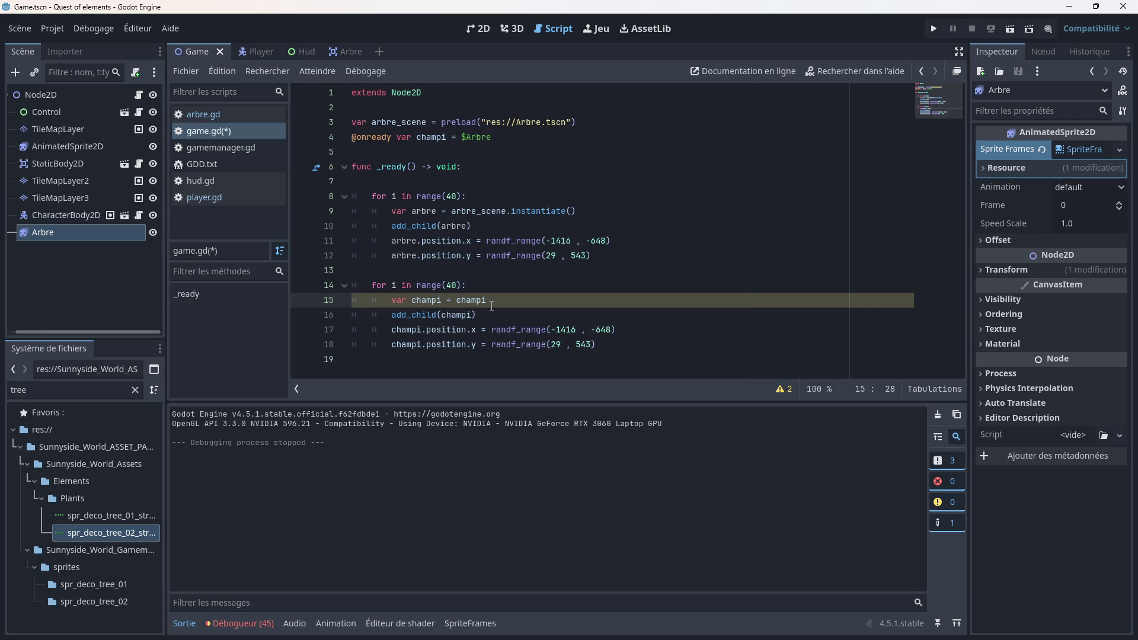
text(gnon)
text(()
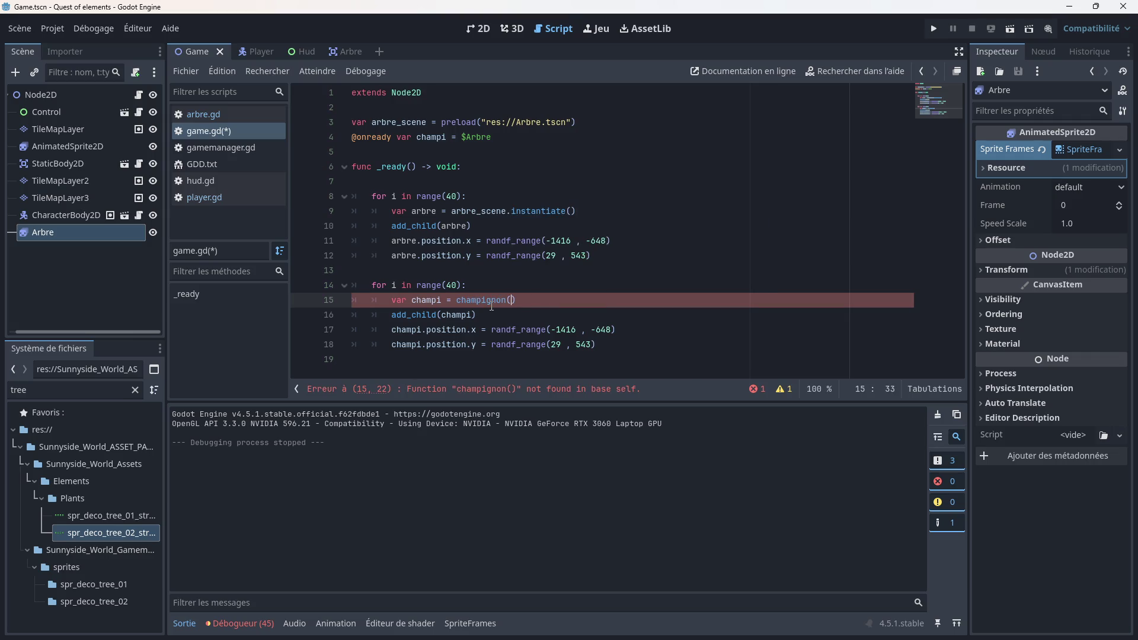
key(BackSpace)
text(ins)
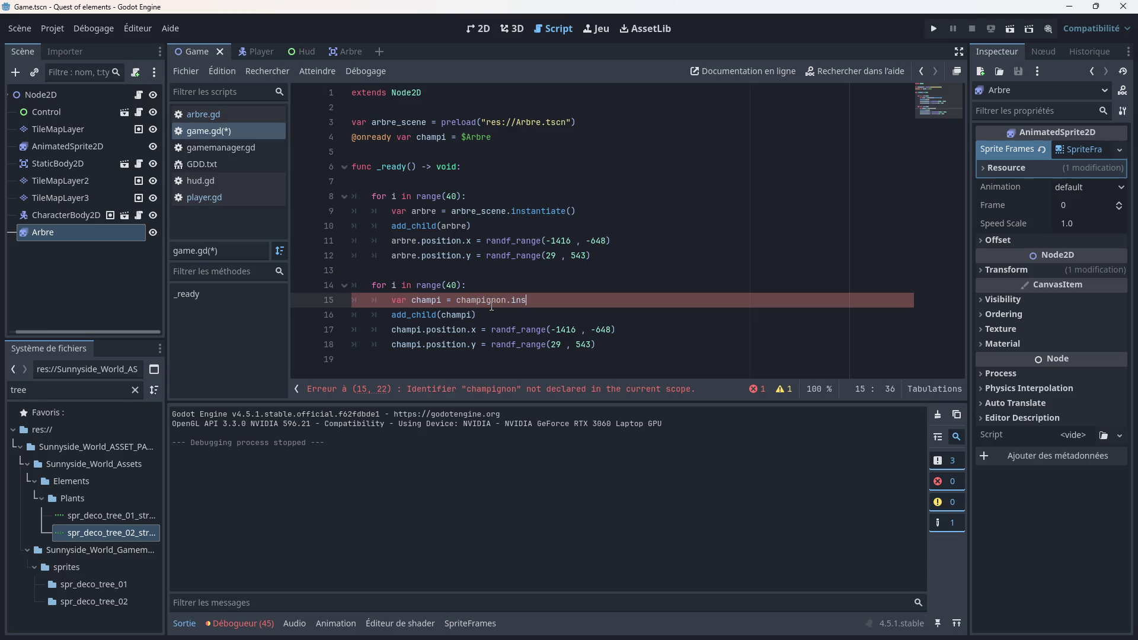
text(tan)
key(BackSpace)
key(BackSpace)
key(BackSpace)
click(472, 286)
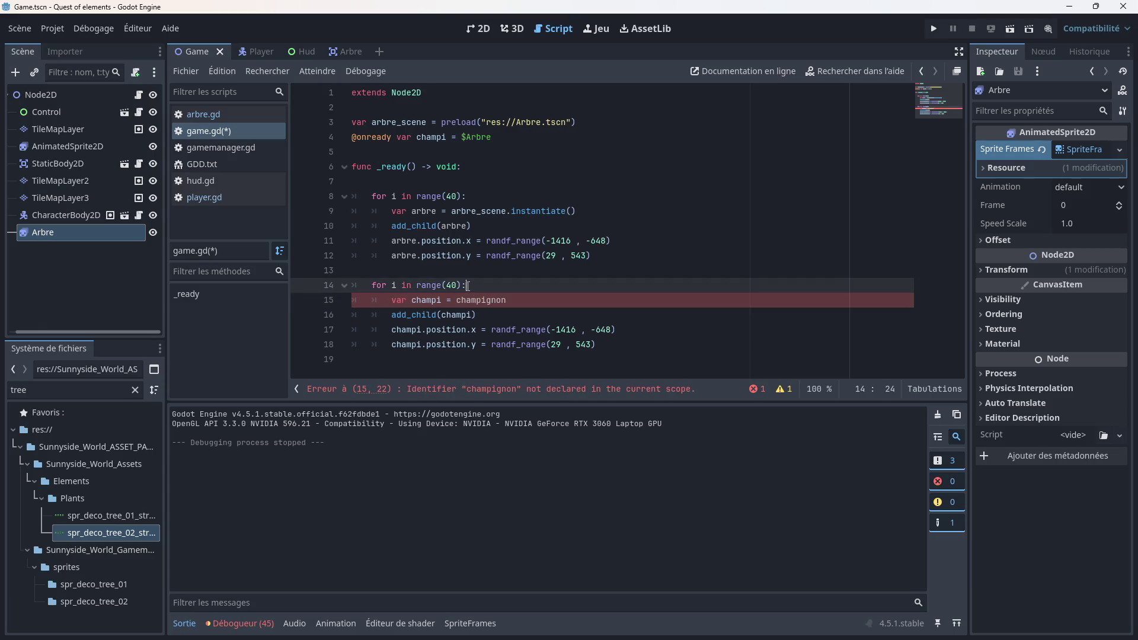
click(514, 300)
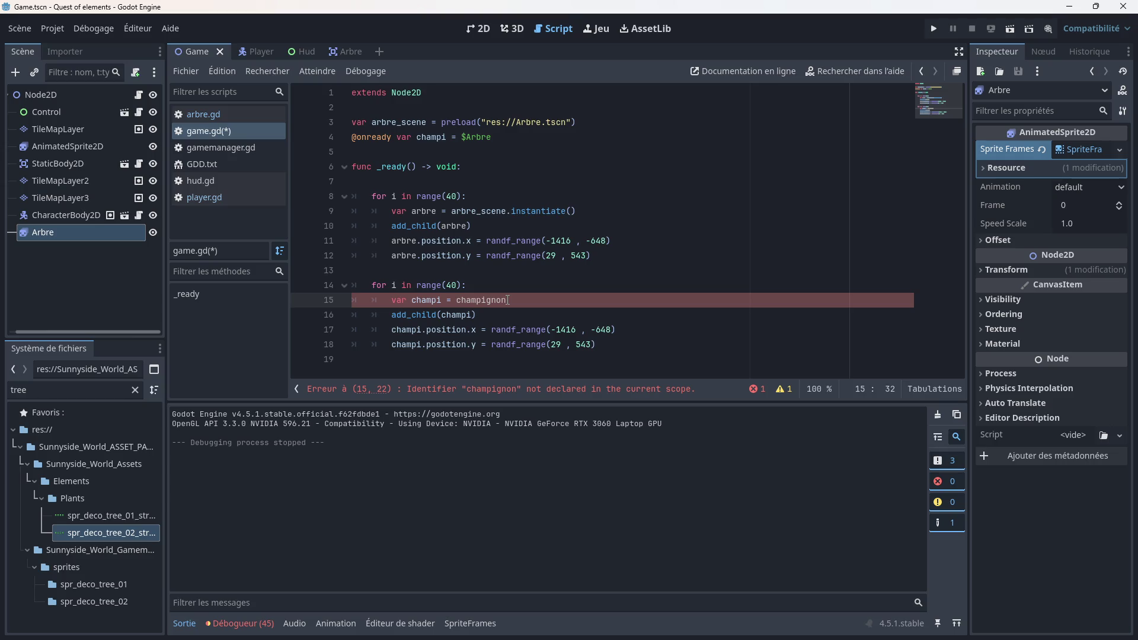
click(448, 137)
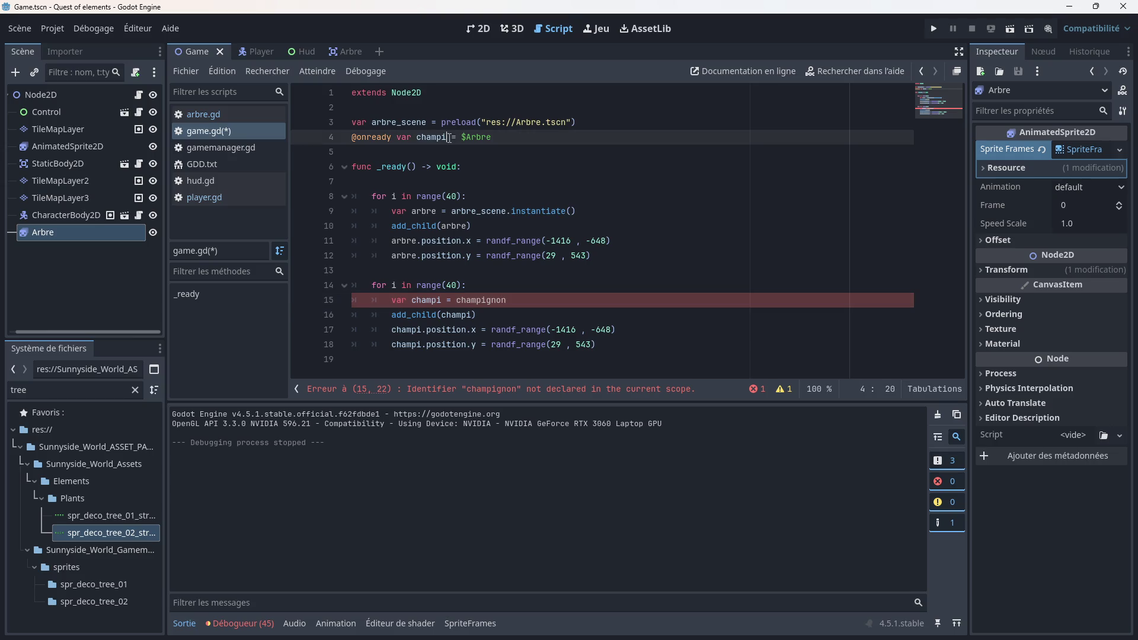
Step: Rename line 4's variable to champignon, complete line 15 with champignon.get_instance_id(), and save
text(gnon)
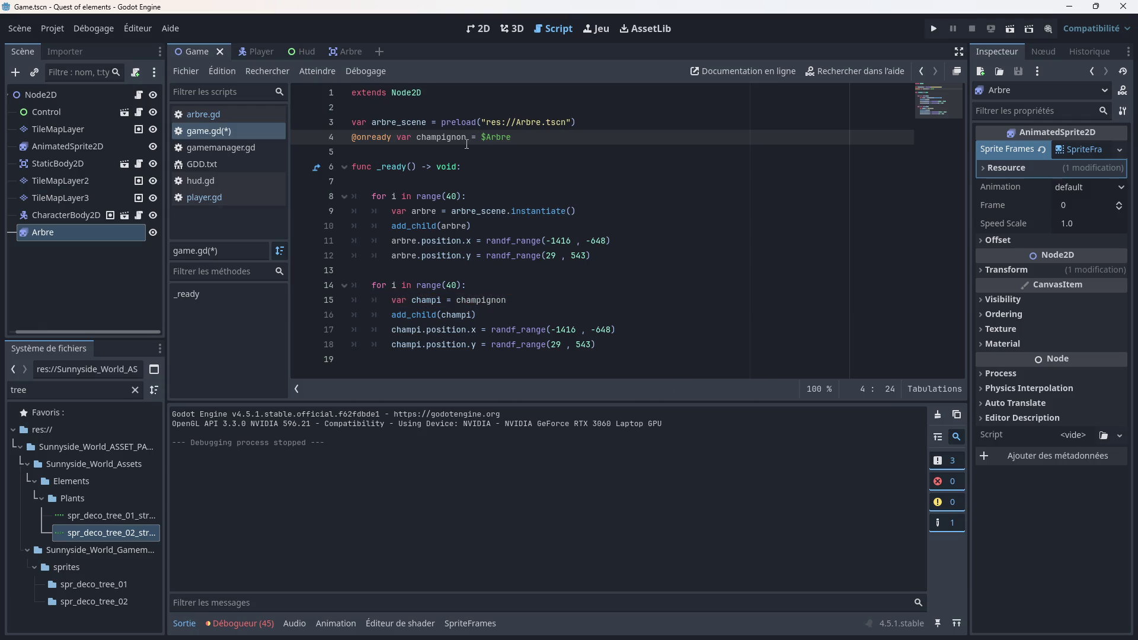
click(519, 299)
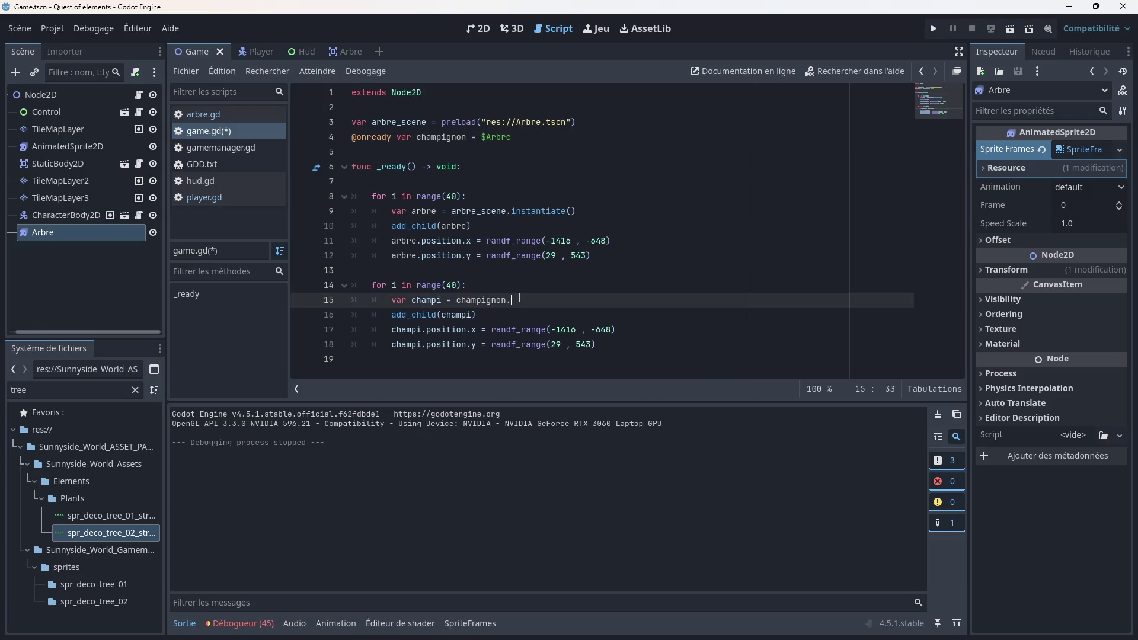
text(ins)
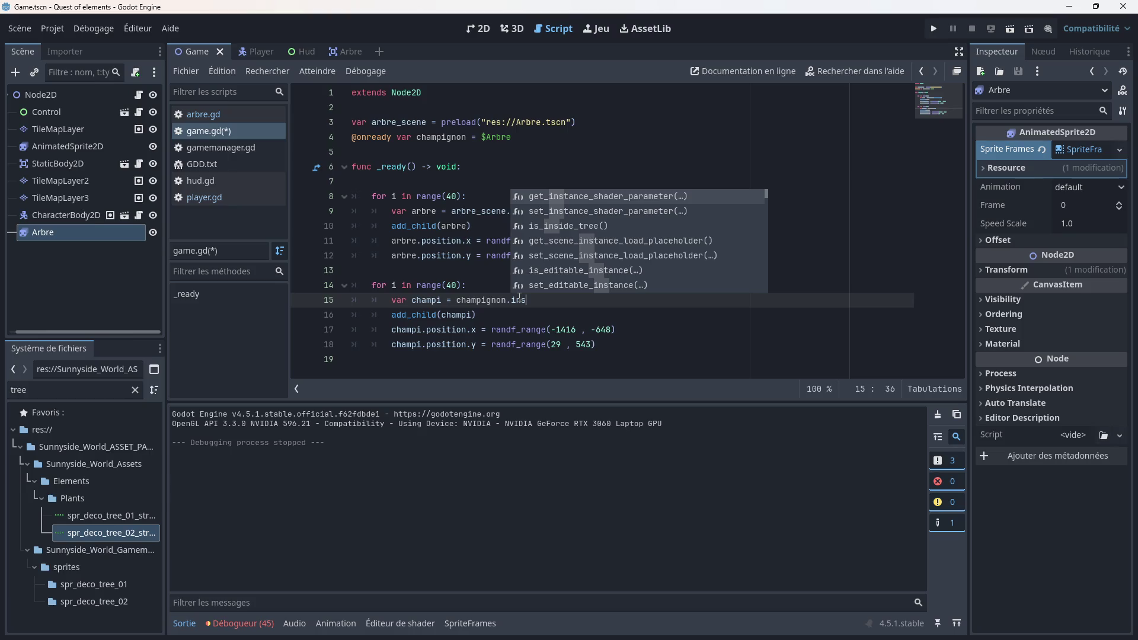
text(t)
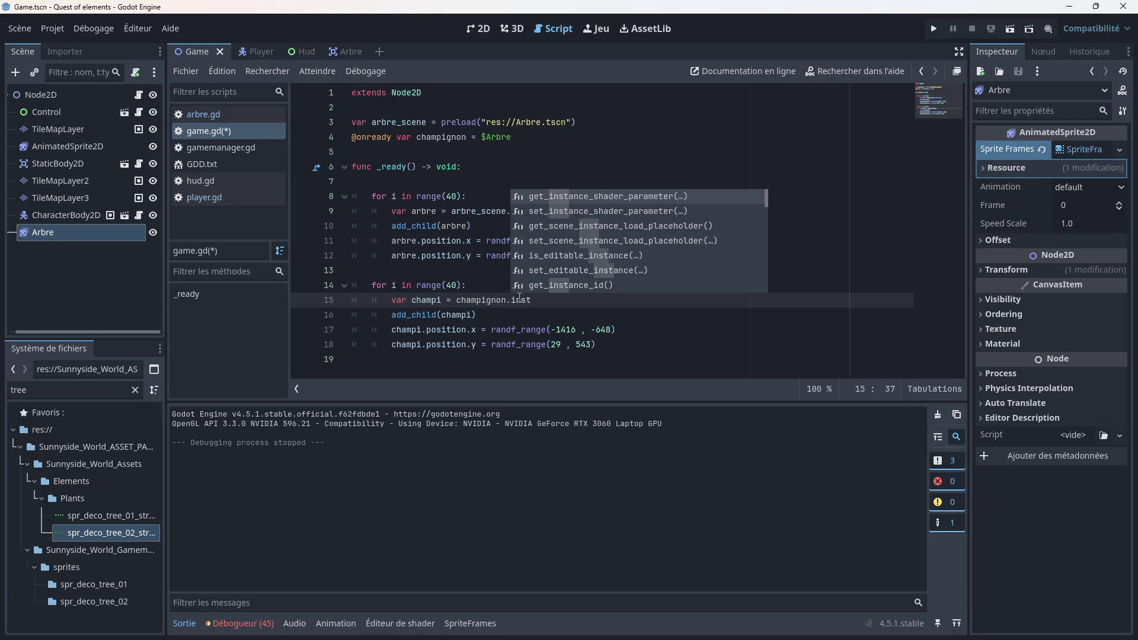
key(Down)
key(Down)
key(Down)
key(Down)
key(Down)
key(Up)
key(Up)
key(Up)
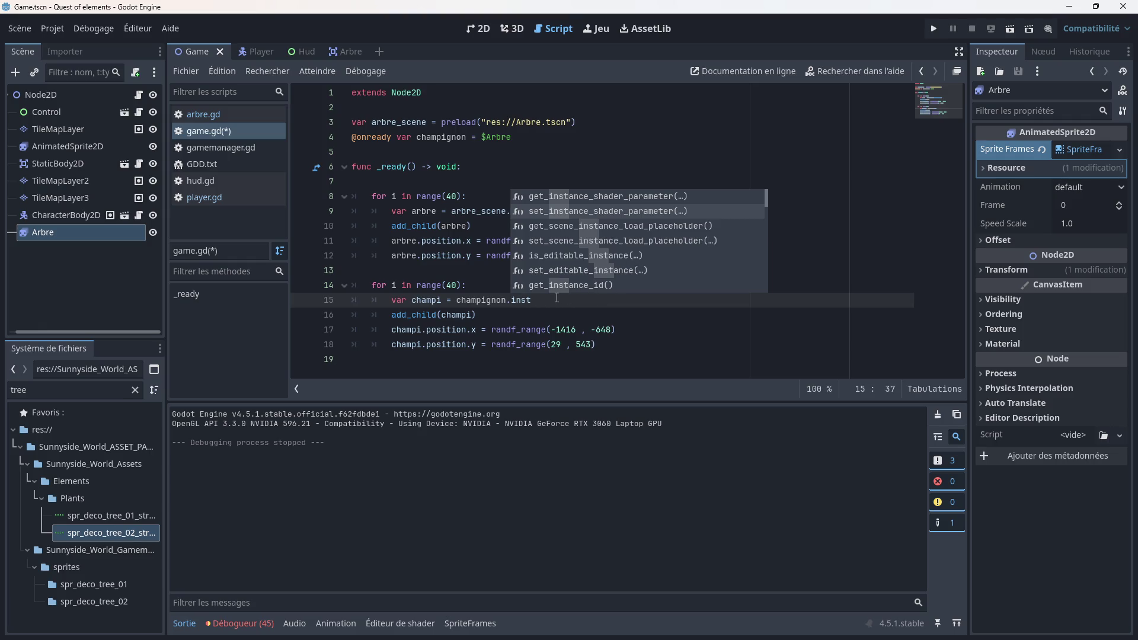
text(antie)
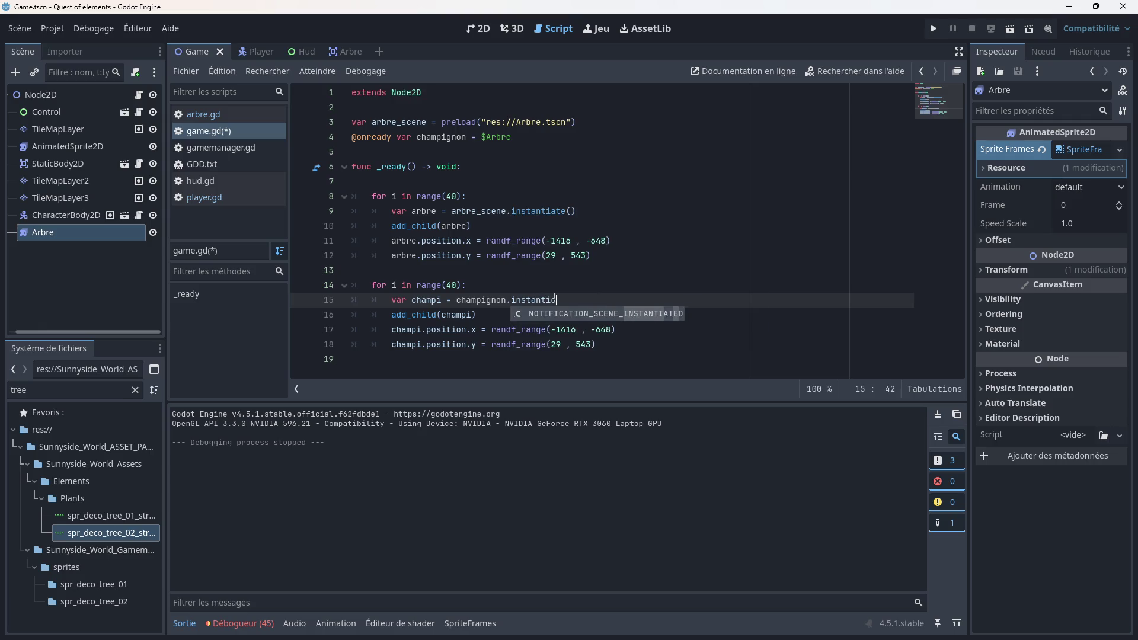
key(BackSpace)
key(BackSpace)
key(BackSpace)
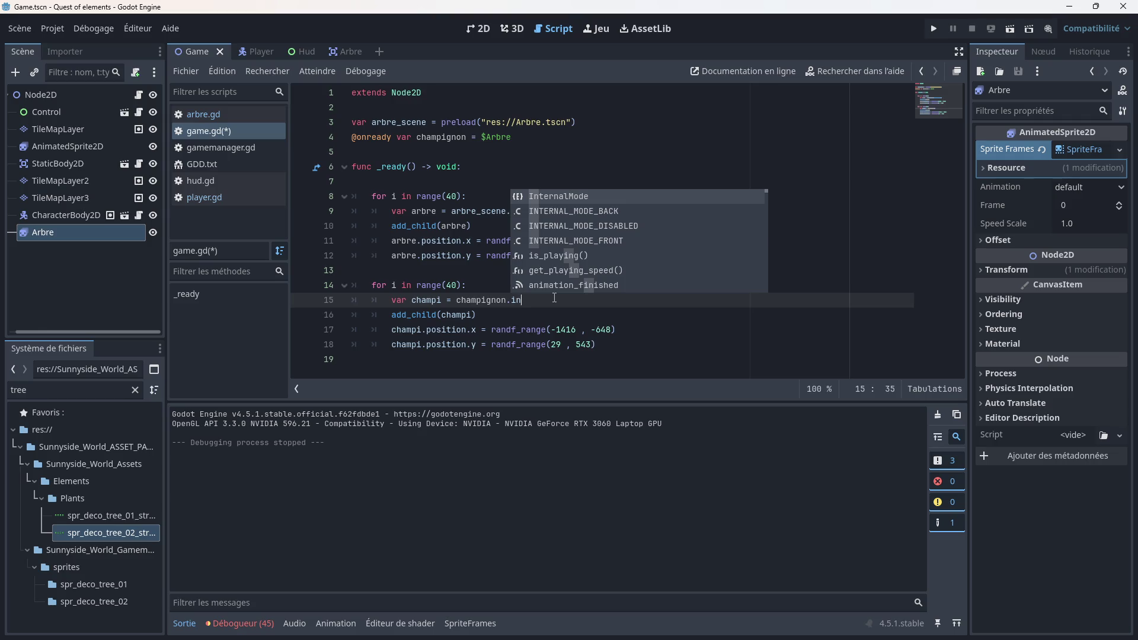
text(s)
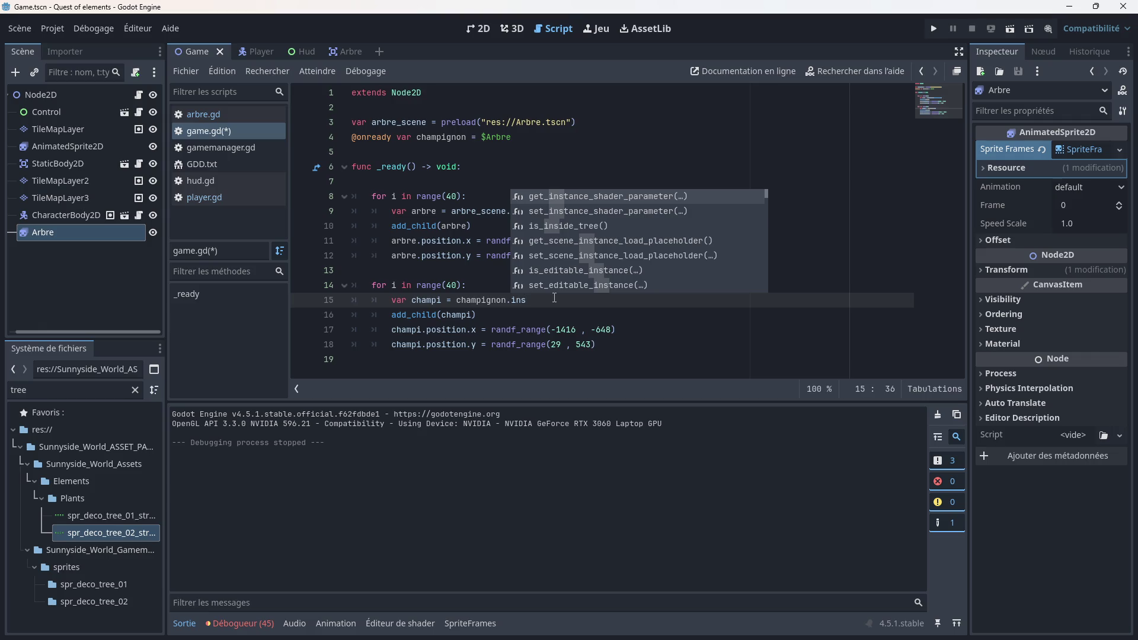
text(t)
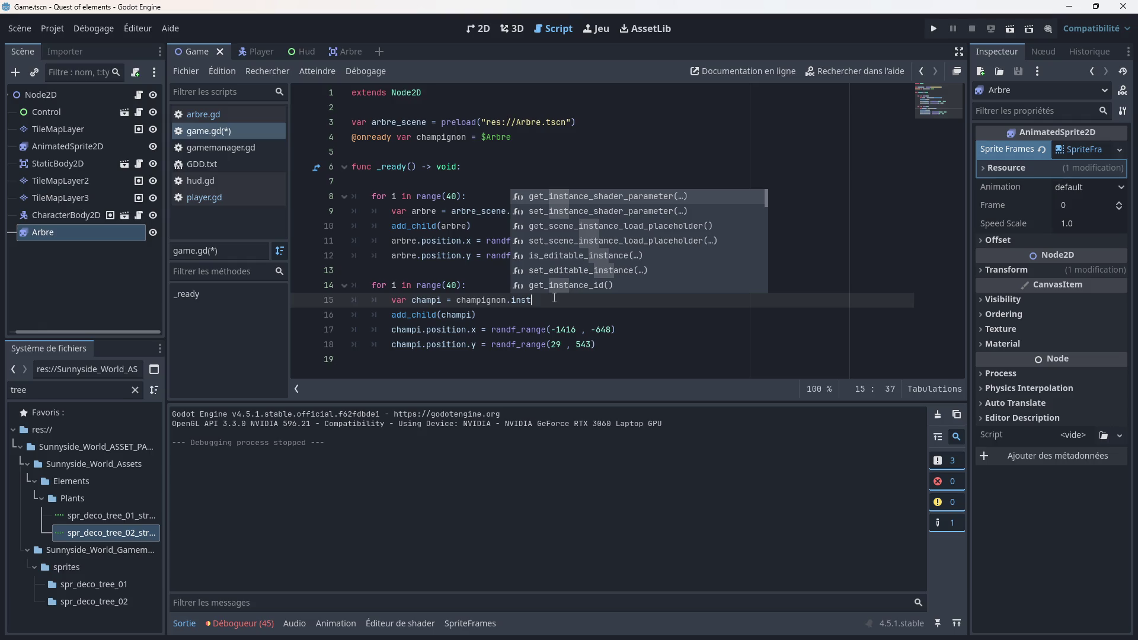
click(571, 284)
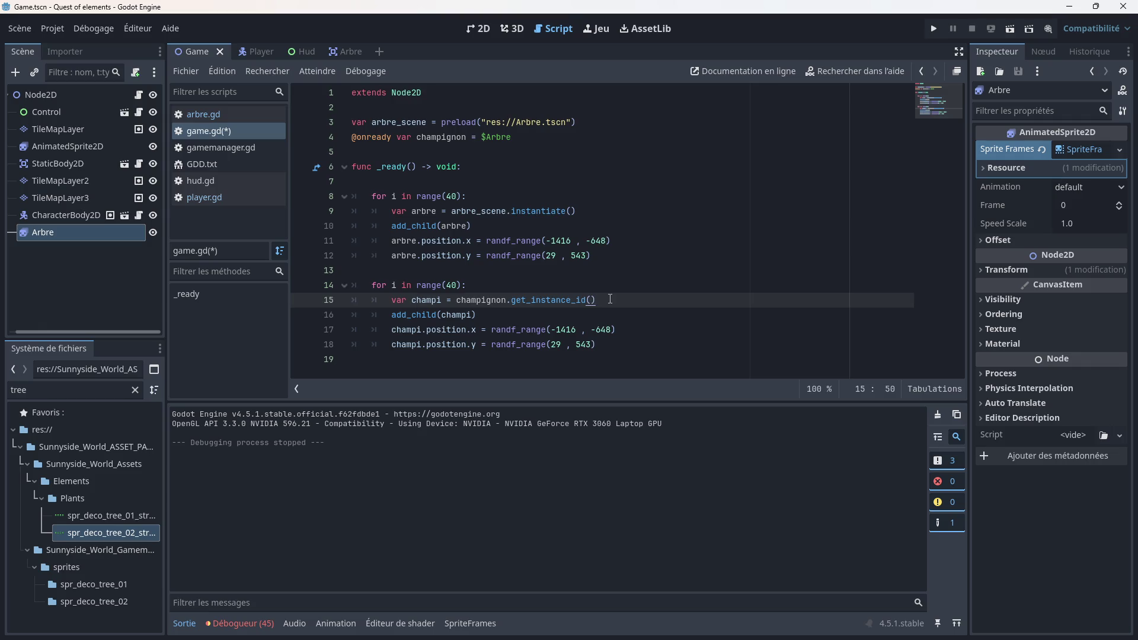
key(ctrl+s)
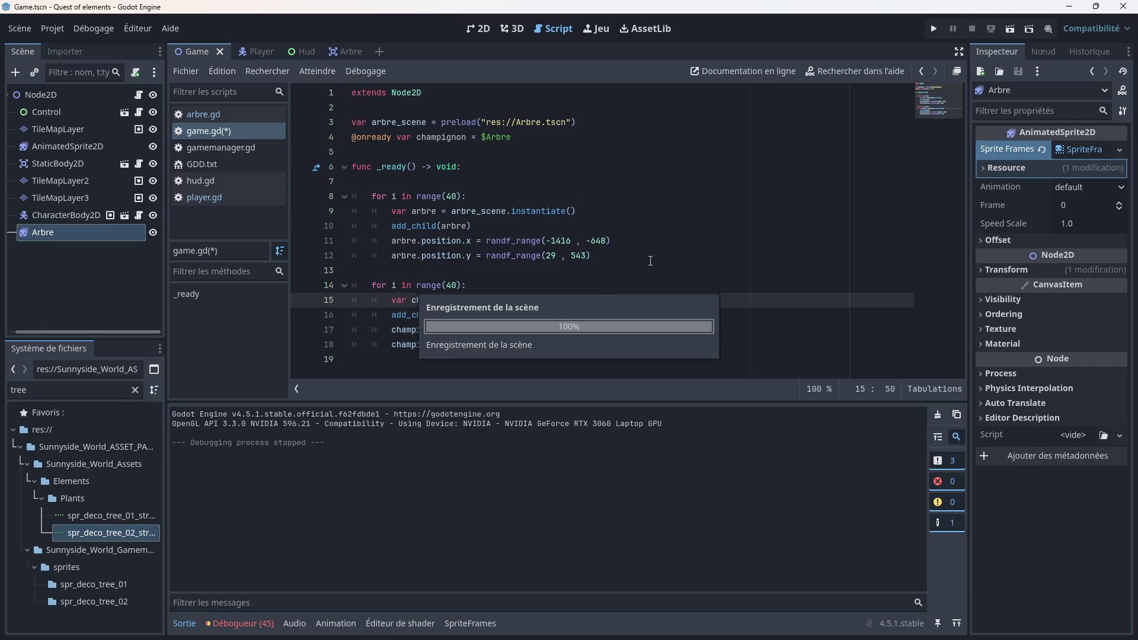
Step: Replace get_instance_id() on line 15 with instantiate() and save the script
mouse_move(566, 297)
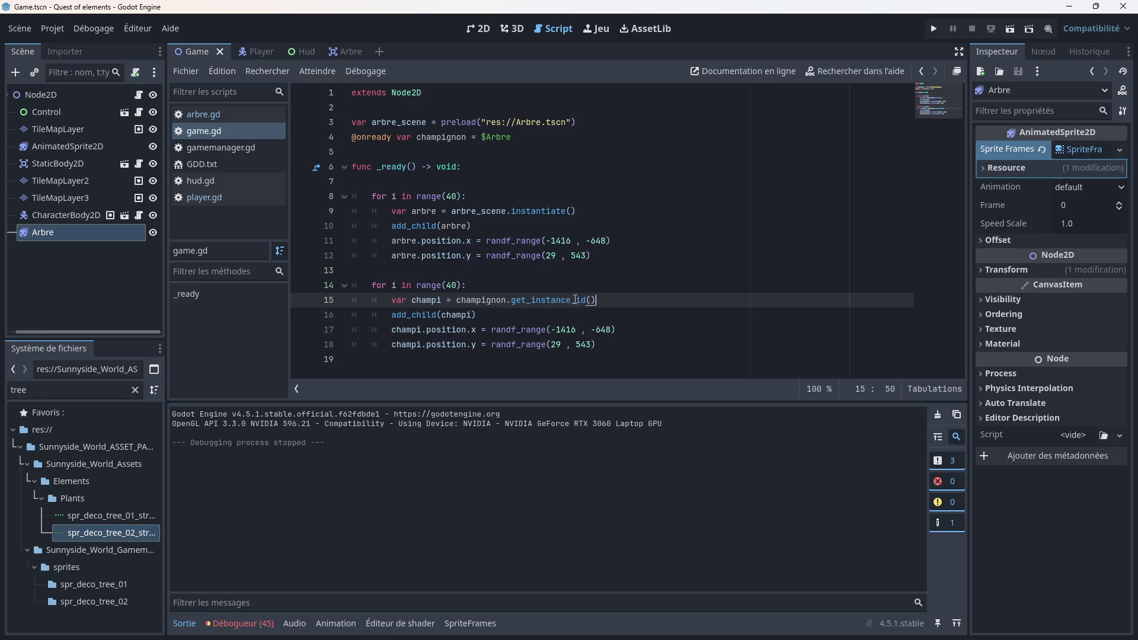
mouse_move(609, 304)
mouse_down()
mouse_move(512, 290)
mouse_move(513, 306)
mouse_up()
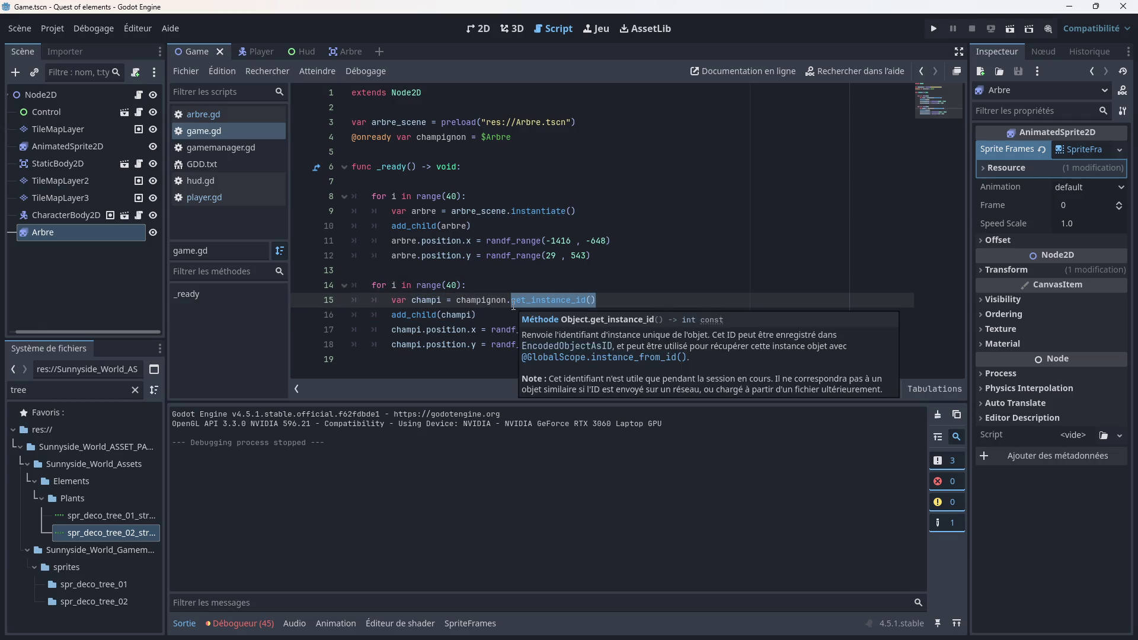
text(instan)
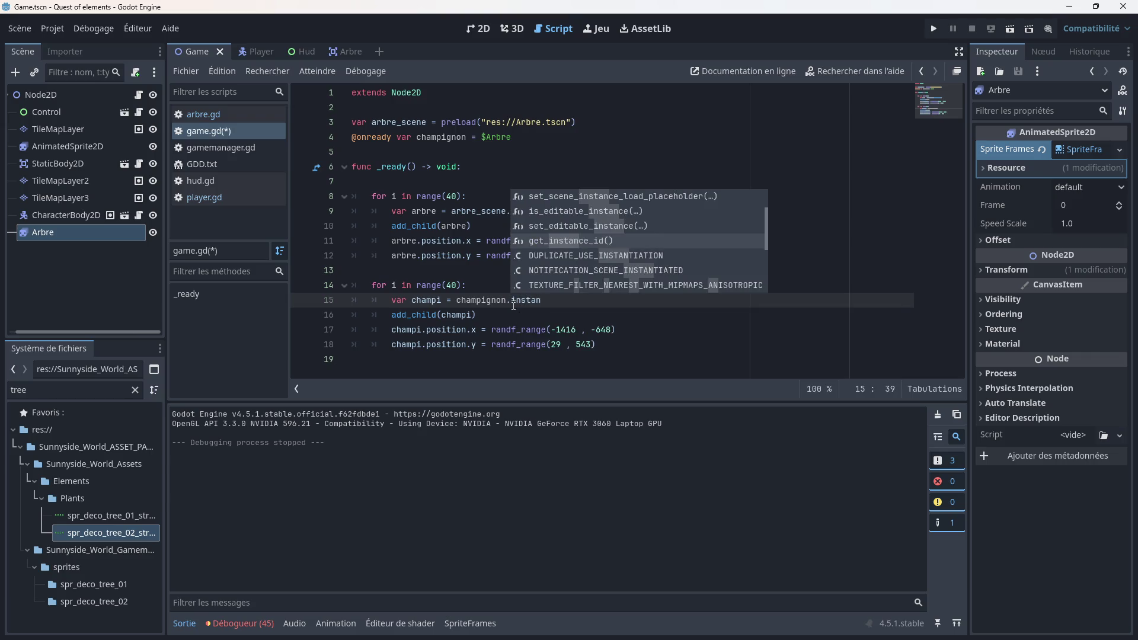
text(tiate)
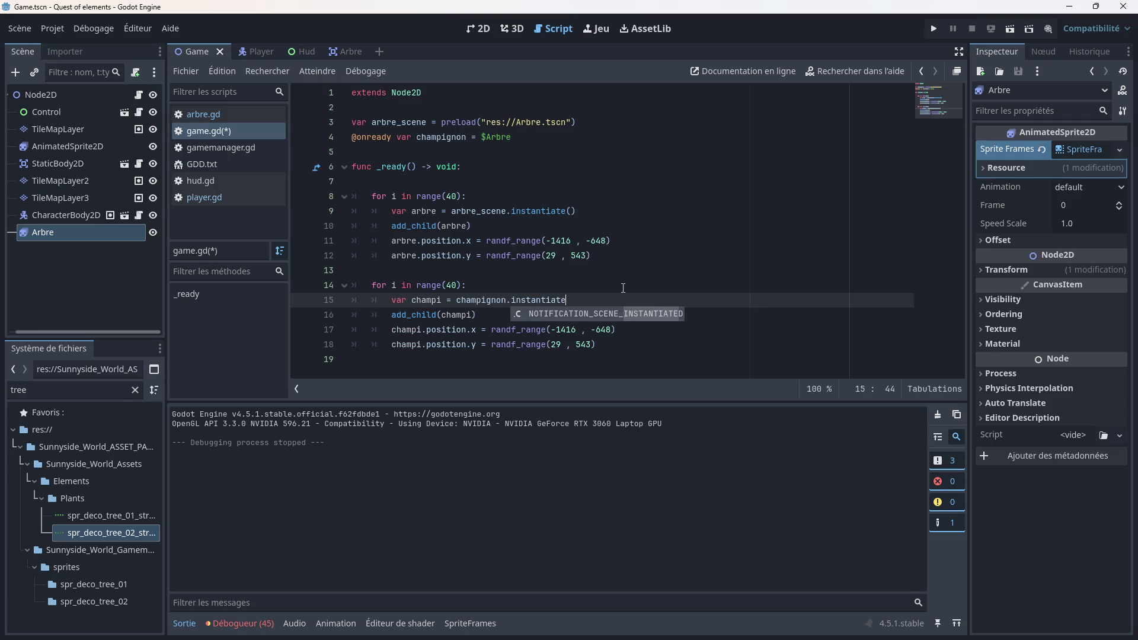
text(()
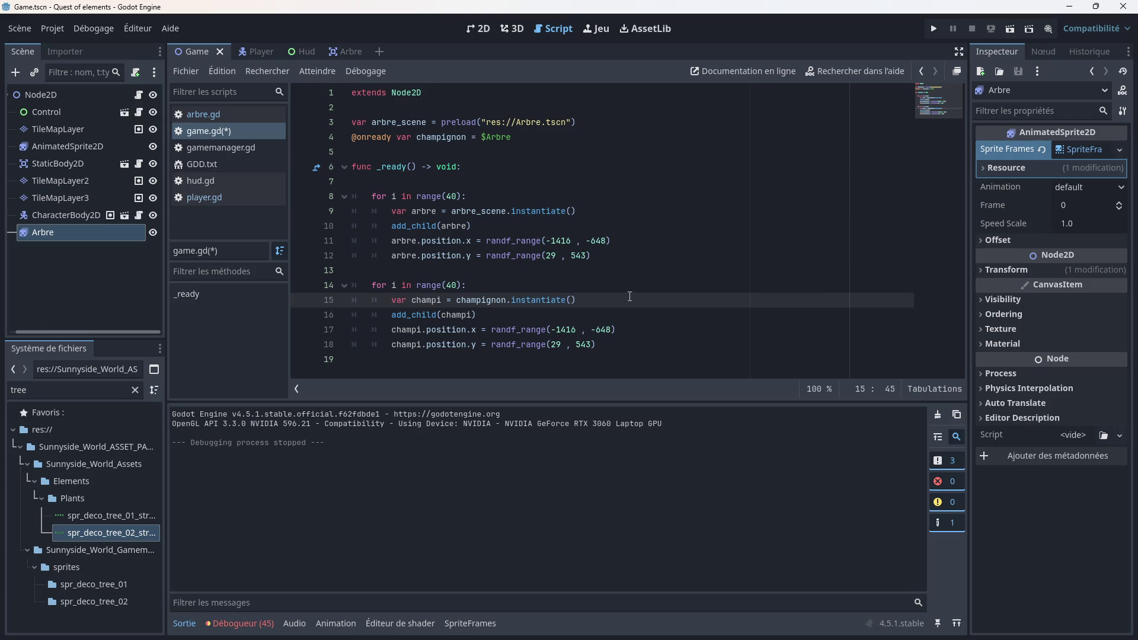
key(ctrl+s)
click(933, 29)
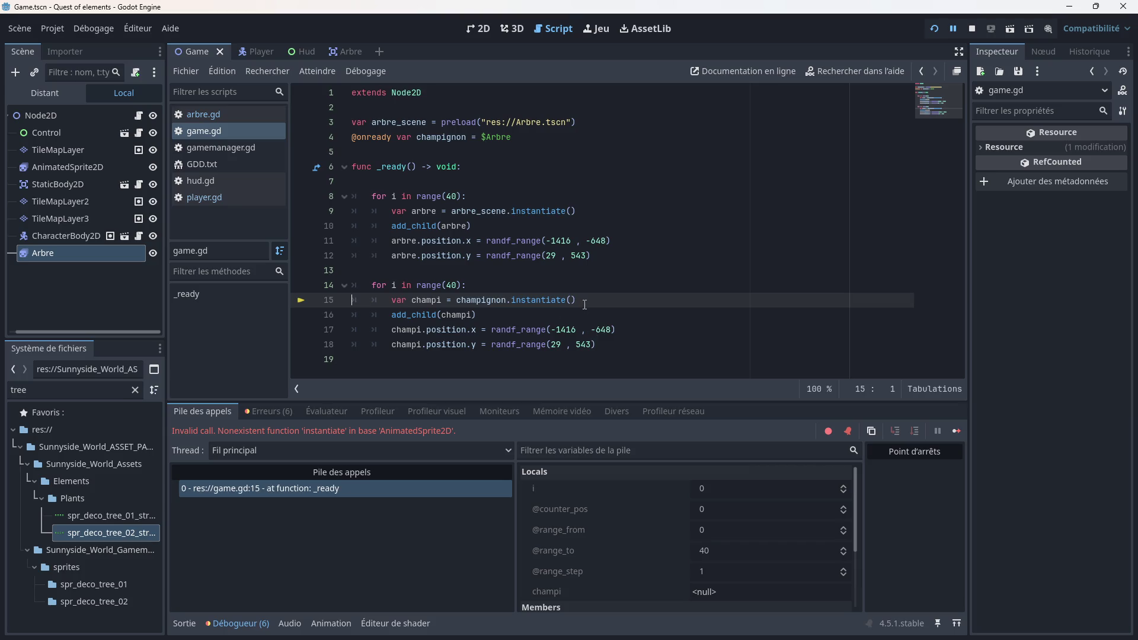
drag(525, 133, 351, 137)
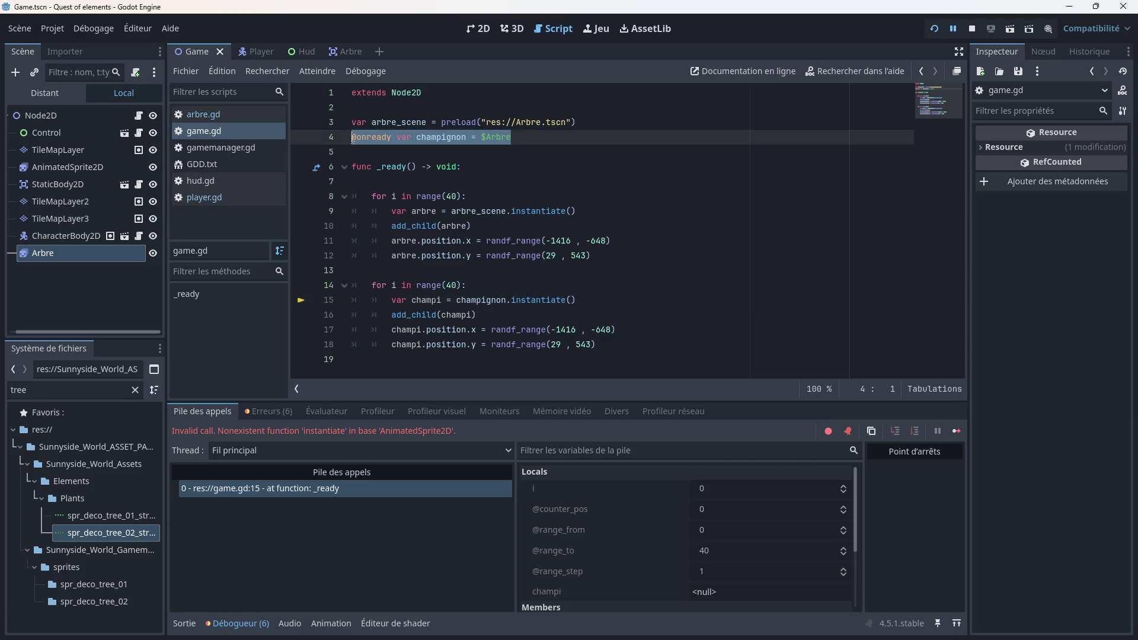
key(BackSpace)
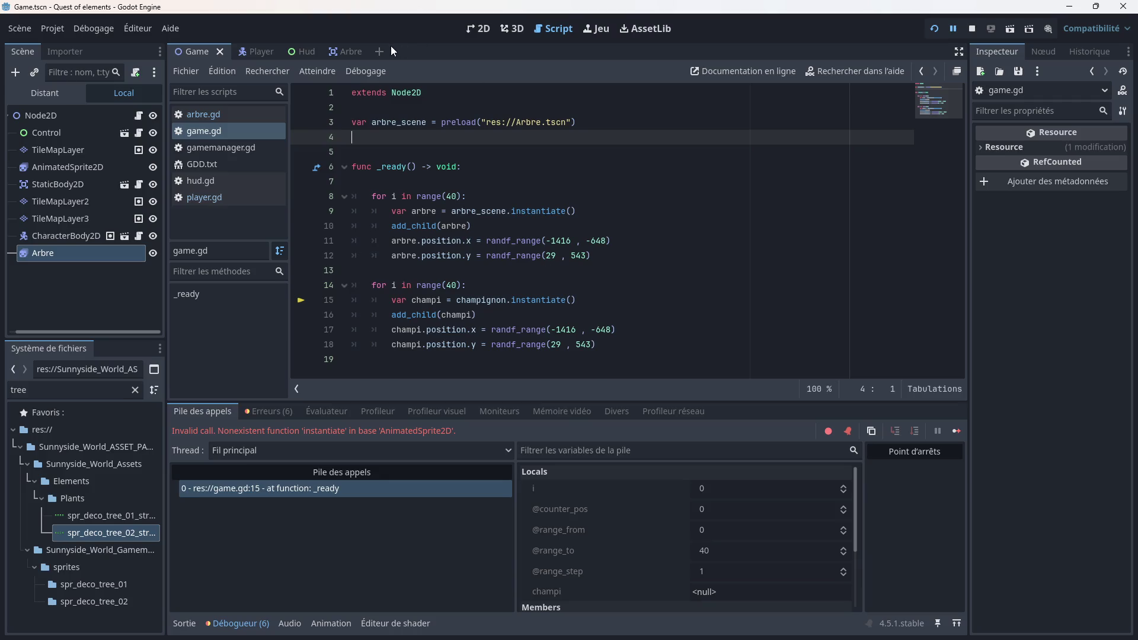
click(380, 51)
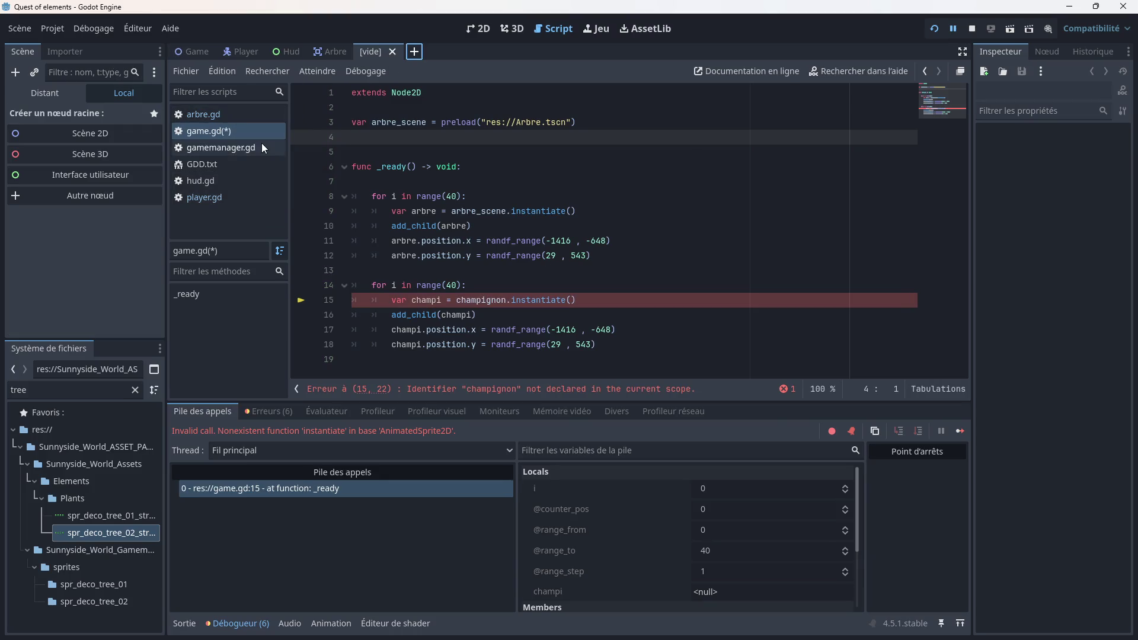
Step: Create a new scene with an Area2D root node
click(70, 197)
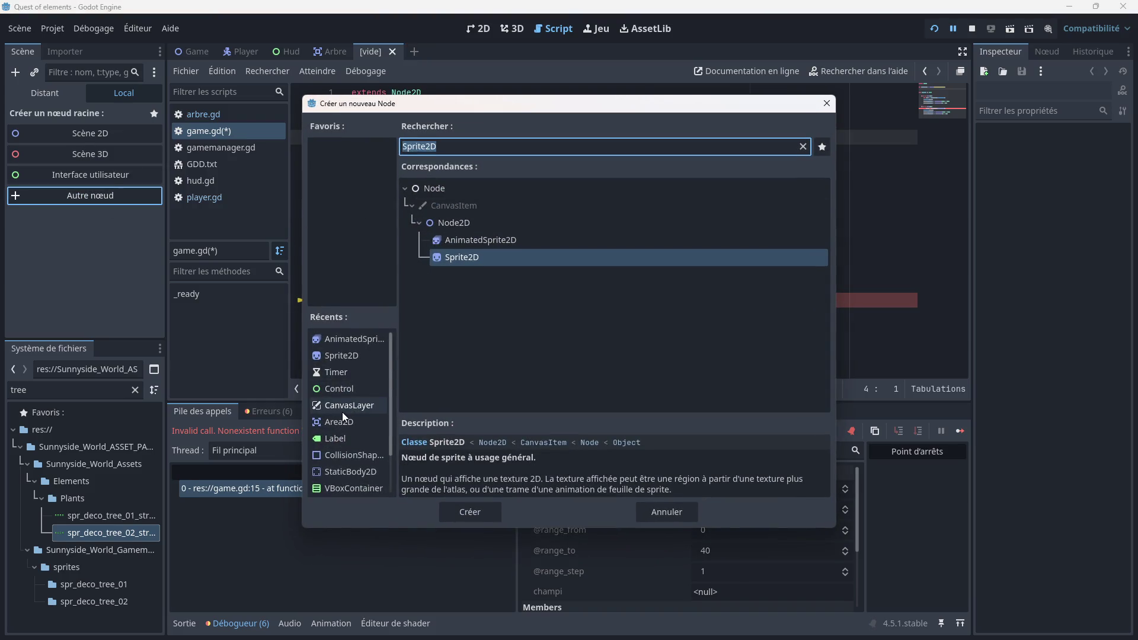
text(ar)
double_click(458, 295)
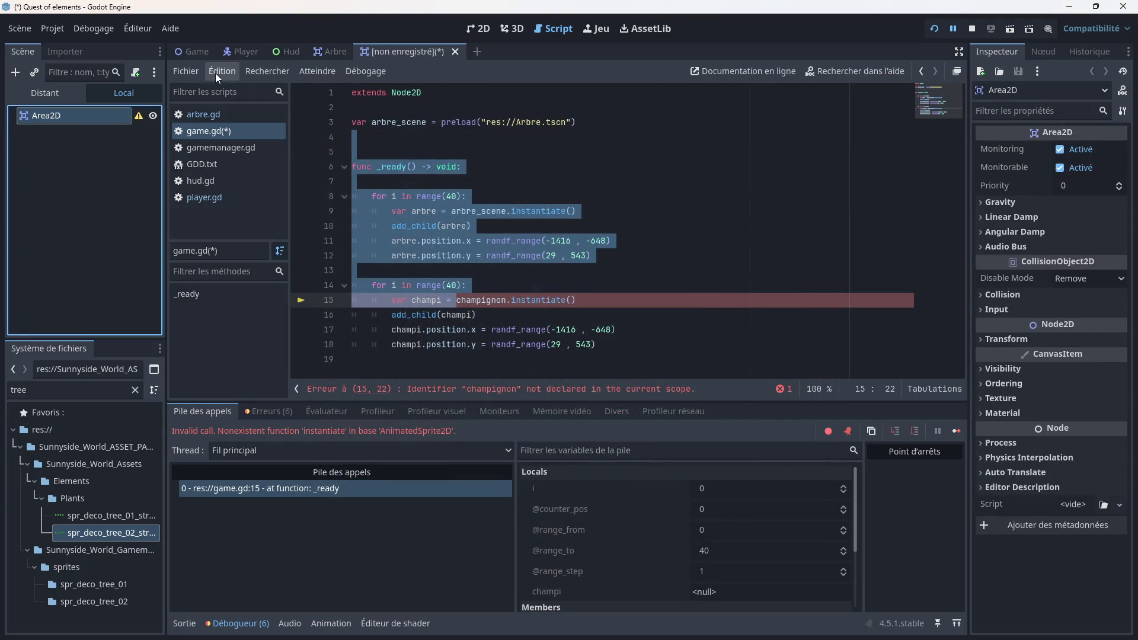
Step: Save the new scene as Champignon.tscn and view it in 2D
right_click(400, 51)
click(425, 74)
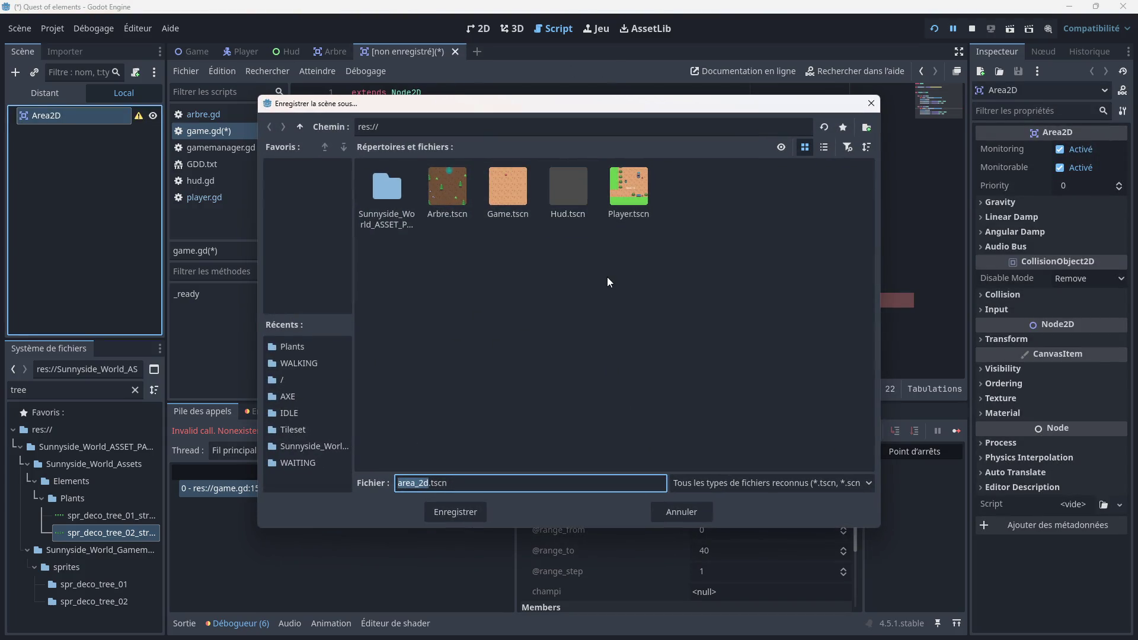
text(cha)
key(BackSpace)
key(BackSpace)
key(BackSpace)
text(Cghampignons)
key(BackSpace)
click(449, 513)
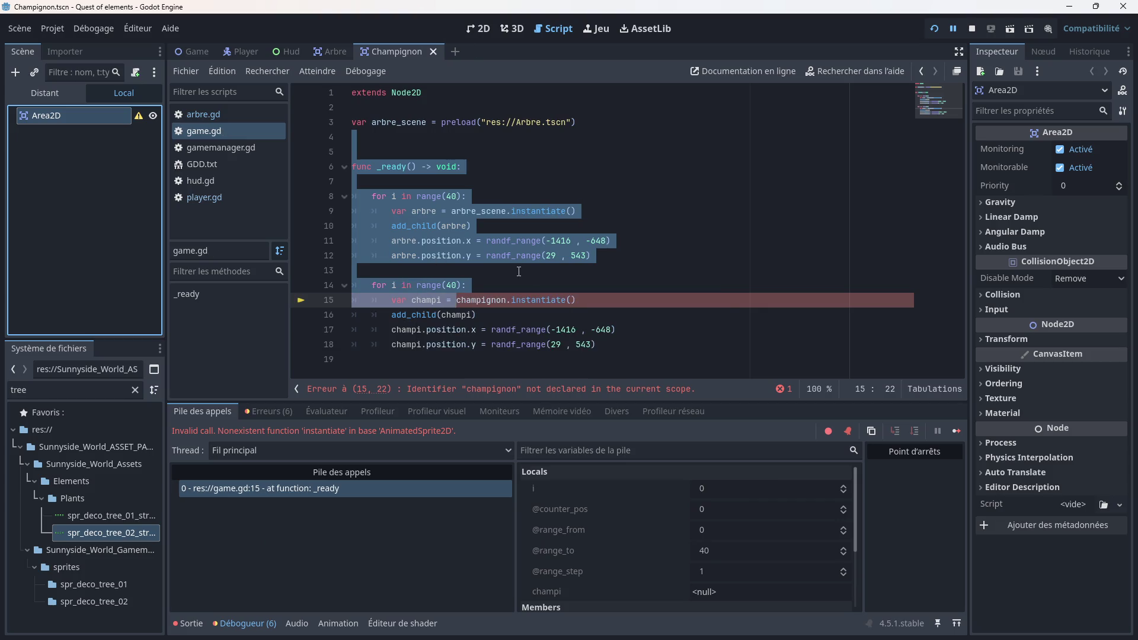
click(519, 270)
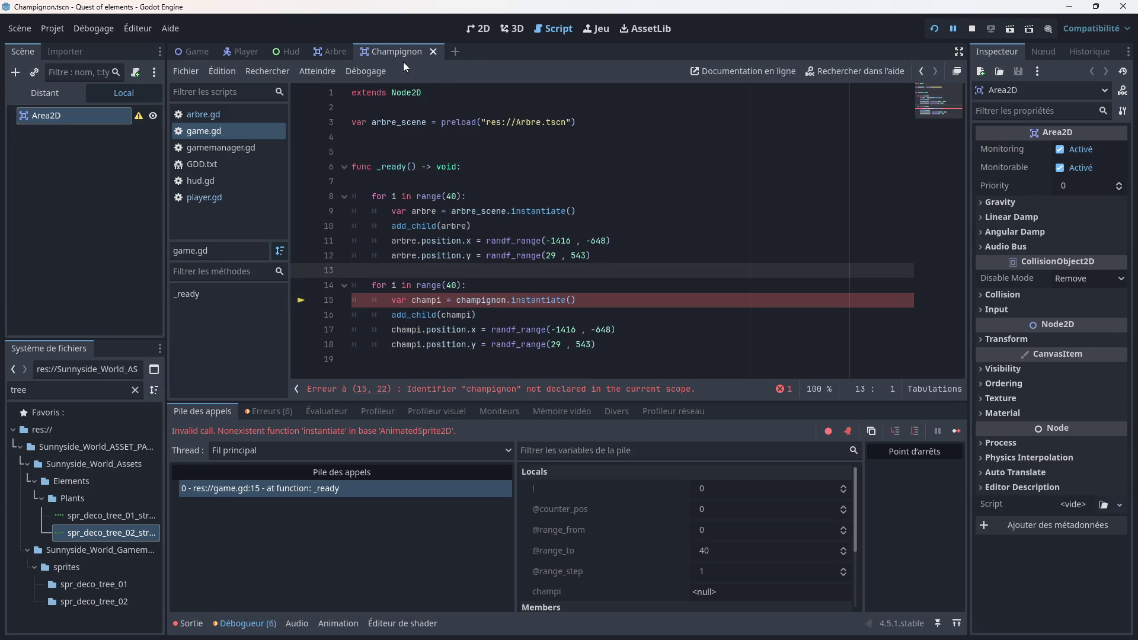
click(484, 33)
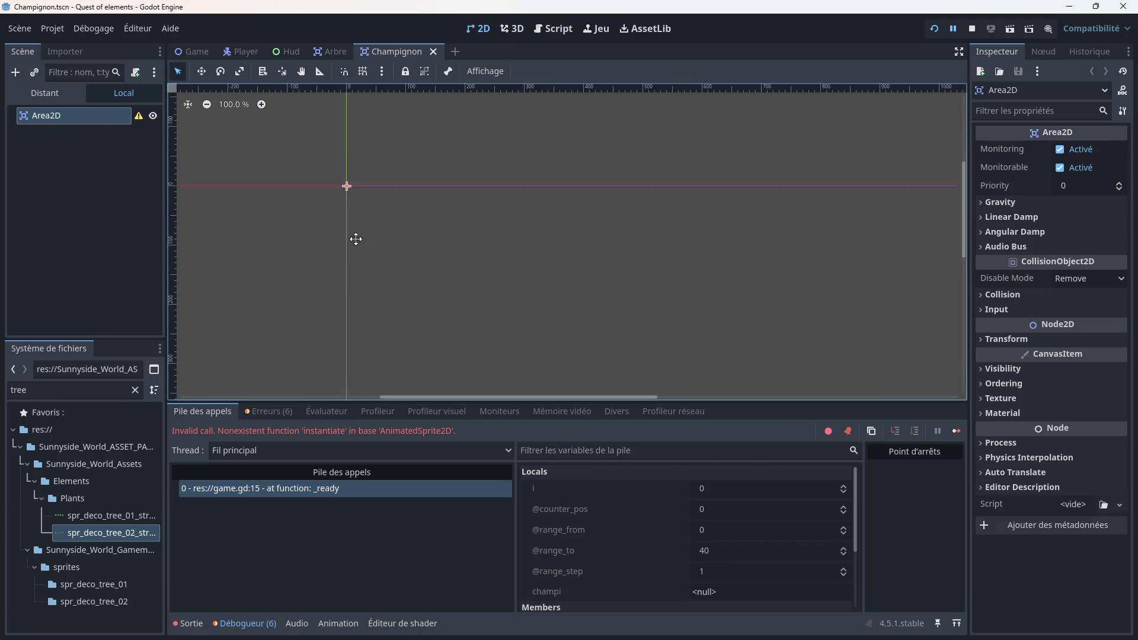
Step: Add a Sprite2D child node under the Area2D root of the Champignon scene
right_click(76, 119)
click(112, 127)
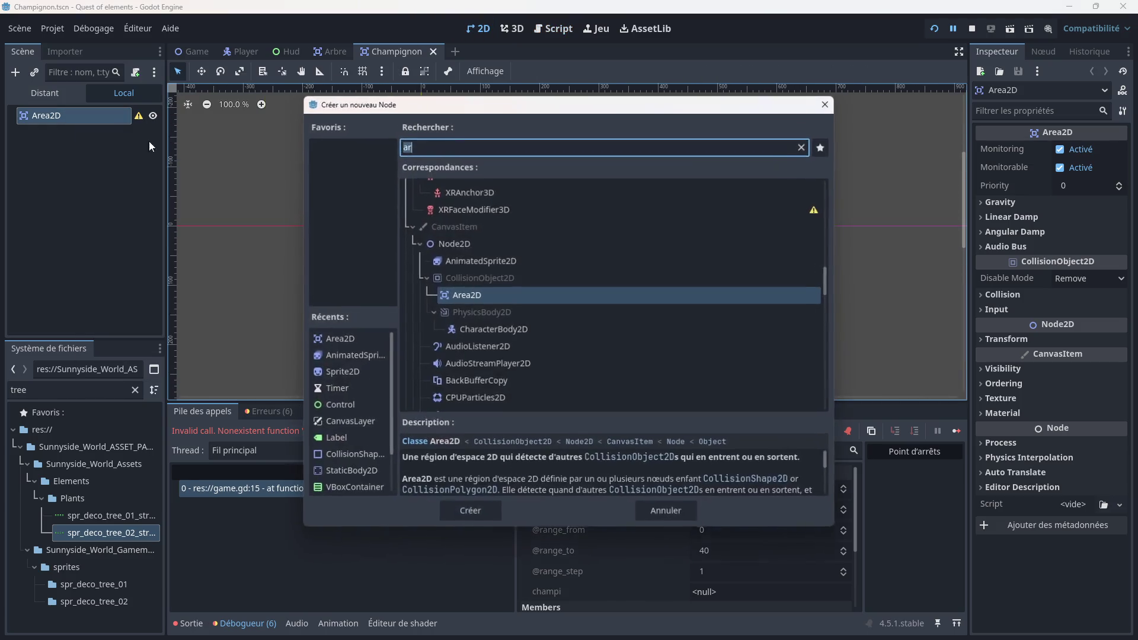
text(spri)
double_click(369, 378)
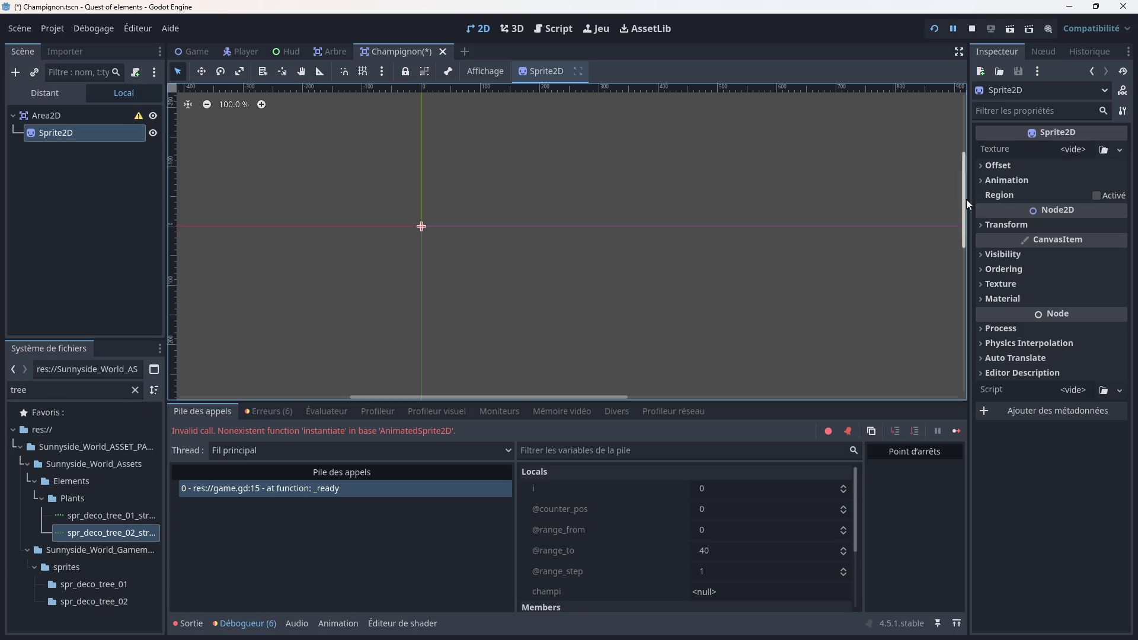
Step: Load spr_deco_mushroom_red_01_strip4.png from Elements/Plants as the sprite's texture
click(1120, 150)
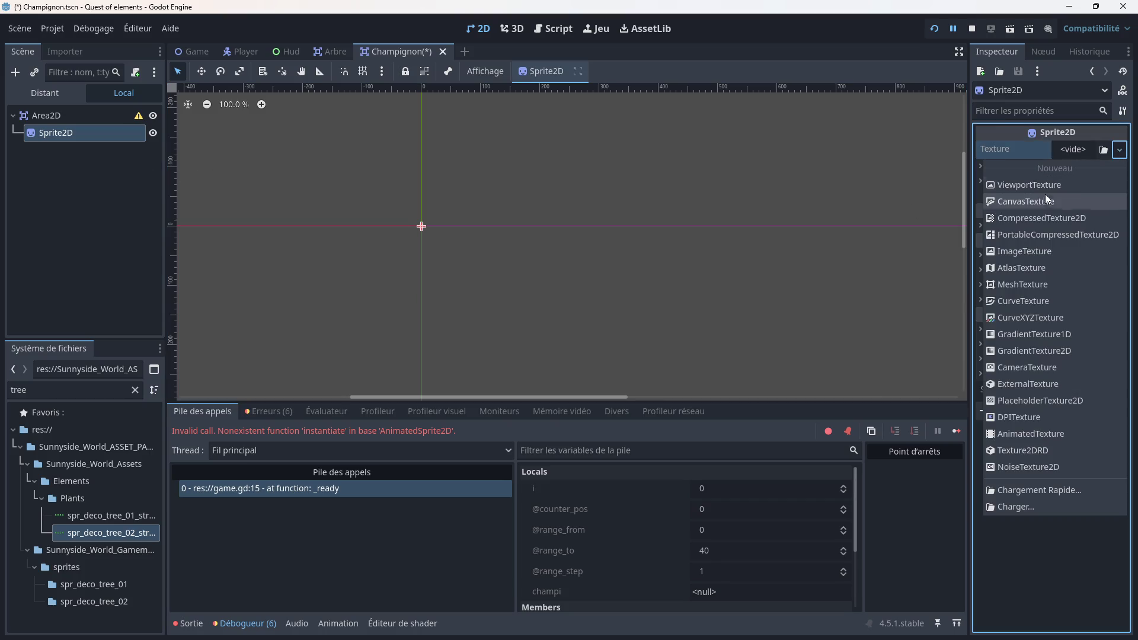
click(1086, 153)
click(1120, 150)
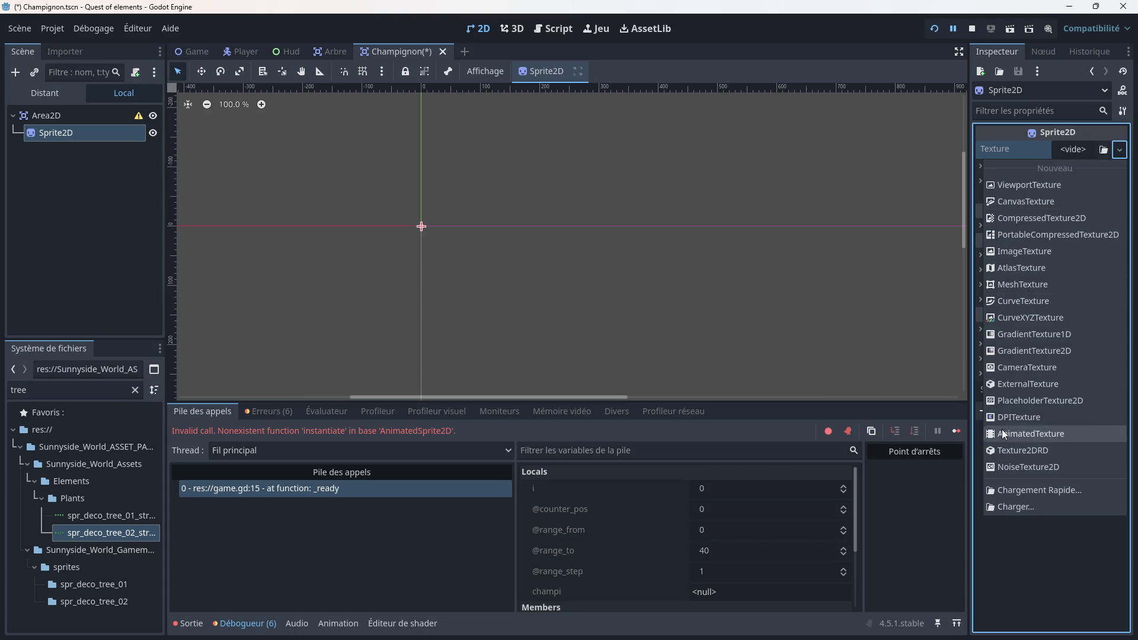
click(1013, 509)
double_click(400, 224)
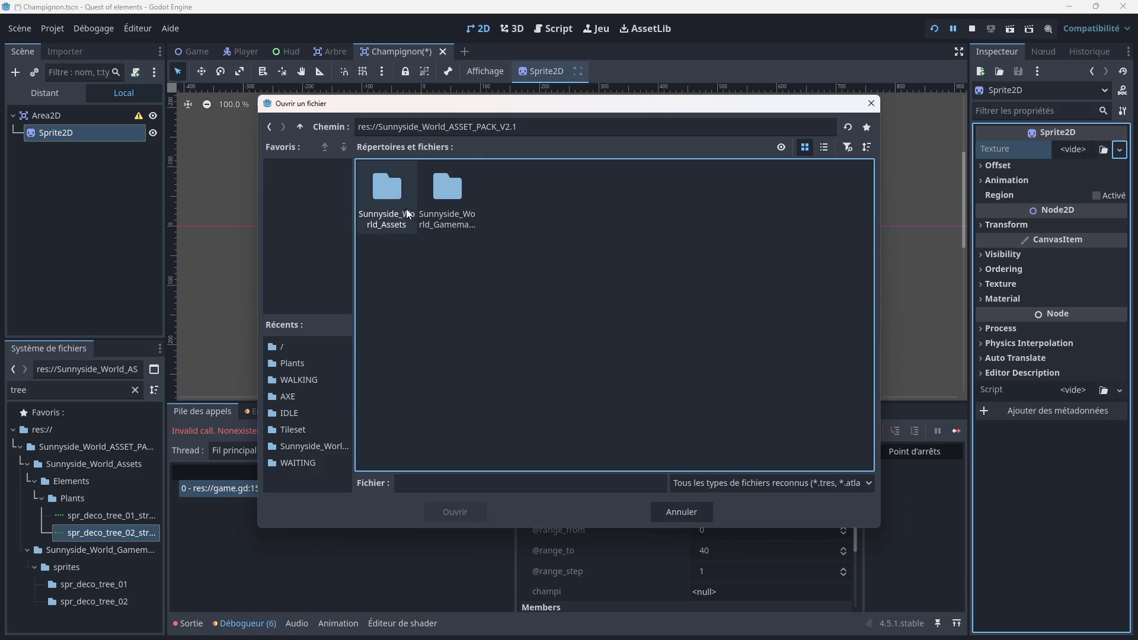
double_click(406, 212)
double_click(446, 205)
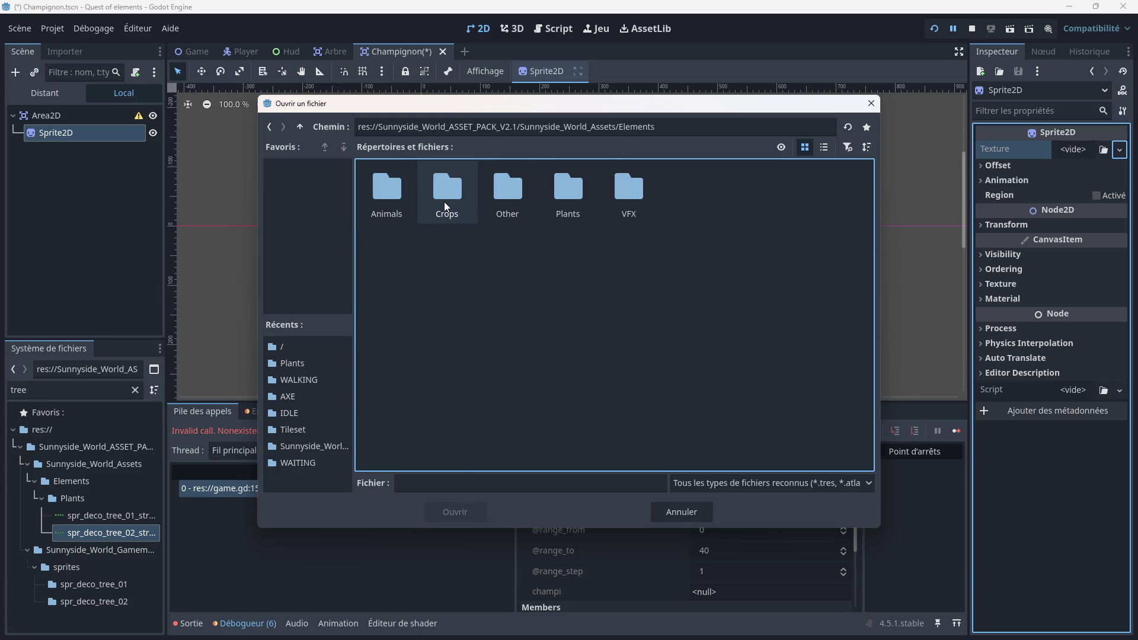
double_click(561, 200)
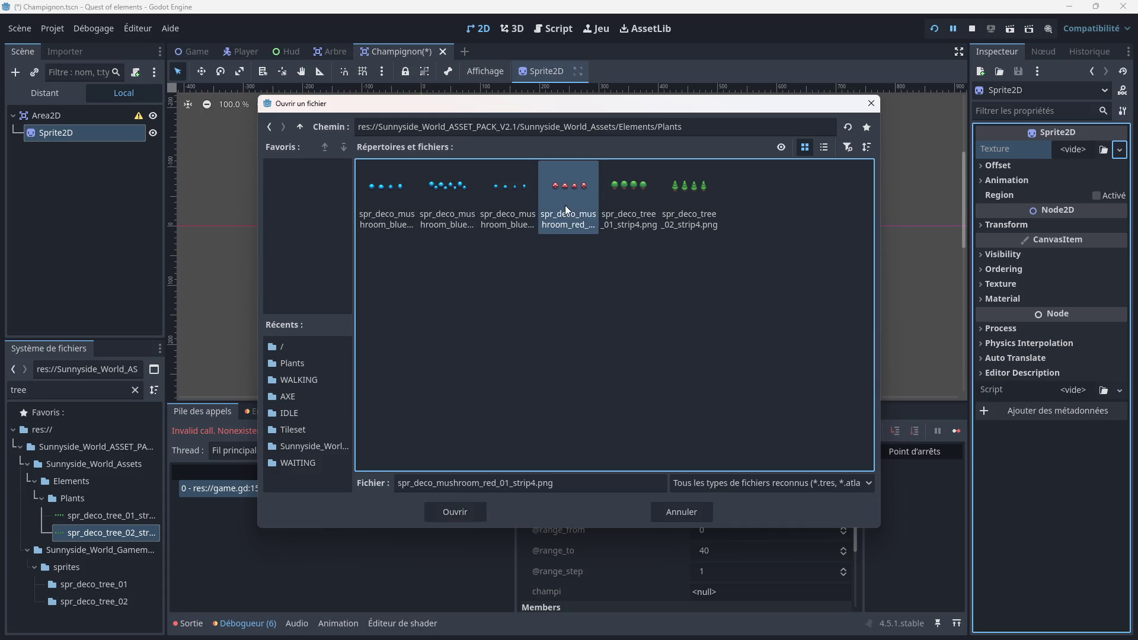
double_click(561, 205)
scroll(432, 227, up, 5)
scroll(432, 227, up, 2)
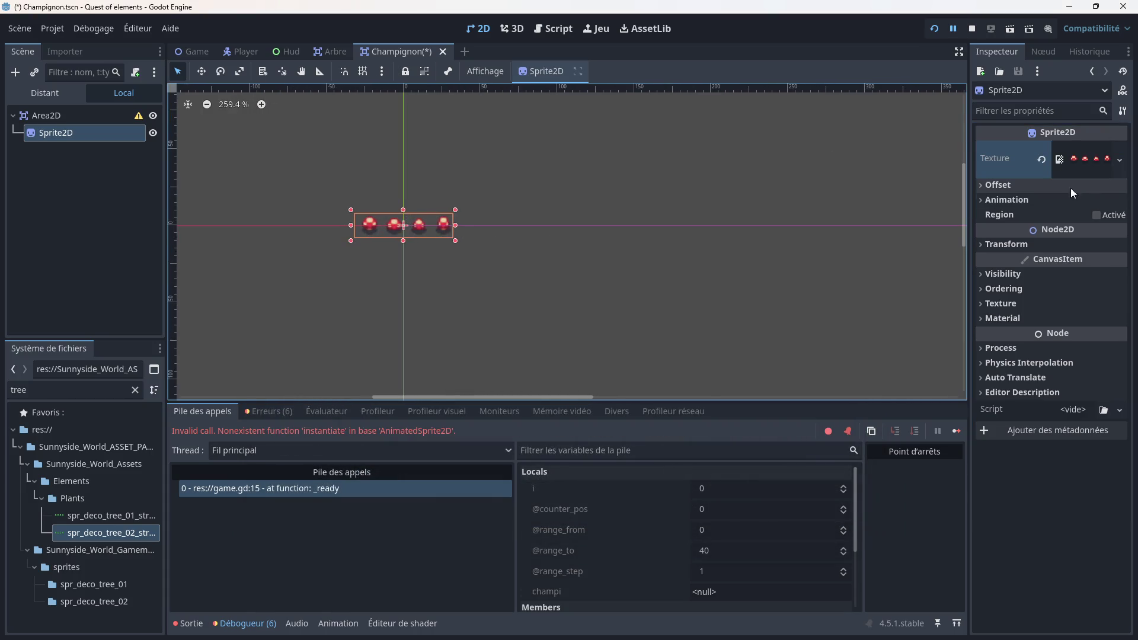
Step: Change the Sprite2D into an AnimatedSprite2D with a new SpriteFrames resource
right_click(57, 134)
click(123, 297)
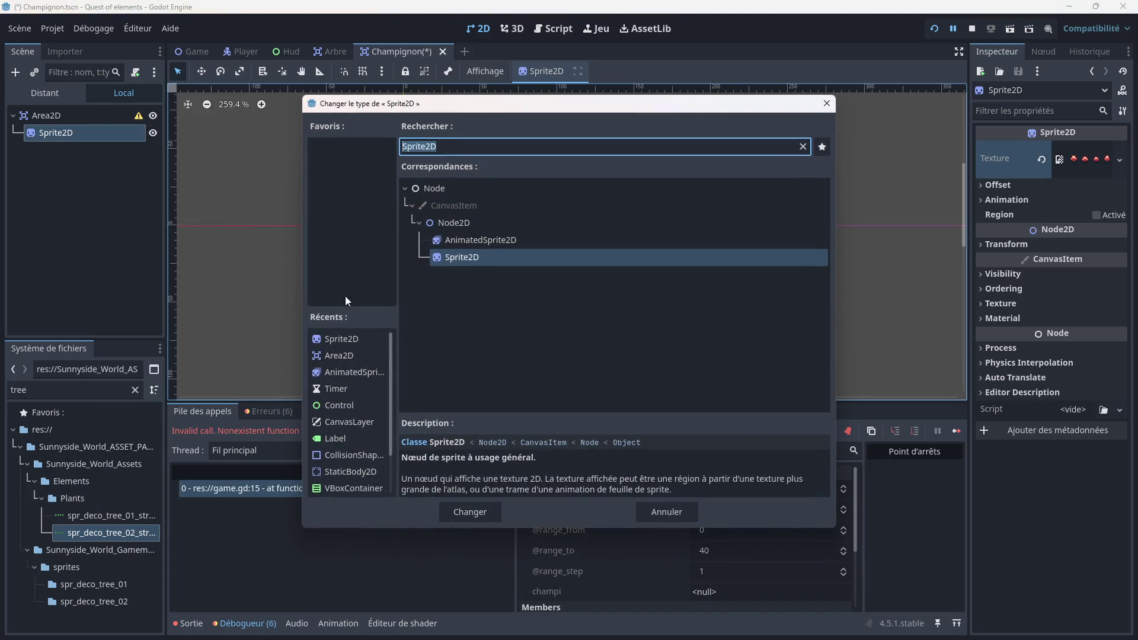
double_click(472, 240)
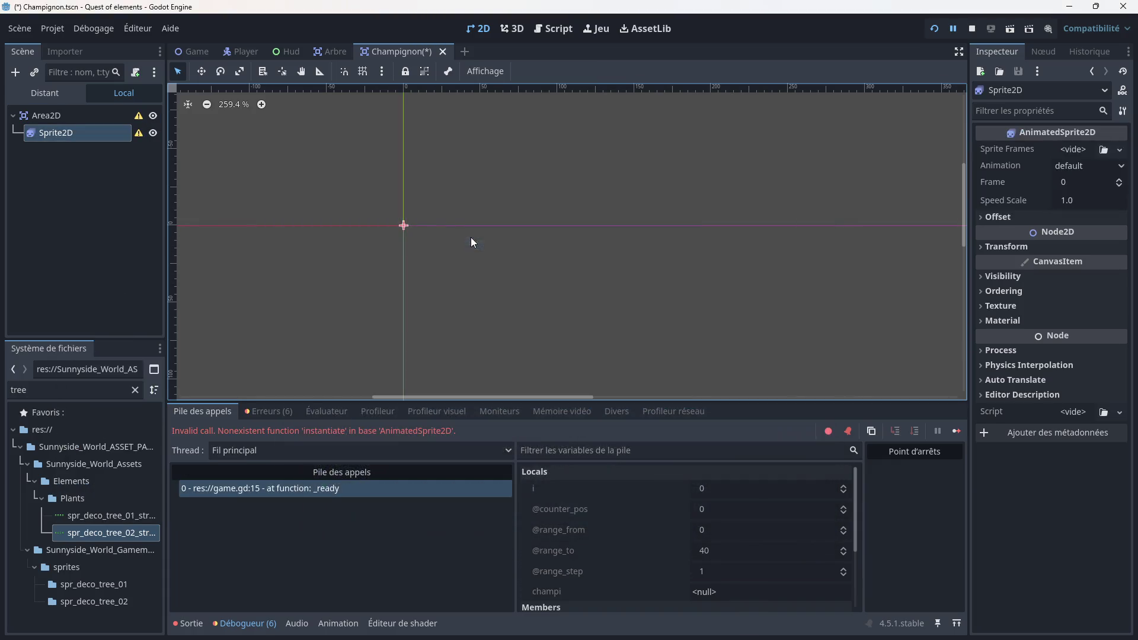
click(1088, 150)
click(1069, 184)
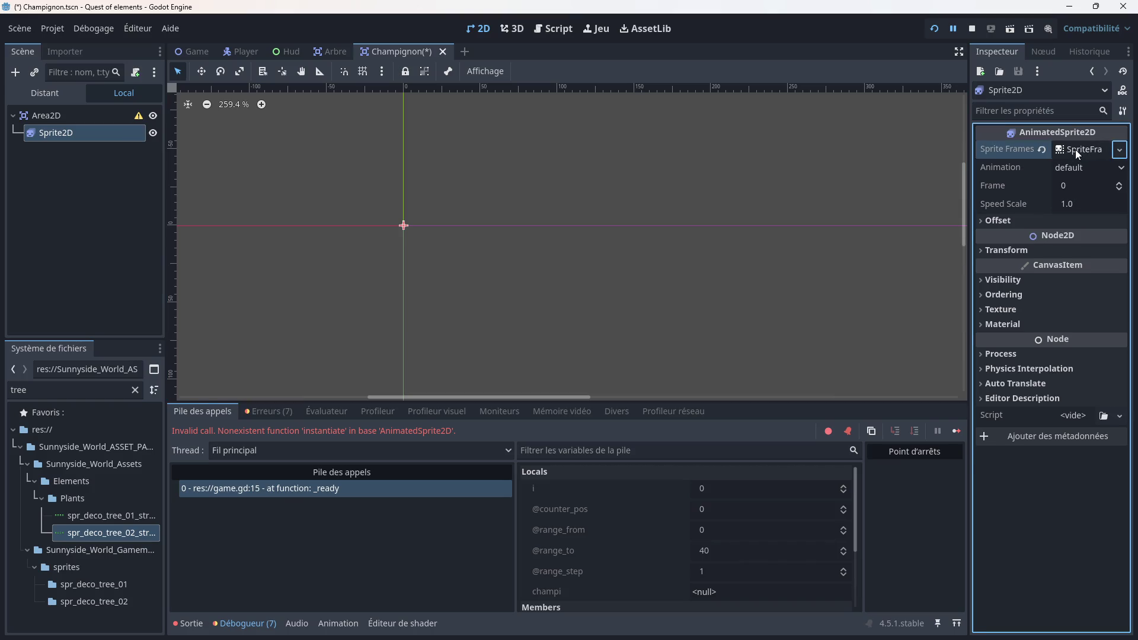
Step: Add one red mushroom frame from the strip sheet to the default animation and save Champignon.tscn
click(1075, 149)
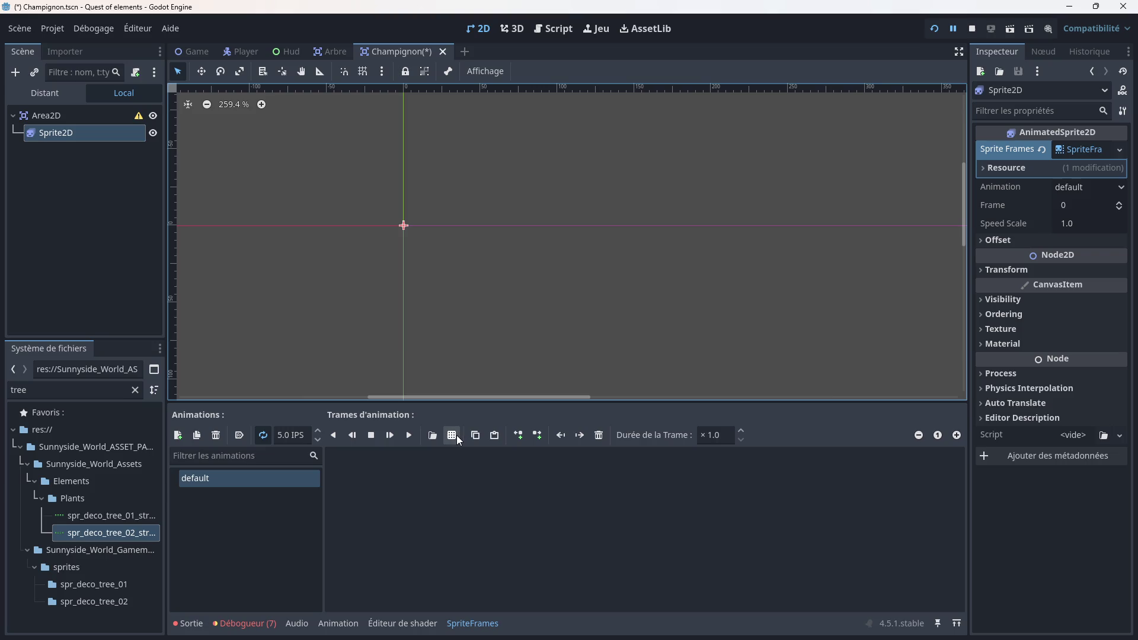
click(454, 435)
double_click(568, 207)
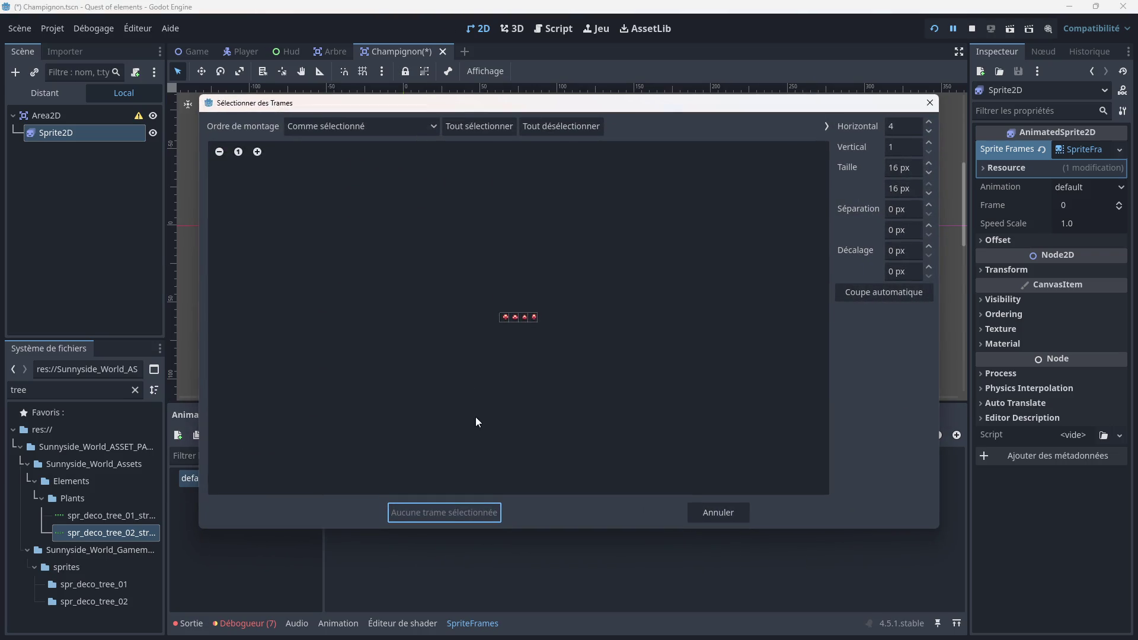
click(513, 319)
click(457, 509)
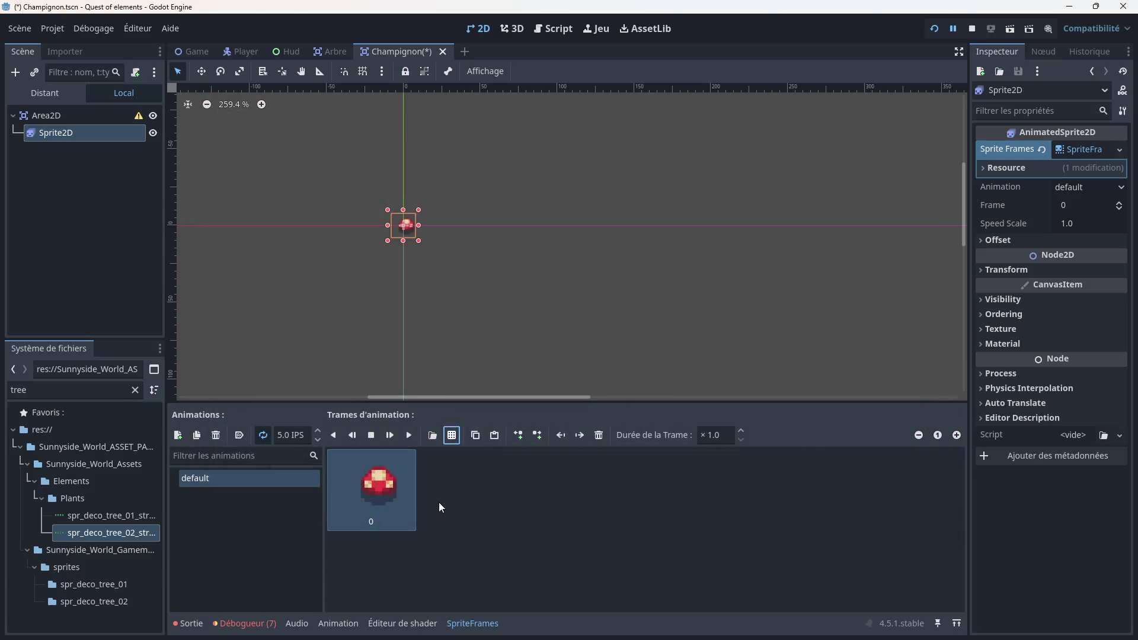
scroll(383, 266, up, 3)
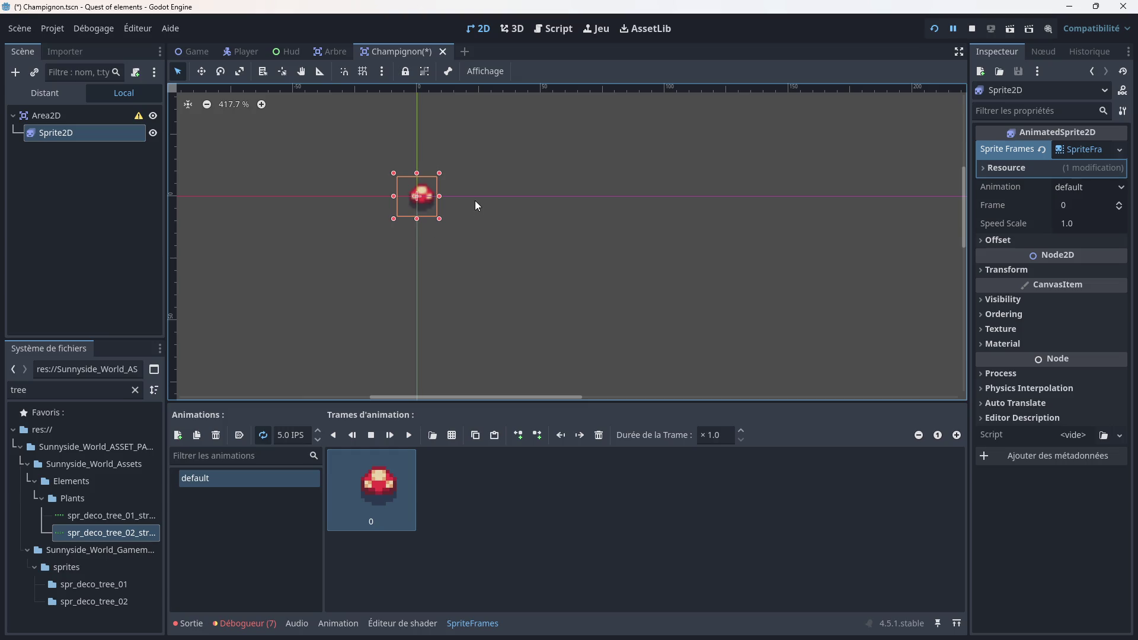
key(ctrl+s)
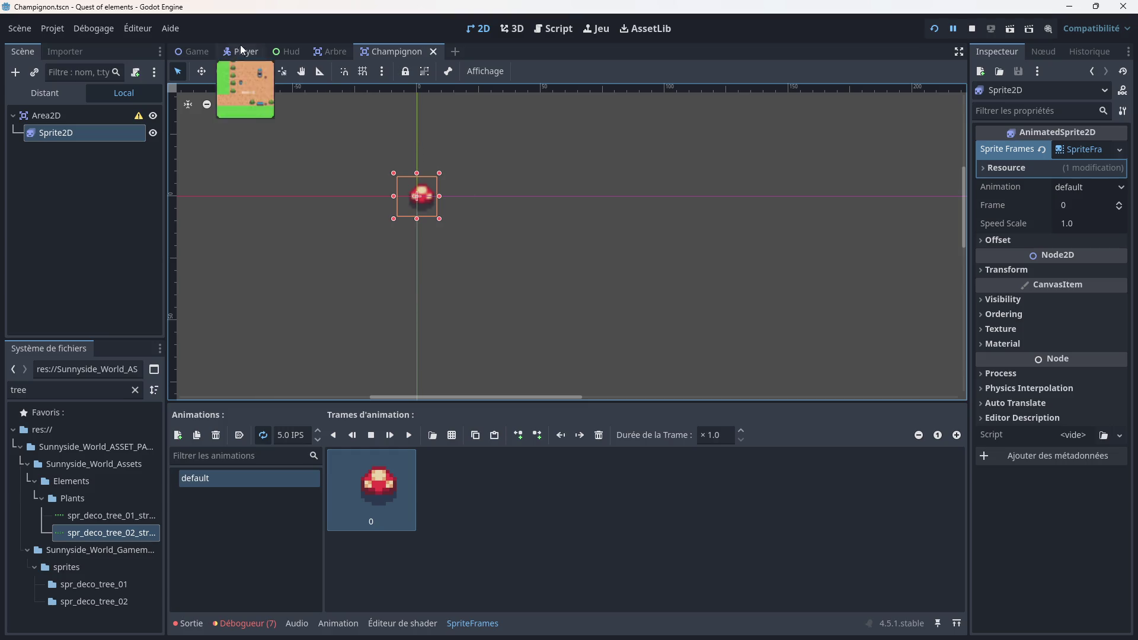
Step: Delete the Arbre node from the Game scene
click(211, 58)
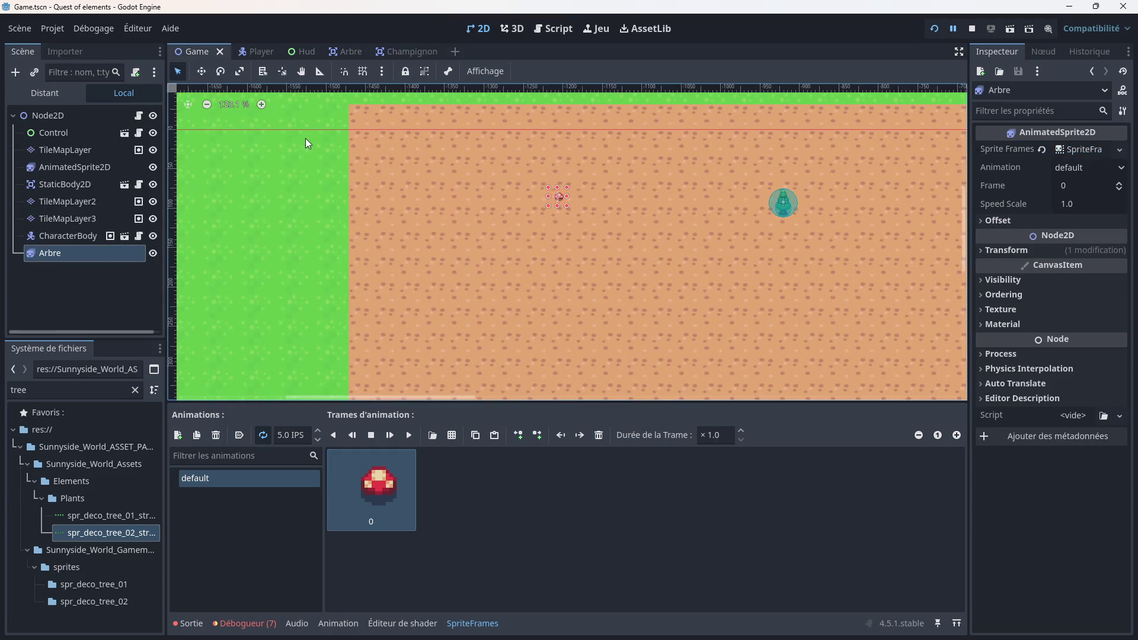
scroll(230, 210, down, 1)
right_click(93, 252)
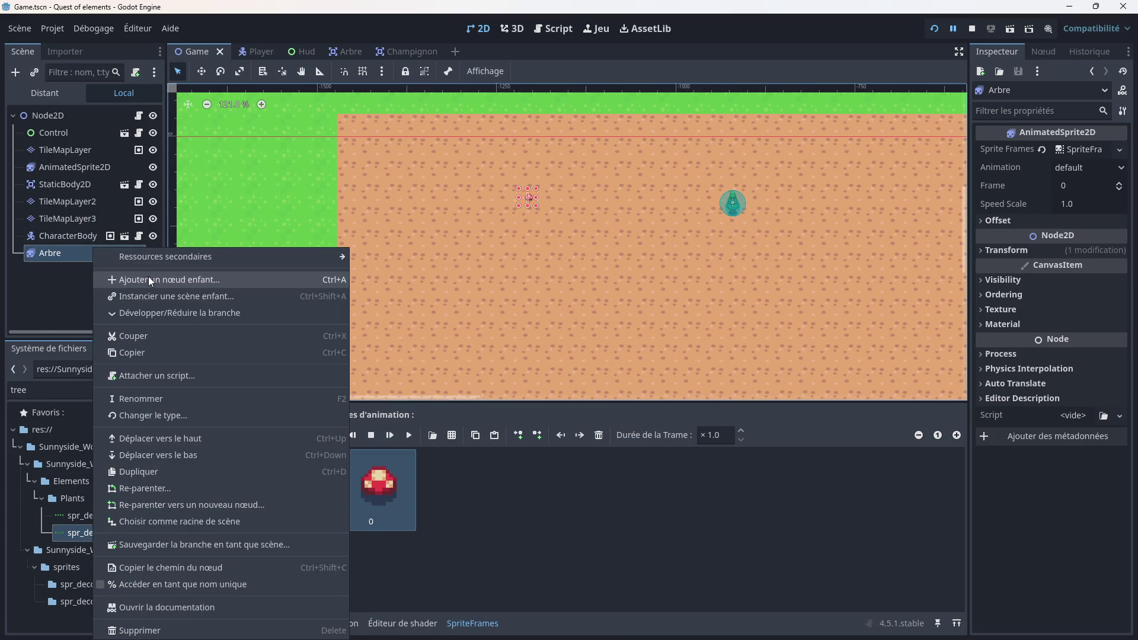
click(148, 631)
click(541, 330)
Step: Instance the mushroom scene as a child of the root Node2D
right_click(67, 120)
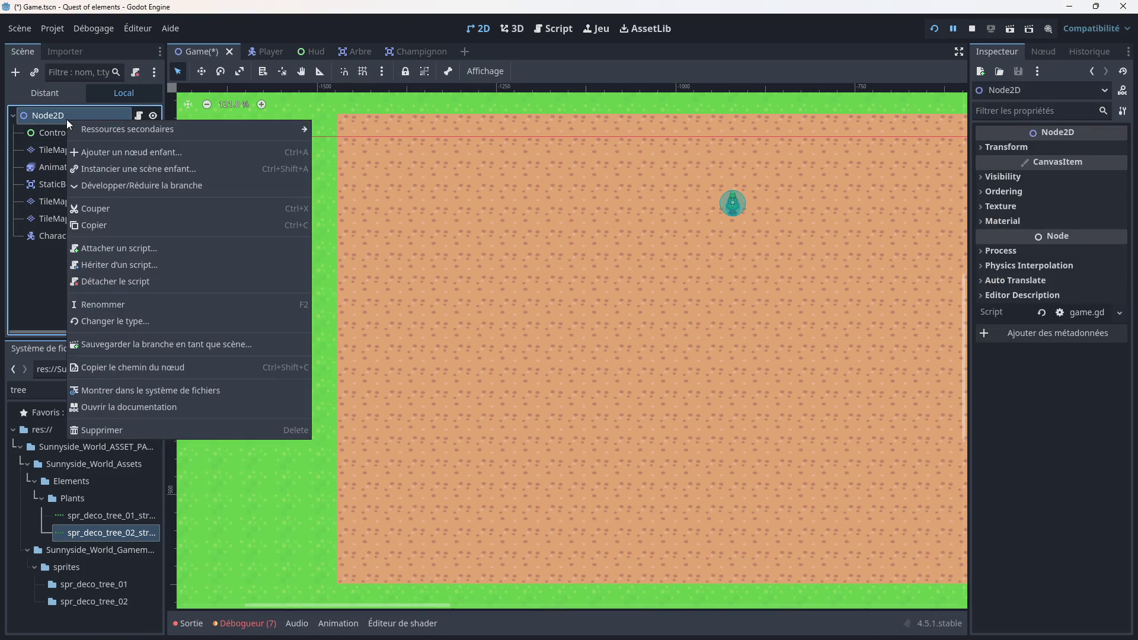
click(109, 151)
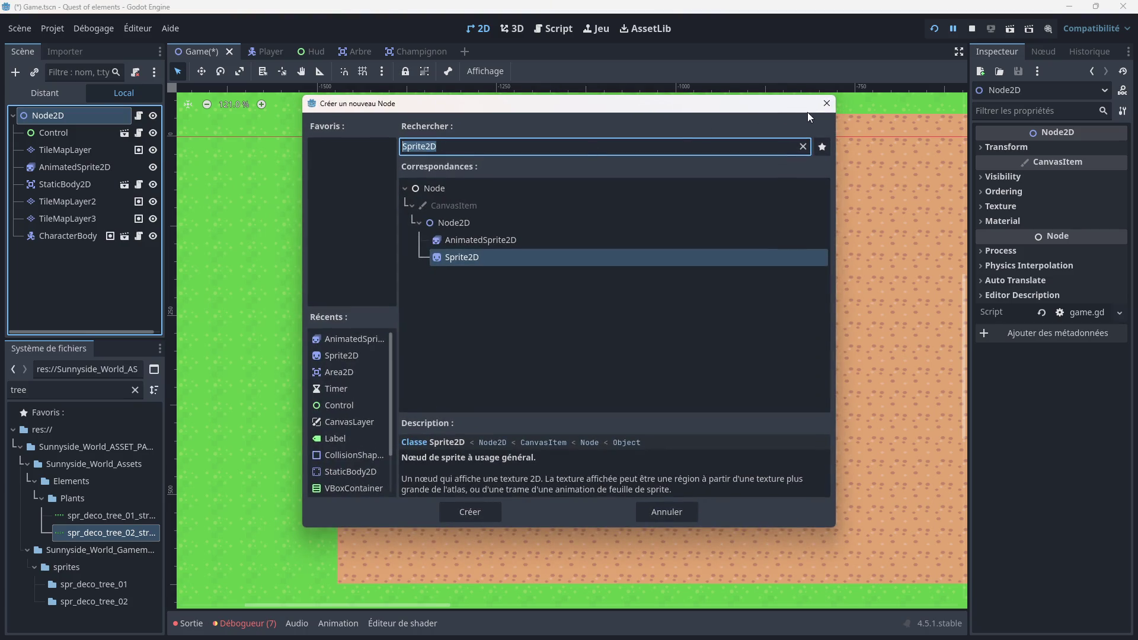
click(827, 103)
right_click(83, 119)
click(140, 173)
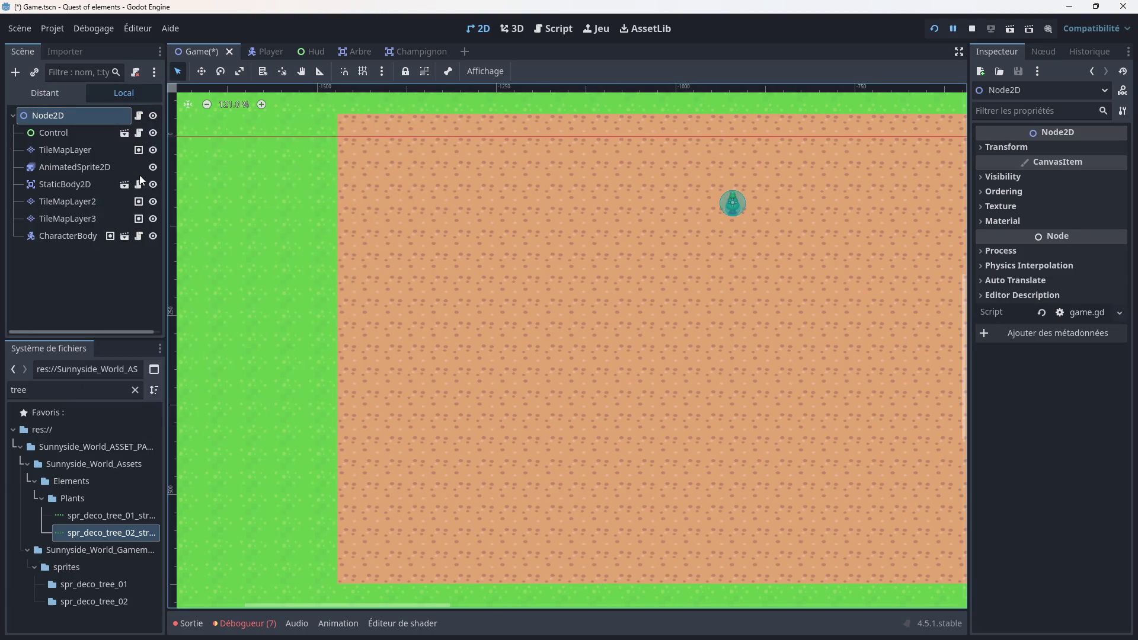
double_click(414, 285)
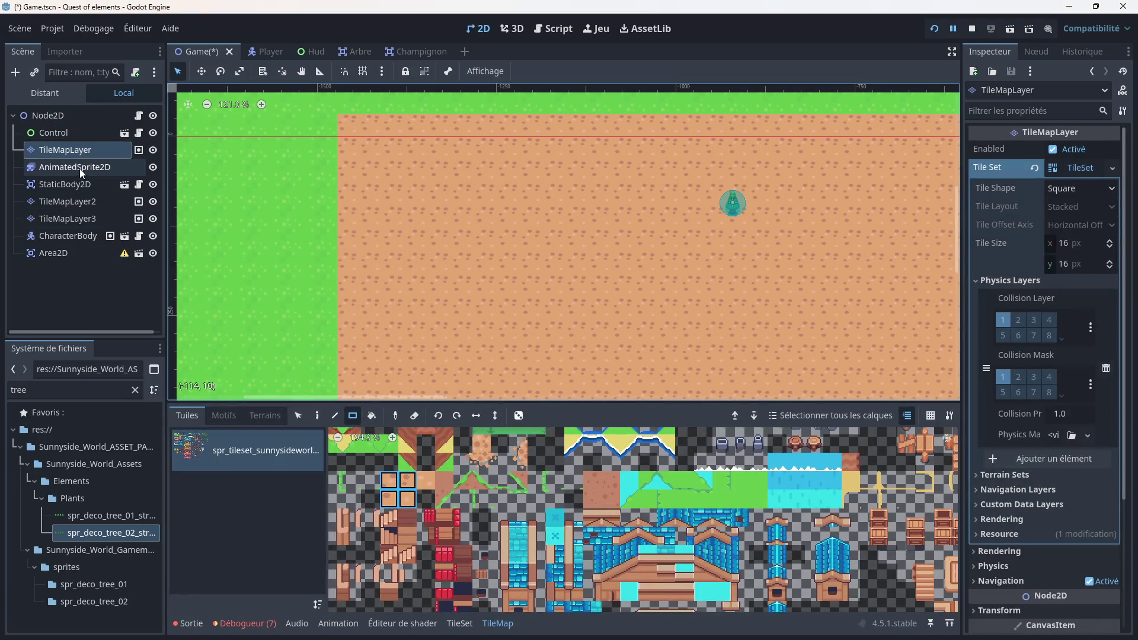
Step: Drag the mushroom Area2D instance far left onto the dirt path
click(70, 253)
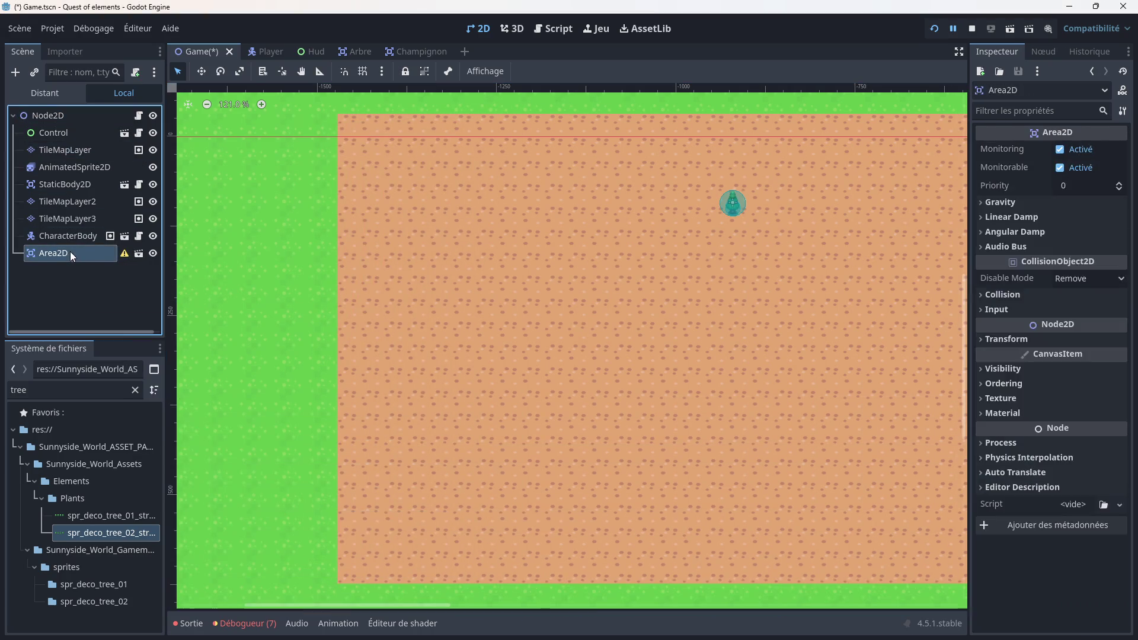
scroll(557, 223, down, 5)
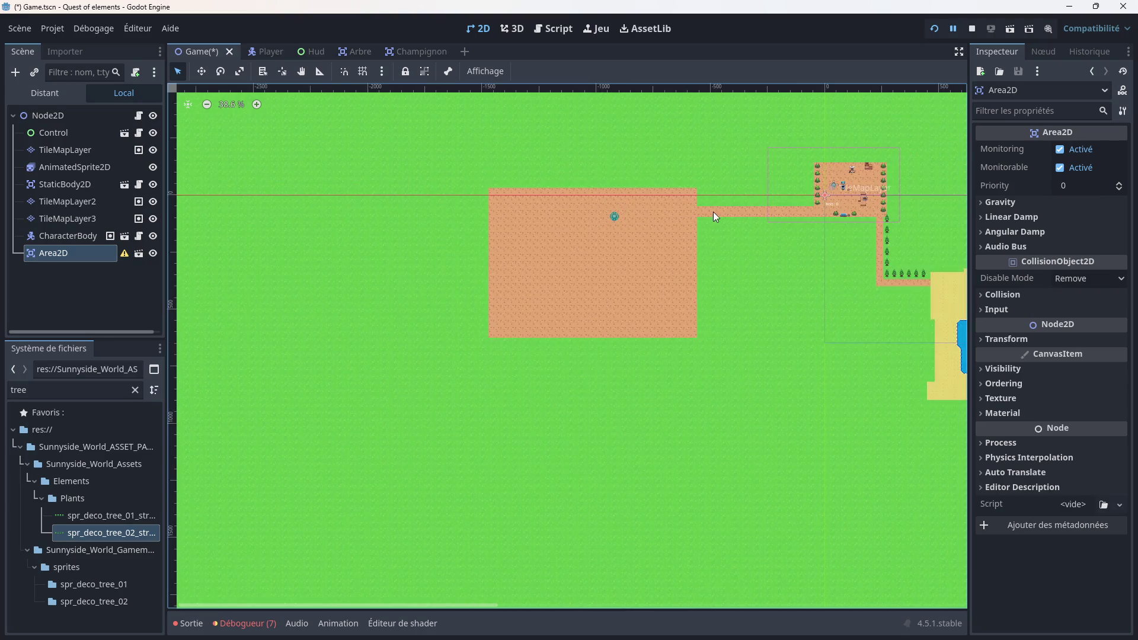
scroll(507, 272, up, 9)
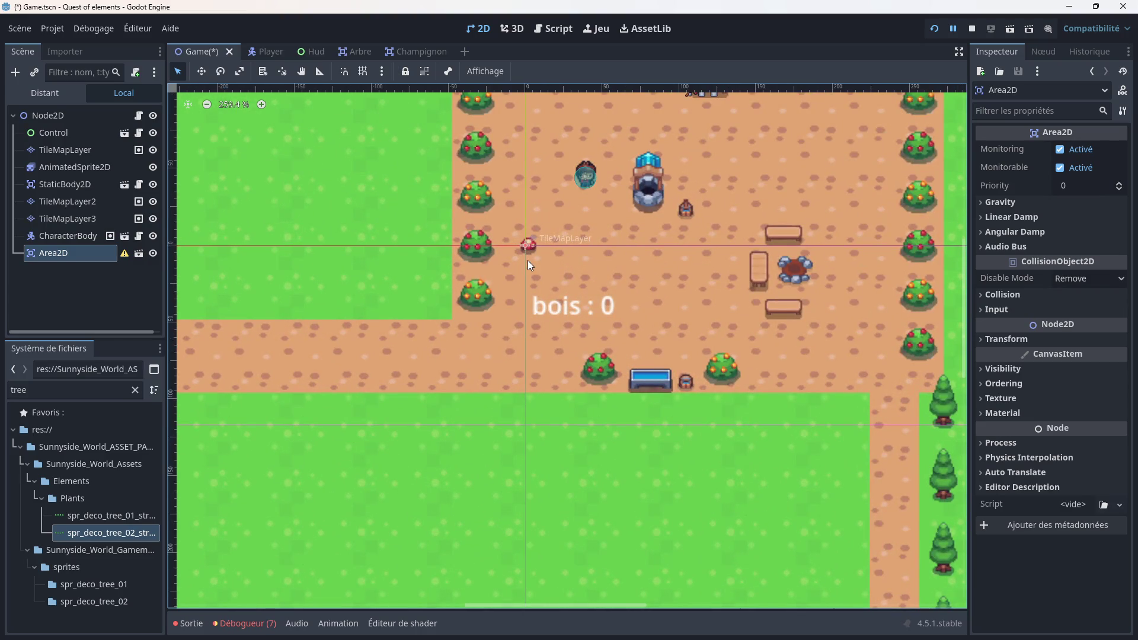
mouse_move(525, 246)
mouse_down()
mouse_move(273, 314)
mouse_move(523, 249)
mouse_move(324, 294)
mouse_up()
scroll(299, 244, down, 4)
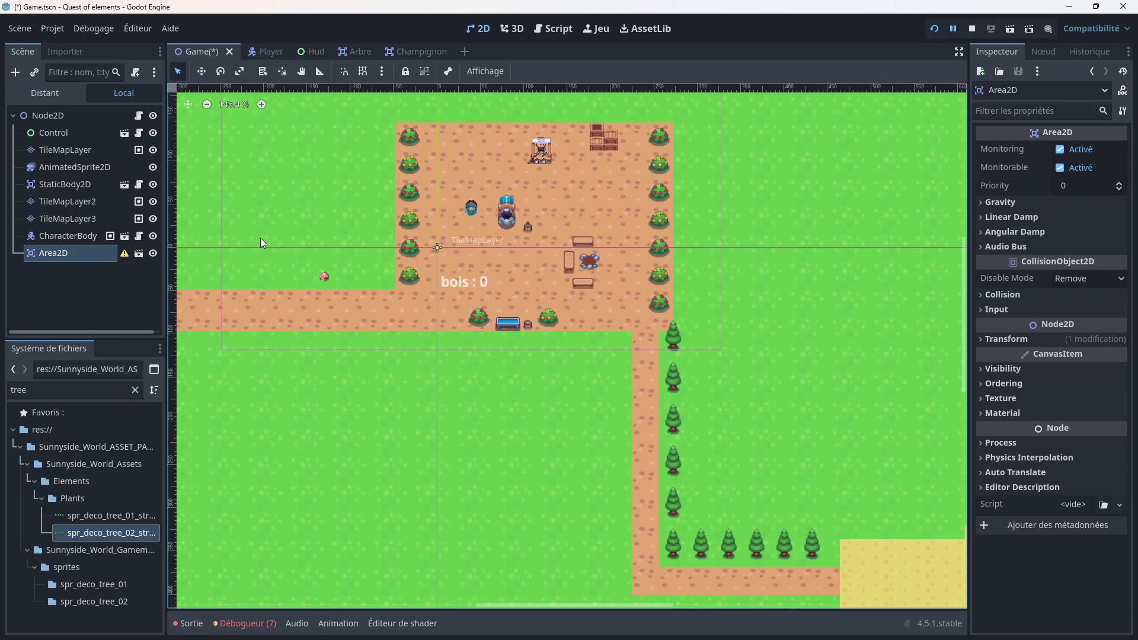
mouse_move(261, 237)
mouse_down()
mouse_move(699, 183)
mouse_move(763, 198)
mouse_move(288, 202)
mouse_move(540, 169)
mouse_up()
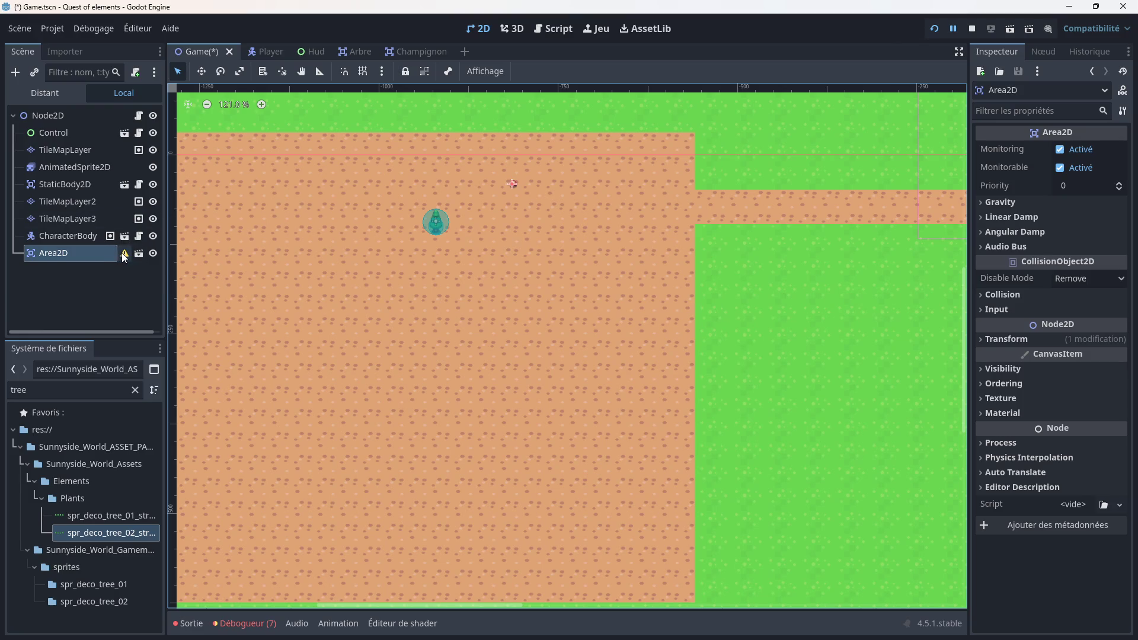
mouse_move(123, 254)
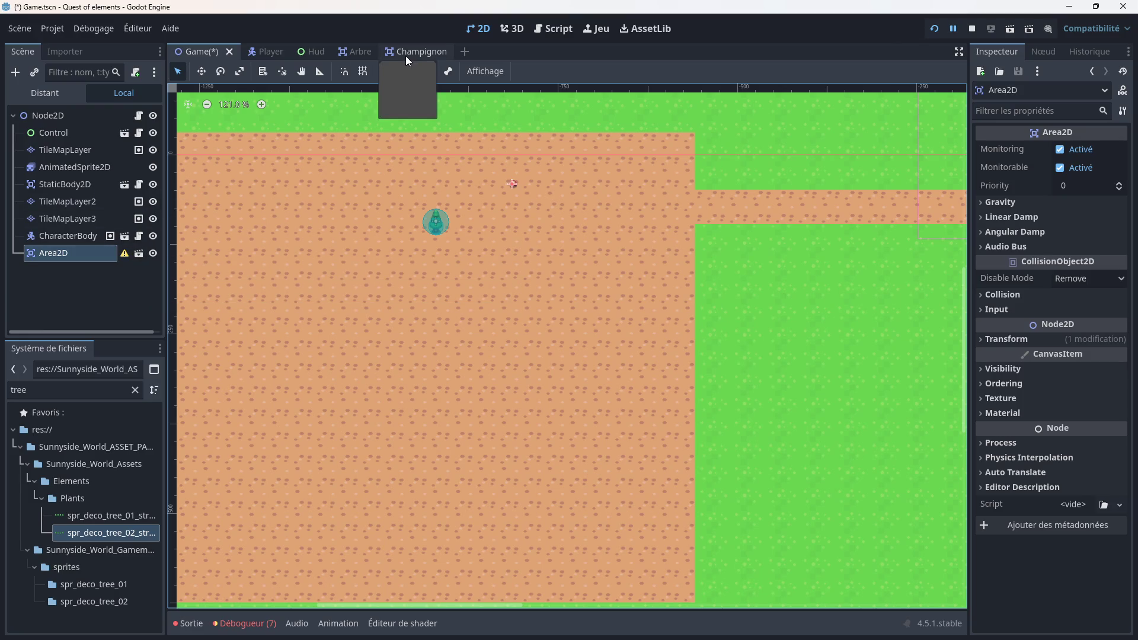
Step: In the Champignon scene, change the root node's type to Sprite2D
click(404, 55)
click(356, 52)
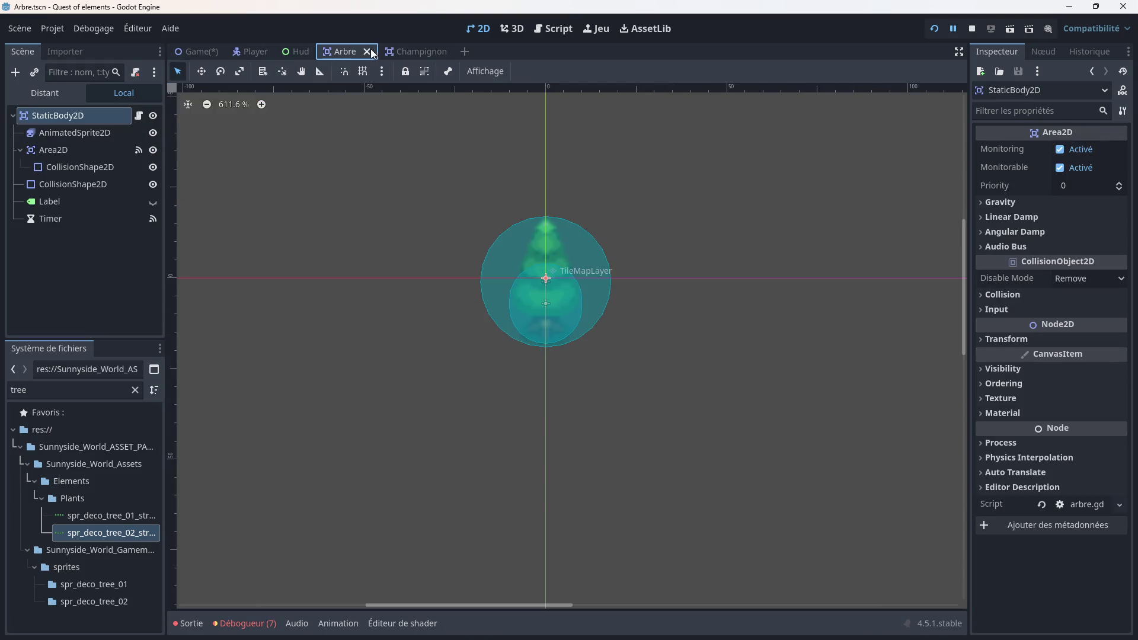
click(403, 52)
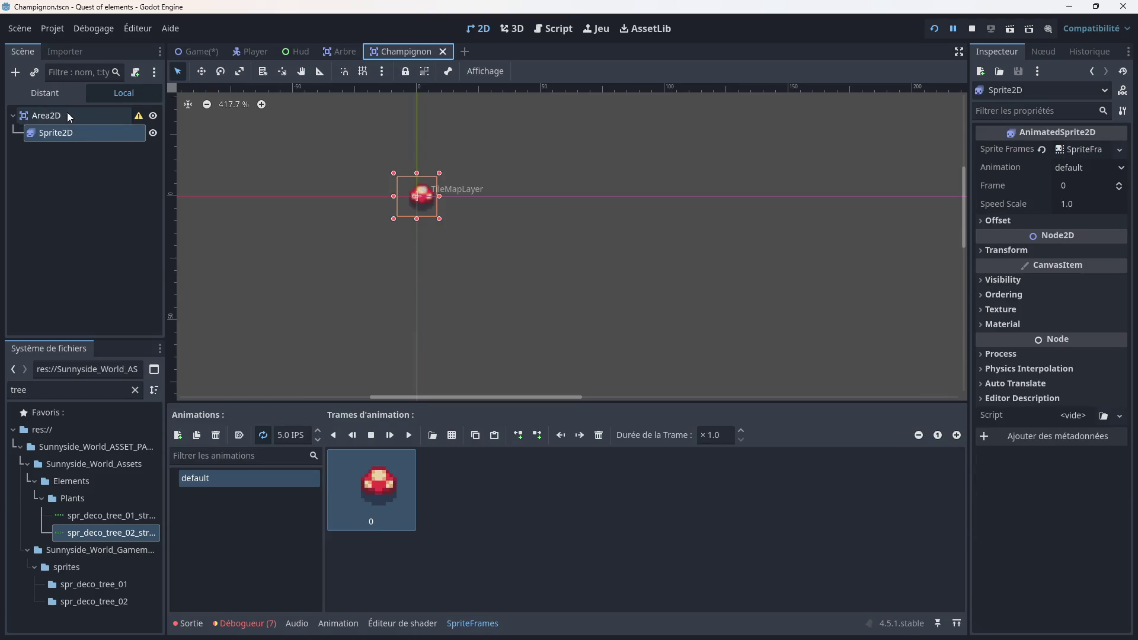
right_click(66, 114)
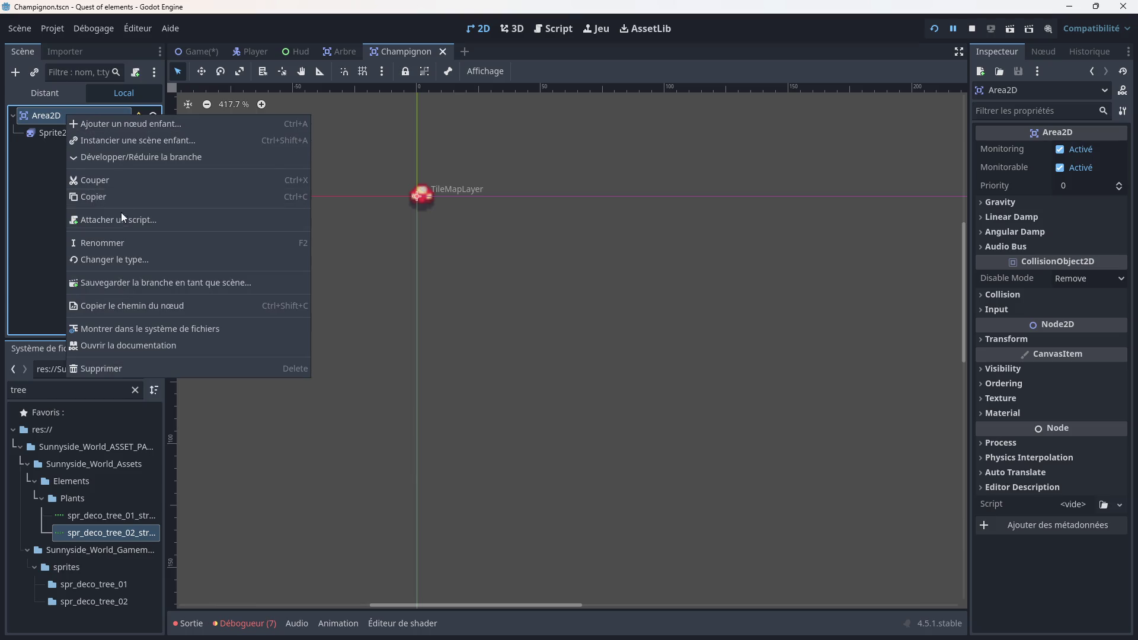
click(118, 255)
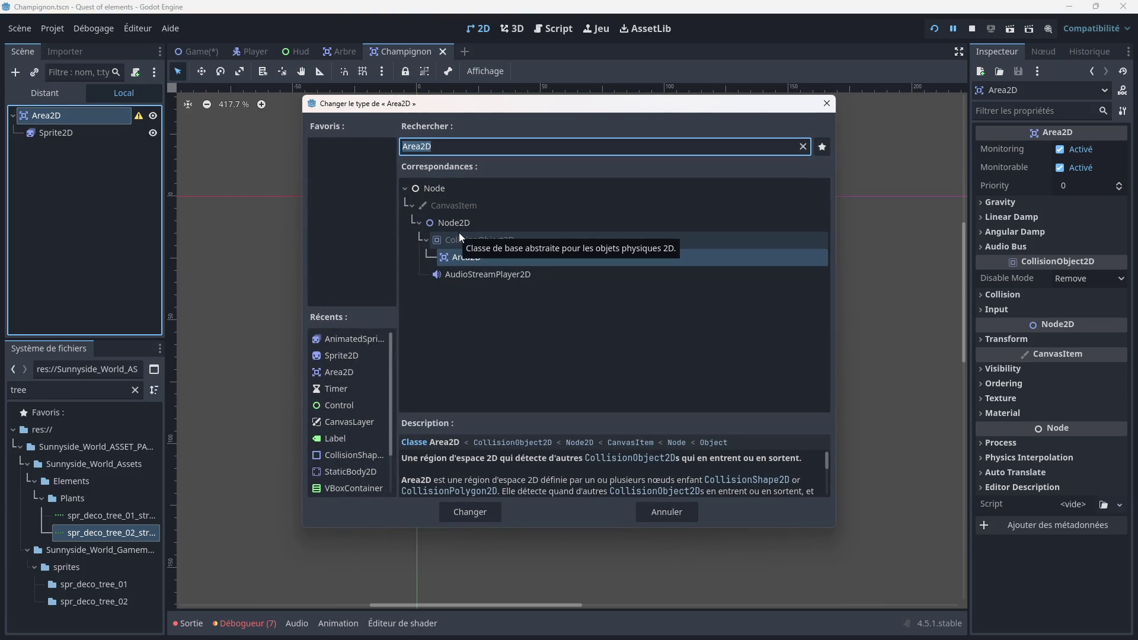
double_click(361, 351)
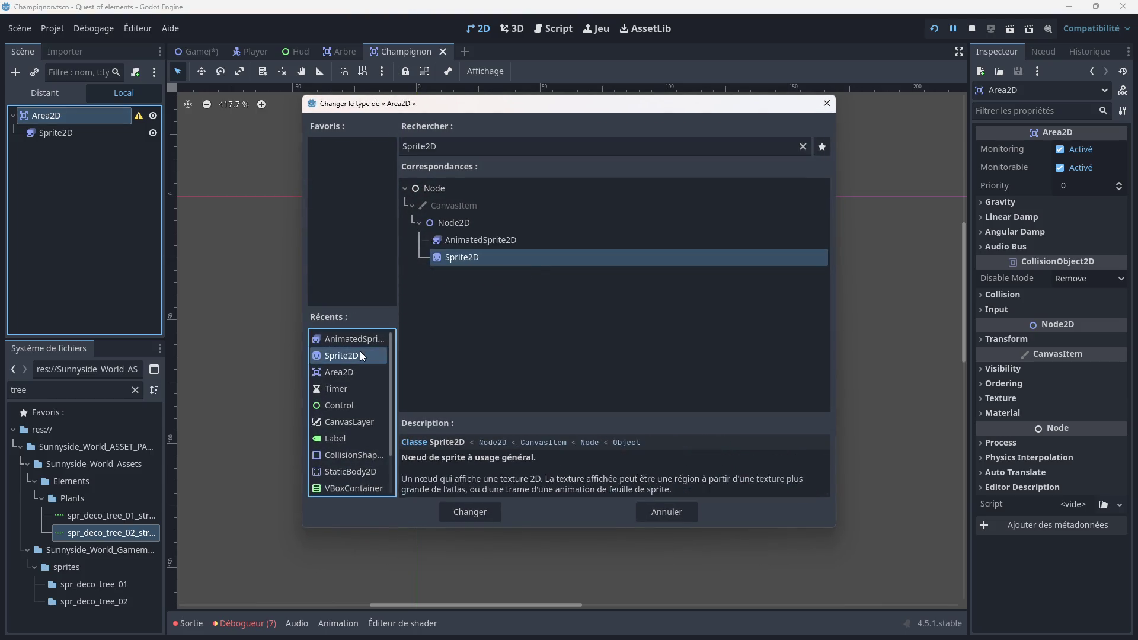
scroll(293, 136, down, 1)
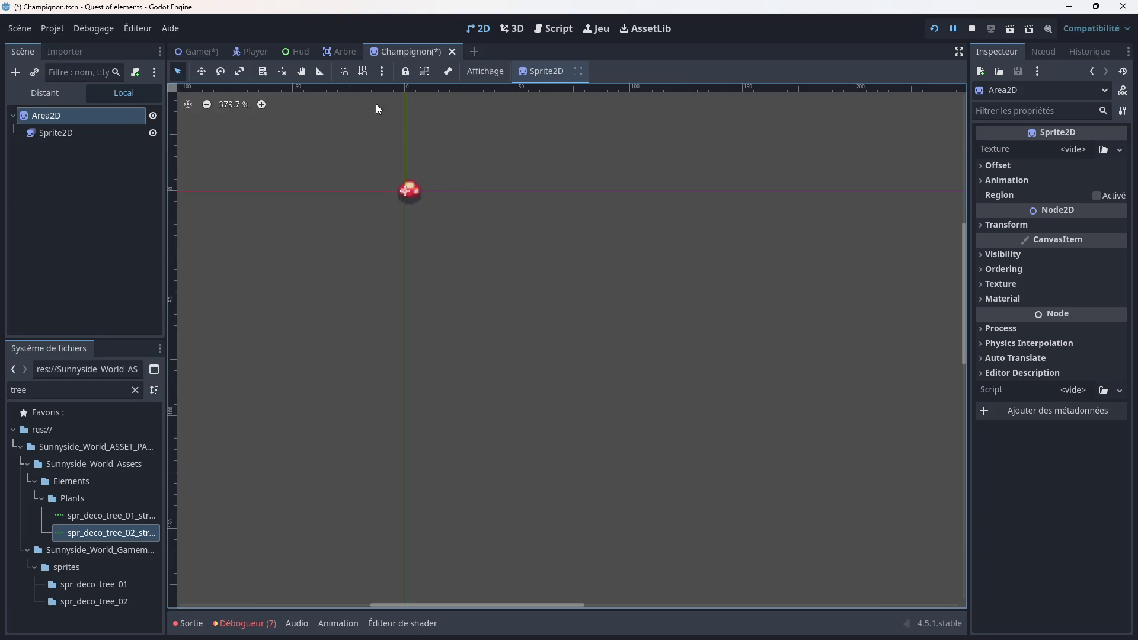
Step: Save the Game scene, stop the running game, and bring up the Area2D node's actions
click(201, 52)
key(ctrl+s)
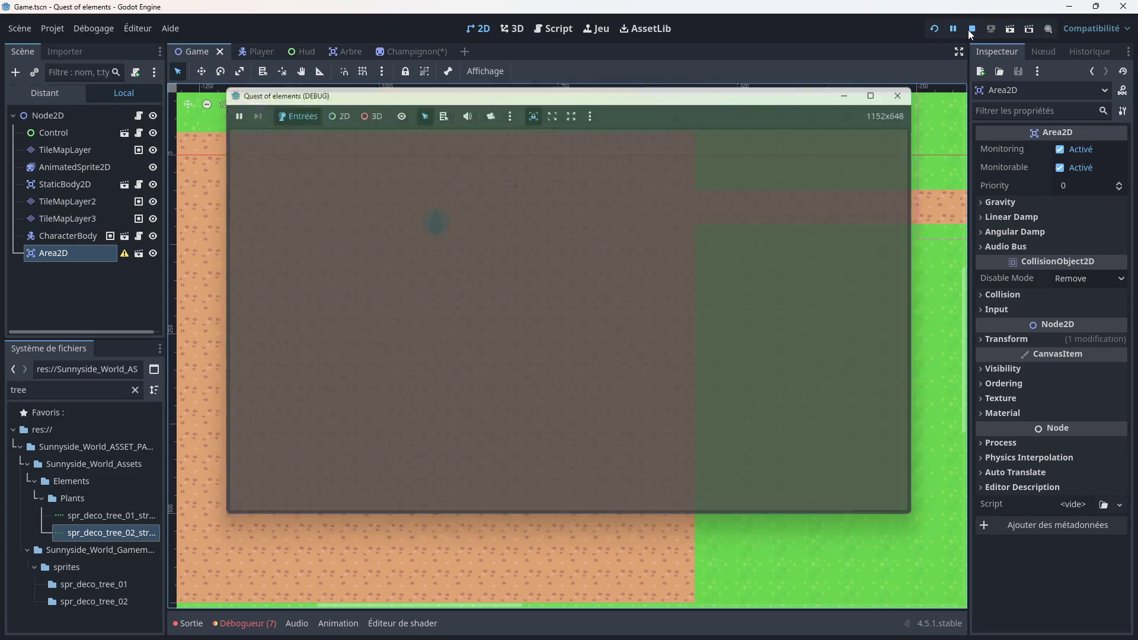
click(968, 30)
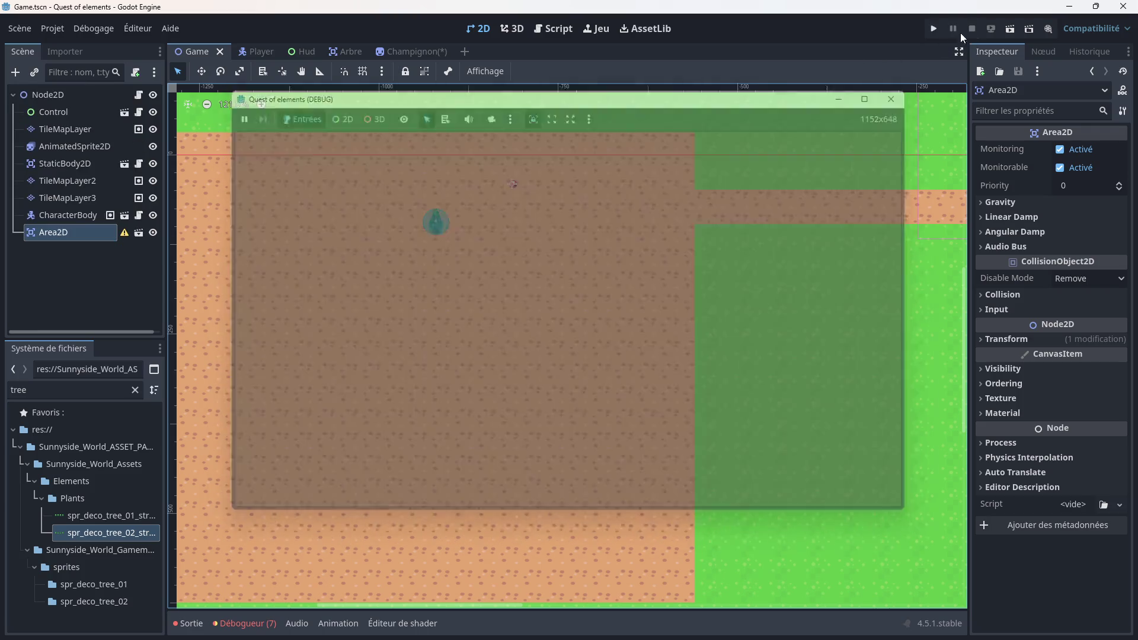
right_click(98, 231)
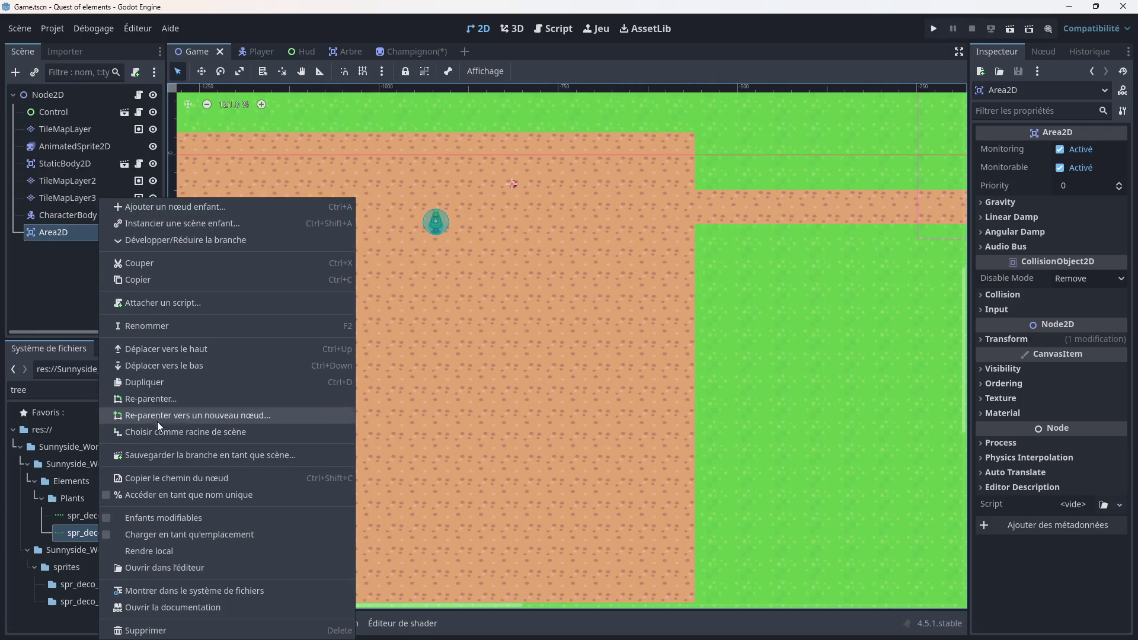
Step: Replace the Game scene's Area2D with an instance of Champignon.tscn
click(148, 623)
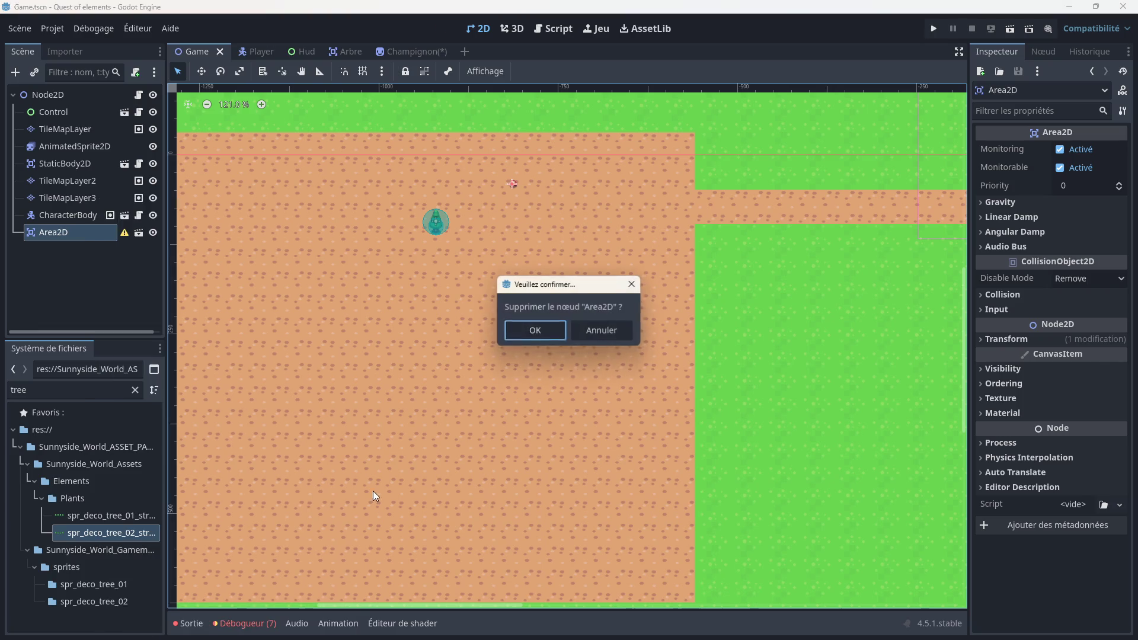
click(525, 330)
right_click(65, 94)
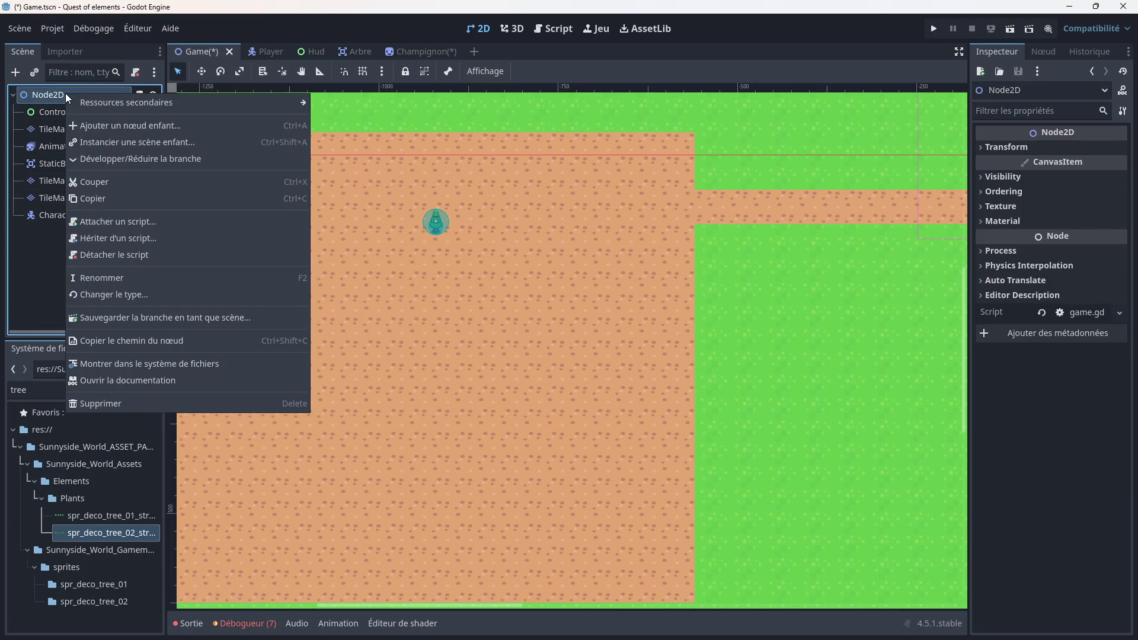
click(114, 142)
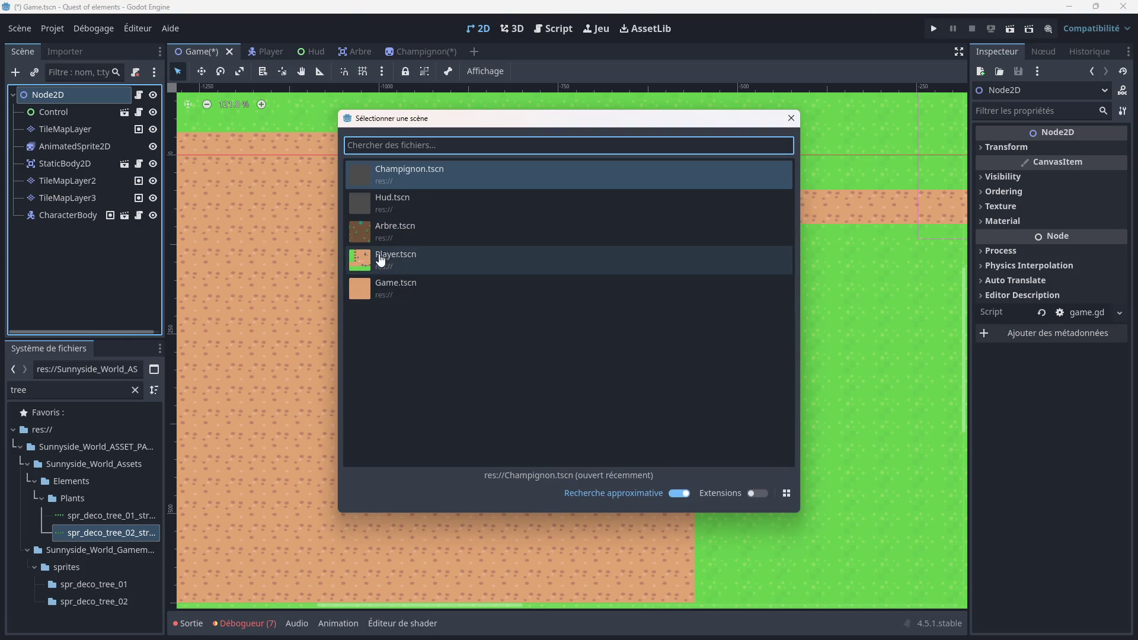
double_click(390, 178)
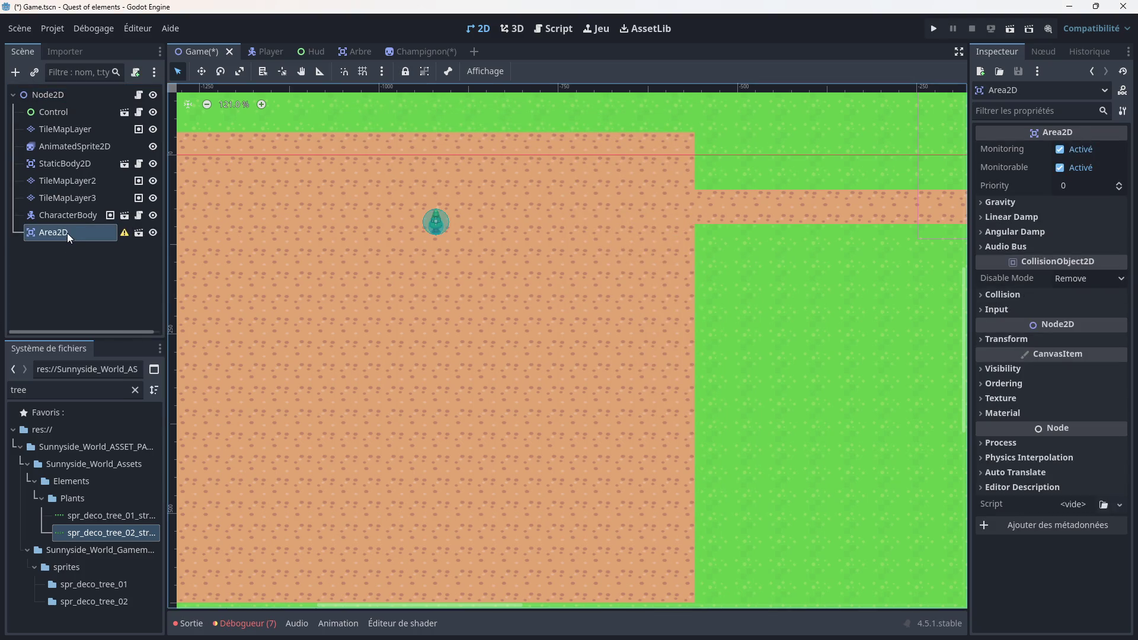
mouse_move(122, 232)
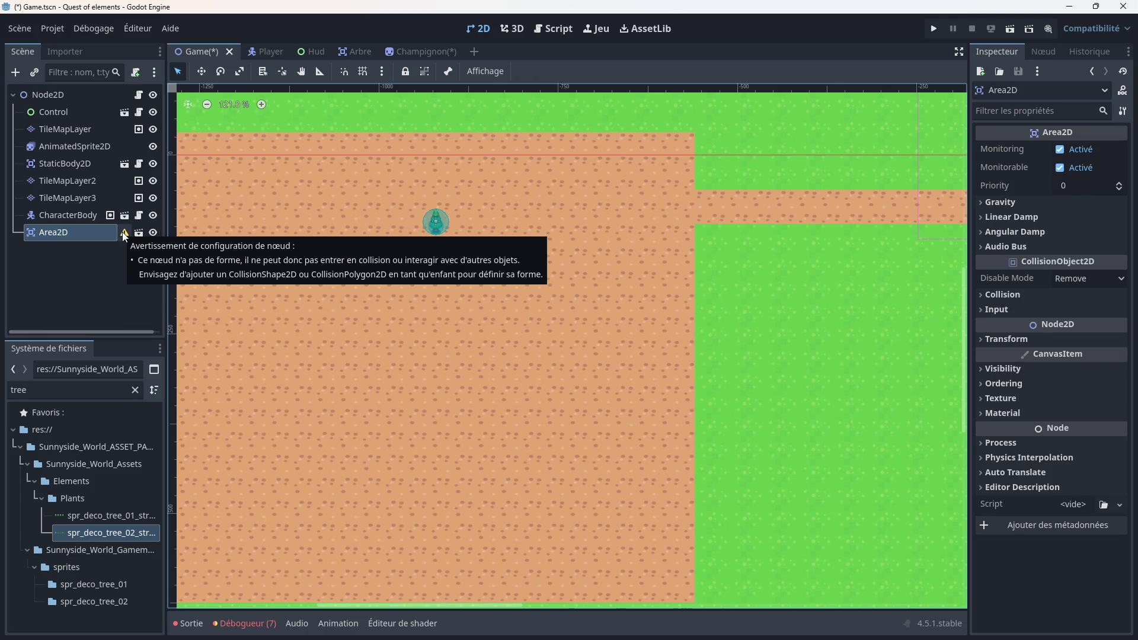
Step: Re-save the Champignon scene and return to the Game scene
click(418, 54)
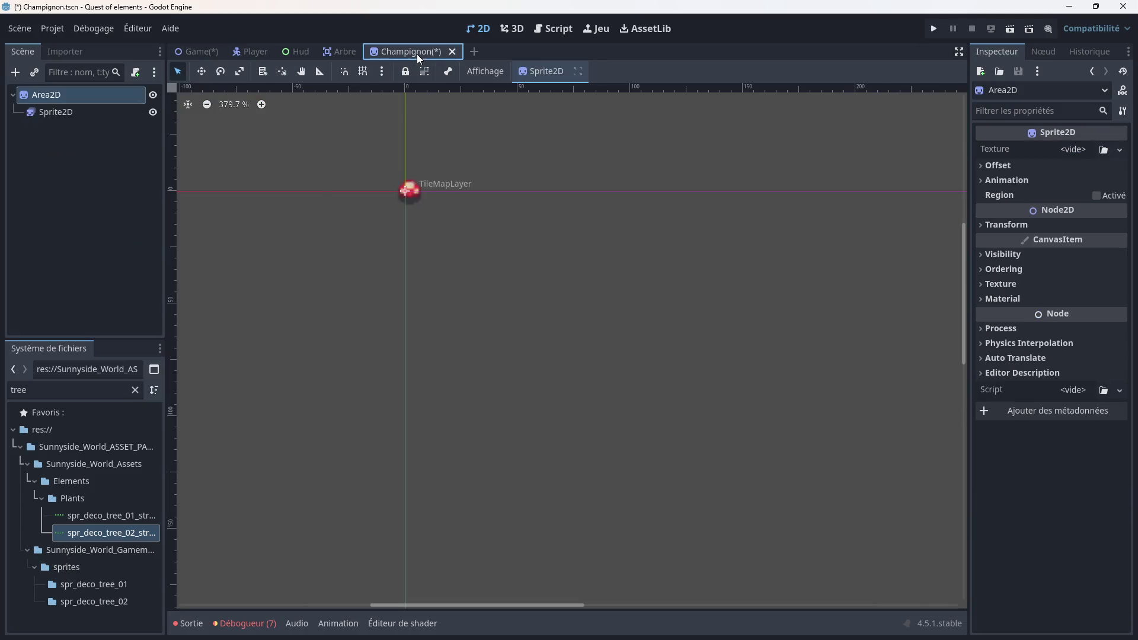
click(325, 202)
key(ctrl+s)
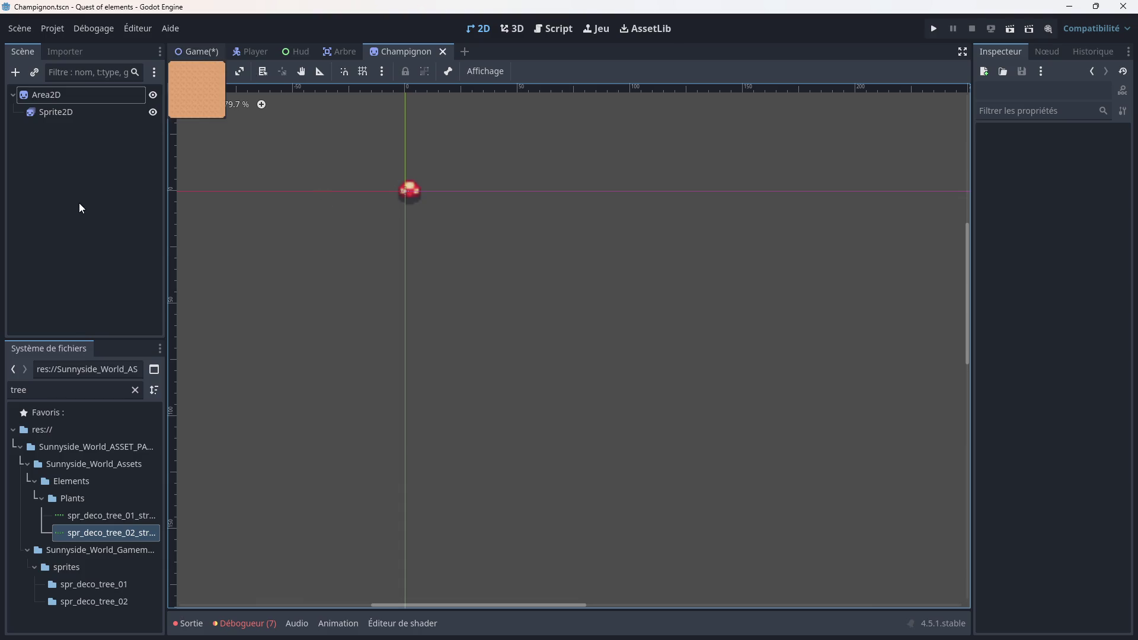
key(ctrl+Tab)
Step: Drag the mushroom instance to the left on the map
right_click(67, 233)
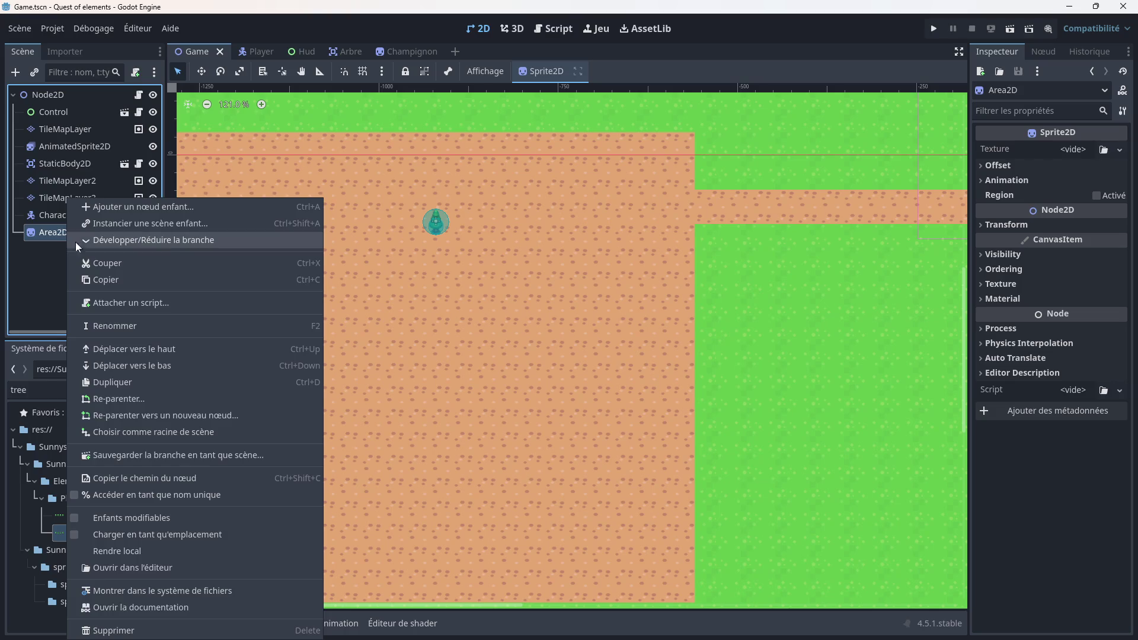
click(82, 240)
scroll(294, 240, down, 3)
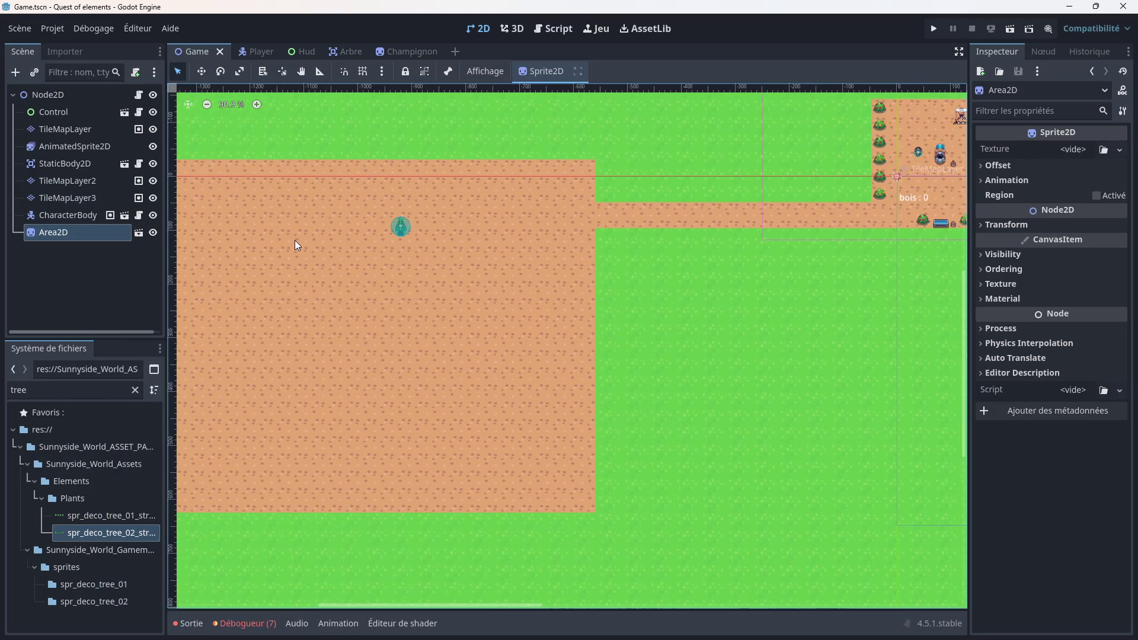
scroll(294, 240, down, 1)
mouse_move(742, 194)
mouse_down()
mouse_move(214, 218)
mouse_move(451, 205)
mouse_up()
scroll(223, 231, up, 4)
scroll(222, 231, up, 1)
scroll(450, 205, down, 2)
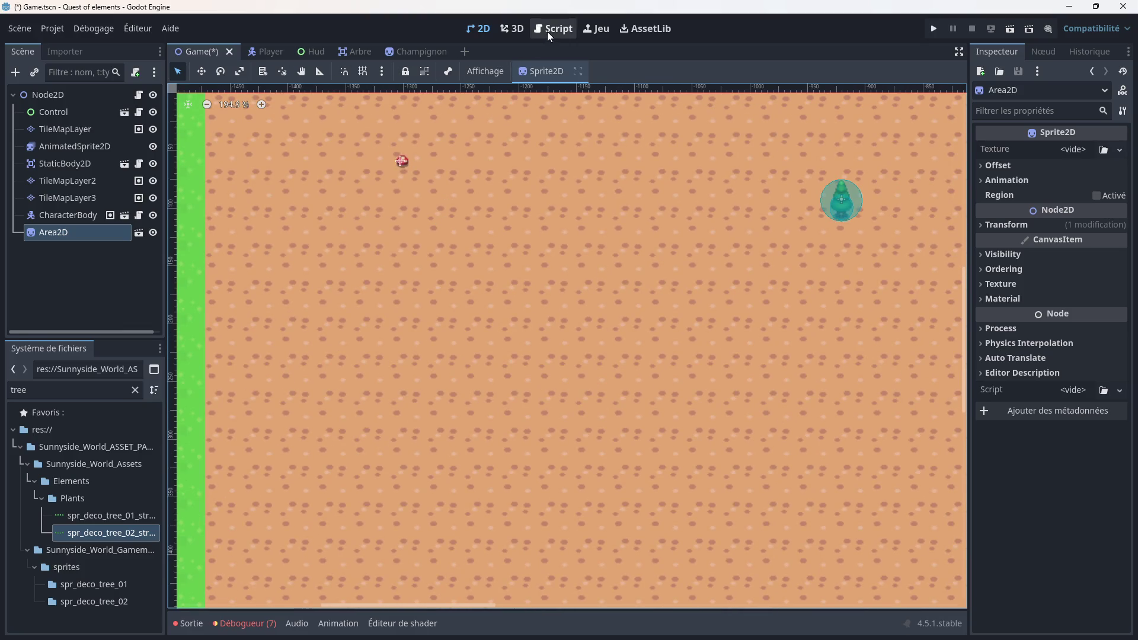
Step: Add var champi_scene = preload("res://Champignon.tscn") on line 4 of game.gd
click(546, 33)
click(389, 135)
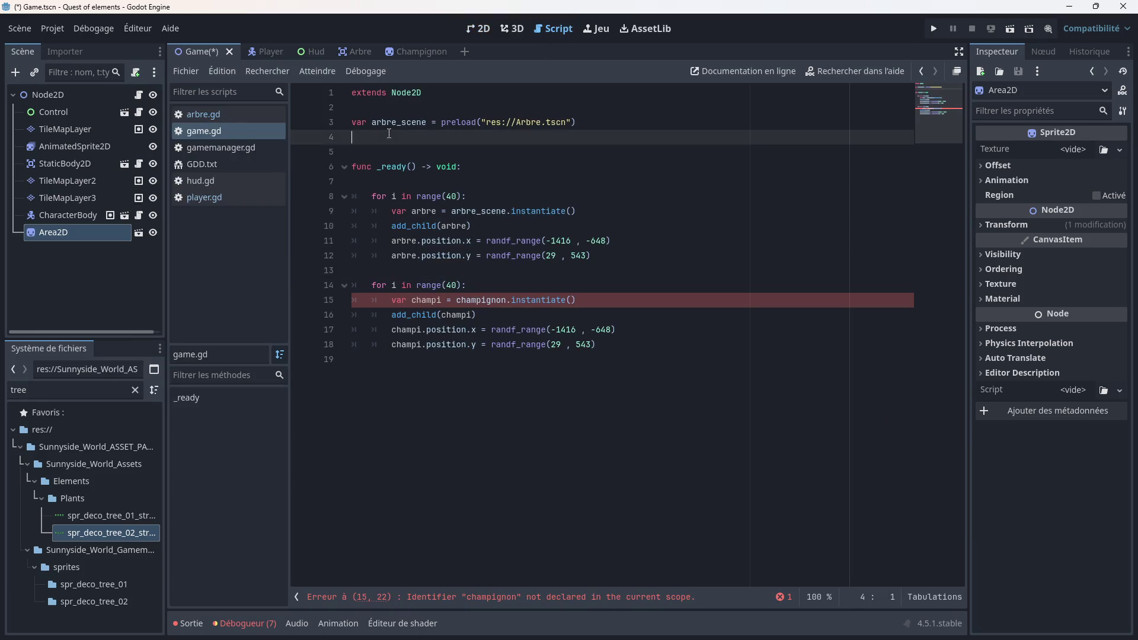
text(var champi_scene = )
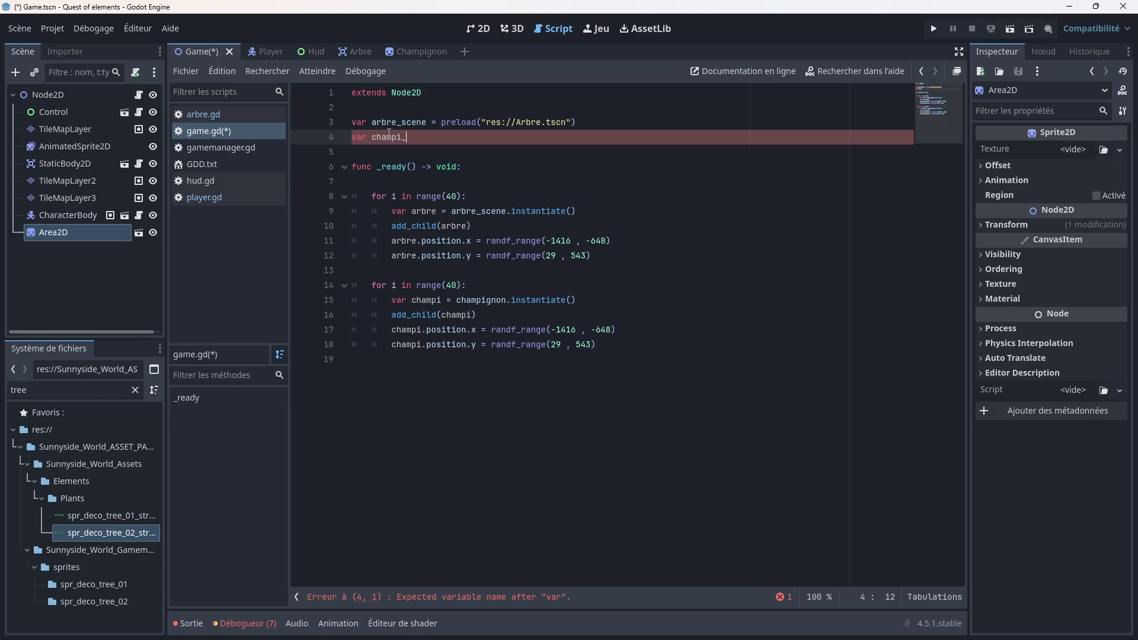
text(pre)
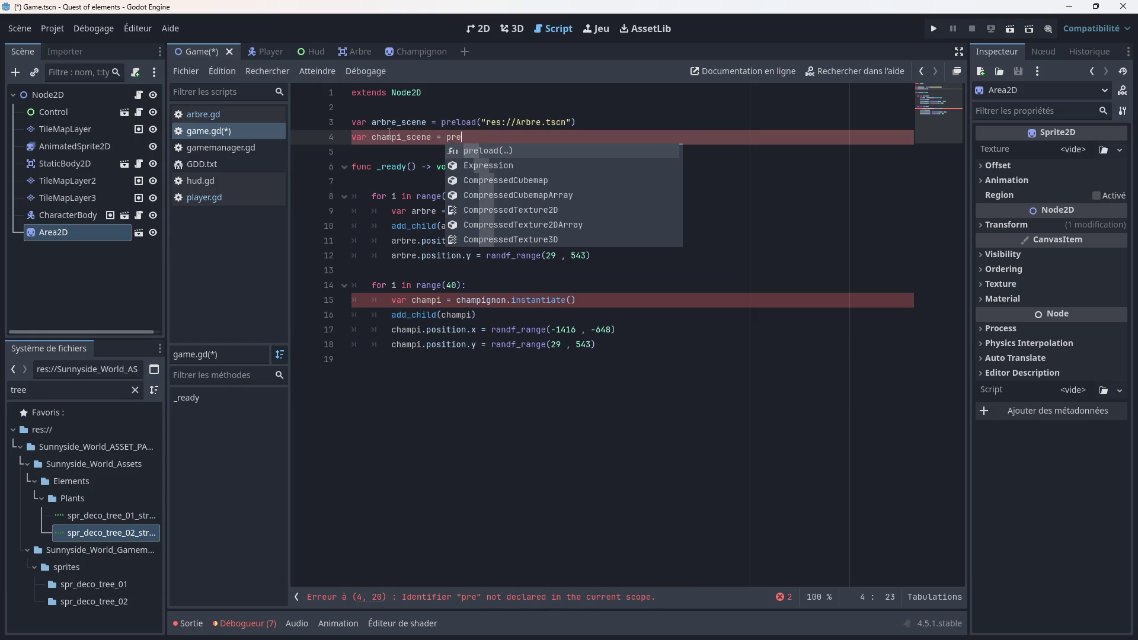
key(Return)
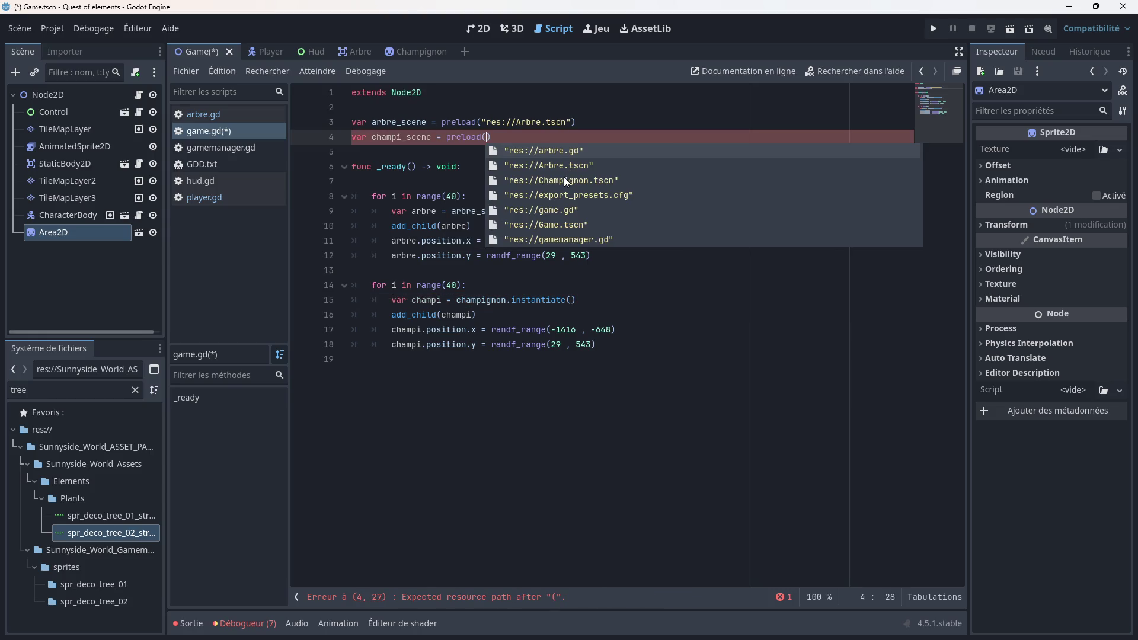
click(566, 180)
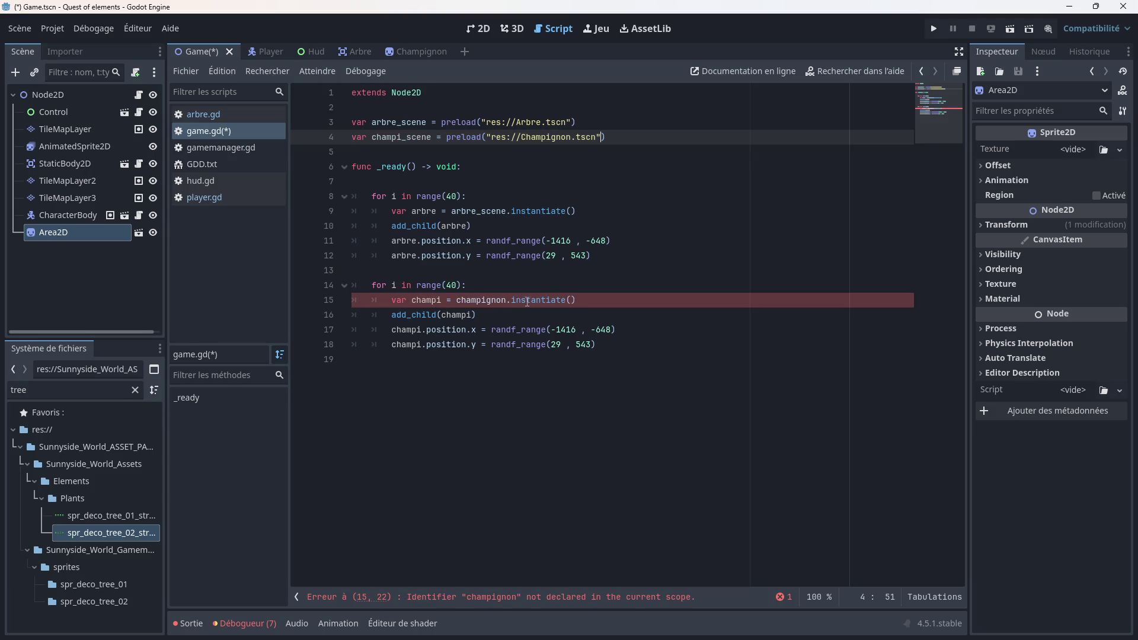
Step: Change line 15 to instantiate champi_scene, save, and launch the game
click(503, 300)
key(BackSpace)
key(BackSpace)
key(BackSpace)
text(_scene)
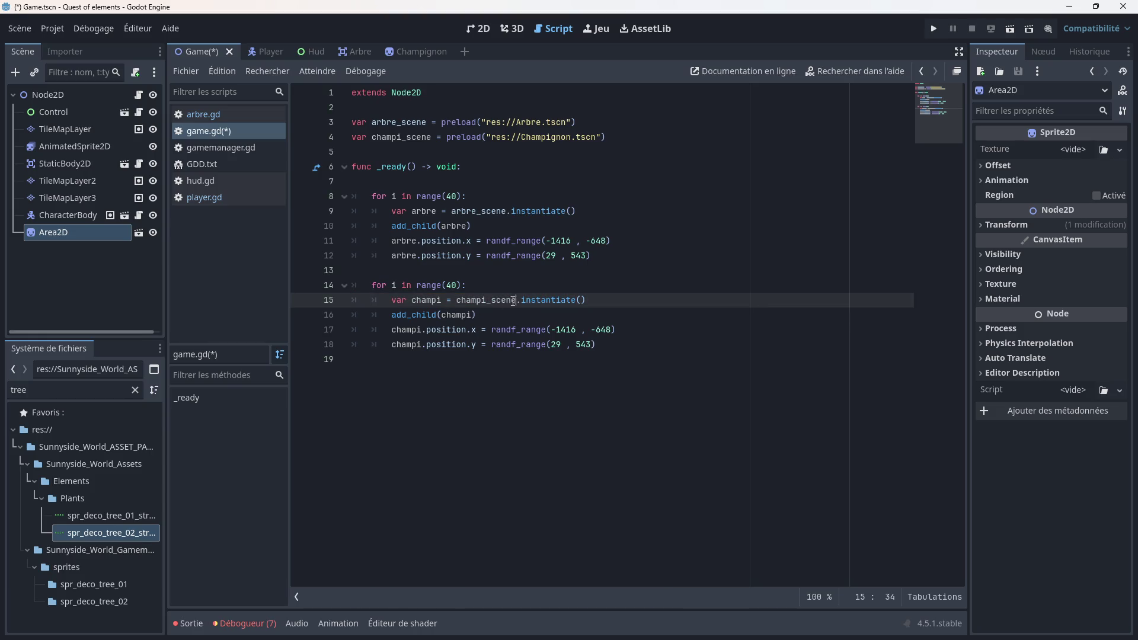
key(ctrl+s)
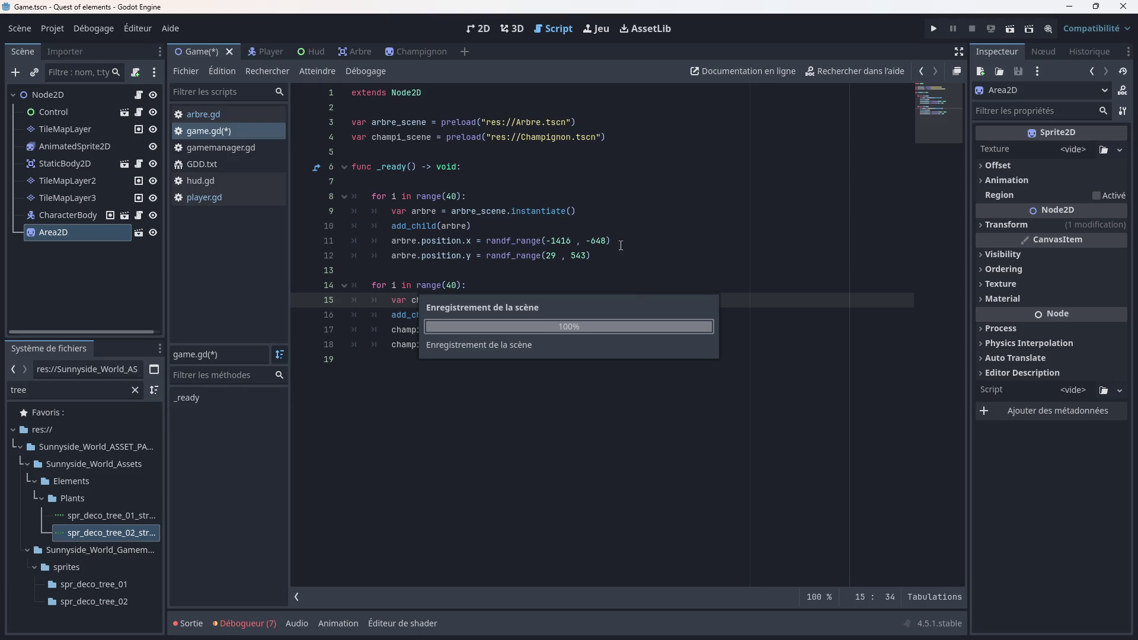
click(939, 27)
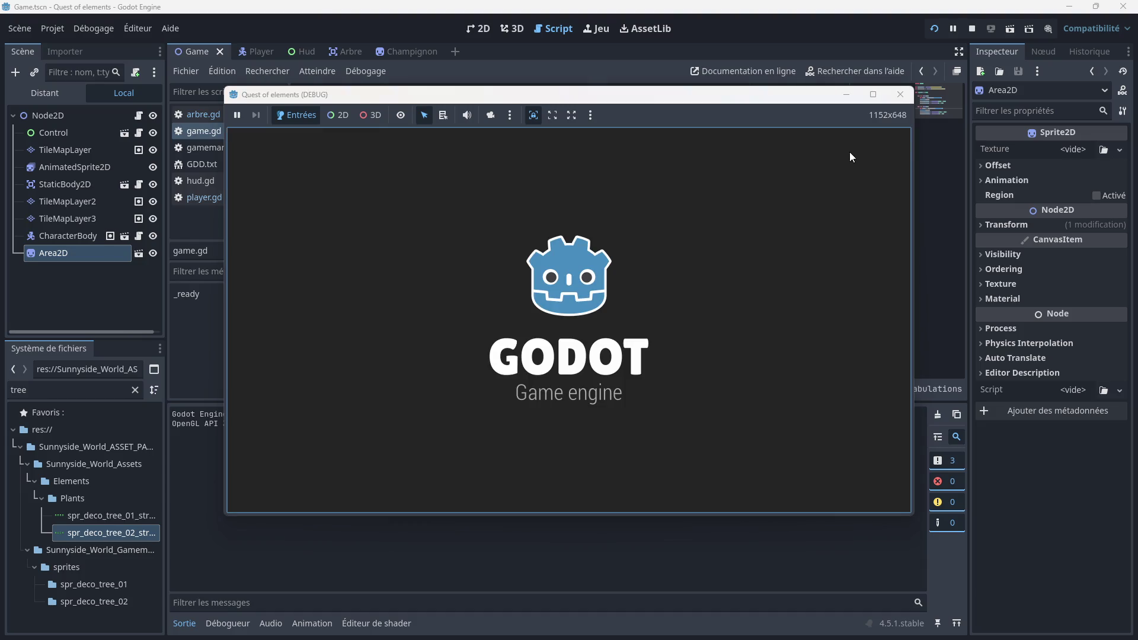
Step: Walk the player left, down, right and up across the map, then stop the test run
key(Left)
key(Down)
key(Left)
key(Down)
key(Left)
key(Down)
key(Left)
key(Left)
key(Right)
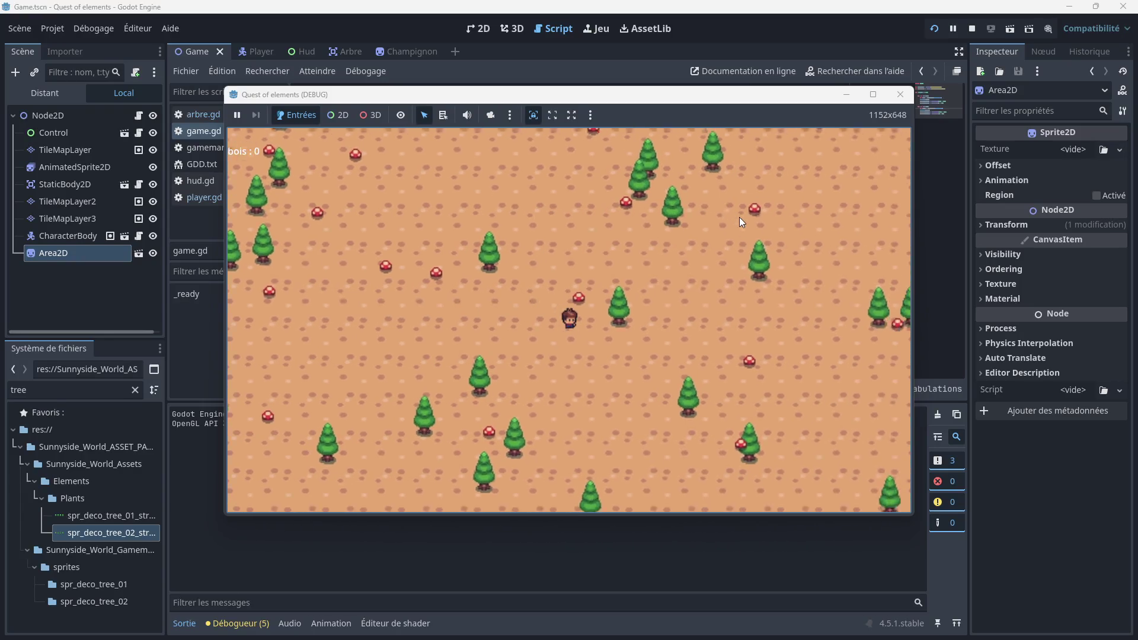
key(Down)
key(Left)
key(Up)
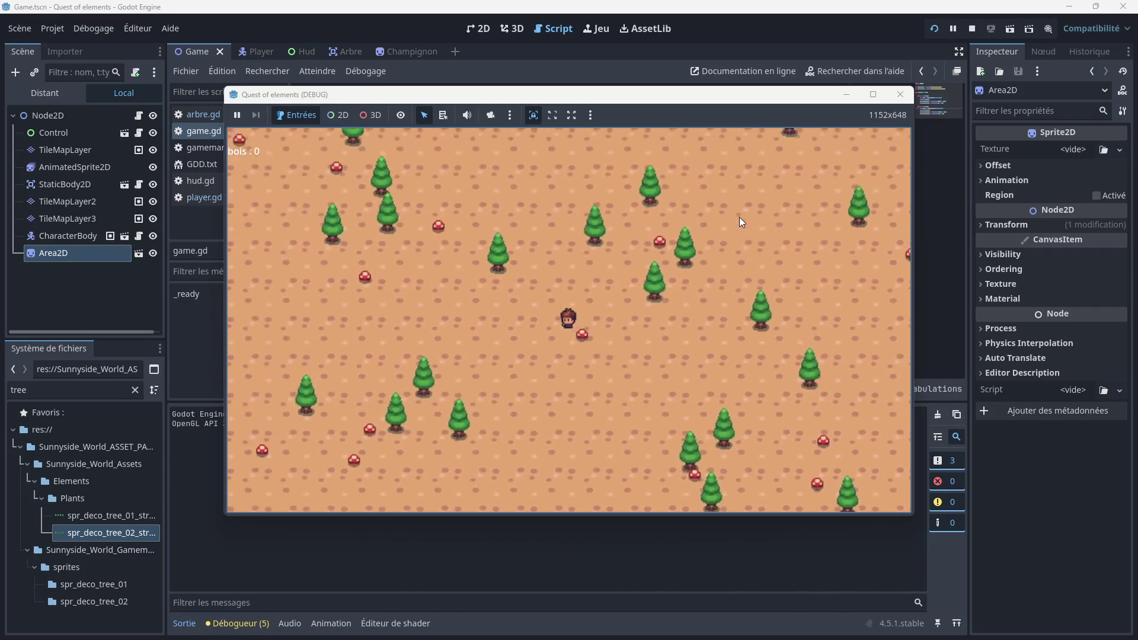
click(900, 94)
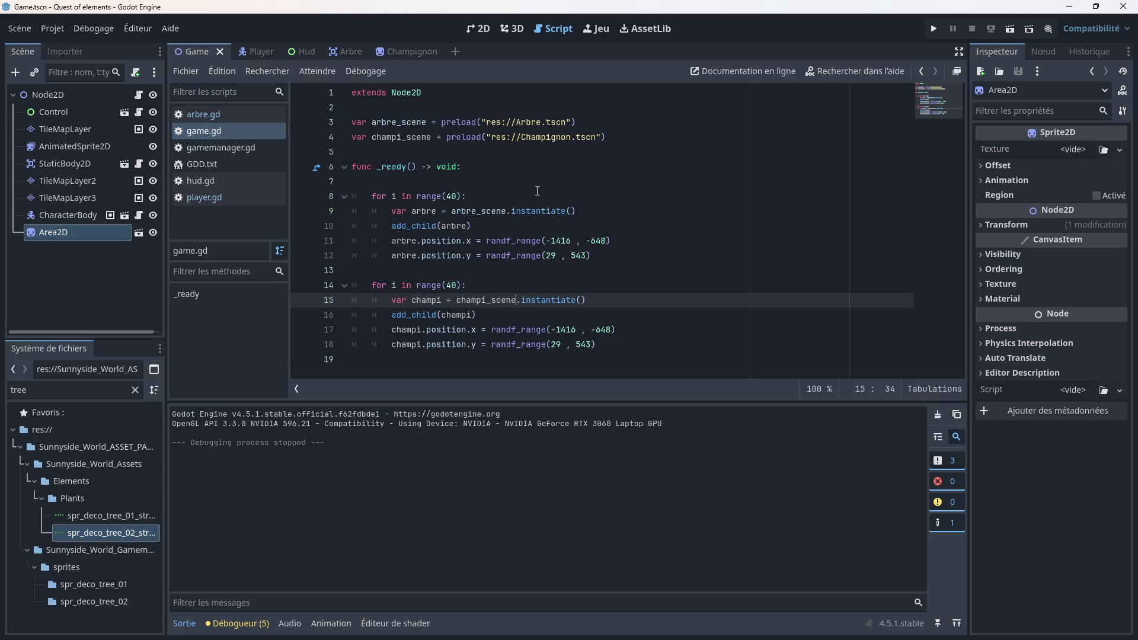
click(622, 306)
key(Down)
key(Down)
key(Down)
key(End)
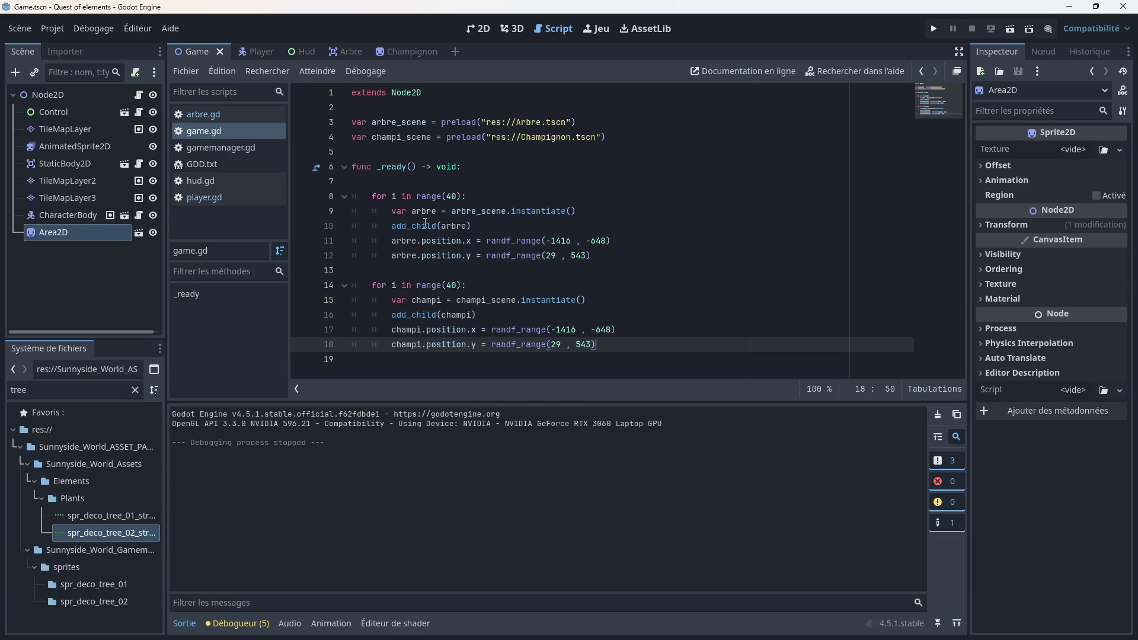
mouse_move(425, 223)
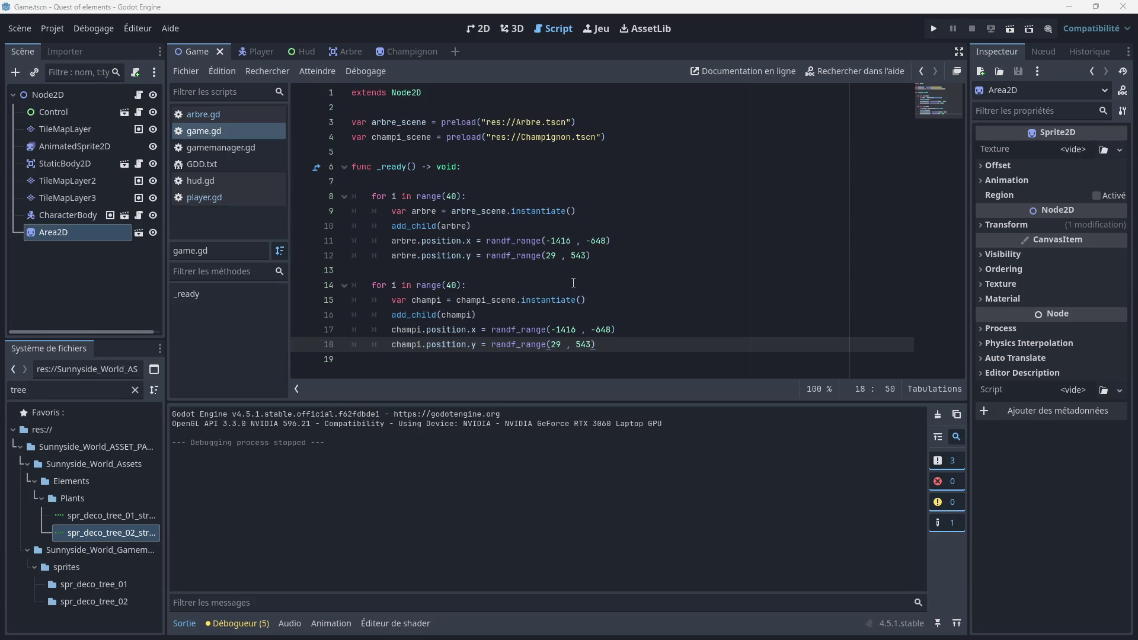
click(455, 185)
Step: Open arbre.gd from the Arbre scene, review its code, and go to the end of Gamemanager.bois += 1
click(344, 54)
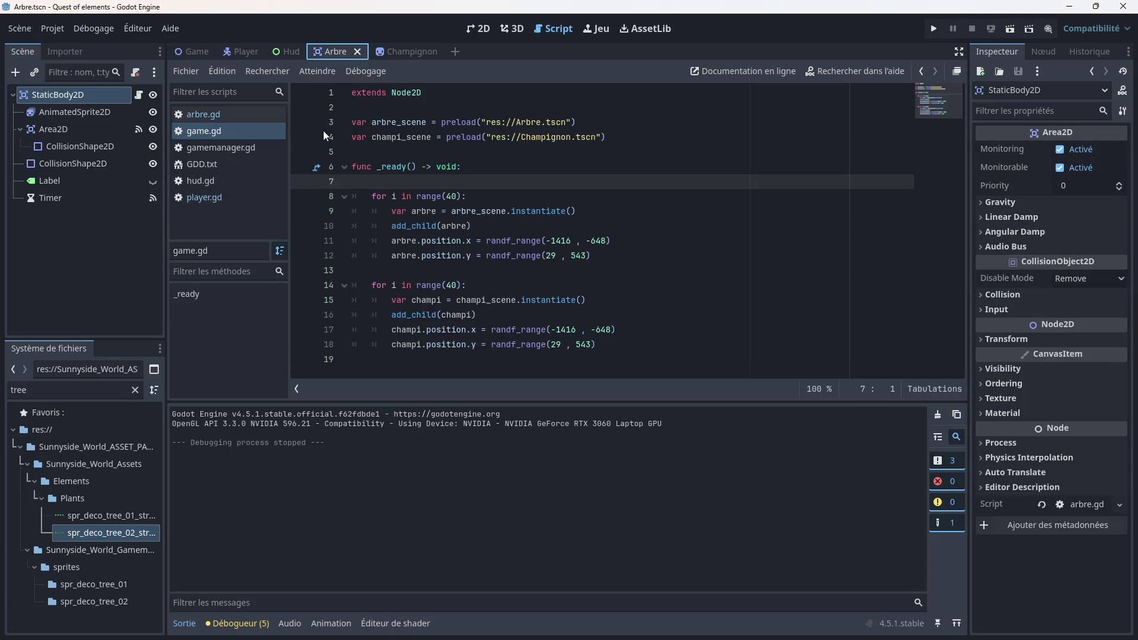
click(226, 113)
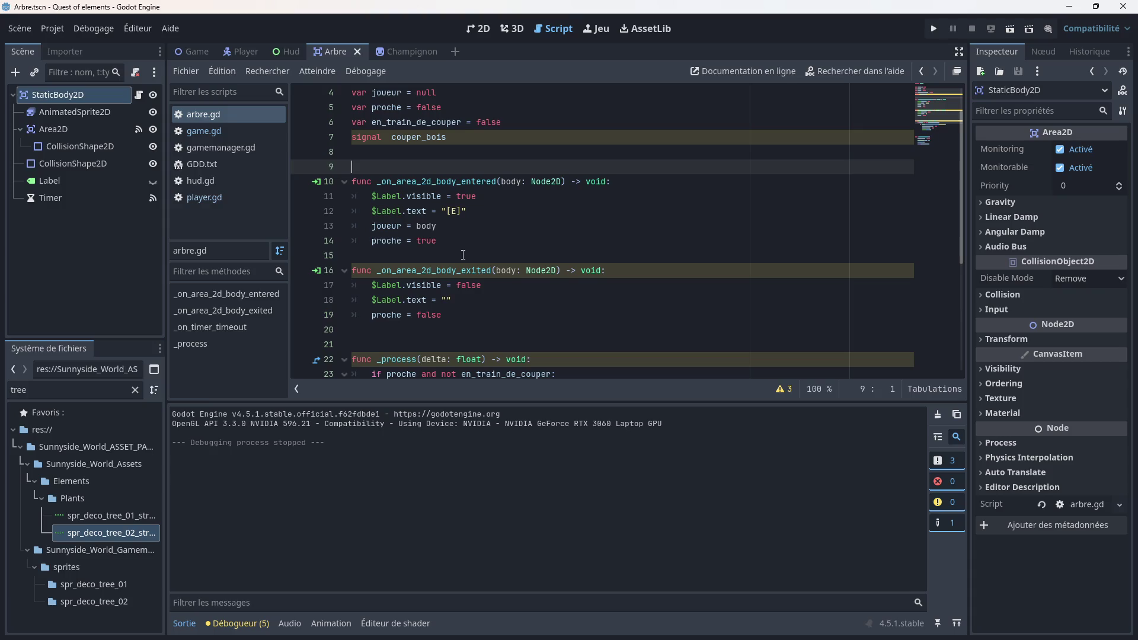
scroll(463, 255, down, 3)
scroll(474, 279, up, 1)
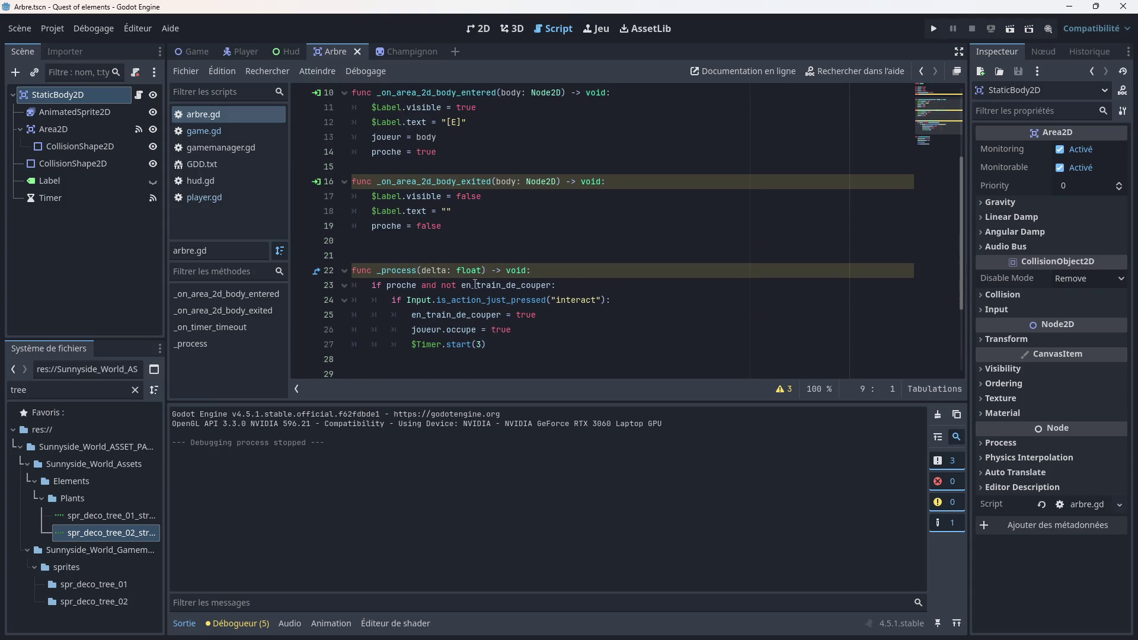
scroll(465, 306, down, 3)
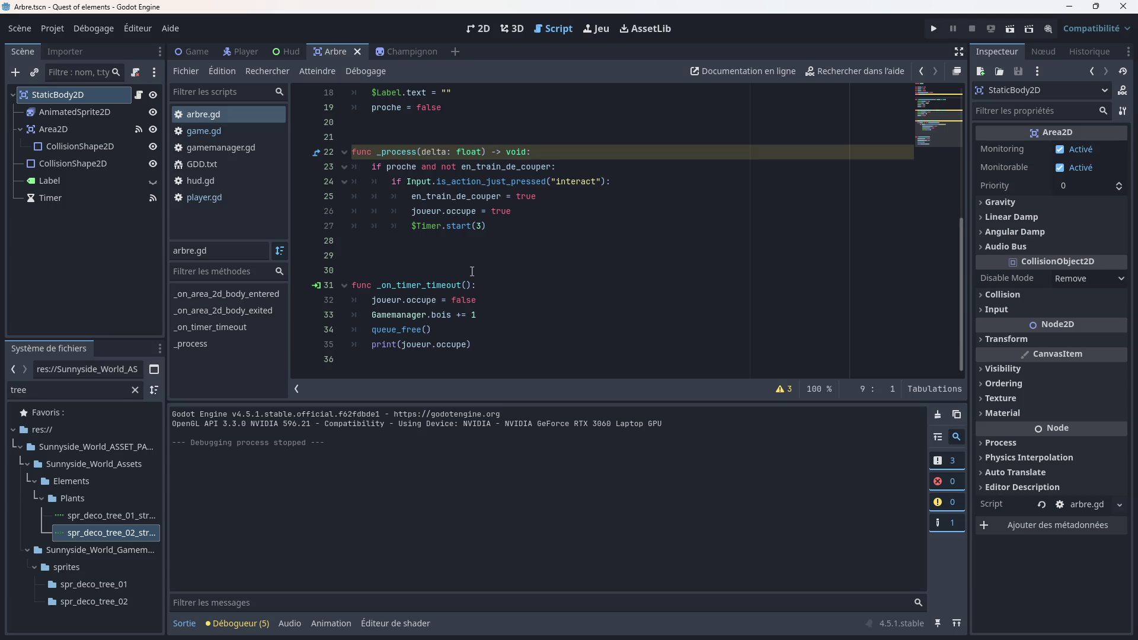
scroll(452, 331, up, 6)
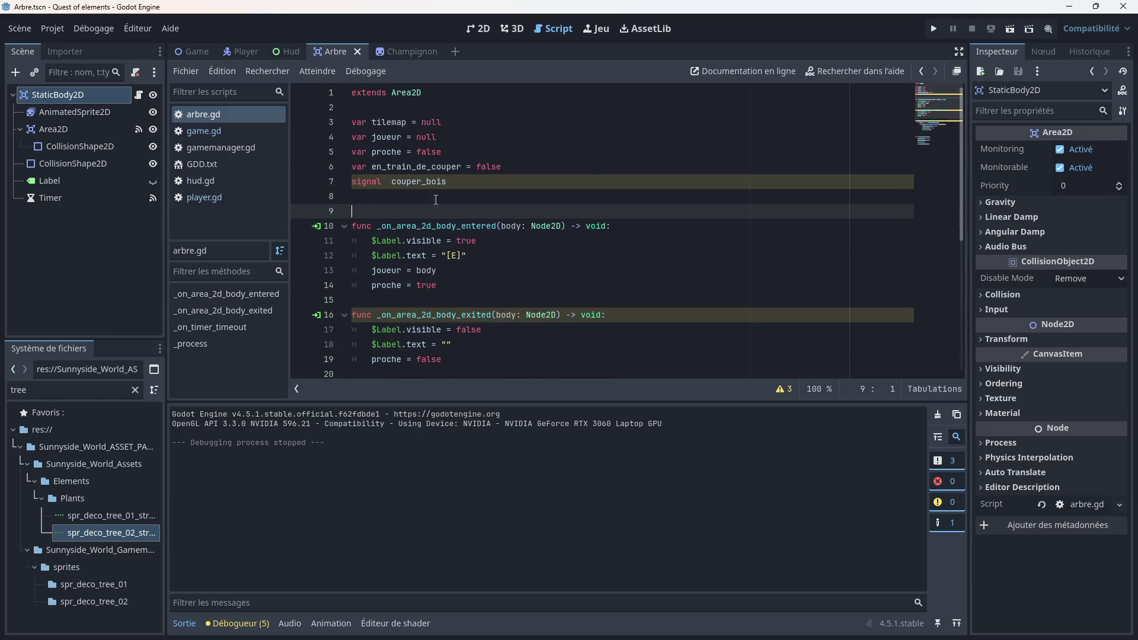
scroll(474, 240, down, 6)
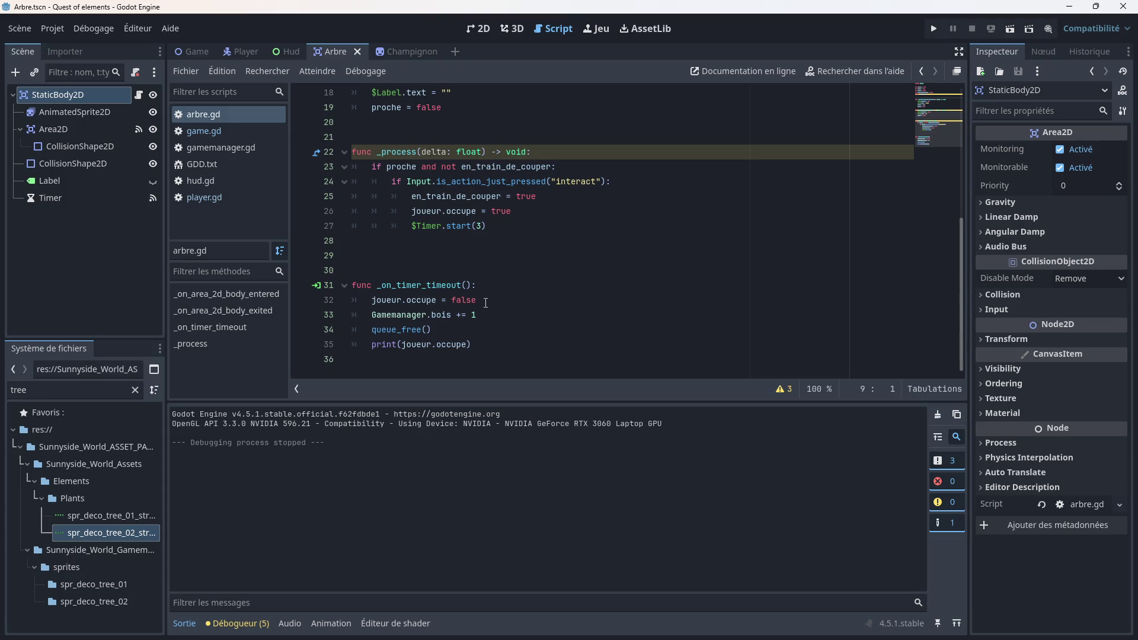
click(485, 314)
Step: Add emit_signal(couper_bois) on a new line after Gamemanager.bois += 1
key(Return)
text(em)
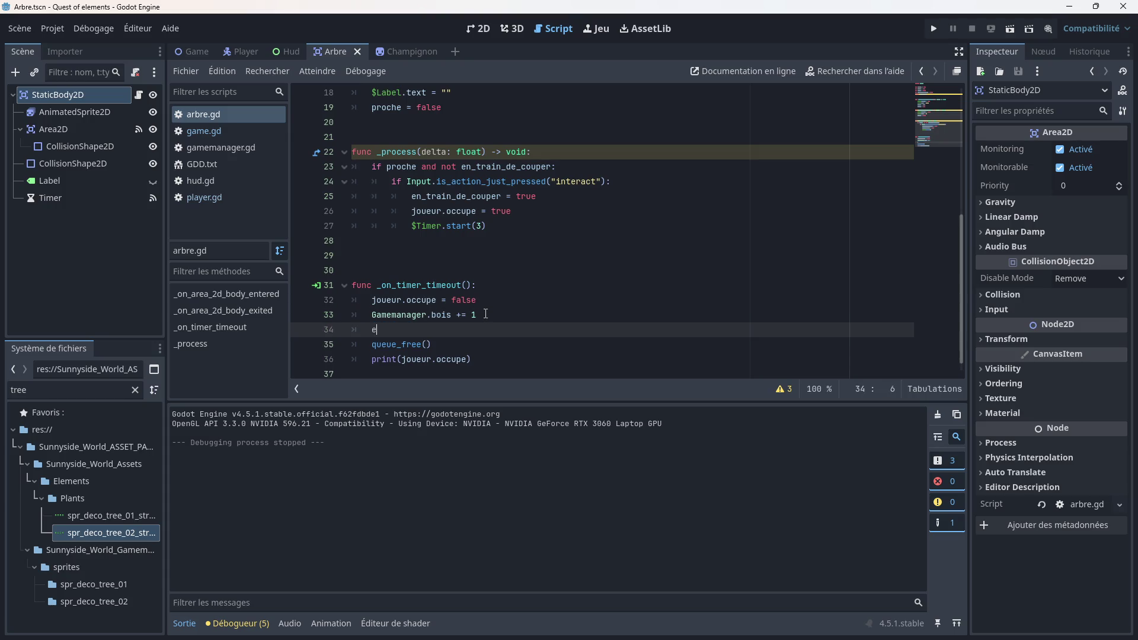
key(Return)
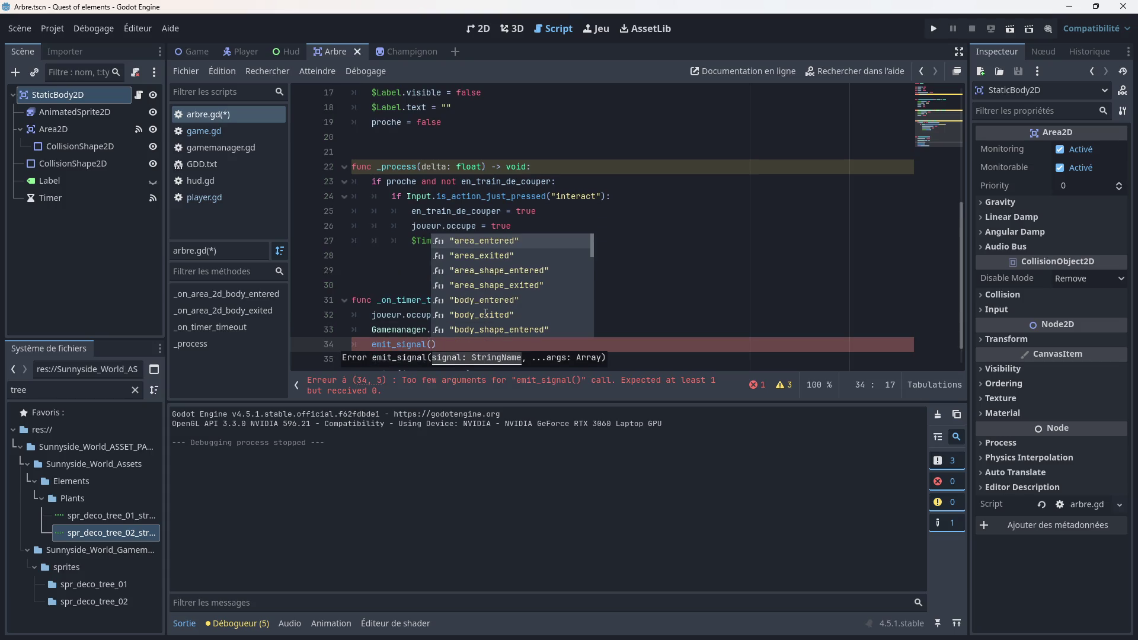
text(b)
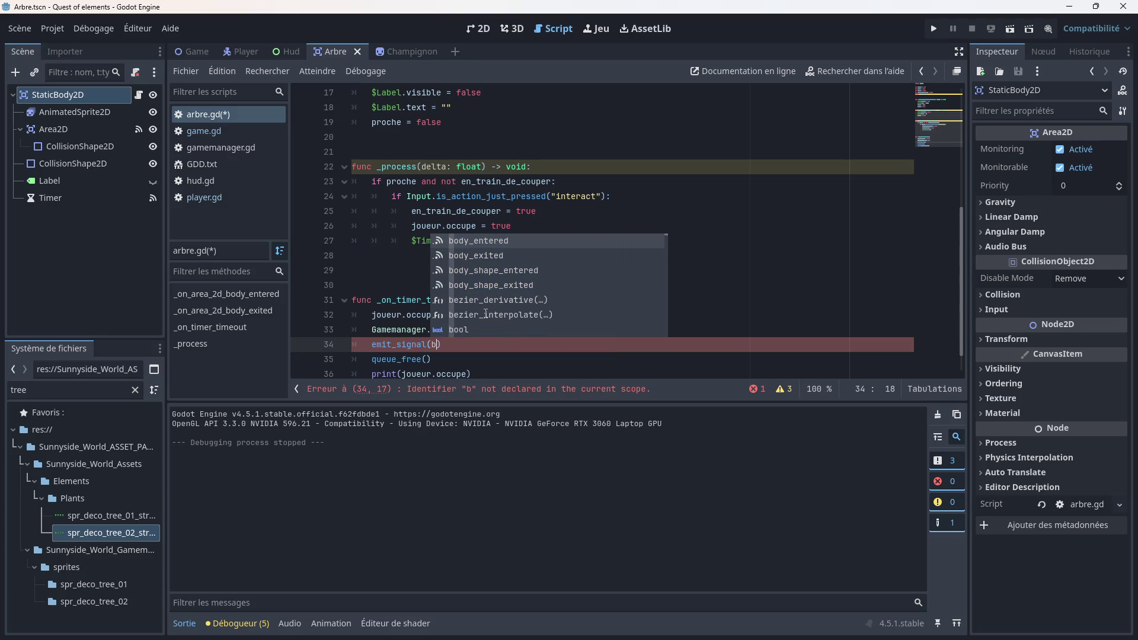
key(BackSpace)
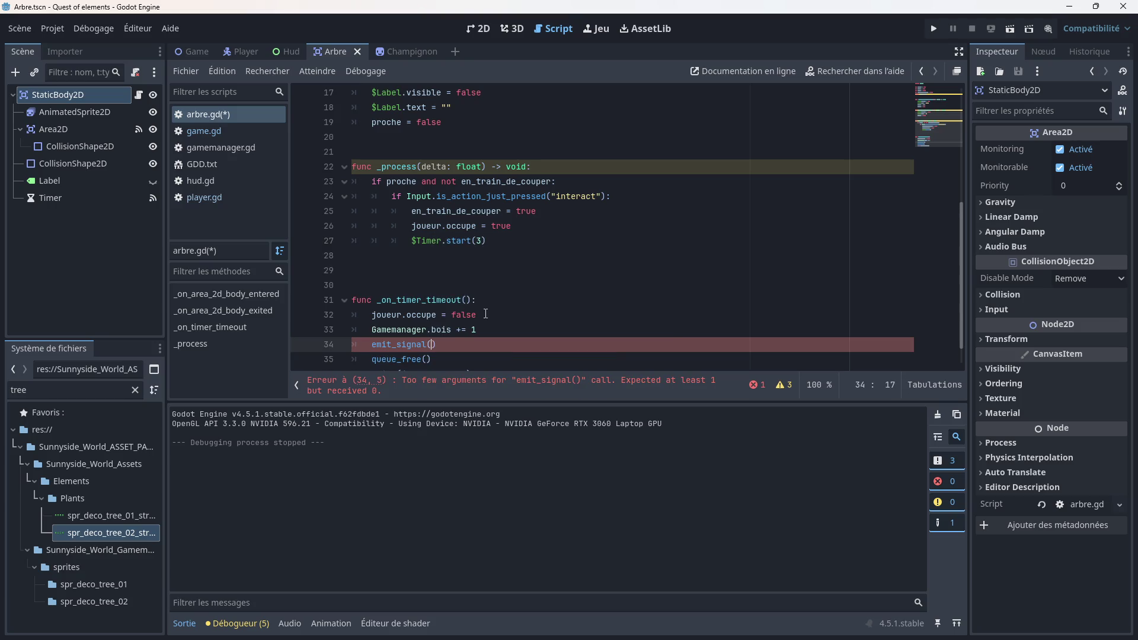
scroll(485, 313, up, 3)
scroll(462, 219, down, 4)
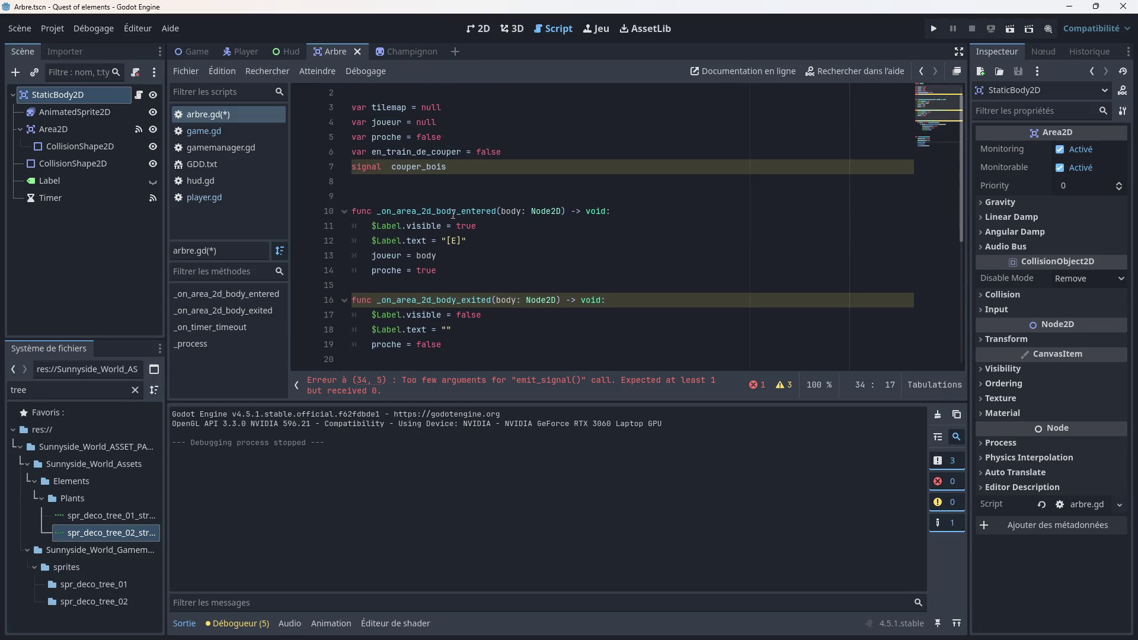
text(c)
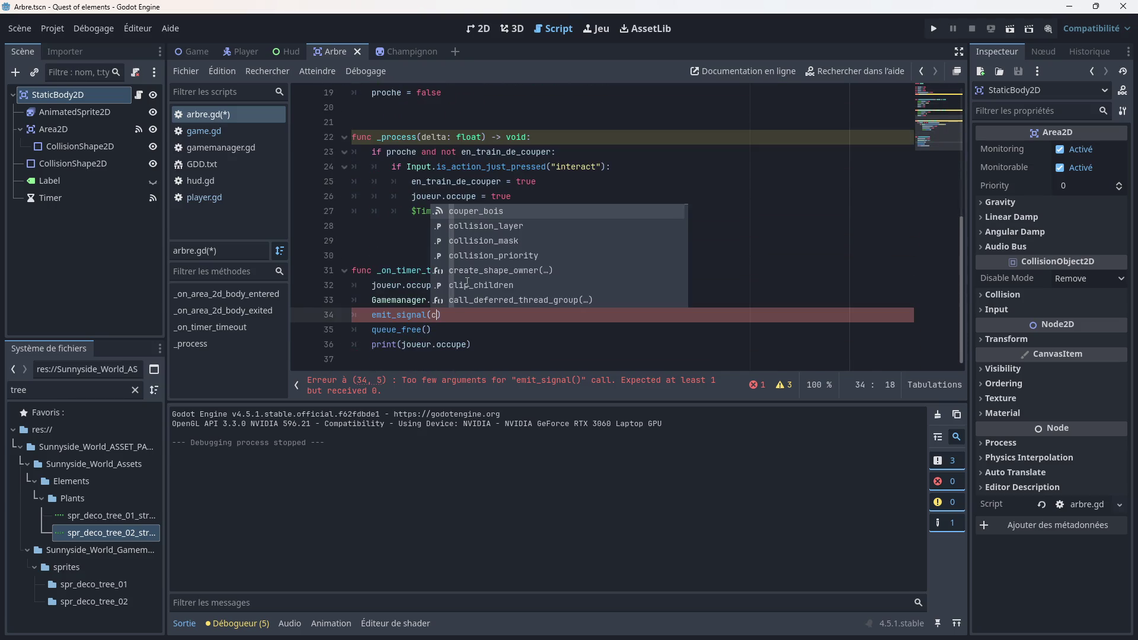
key(Return)
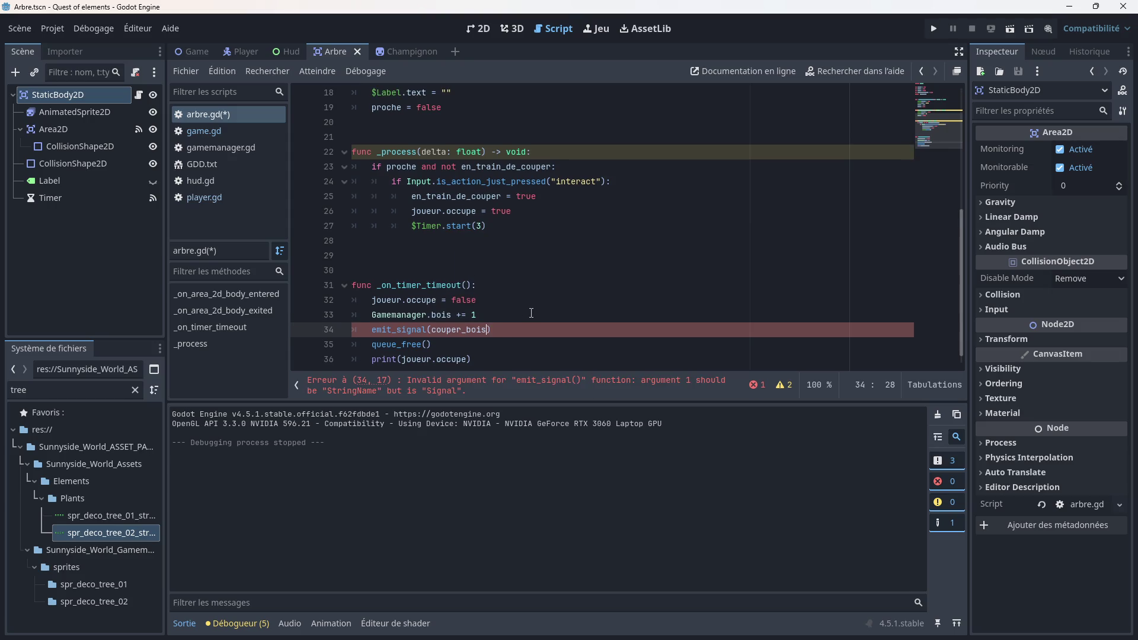
Step: Retype the emit_signal(couper_bois) call on line 34 using autocomplete
click(530, 313)
scroll(515, 320, down, 1)
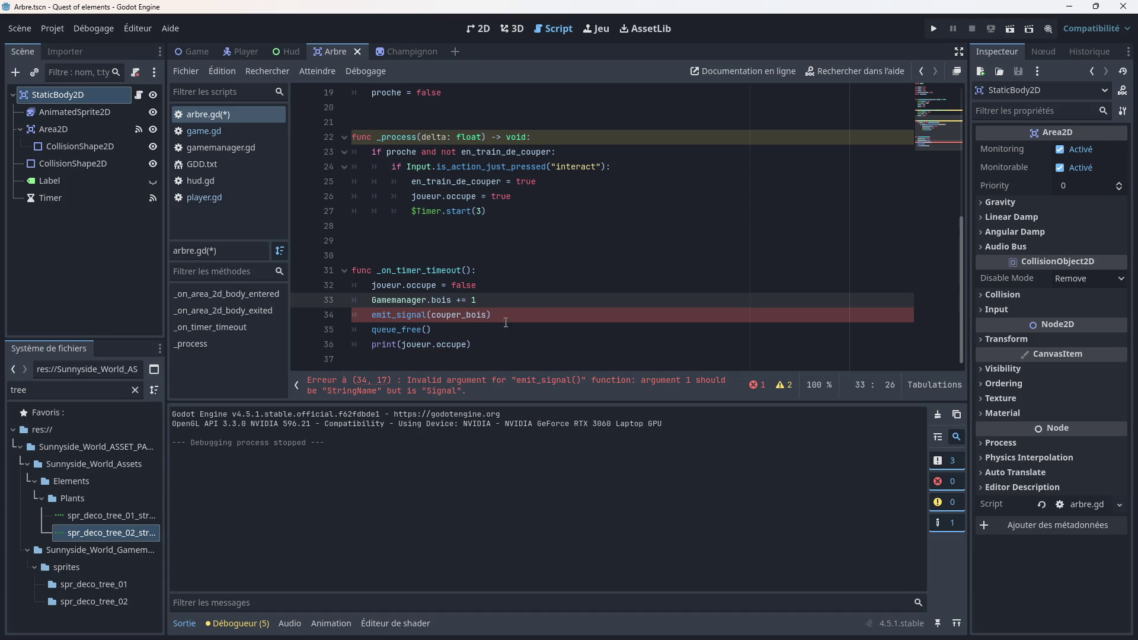
mouse_move(436, 317)
drag(492, 315, 428, 315)
key(BackSpace)
key(BackSpace)
key(BackSpace)
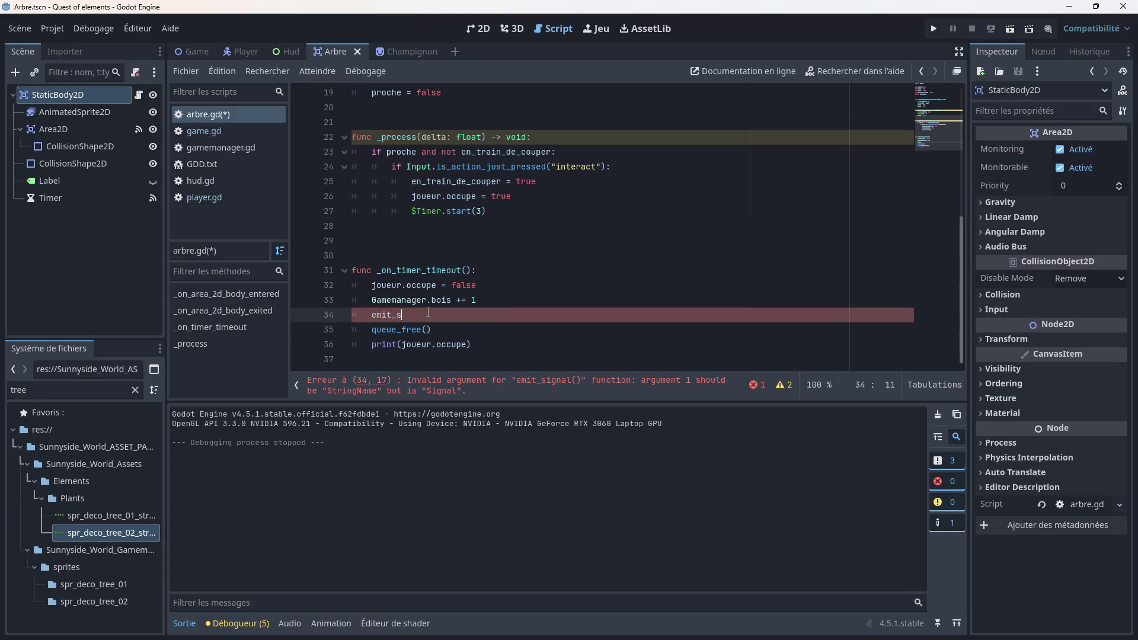
text(t)
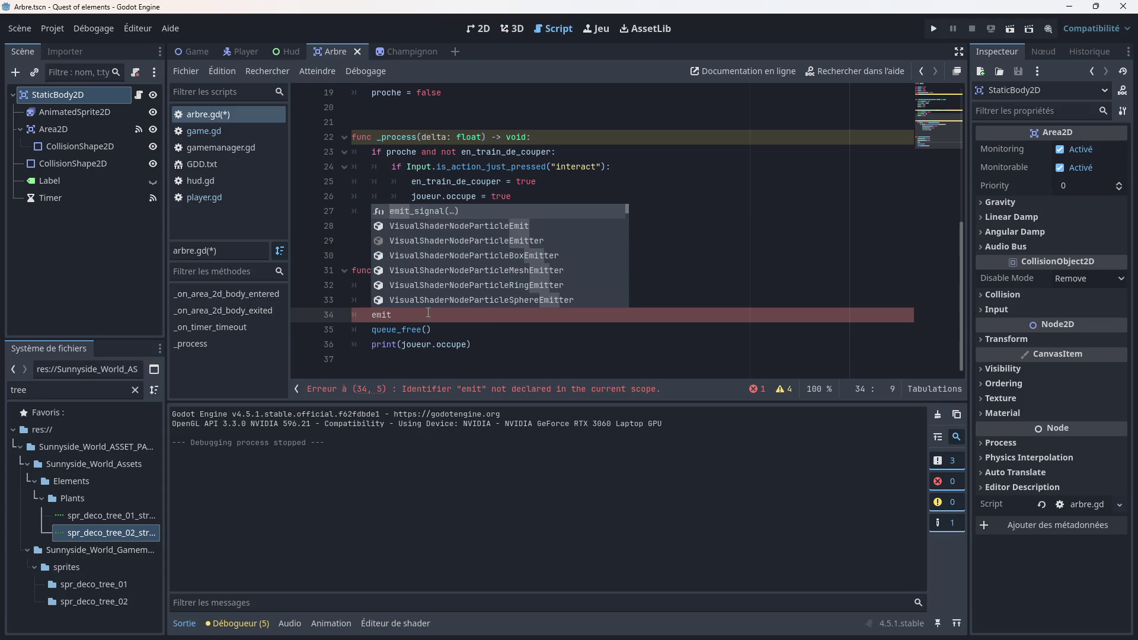
key(Return)
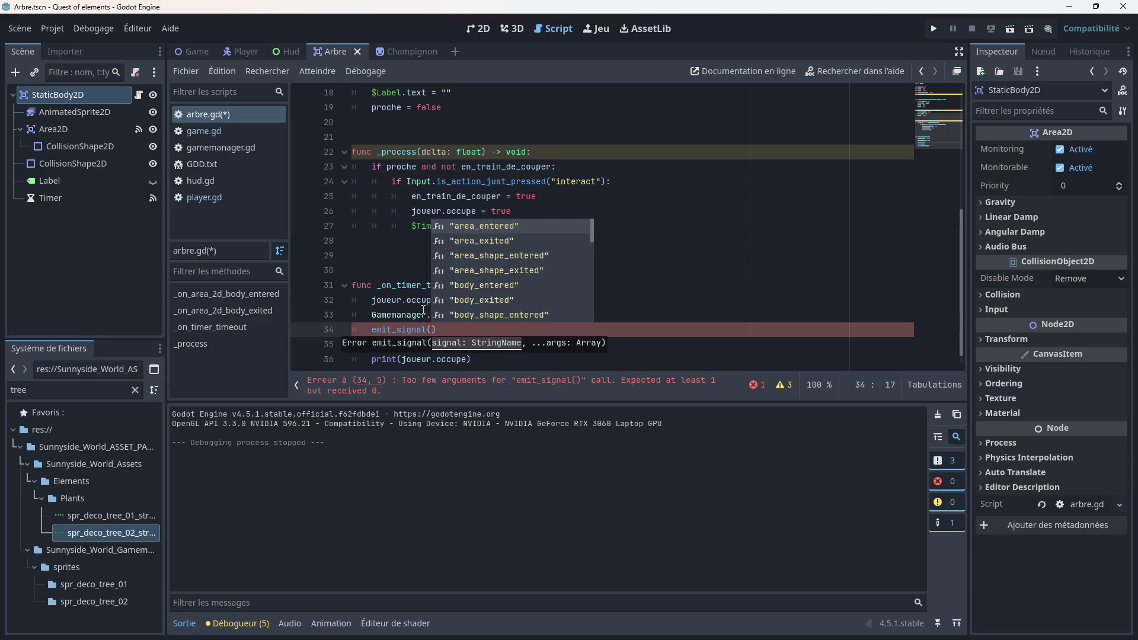
text(c)
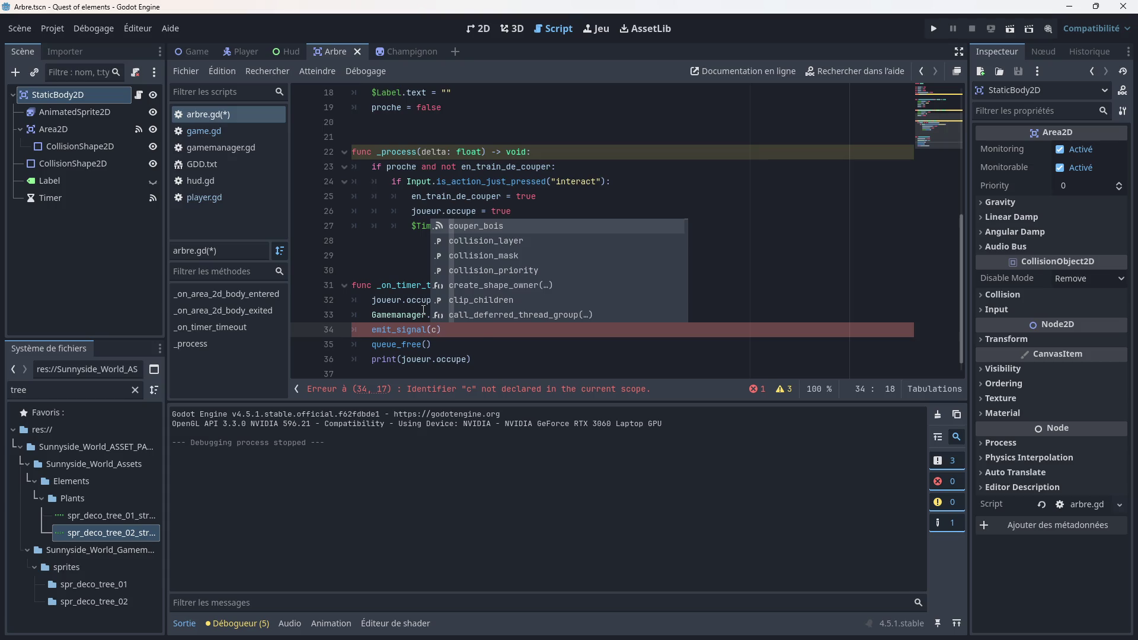
key(Return)
click(509, 324)
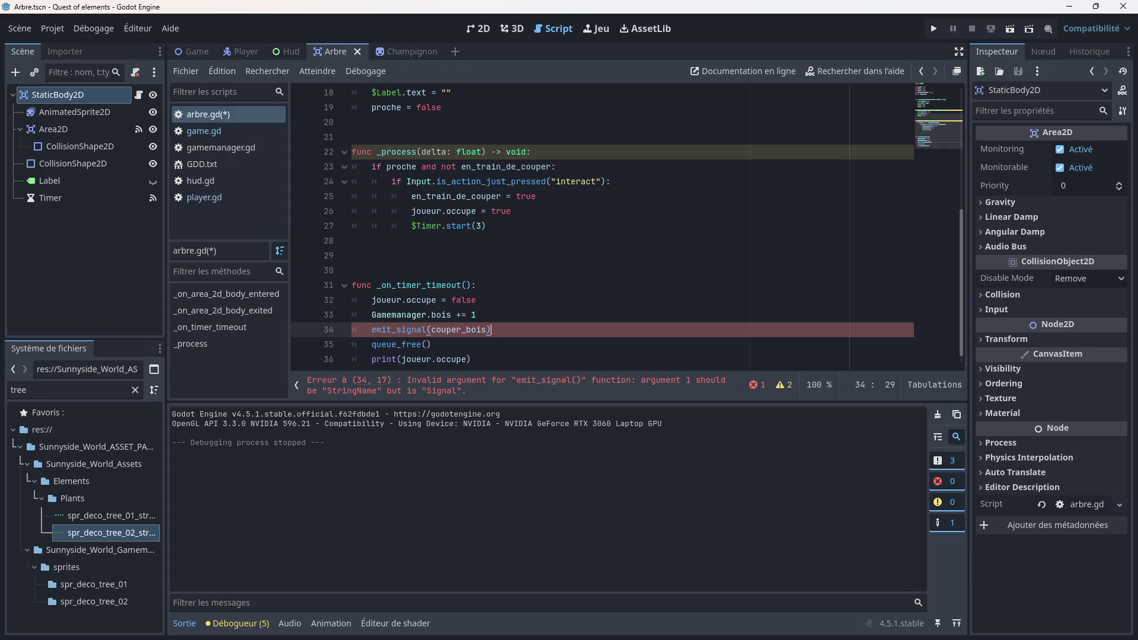
click(415, 270)
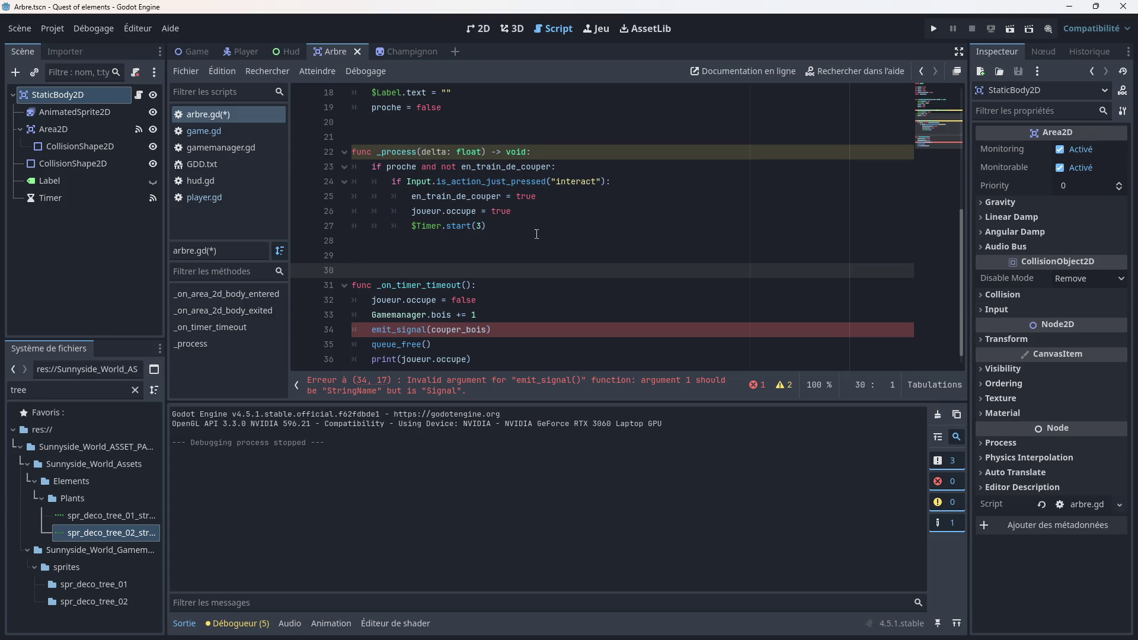
Step: Cut the 'signal couper_bois' declaration from arbre.gd and paste it at game.gd line 5
scroll(536, 234, up, 6)
click(443, 182)
drag(446, 181, 352, 182)
right_click(356, 187)
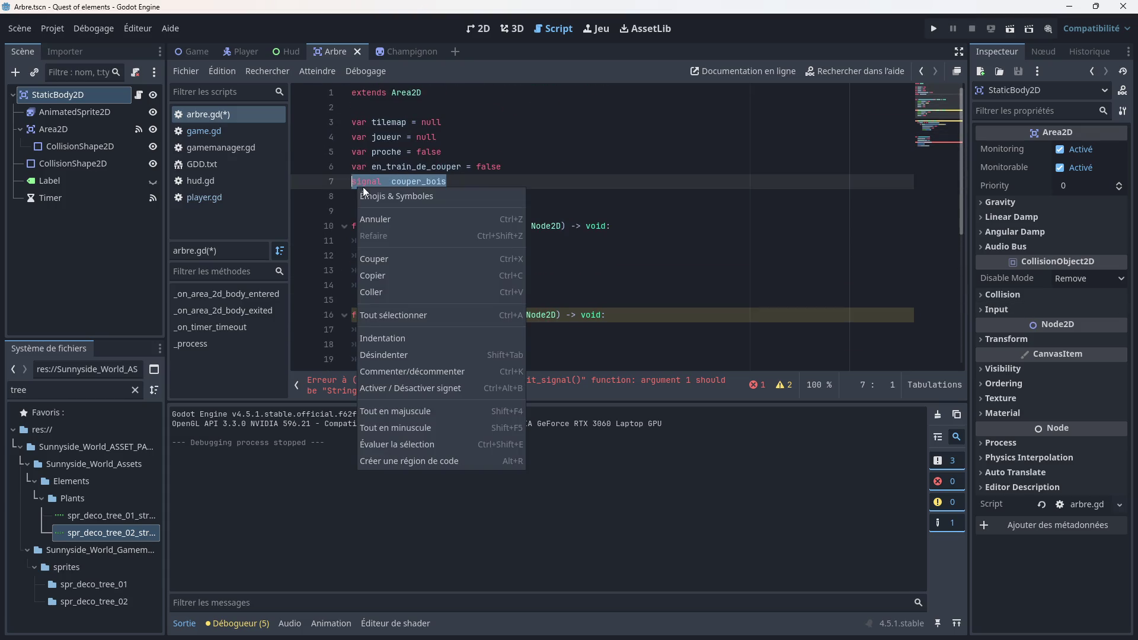
click(390, 257)
click(208, 129)
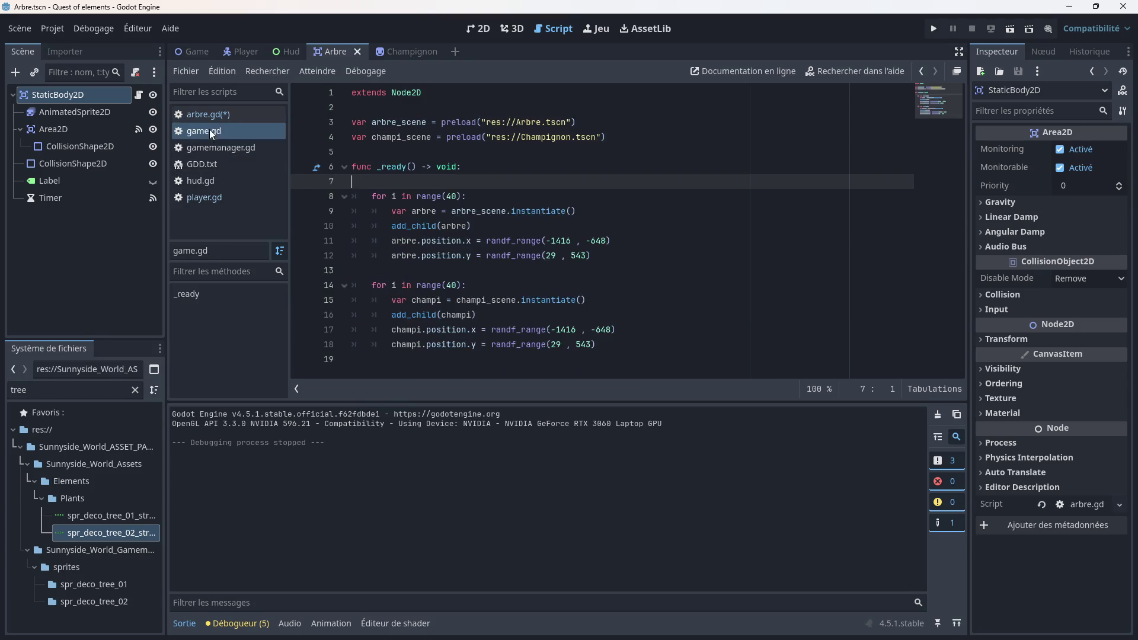
click(403, 152)
key(ctrl+v)
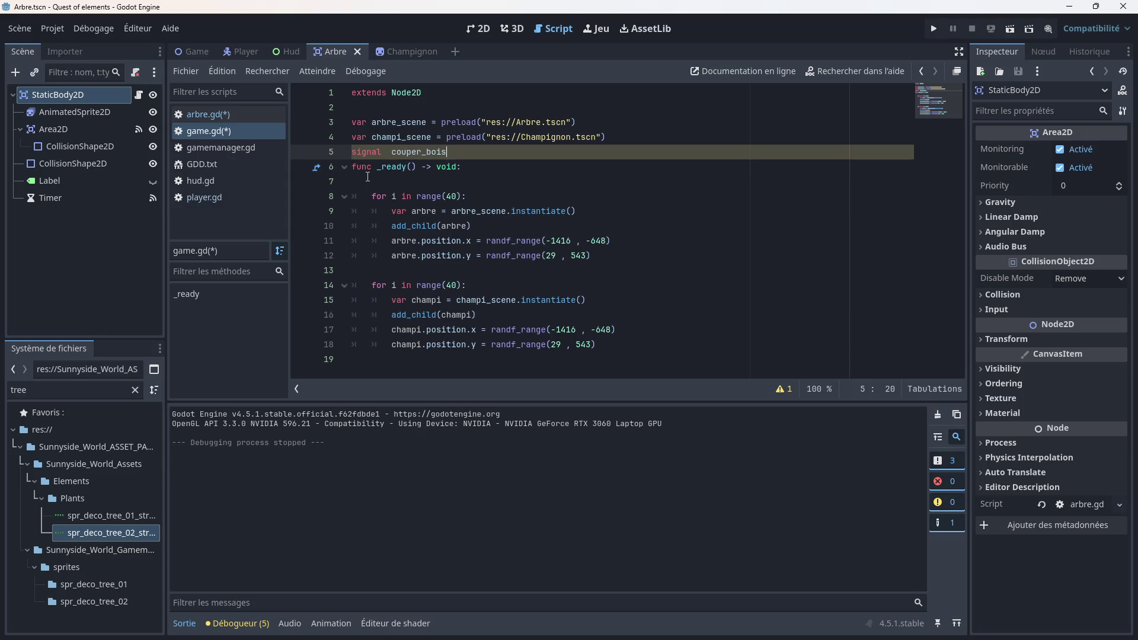
Step: Wrap couper_bois in quotes on arbre.gd line 34 so it emits "couper_bois"
click(203, 116)
scroll(515, 307, down, 5)
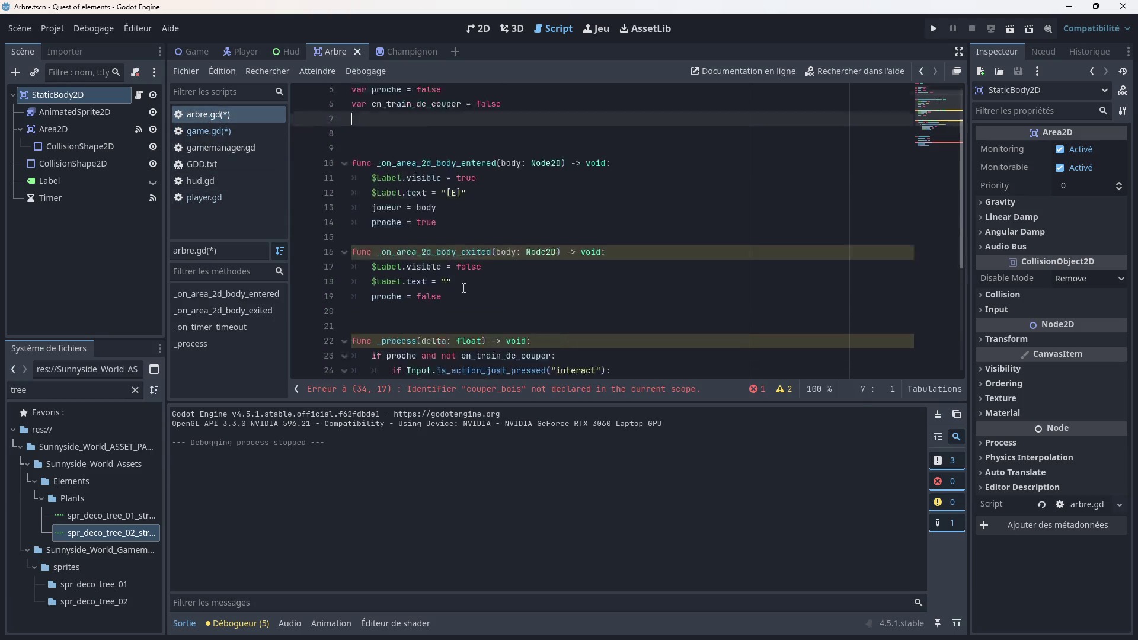
click(515, 309)
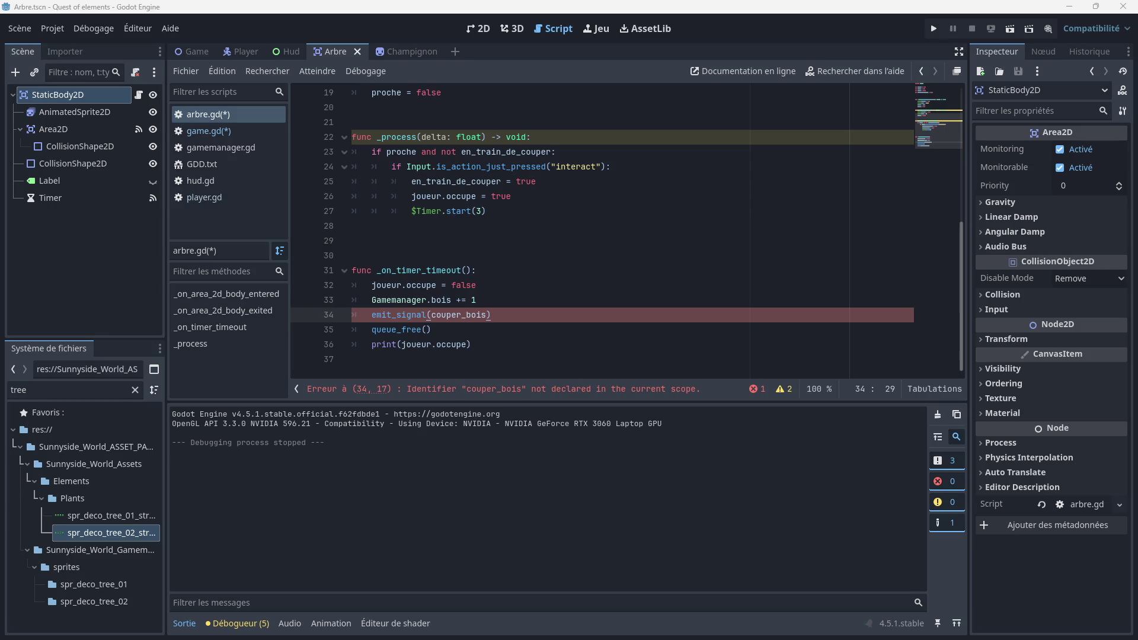
click(433, 315)
text(")
click(492, 315)
text(")
click(504, 285)
scroll(451, 225, up, 6)
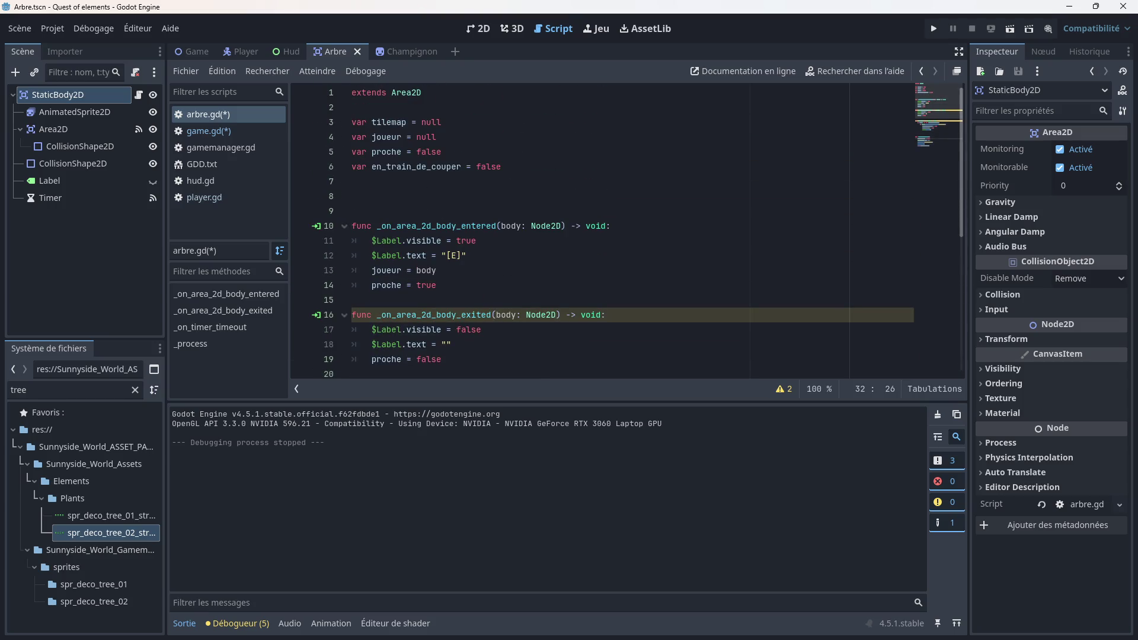
Step: Take the couper_bois declaration out of game.gd and paste it back at arbre.gd line 7
click(198, 131)
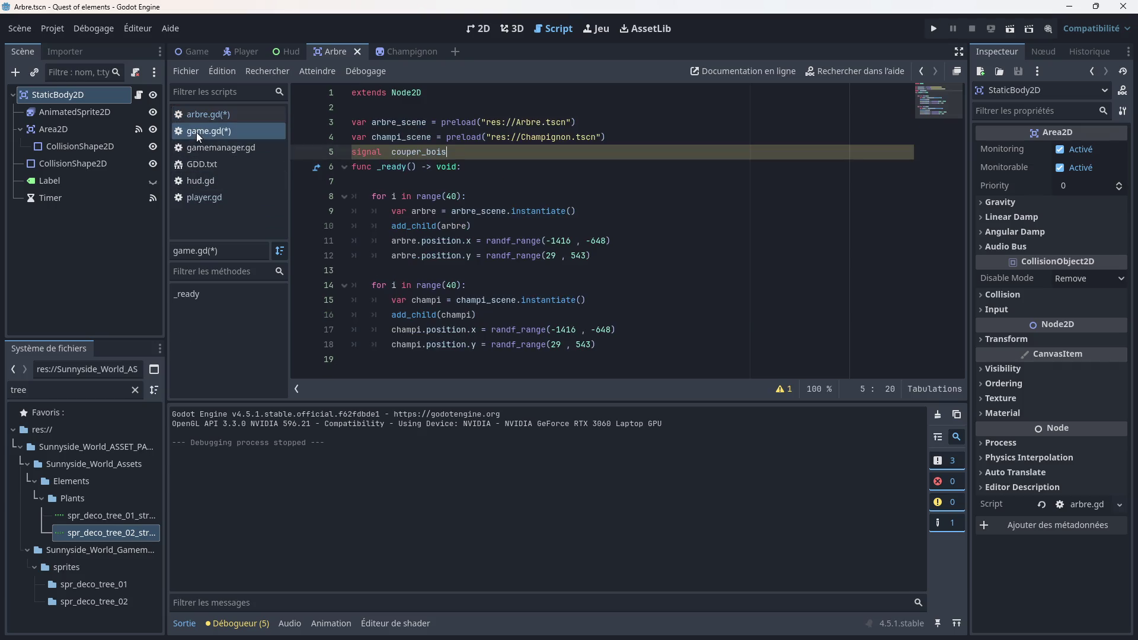
drag(443, 154, 332, 154)
right_click(362, 151)
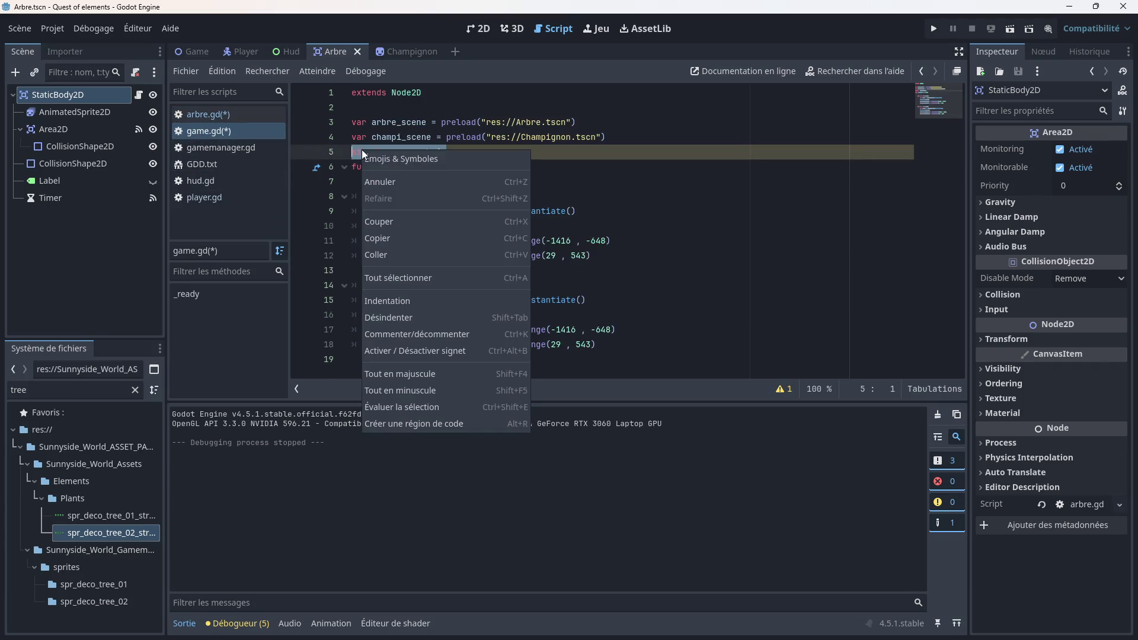
key(Escape)
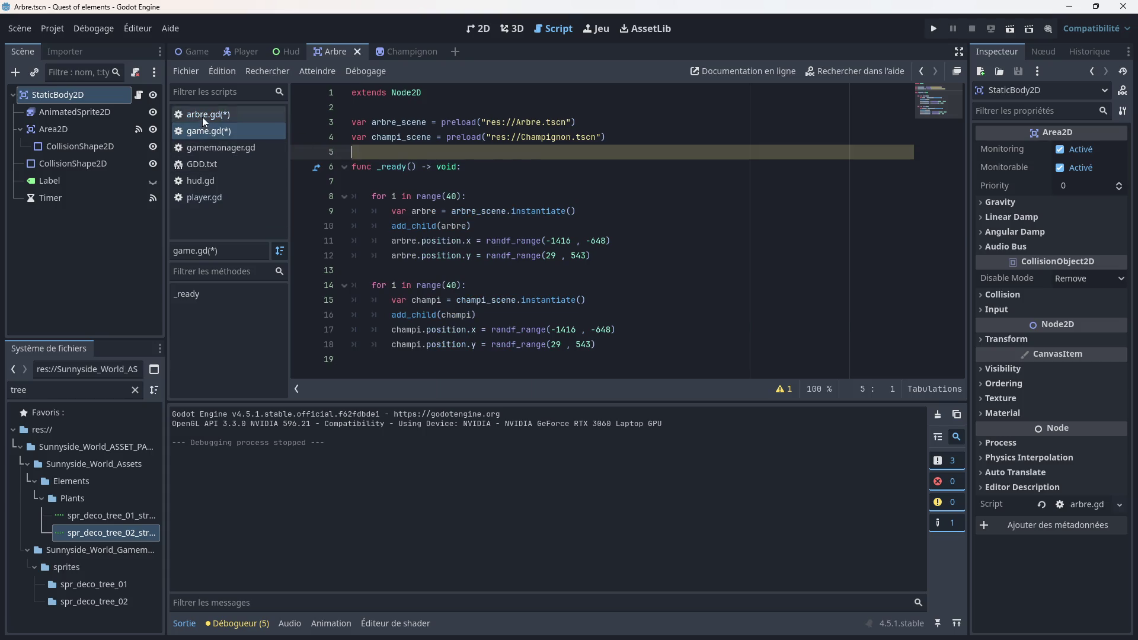
click(202, 115)
click(389, 164)
click(365, 179)
key(ctrl+v)
Step: Save the scene and its scripts with Ctrl+S
click(472, 197)
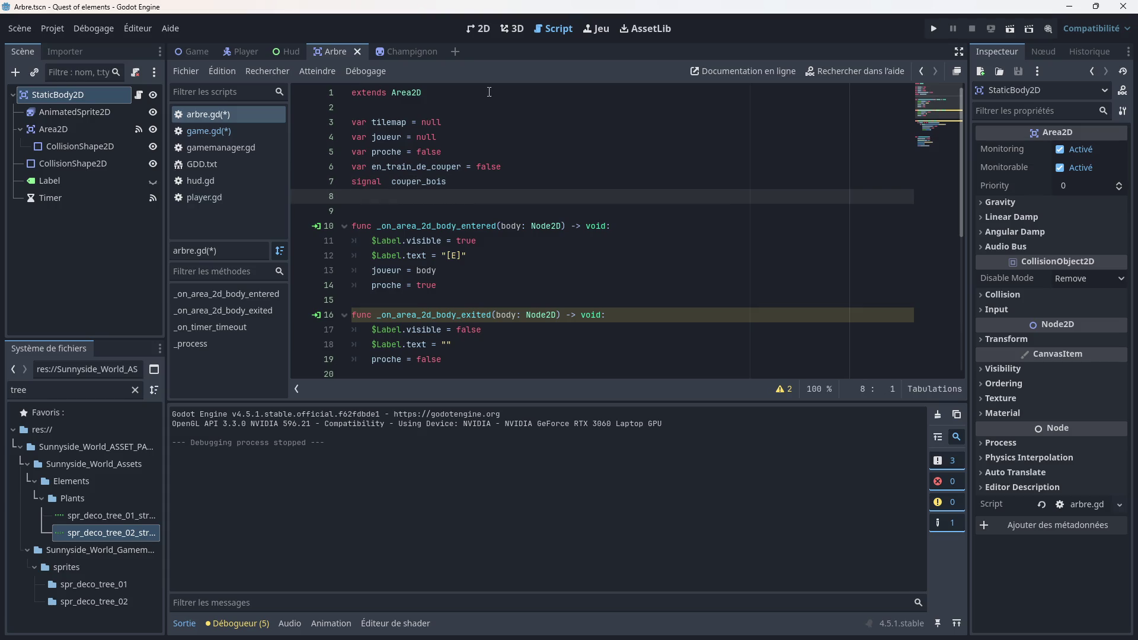
click(415, 211)
scroll(415, 213, down, 2)
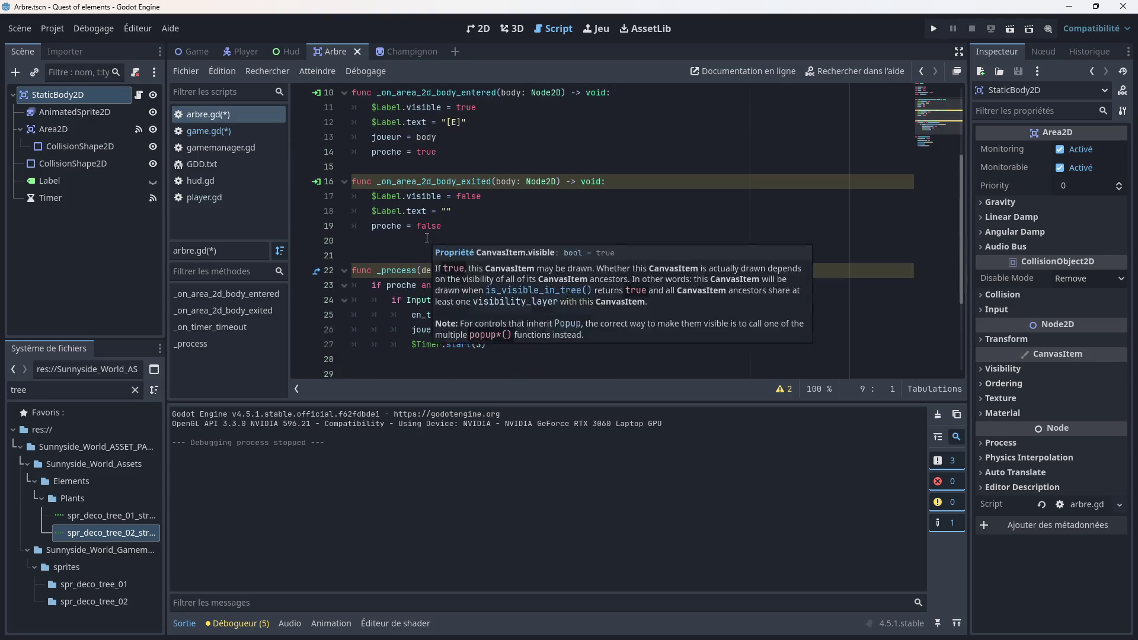
scroll(472, 266, down, 4)
click(556, 274)
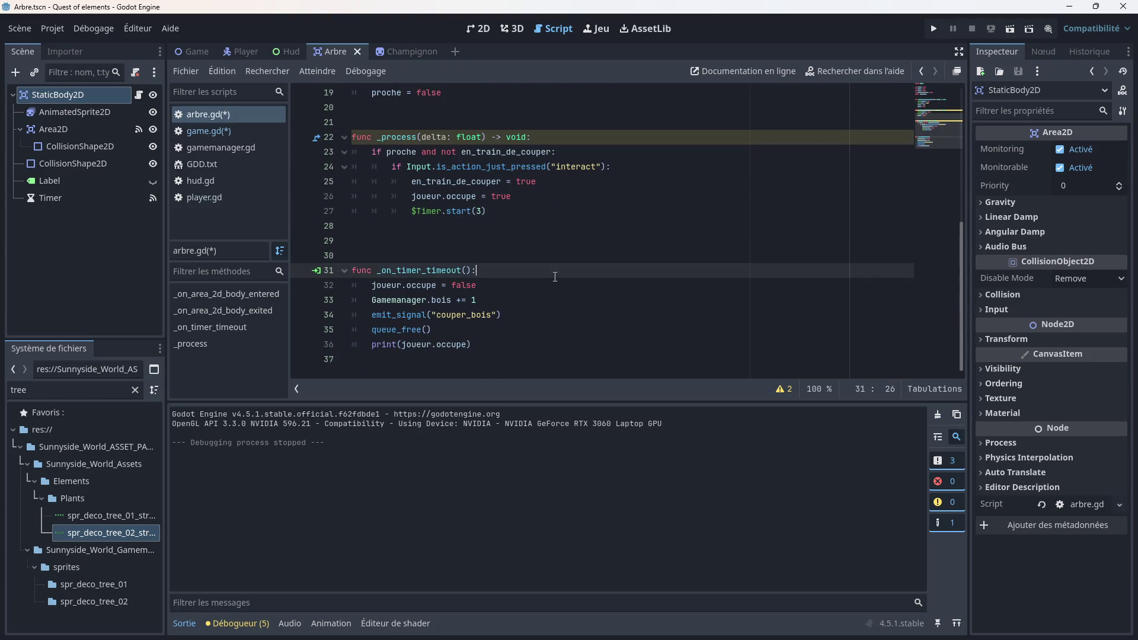
key(ctrl+s)
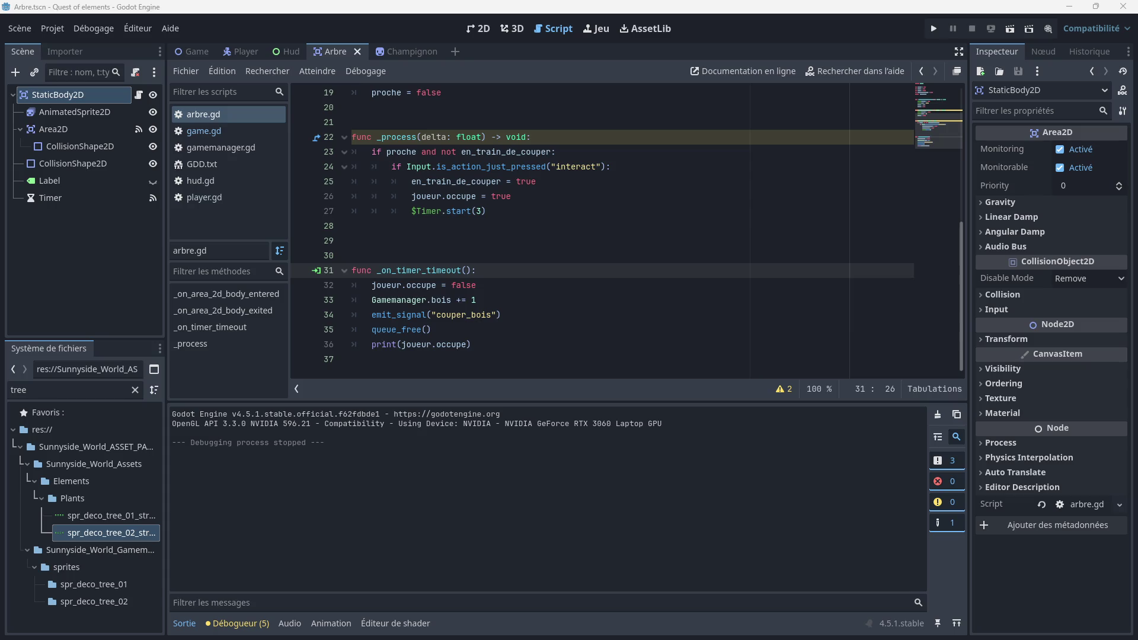
Step: Add 'func couper(arbre):' on a new line 20 at the end of game.gd
click(202, 130)
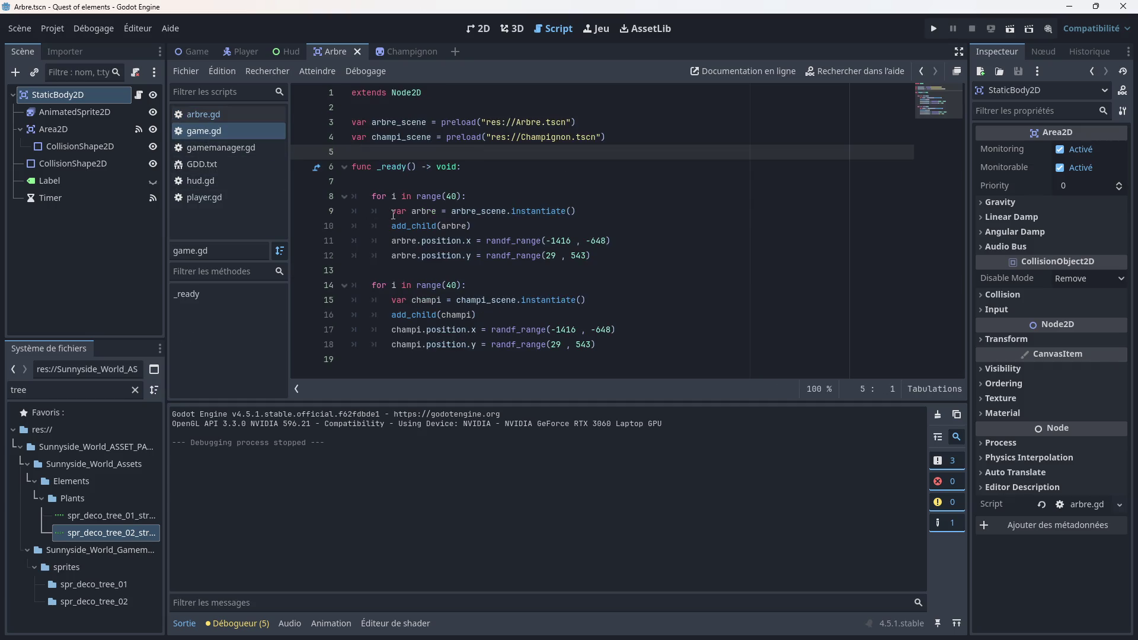
click(393, 361)
key(Return)
text(func)
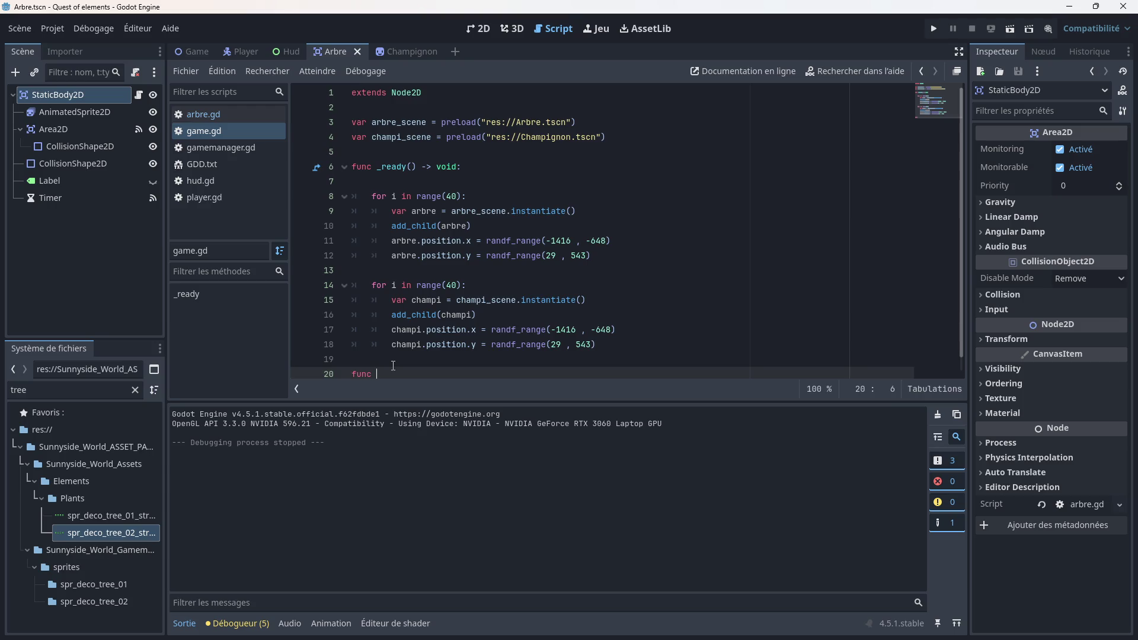
text(couper(arbre)
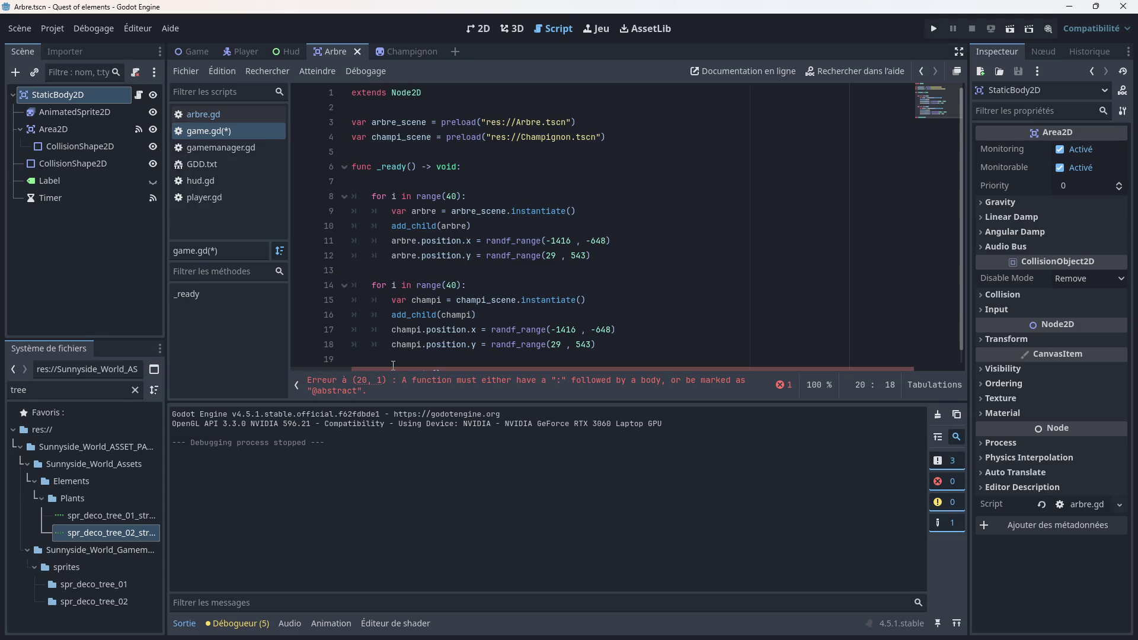
text():)
click(458, 285)
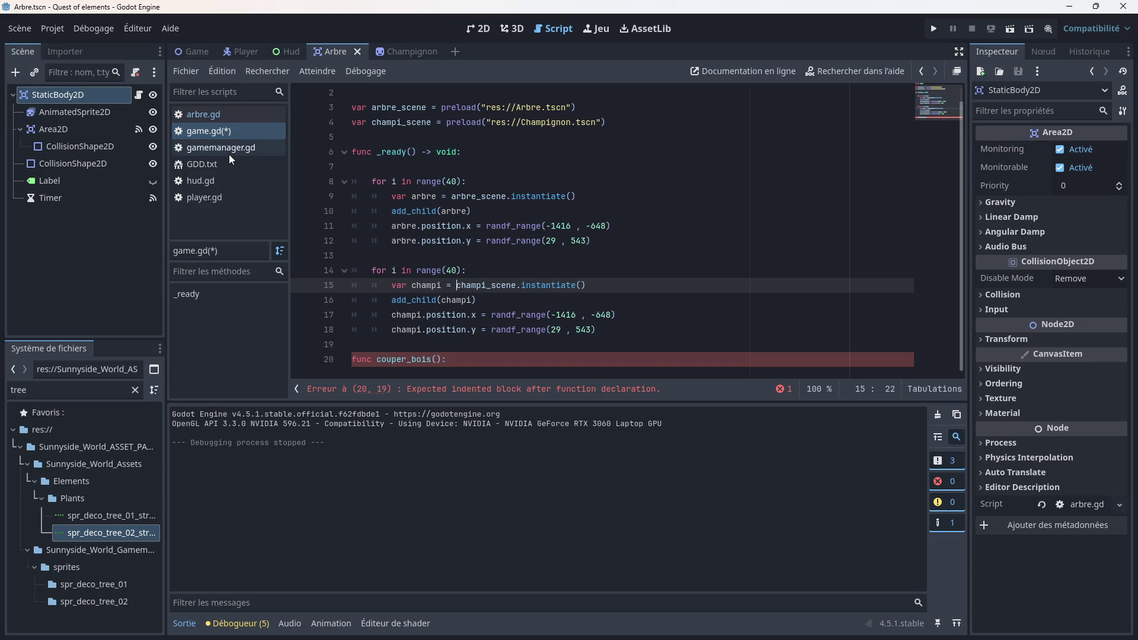
click(202, 115)
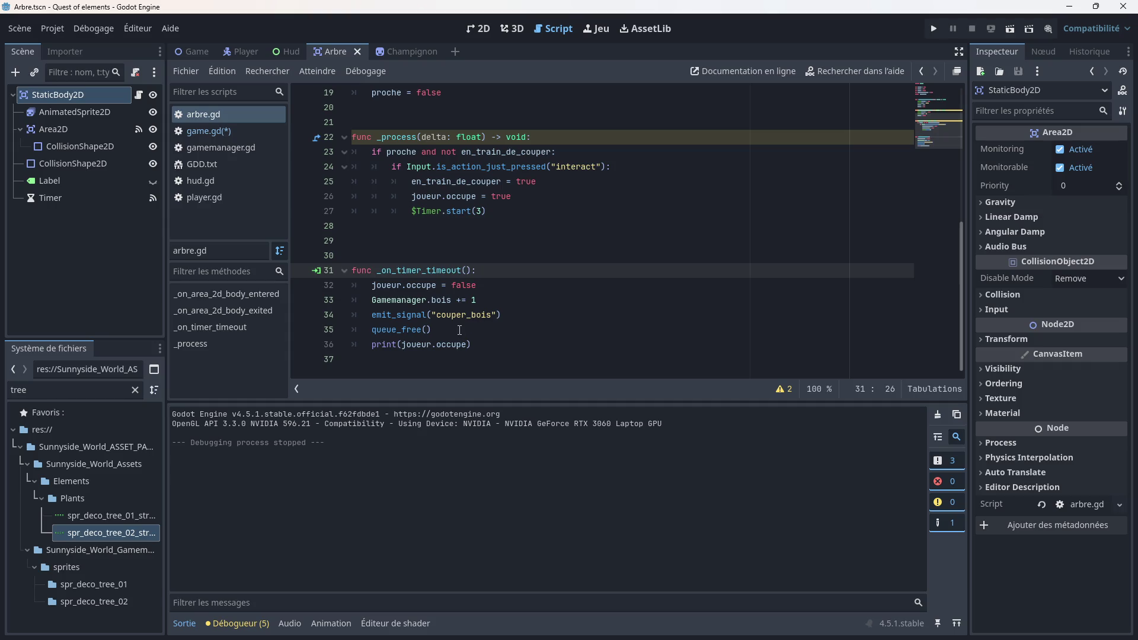
click(202, 132)
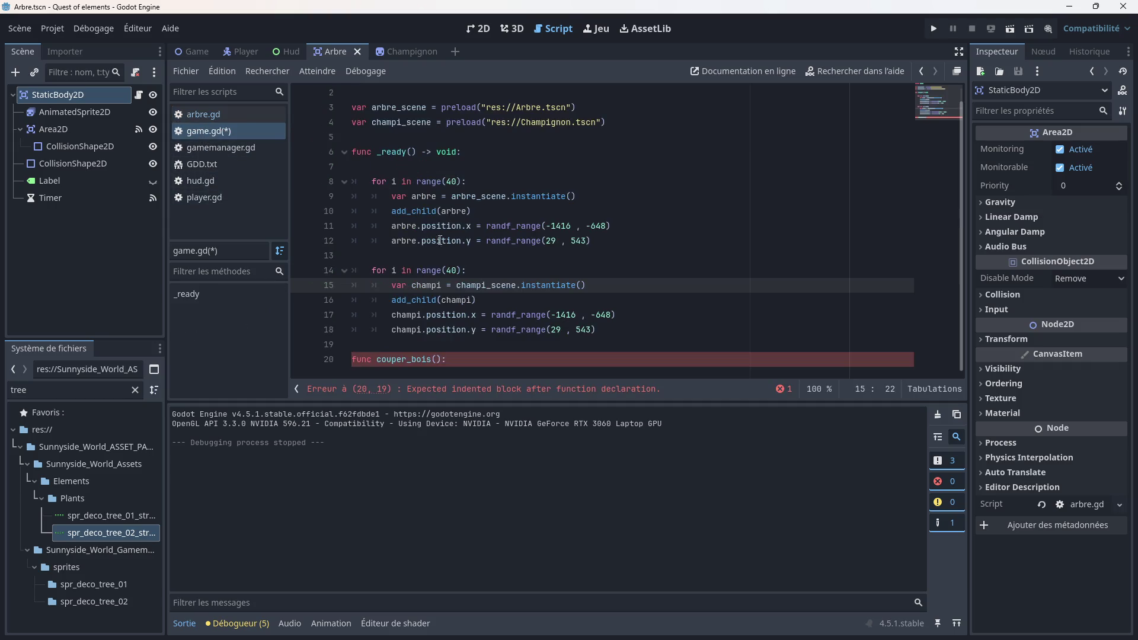
click(486, 354)
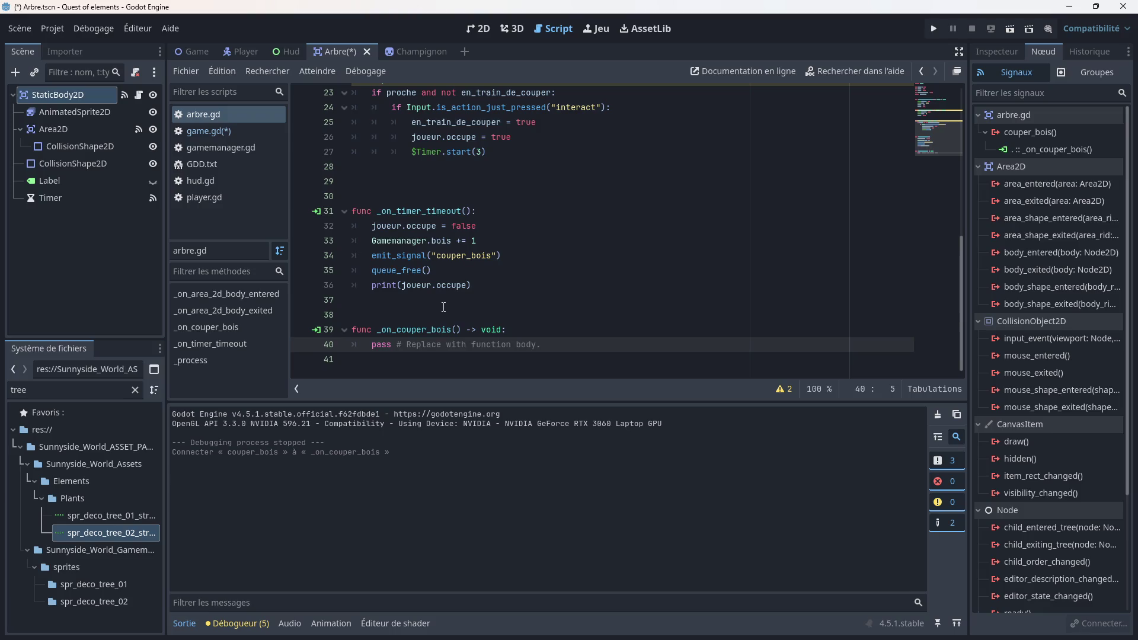
Step: Delete the _on_couper_bois stub and the print(joueur.occupe) line from arbre.gd
scroll(443, 307, up, 1)
scroll(443, 307, up, 3)
scroll(443, 307, down, 4)
drag(410, 345, 350, 330)
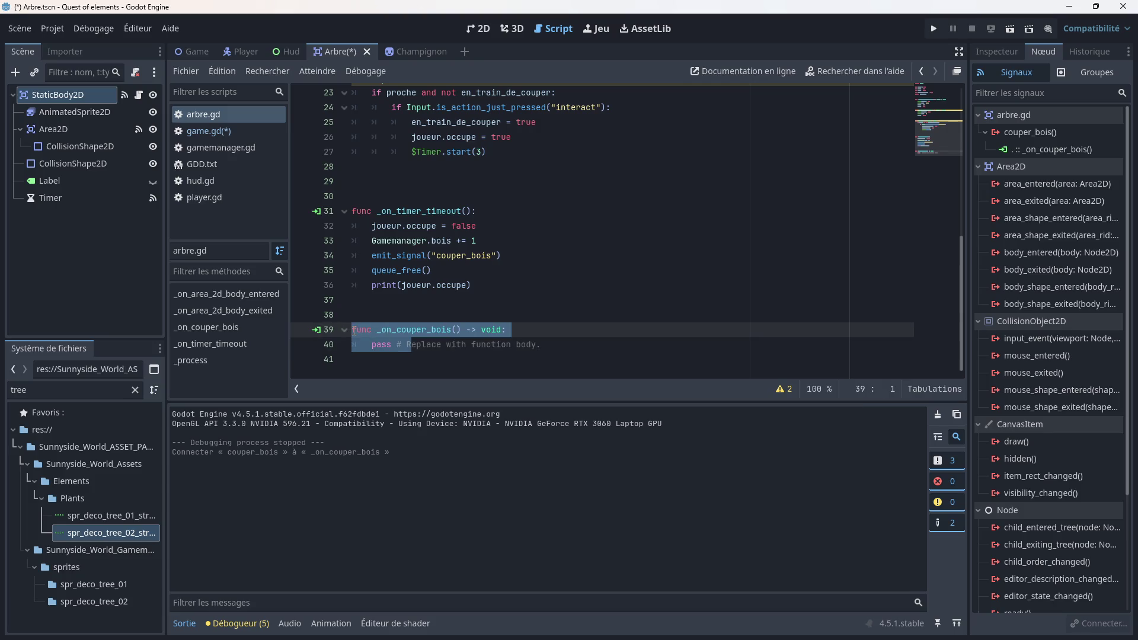
key(BackSpace)
key(End)
key(Delete)
key(BackSpace)
key(BackSpace)
key(BackSpace)
key(BackSpace)
key(BackSpace)
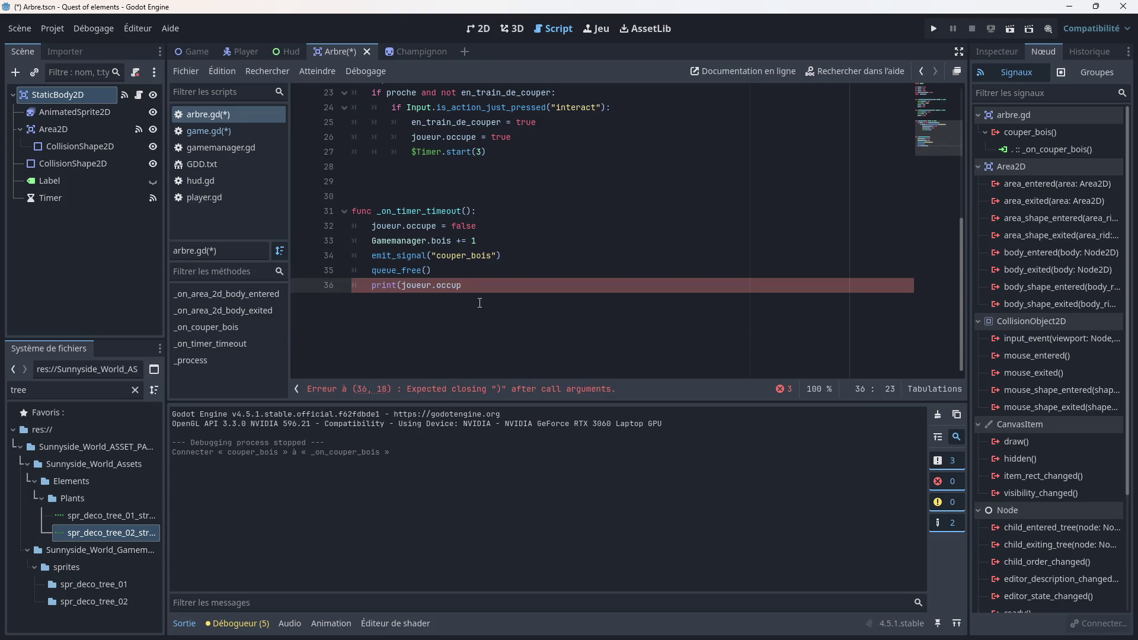
key(BackSpace)
key(BackSpace)
key(BackSpace)
key(BackSpace)
key(BackSpace)
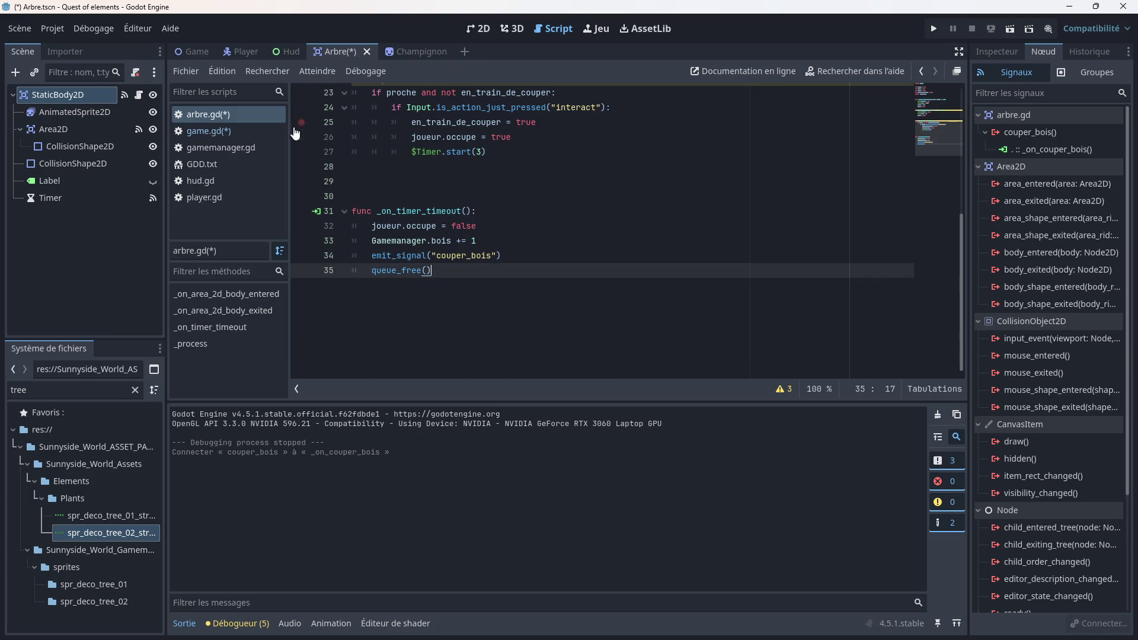
Step: Remove the unfinished couper_bois function line from game.gd and save with Ctrl+S
click(235, 131)
scroll(485, 331, down, 1)
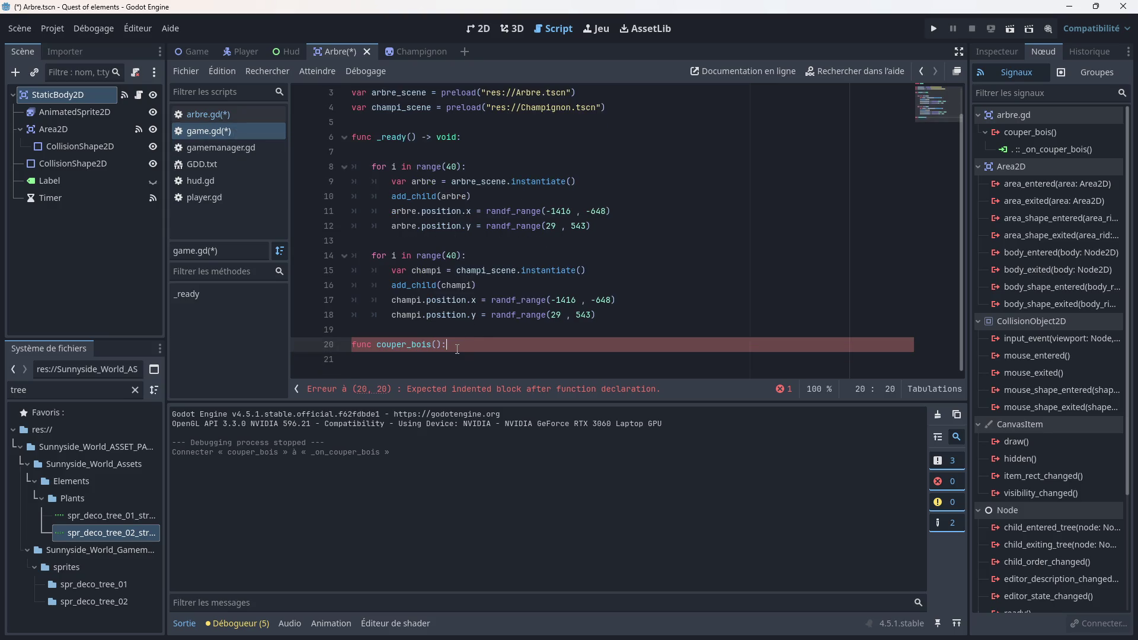
drag(457, 349, 347, 348)
key(BackSpace)
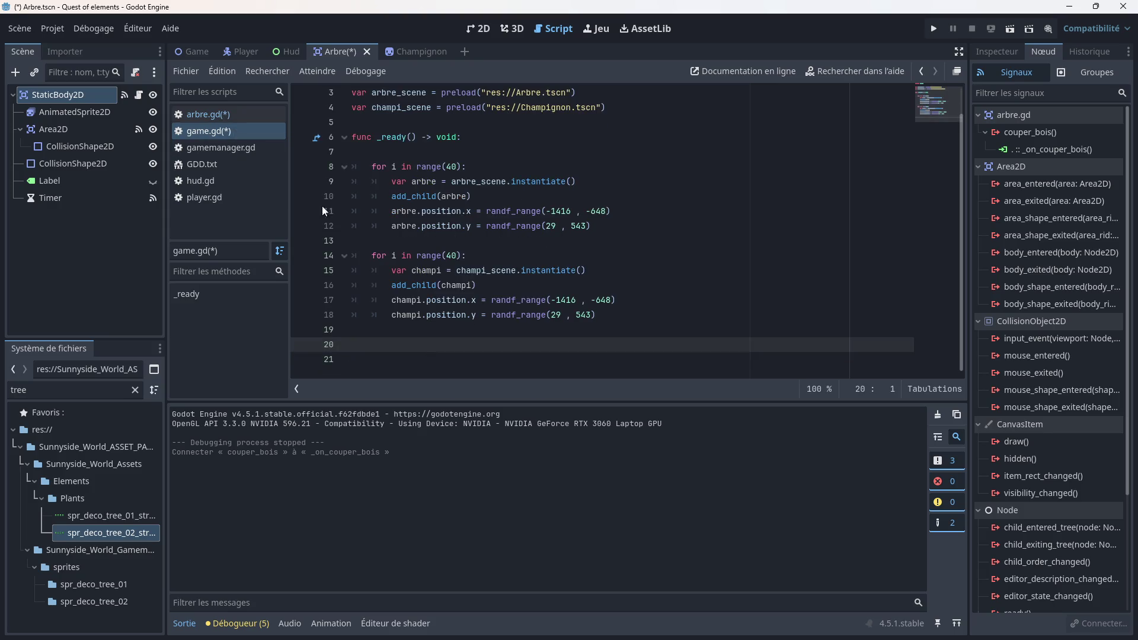
key(ctrl+s)
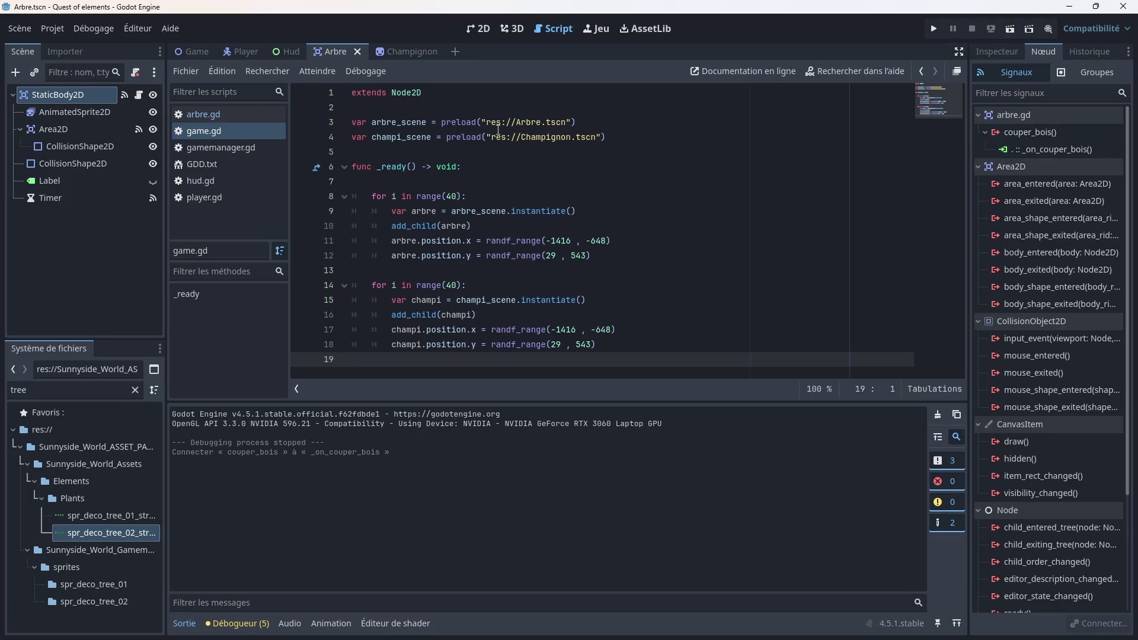
Step: In the Game scene, add blank lines at the end of game.gd
click(191, 51)
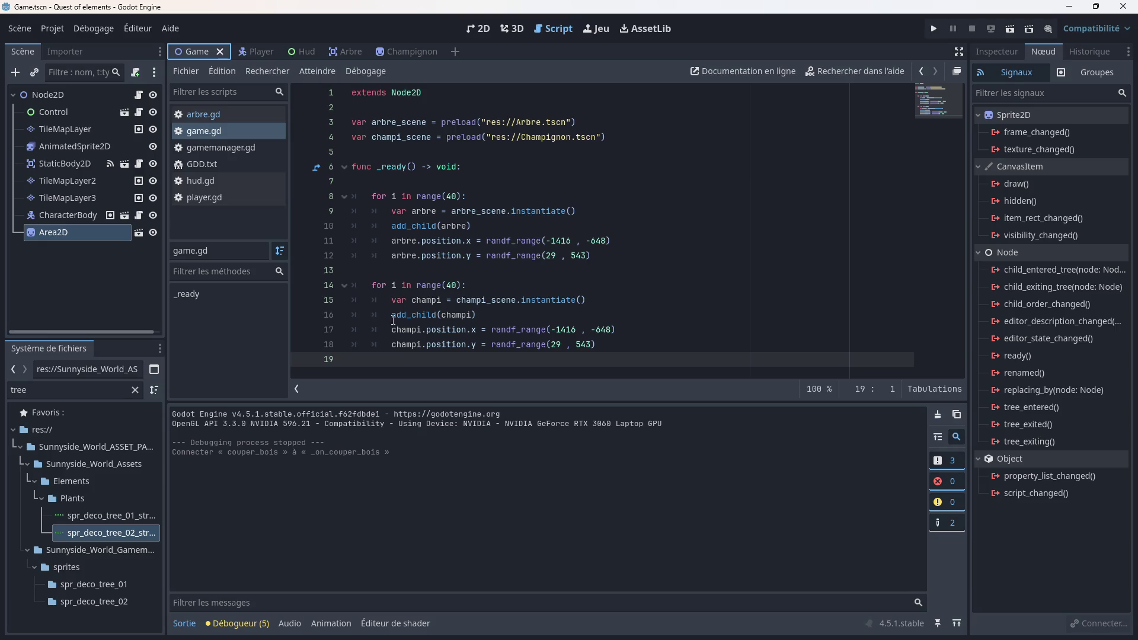
click(235, 117)
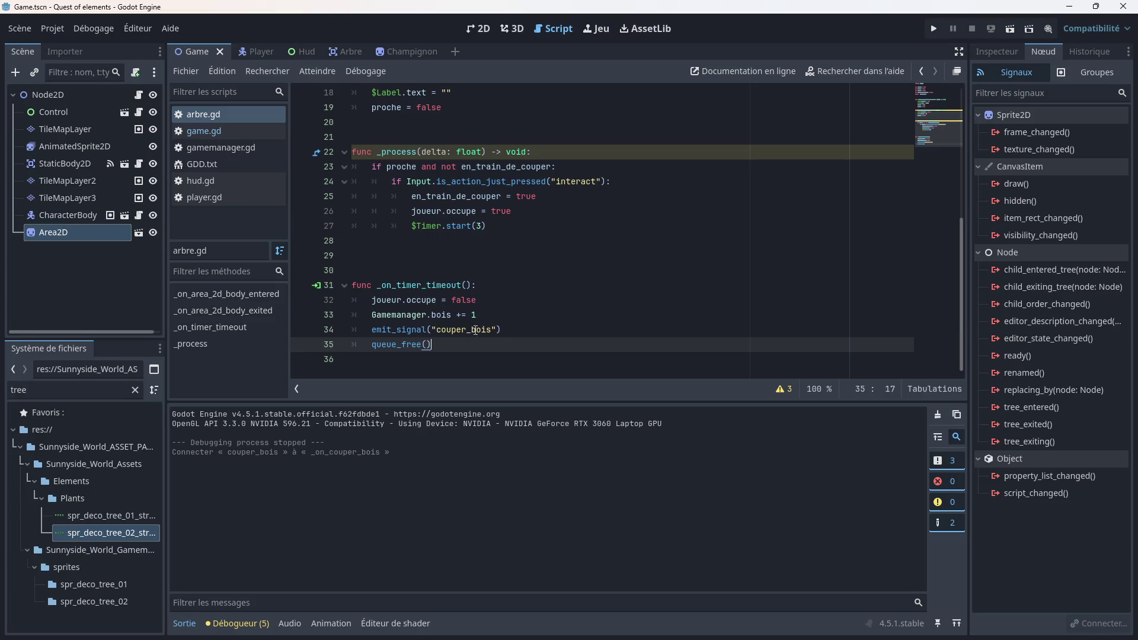
scroll(486, 314, up, 6)
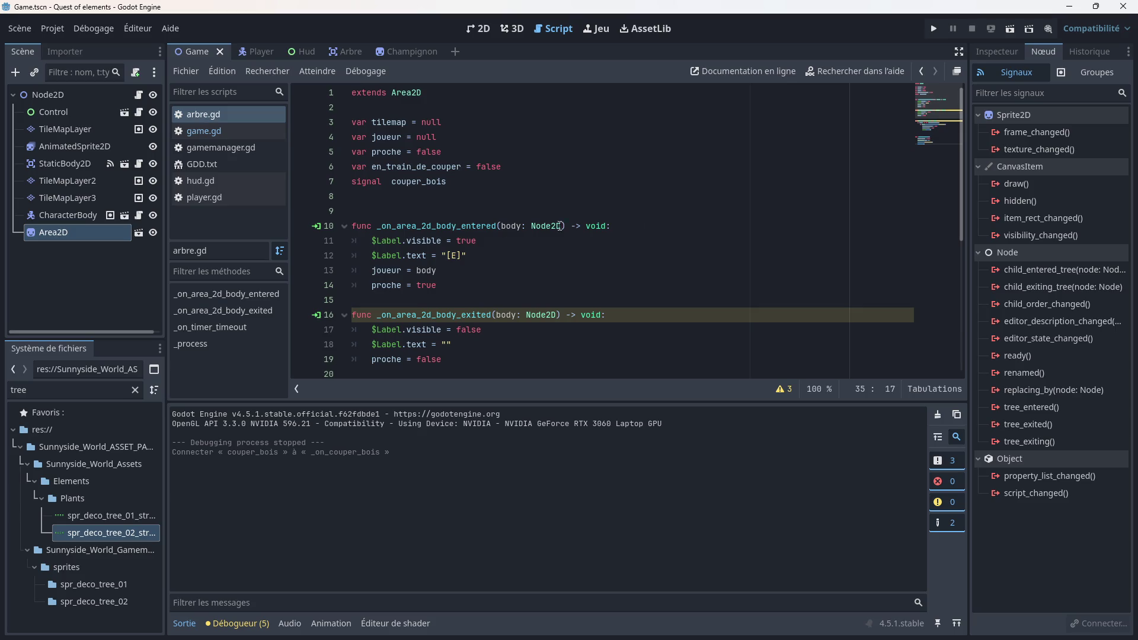
click(213, 131)
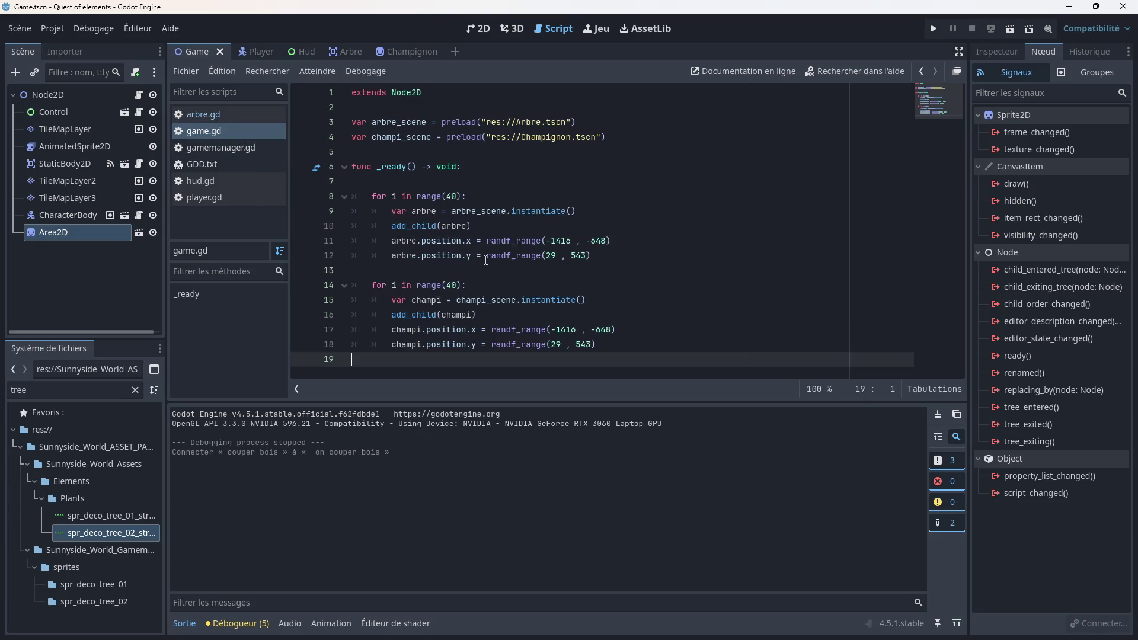
click(1097, 73)
click(1022, 74)
key(Return)
key(Return)
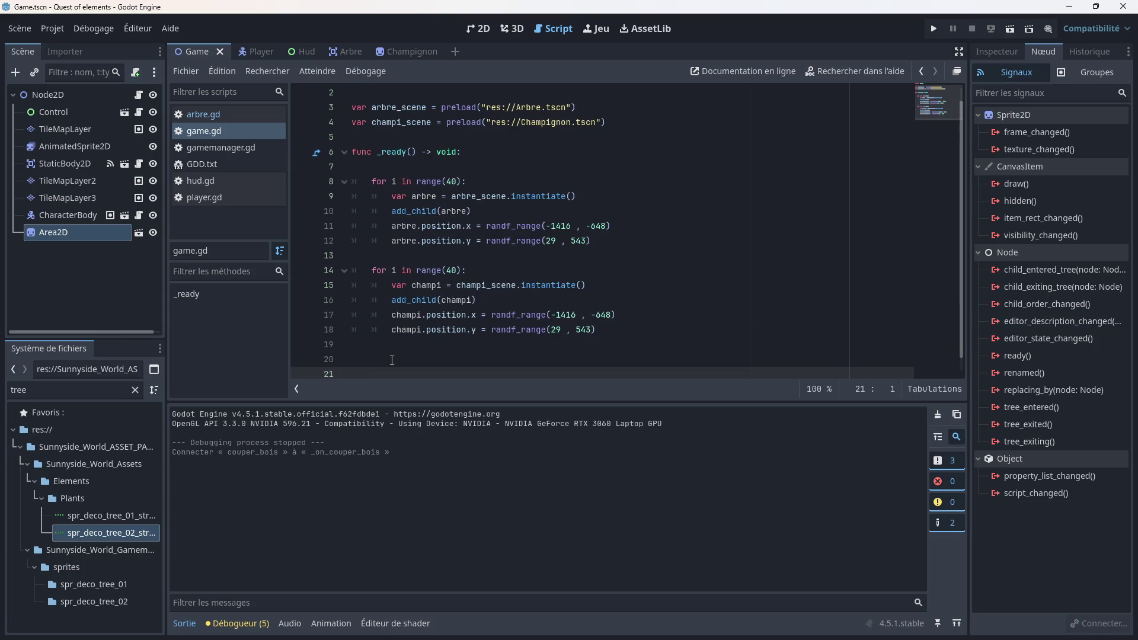
Step: Look over arbre.gd, then switch to the Arbre scene
click(220, 117)
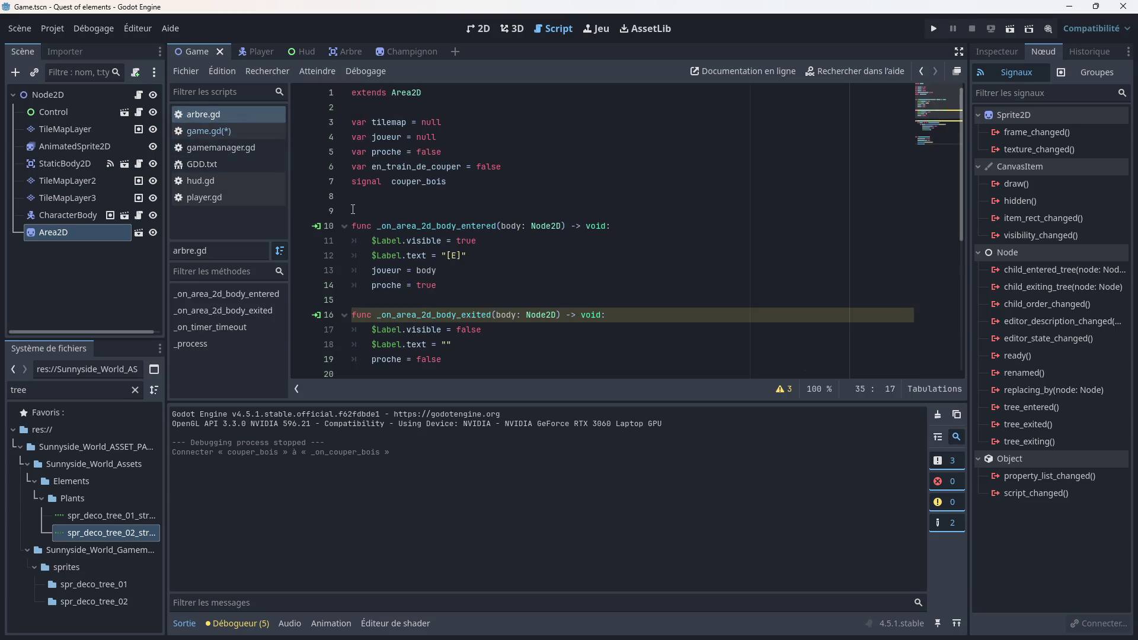
scroll(503, 225, down, 6)
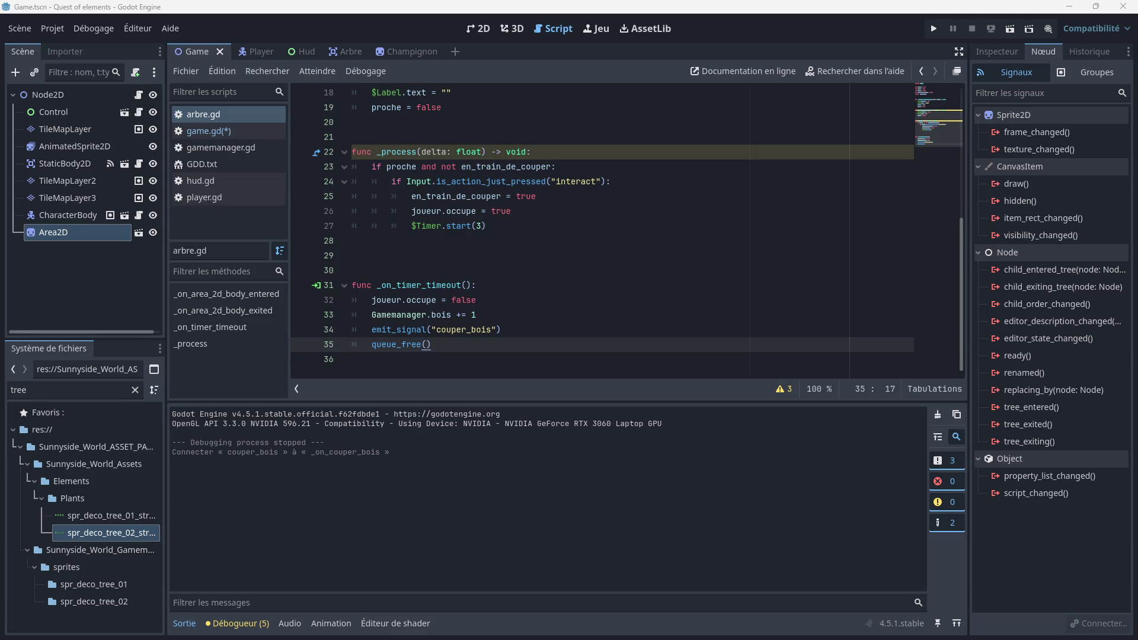
click(340, 52)
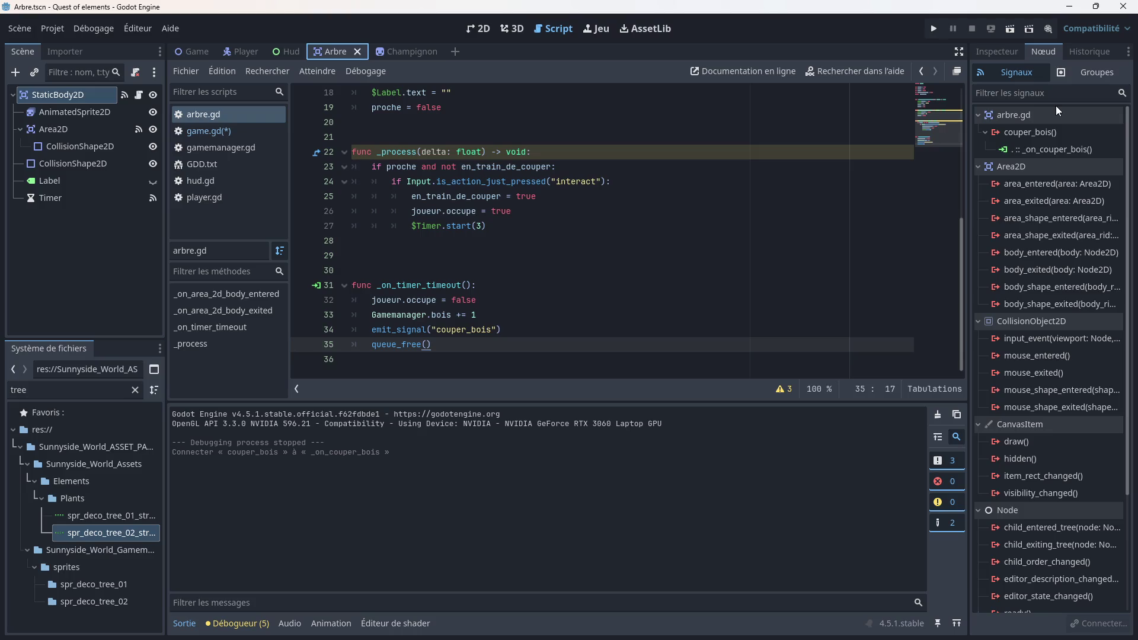
Step: Create a global group named 'bois couper' containing the Arbre tree node
click(1074, 69)
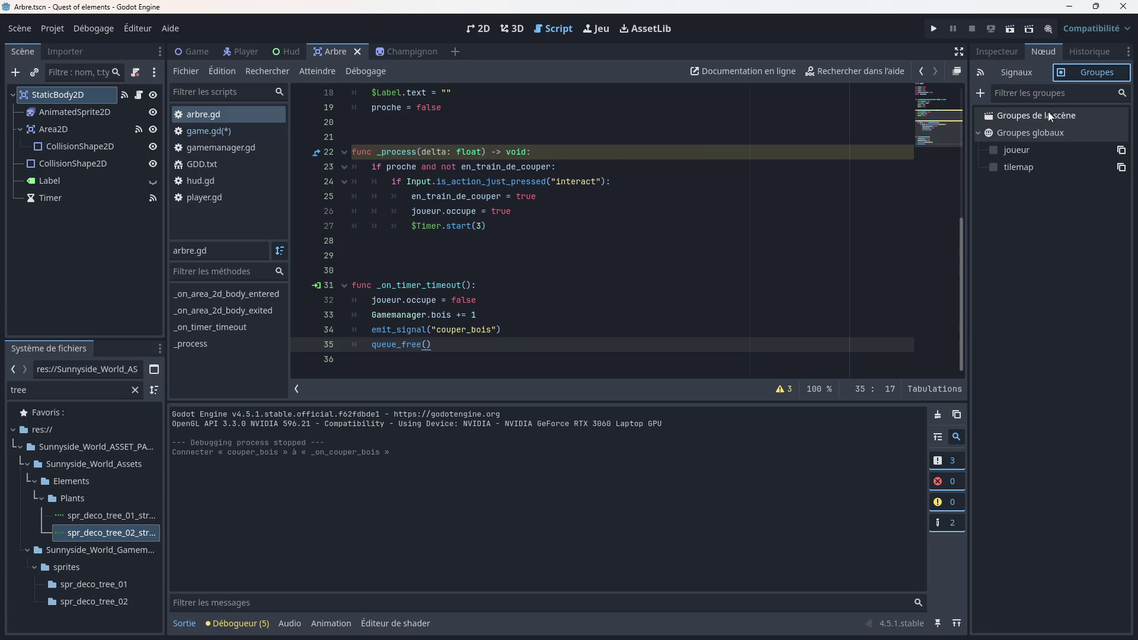
click(983, 92)
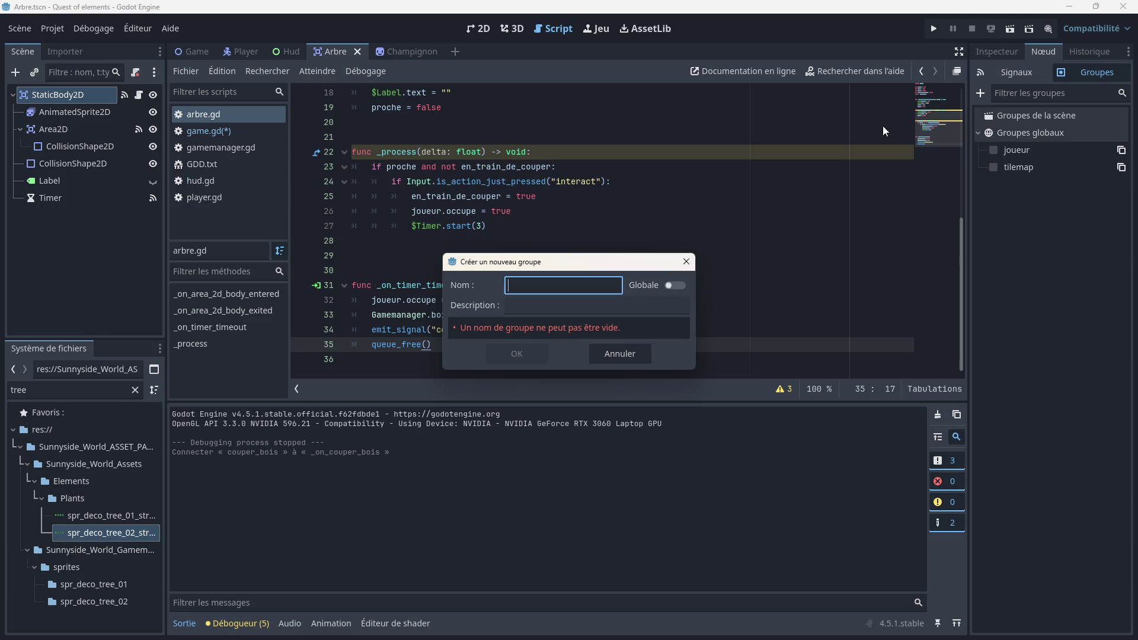
click(675, 285)
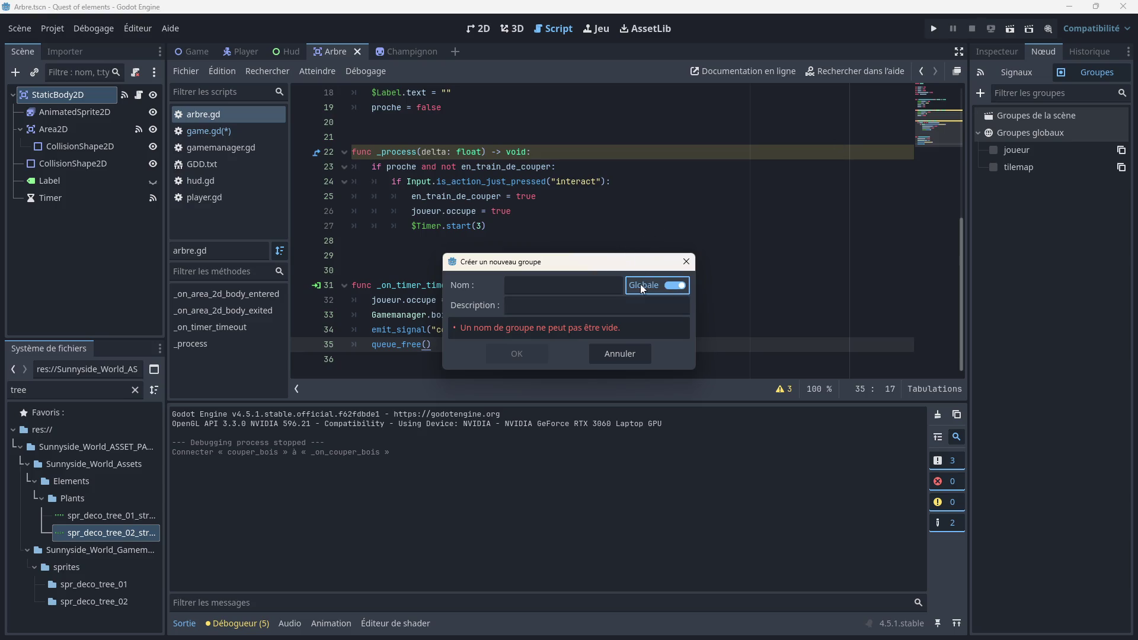
text(bo)
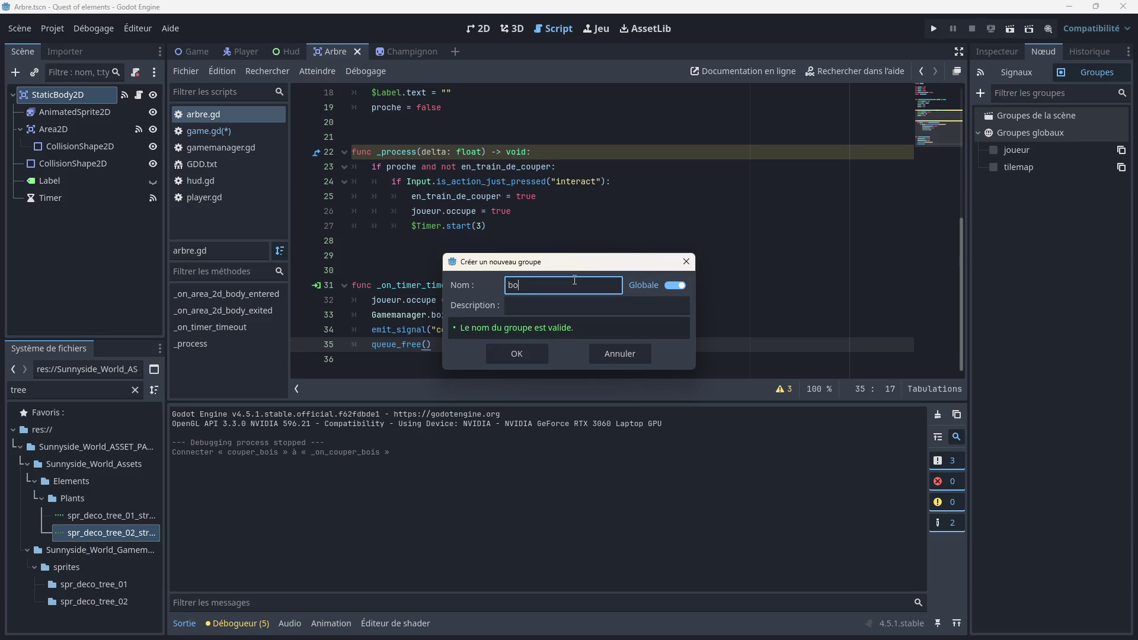
text(is couper)
click(524, 352)
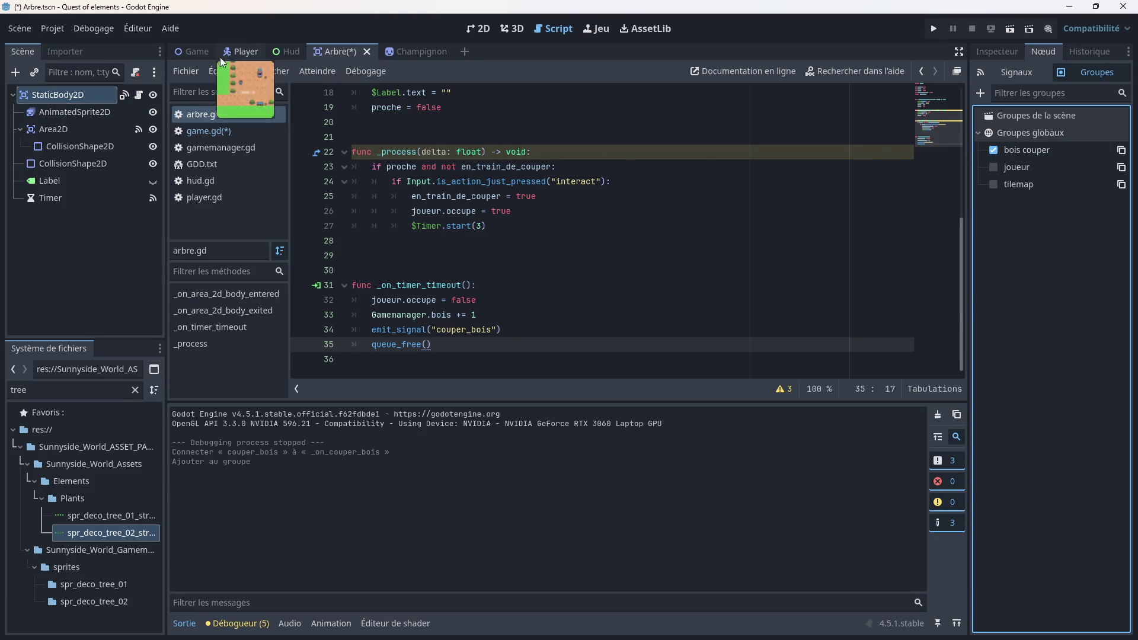
Step: Add the Game scene's Node2D root to the 'bois couper' group
click(199, 50)
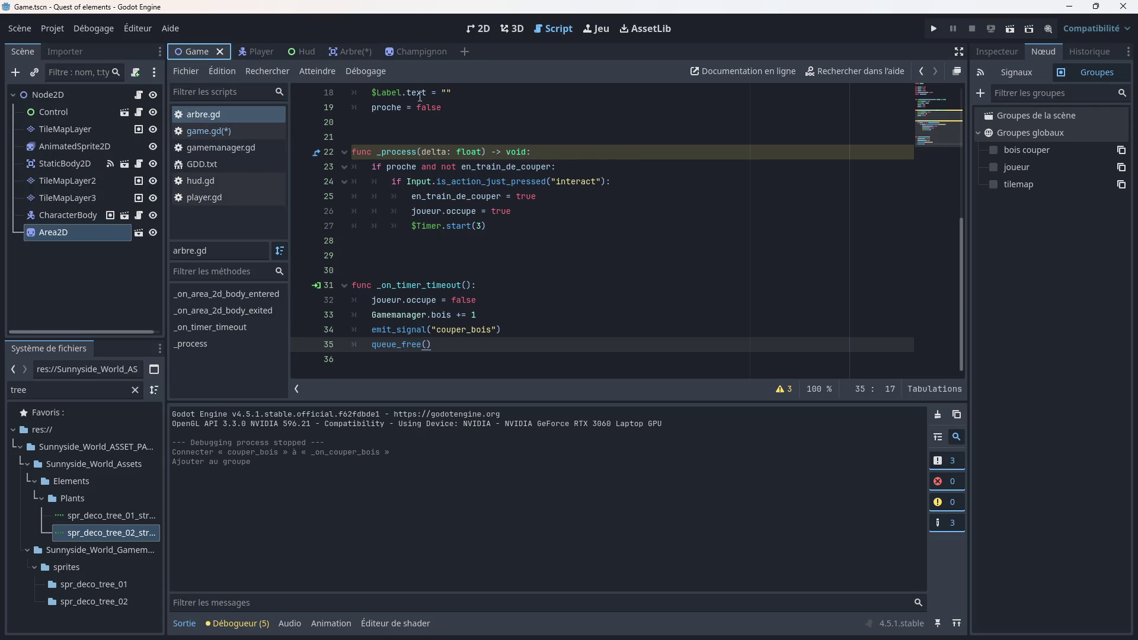
click(1007, 51)
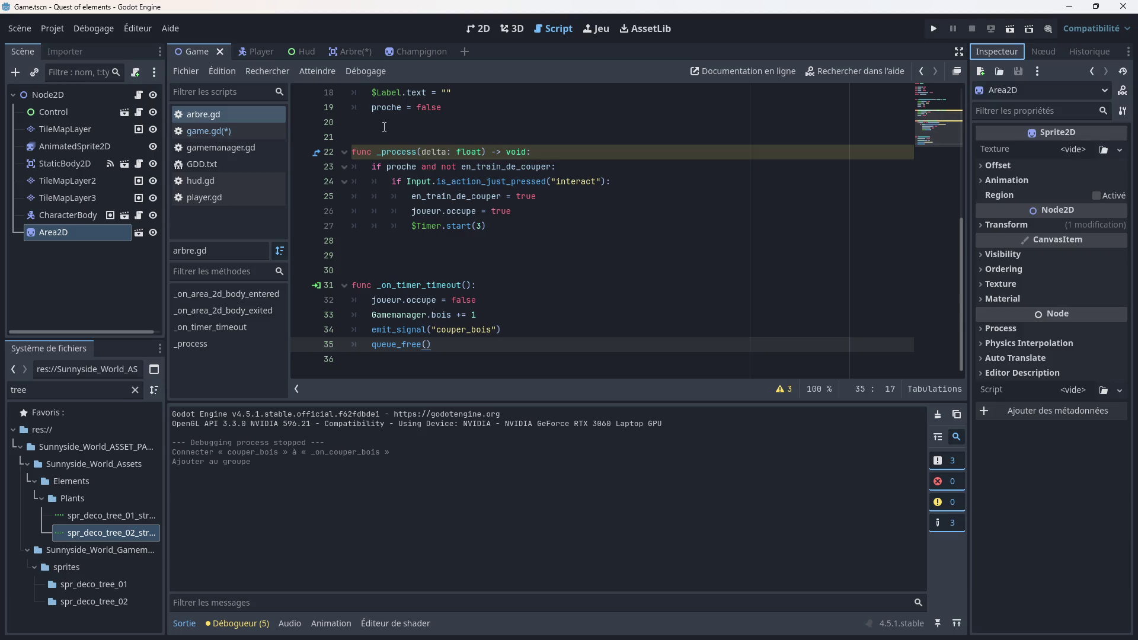
click(64, 94)
click(1044, 51)
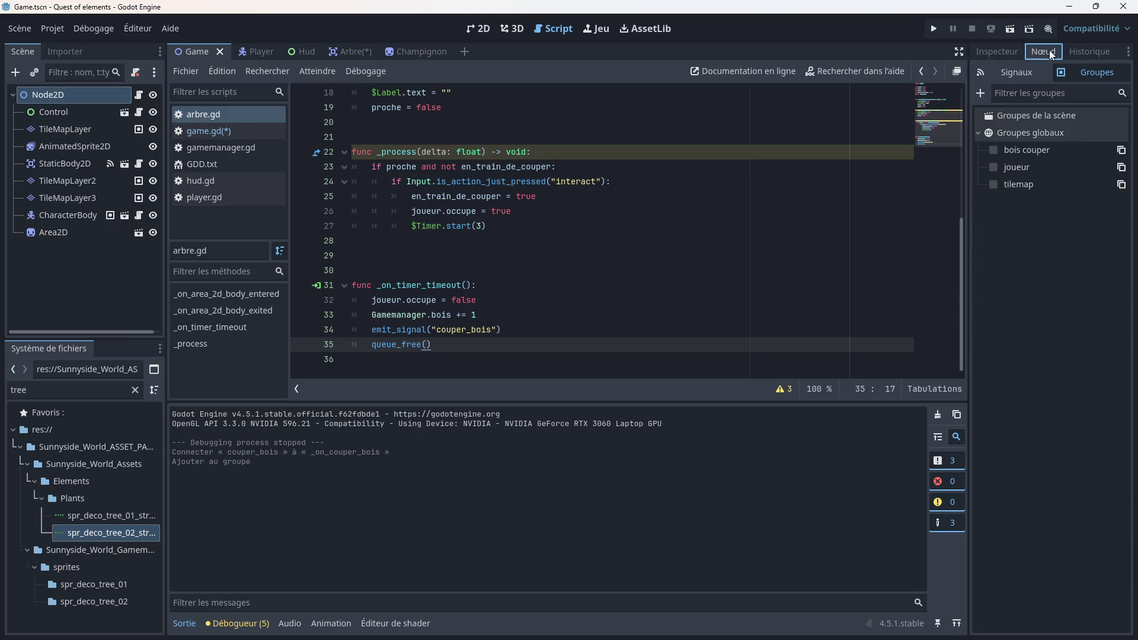
click(994, 152)
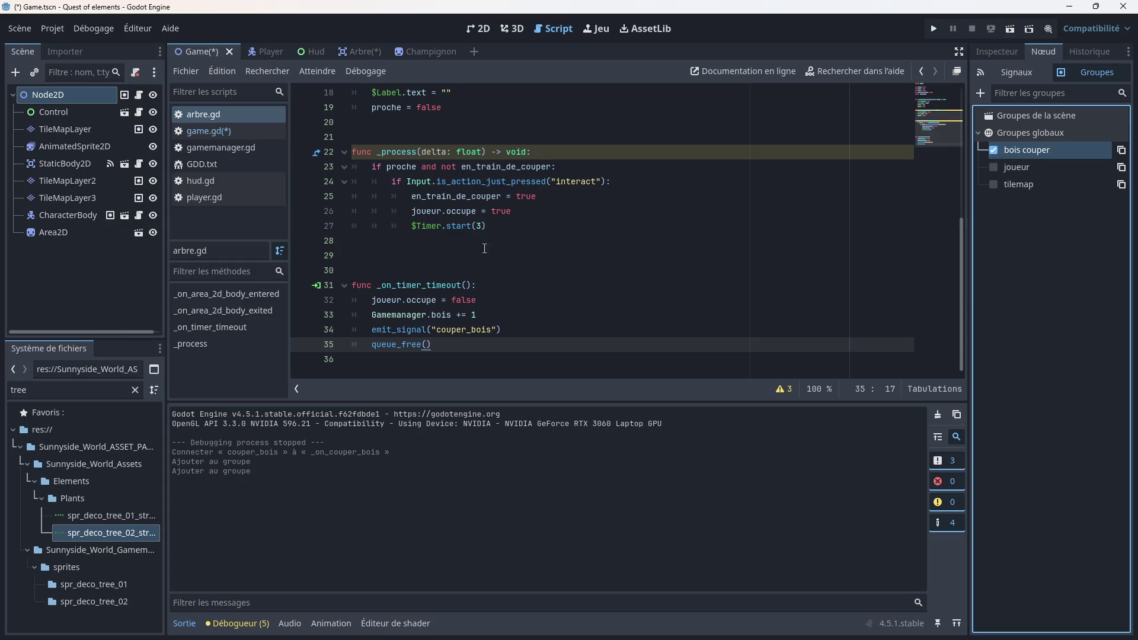
Step: Save the Game scene and game.gd with Ctrl+S
scroll(411, 356, up, 1)
shift+click(397, 363)
click(451, 356)
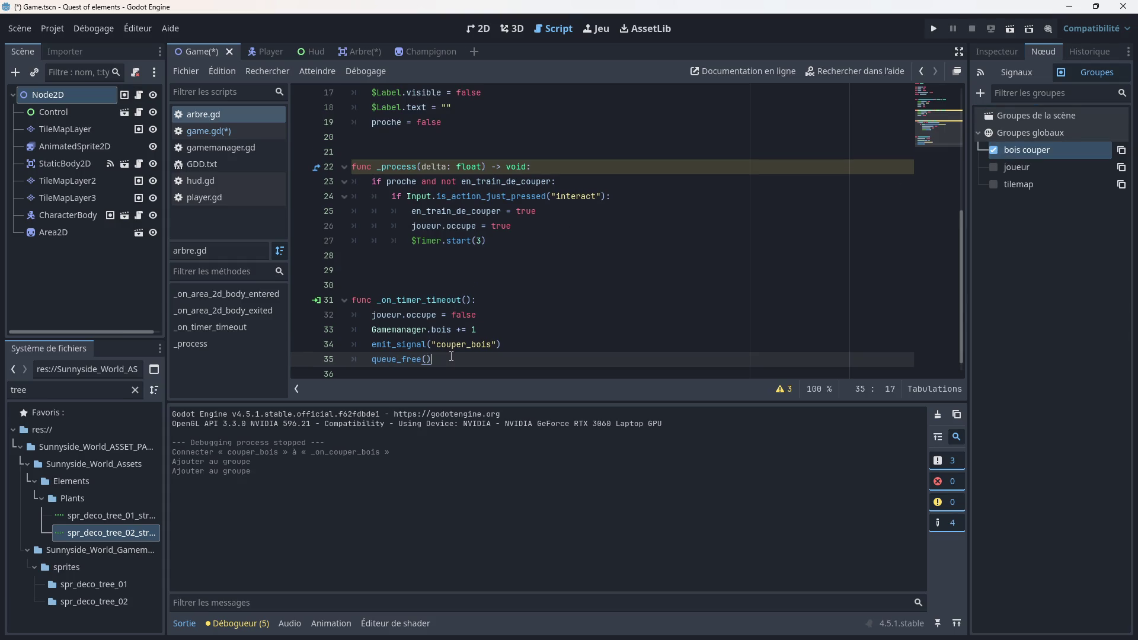
click(203, 131)
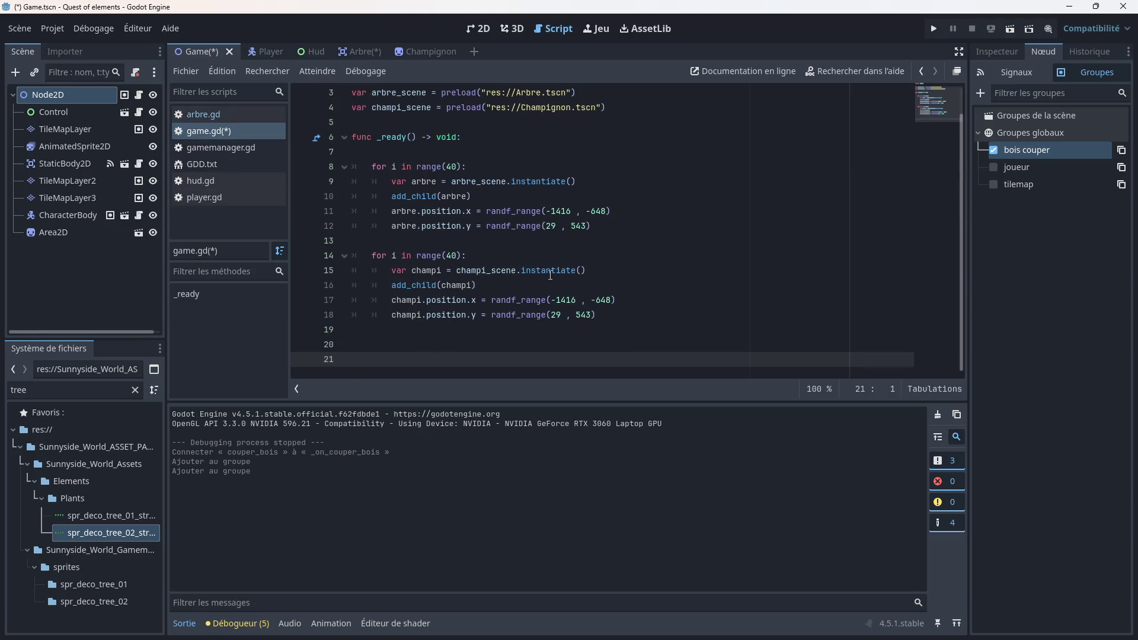
click(1025, 75)
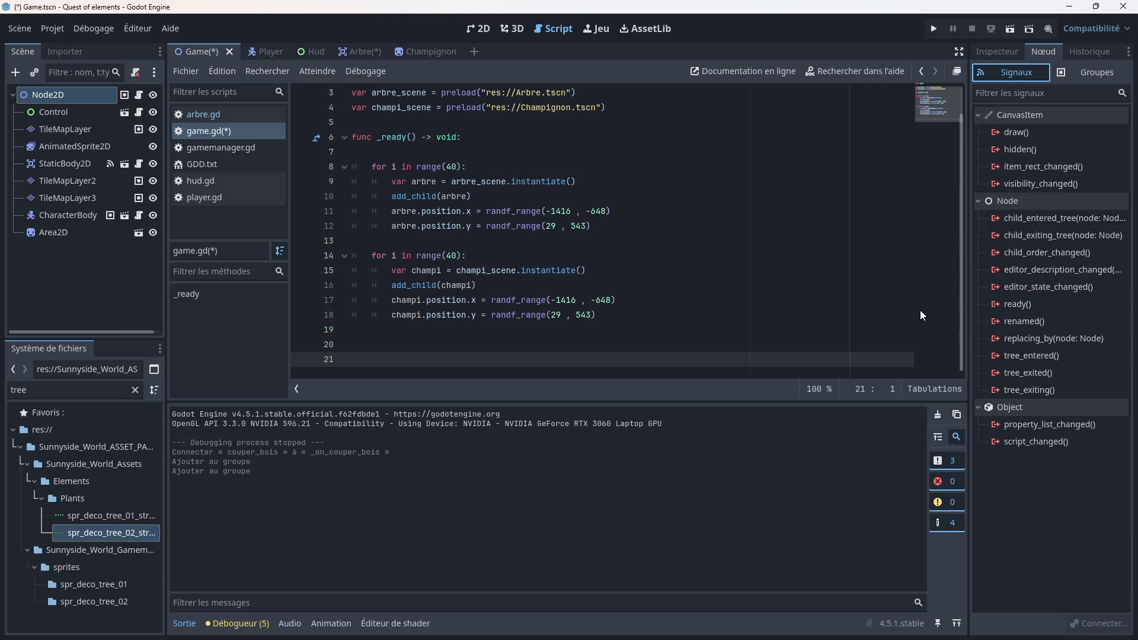
key(ctrl+s)
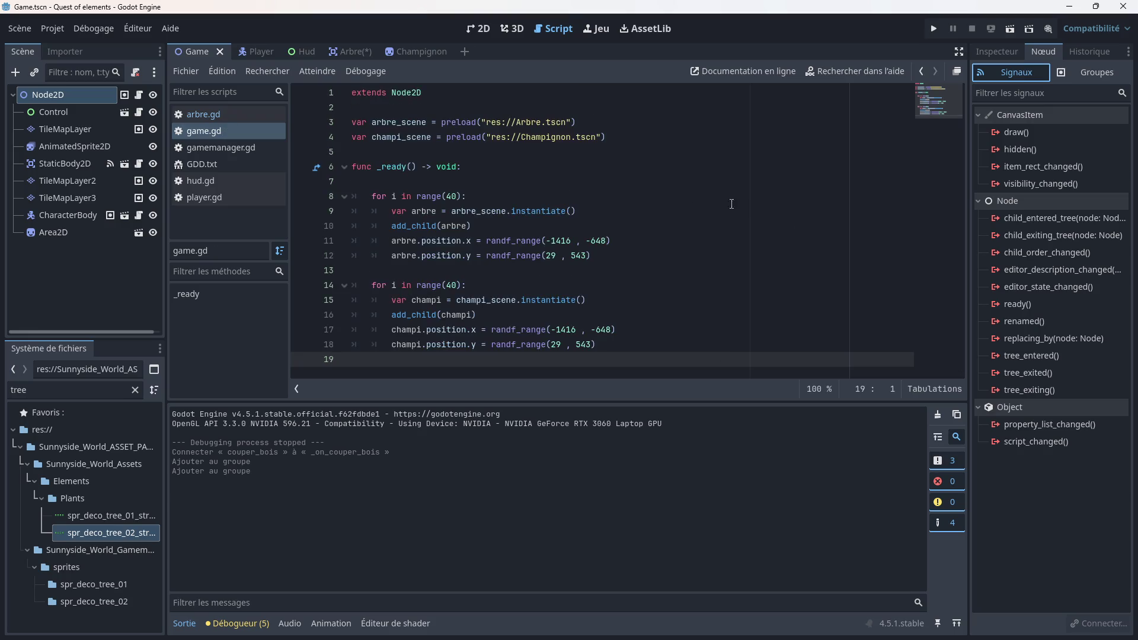
click(62, 146)
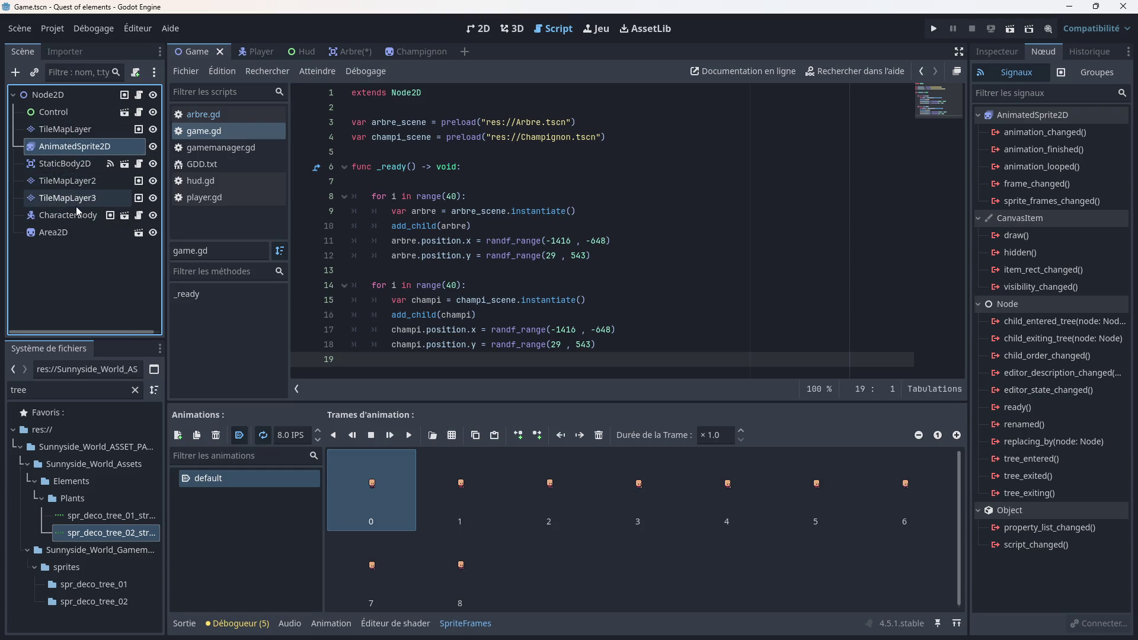
Step: Connect the StaticBody2D's couper_bois signal to a new _on_static_body_2d_couper_bois function in game.gd
click(69, 166)
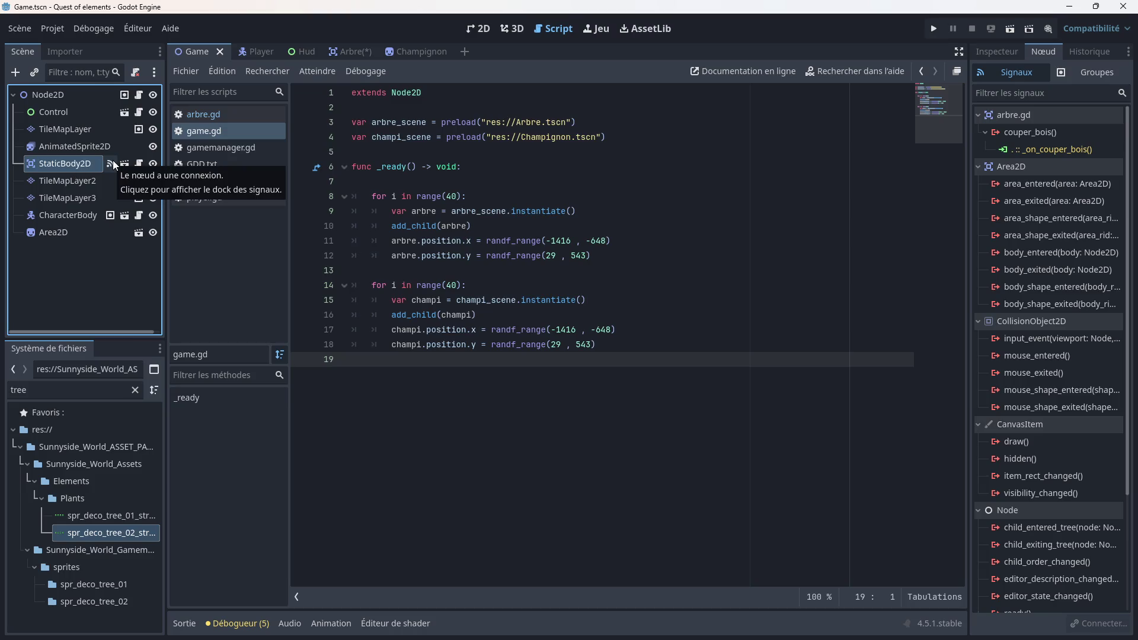
double_click(1029, 153)
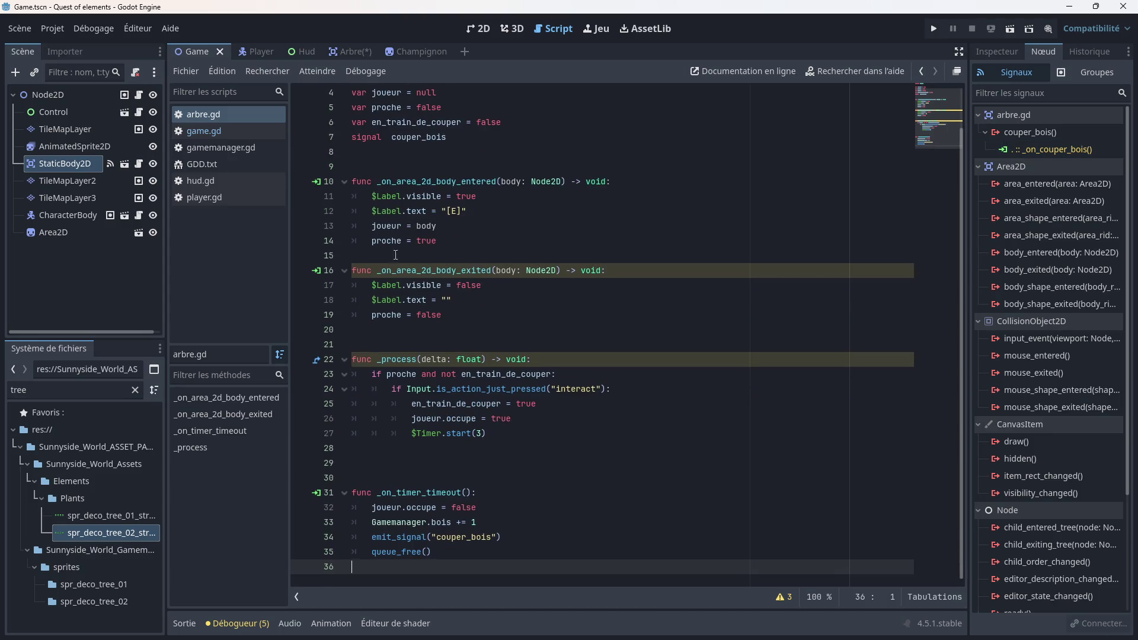
click(236, 132)
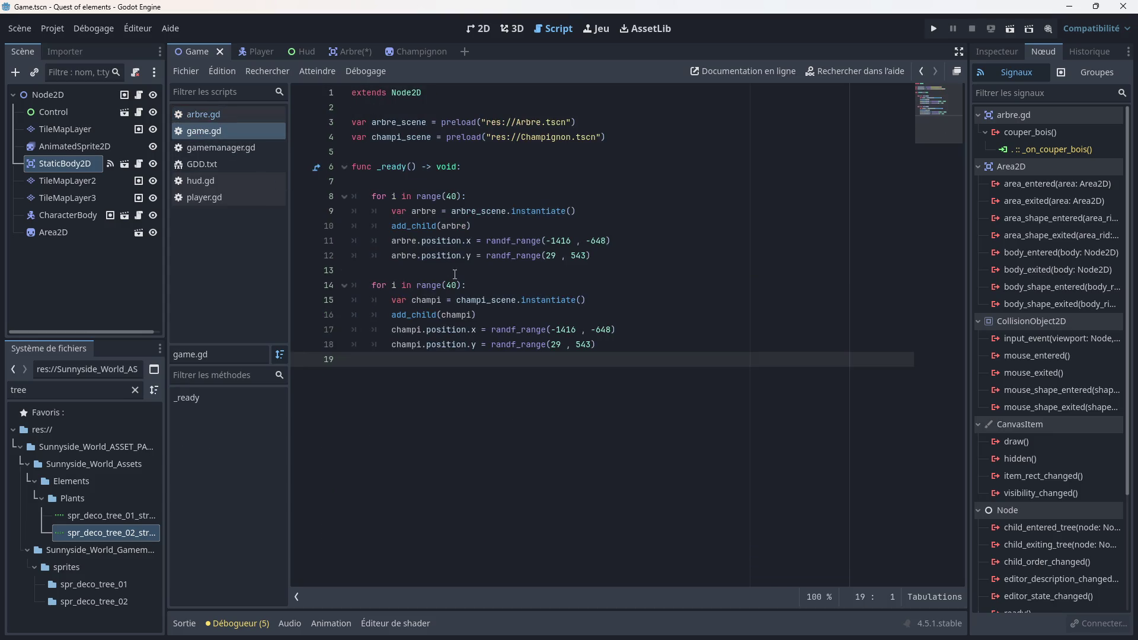
double_click(1022, 133)
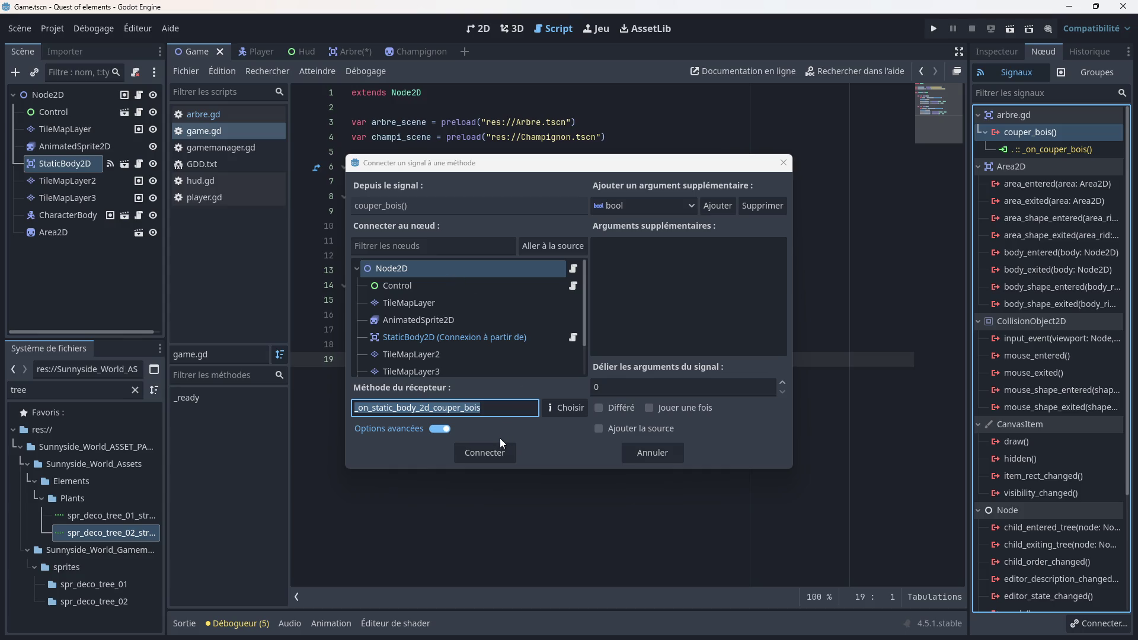
click(485, 452)
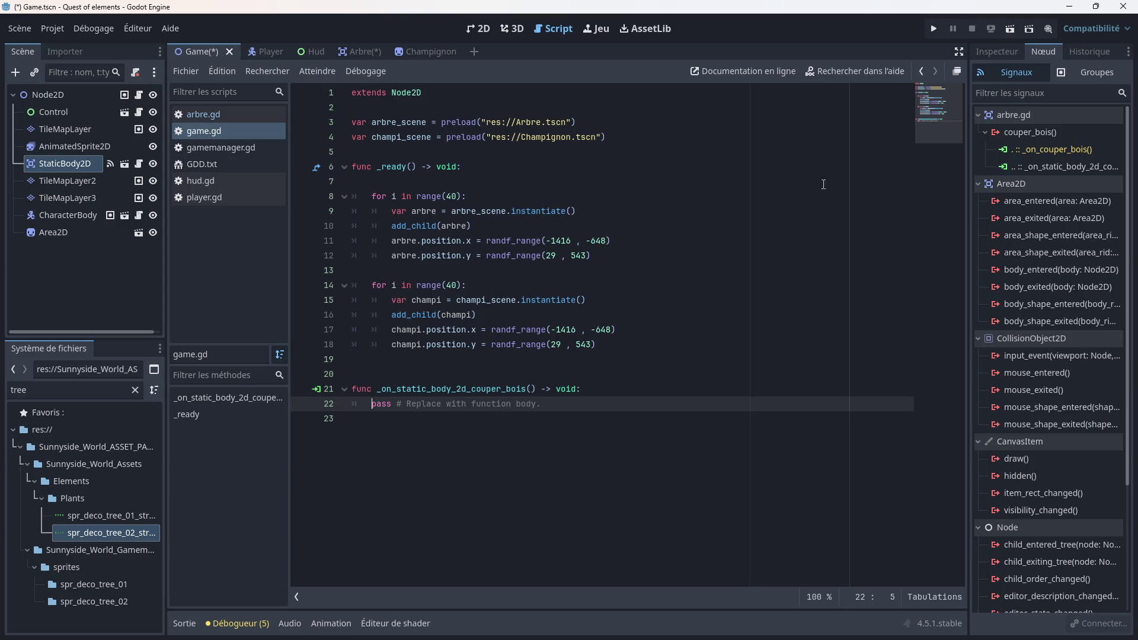
click(1007, 155)
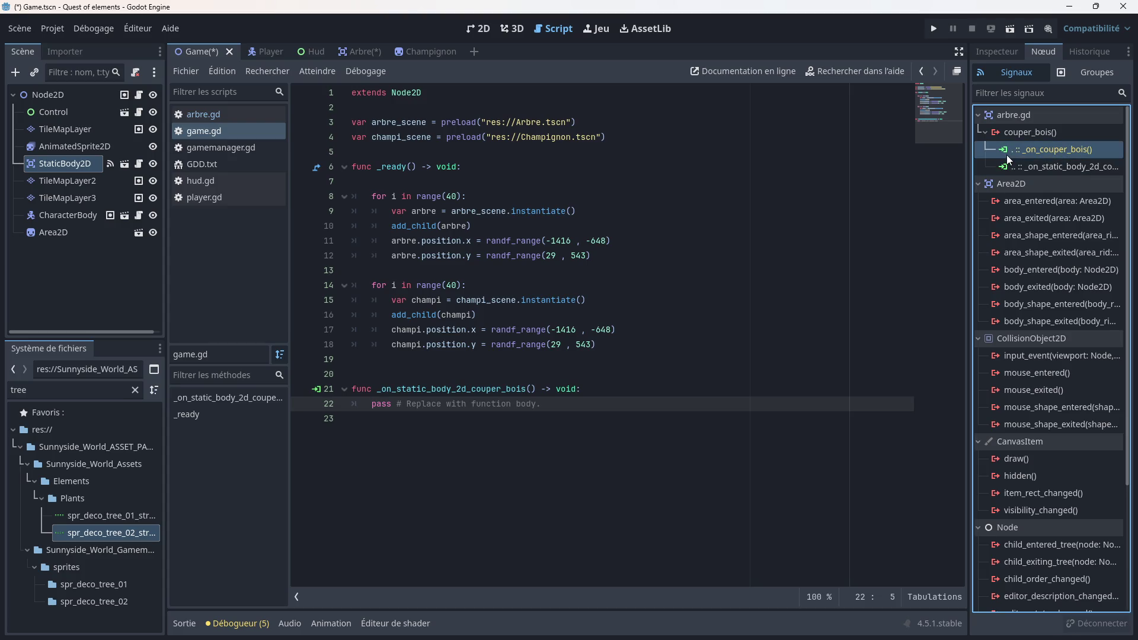
Step: Delete the placeholder 'pass' line from the couper_bois handler in game.gd
double_click(1004, 150)
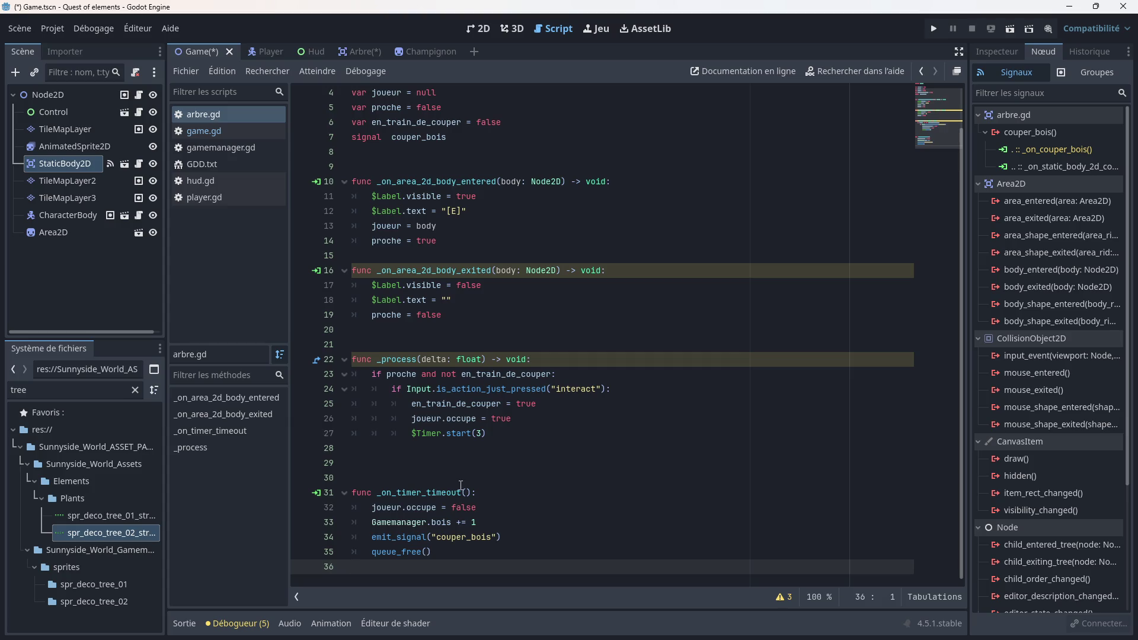
scroll(450, 432, up, 2)
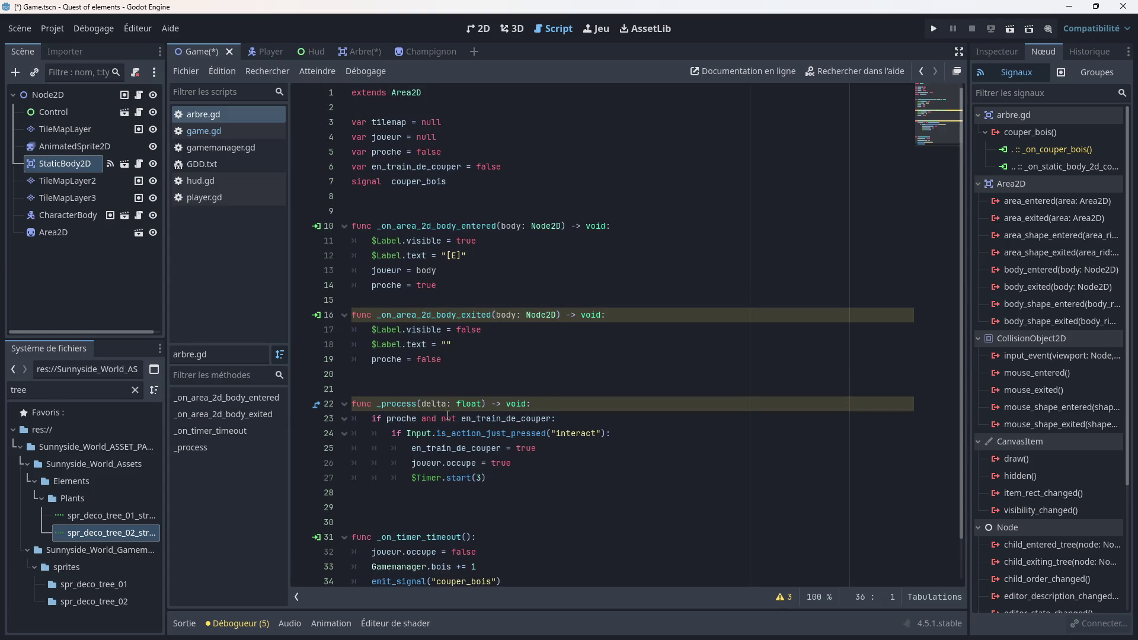
click(236, 131)
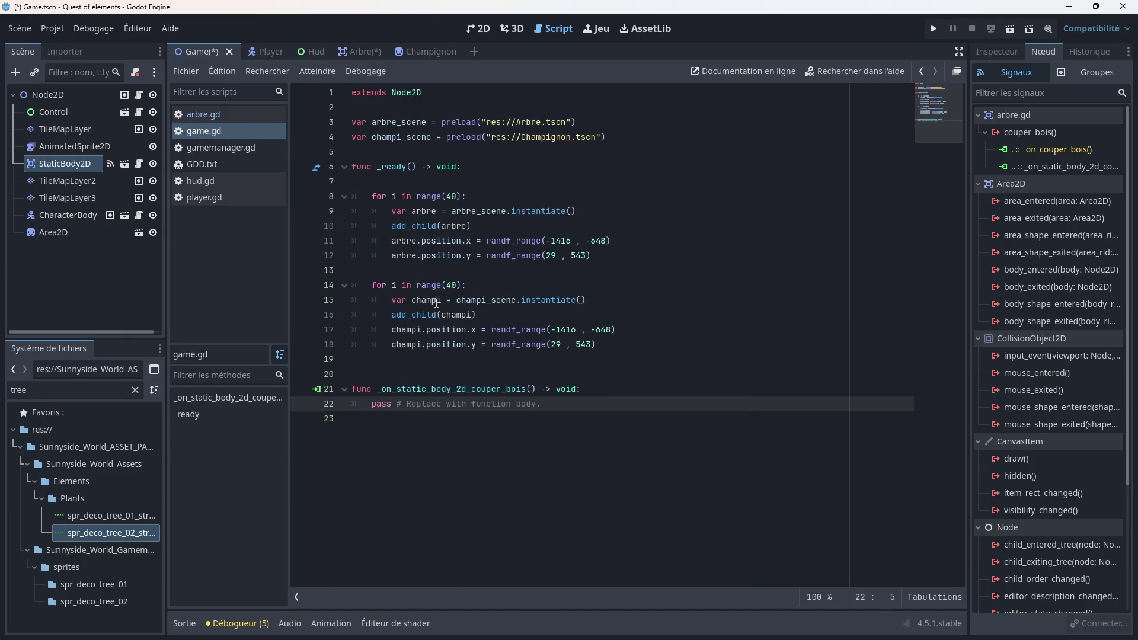
drag(541, 407, 358, 405)
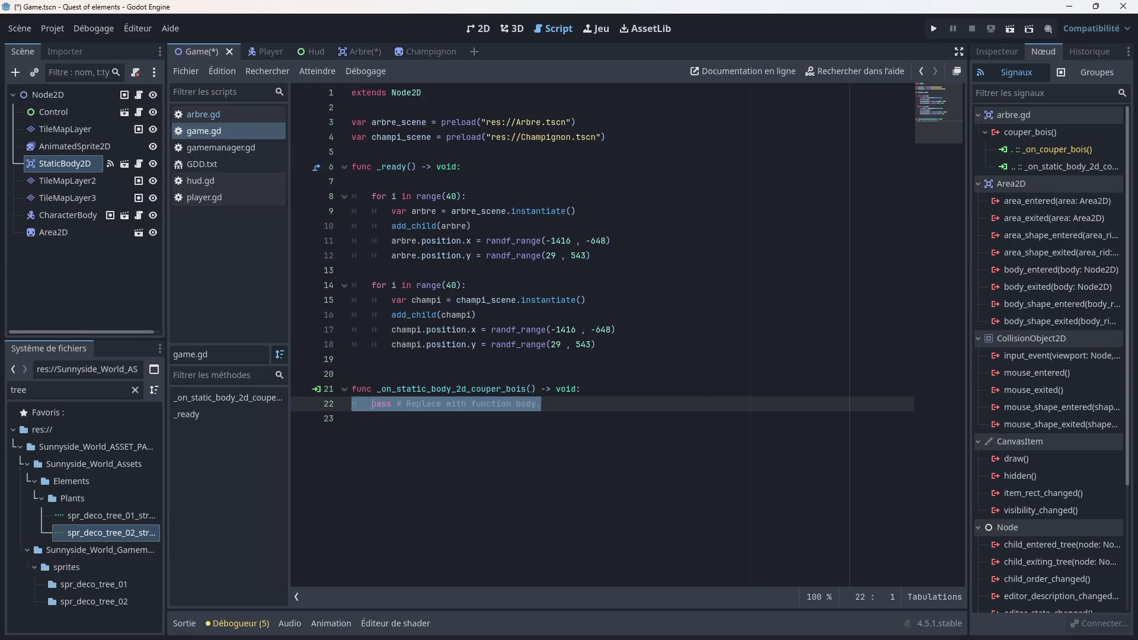
click(373, 403)
drag(541, 403, 372, 405)
key(BackSpace)
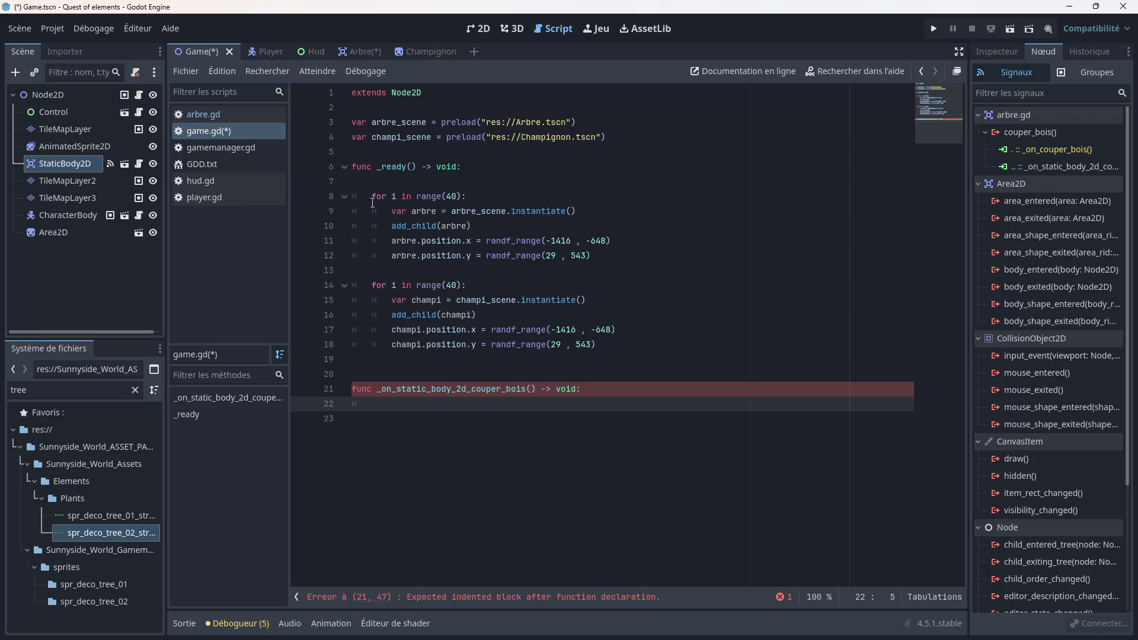
Step: Add a Timer child node under Node2D
right_click(51, 98)
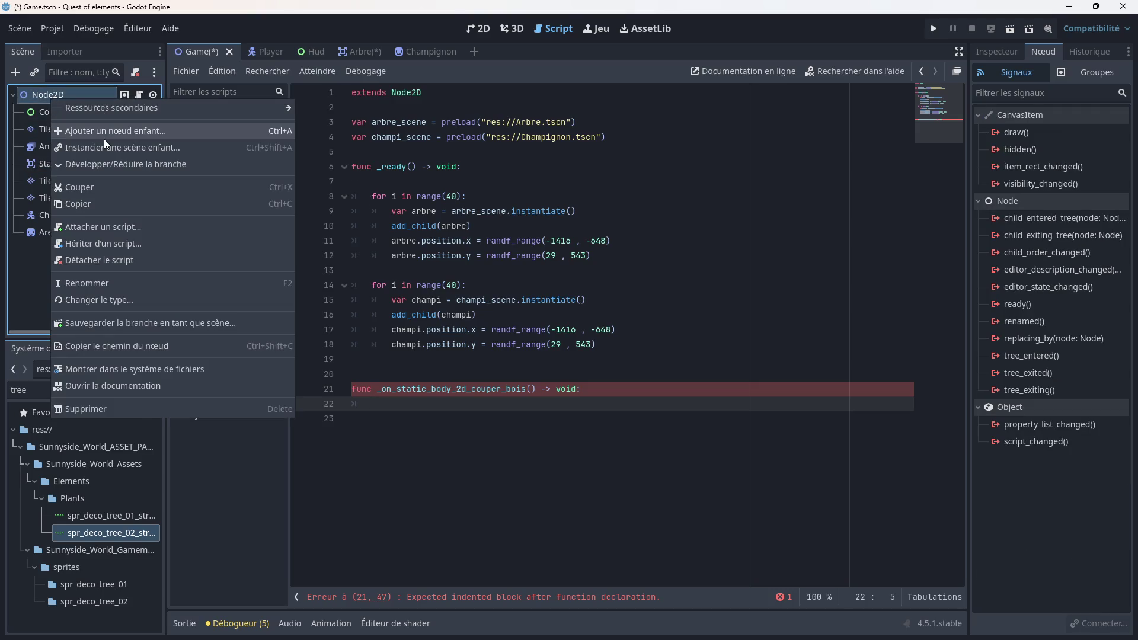
click(104, 138)
double_click(367, 385)
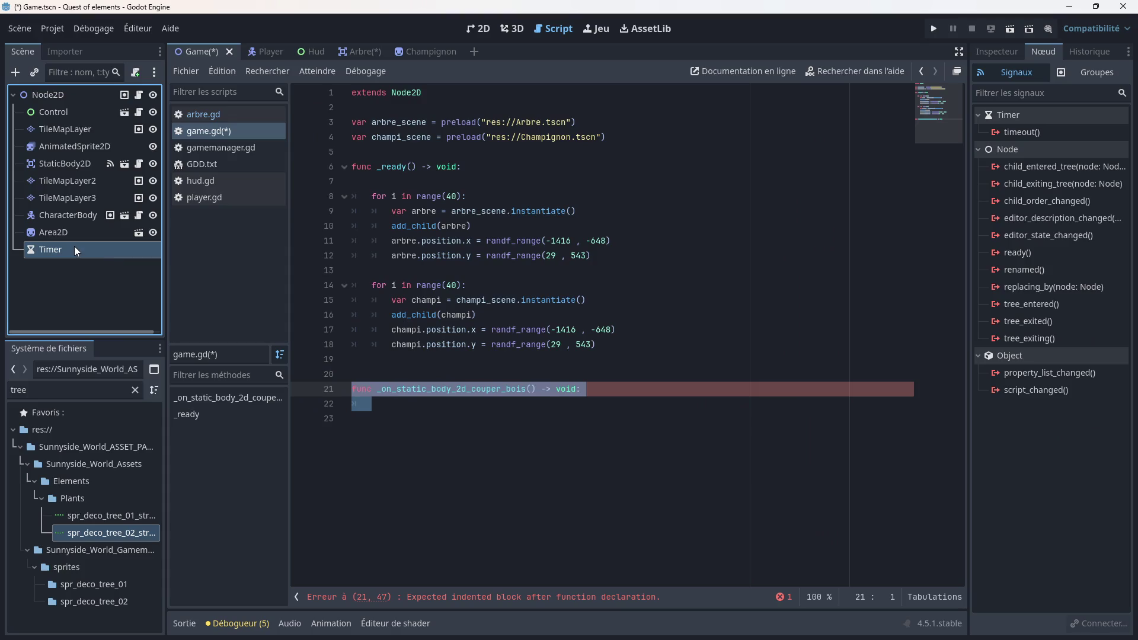
click(470, 169)
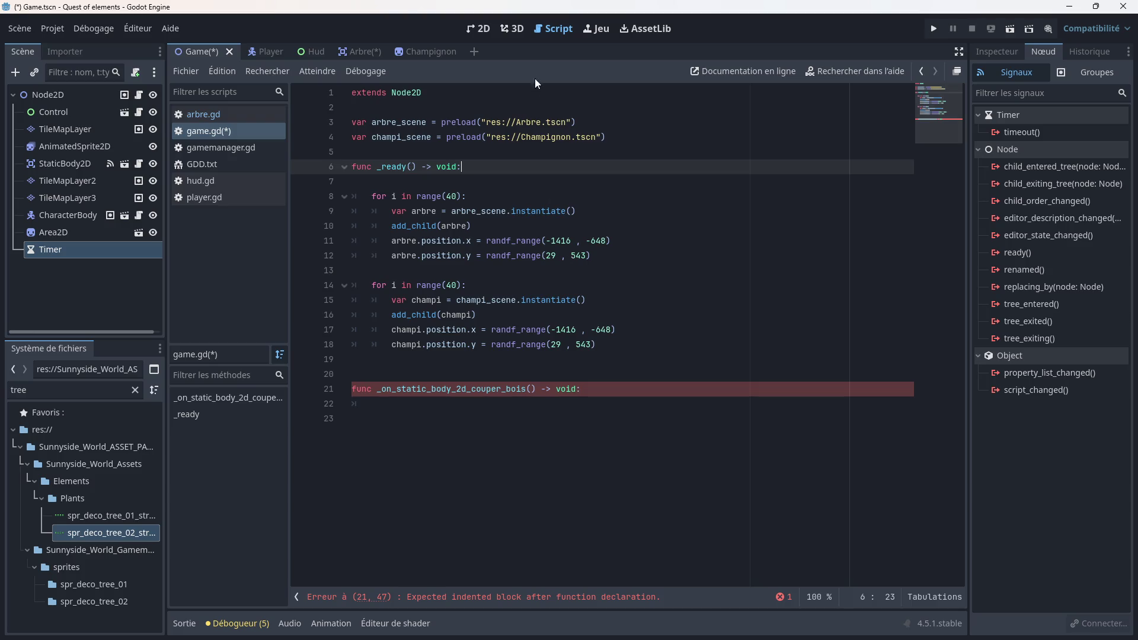
Step: Review the timer code in arbre.gd, then return to game.gd in the Game scene
click(361, 52)
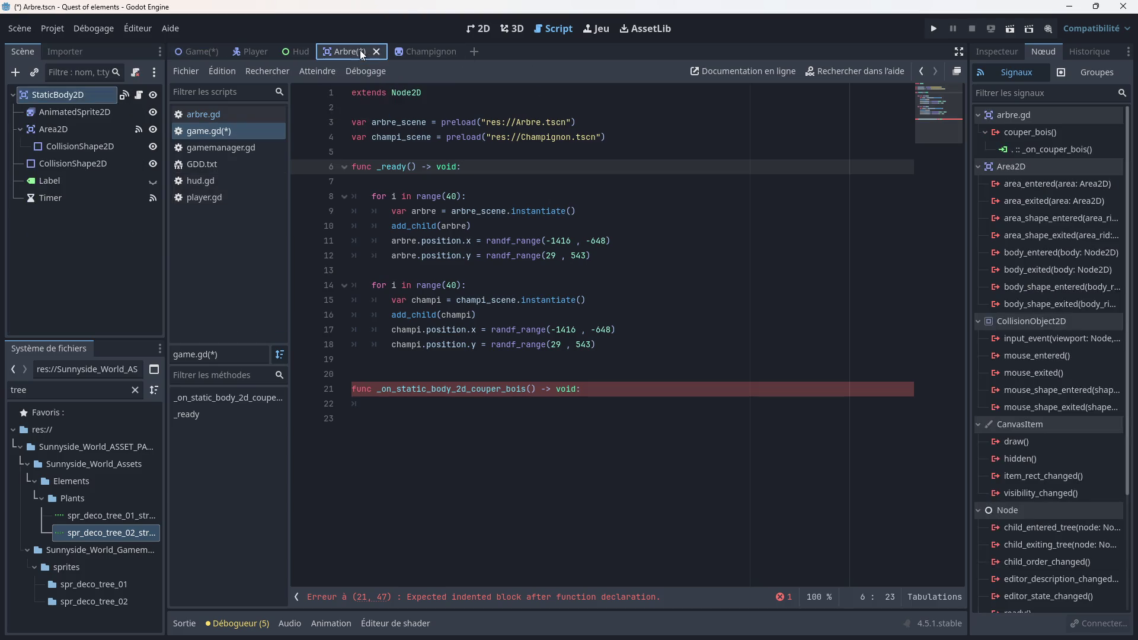
click(226, 119)
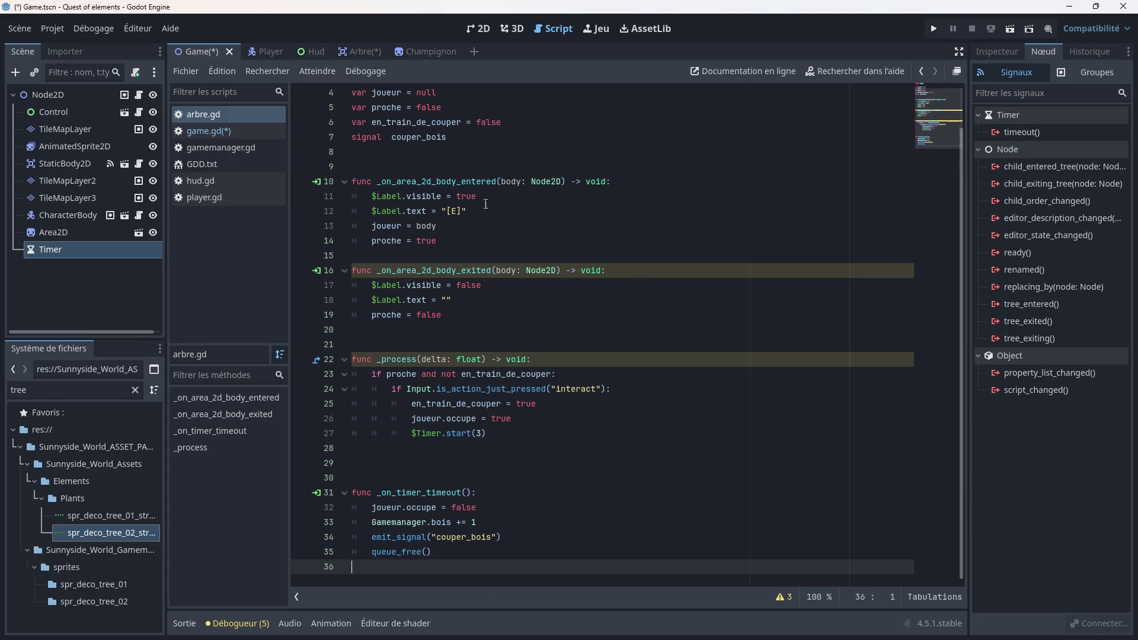
click(208, 130)
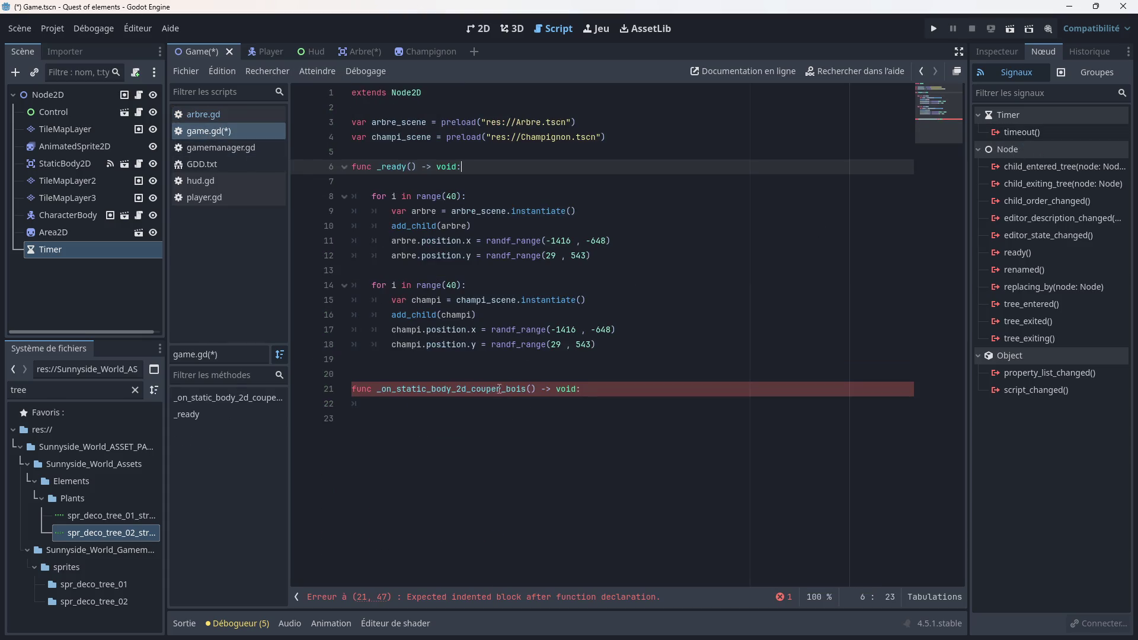
click(413, 409)
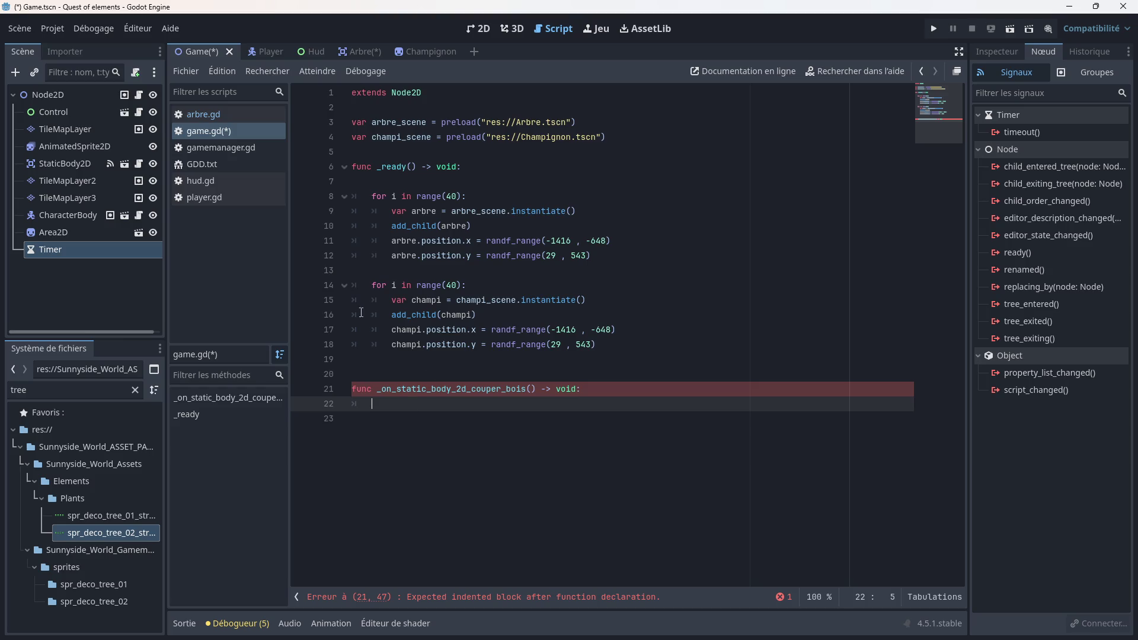
click(372, 52)
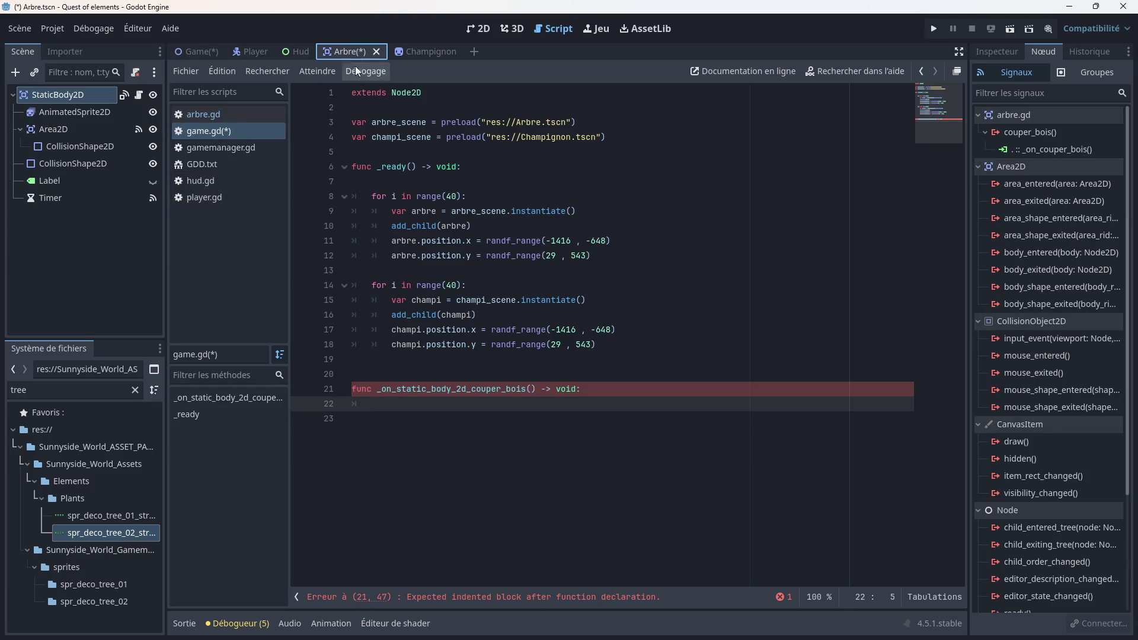
click(212, 114)
scroll(486, 272, down, 2)
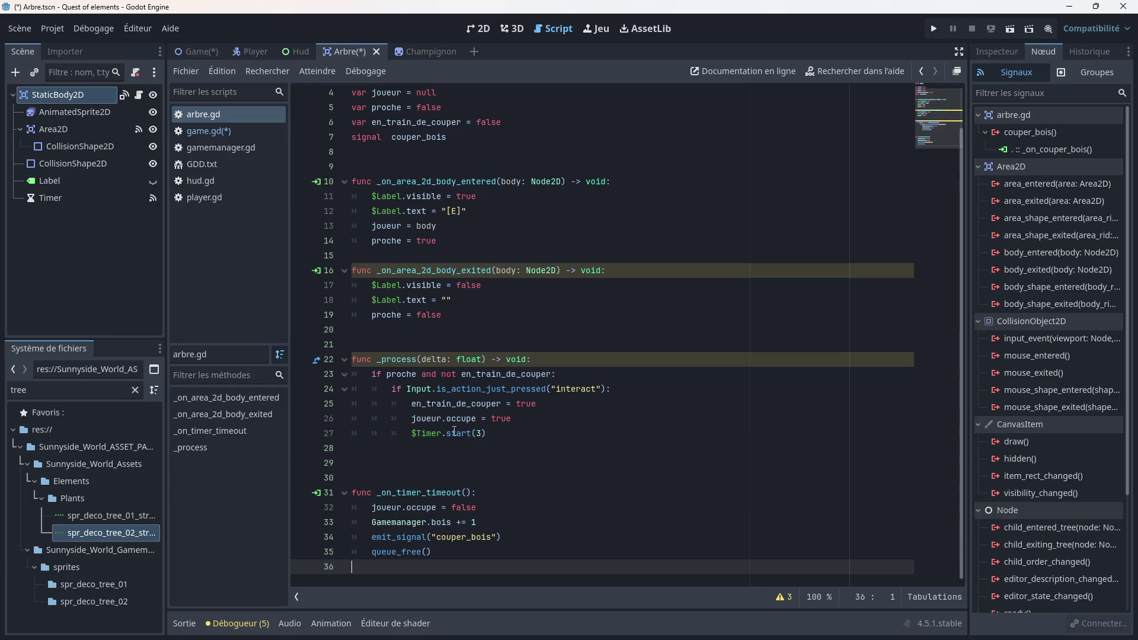
mouse_move(455, 432)
click(190, 52)
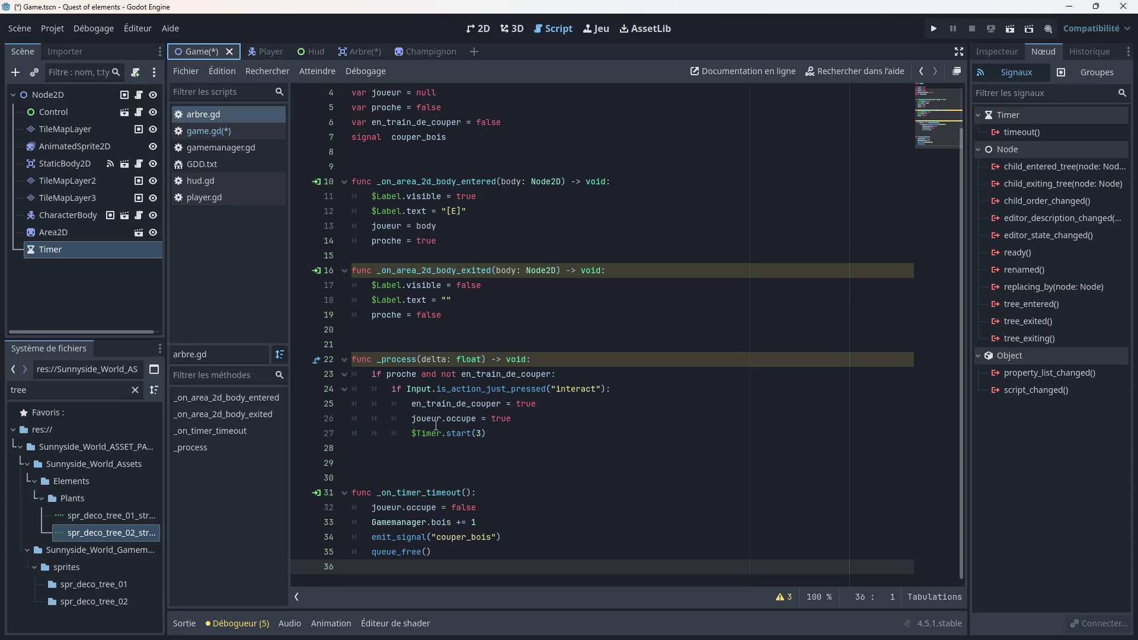
click(206, 130)
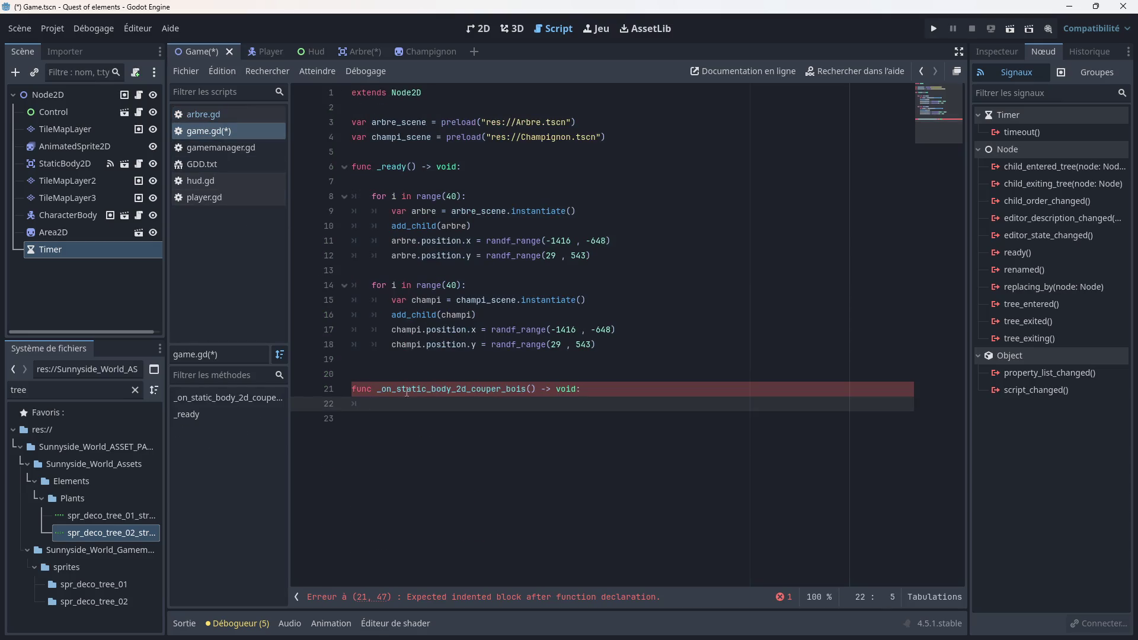
Step: Make the couper_bois handler call $Timer.start(10)
mouse_move(45, 249)
mouse_down()
mouse_move(386, 393)
mouse_move(385, 405)
mouse_up()
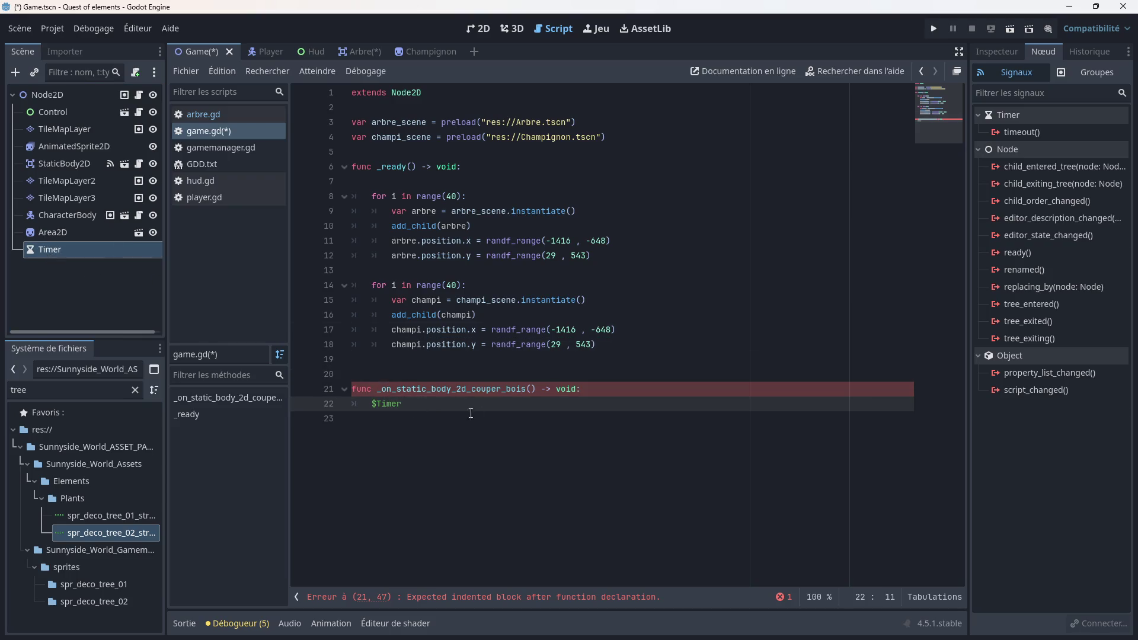
text(.s)
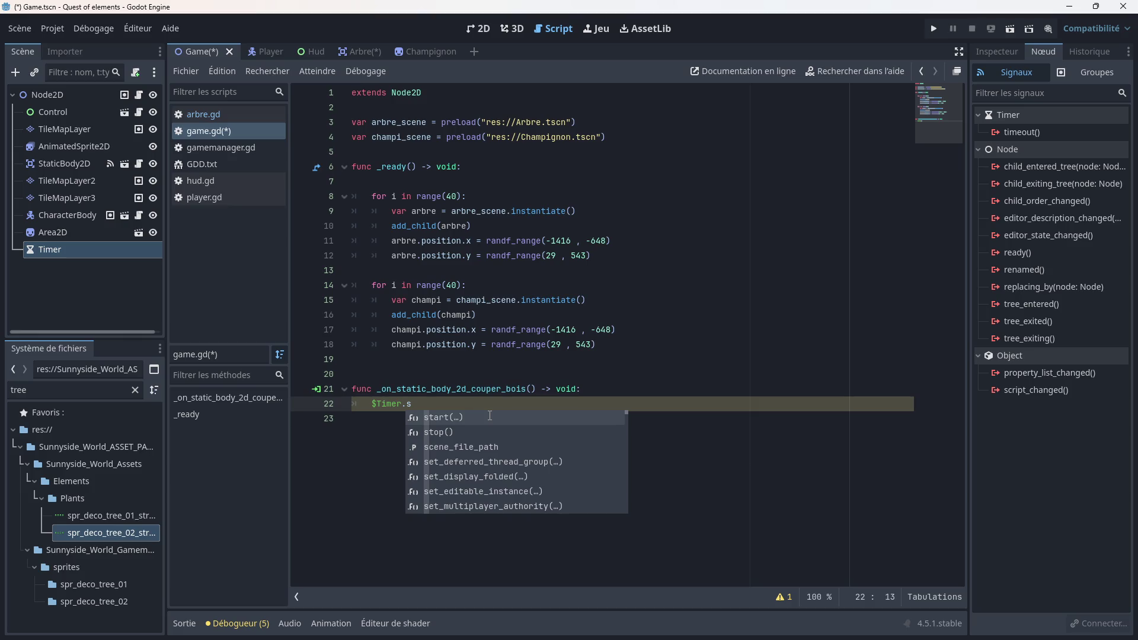
key(Return)
text(10)
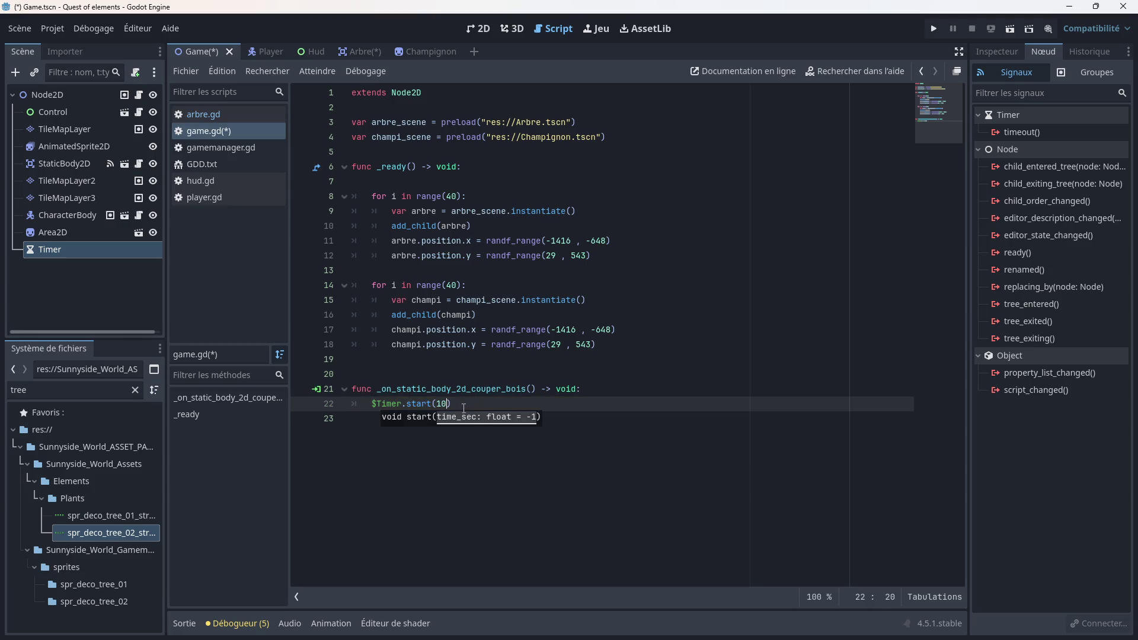
click(463, 405)
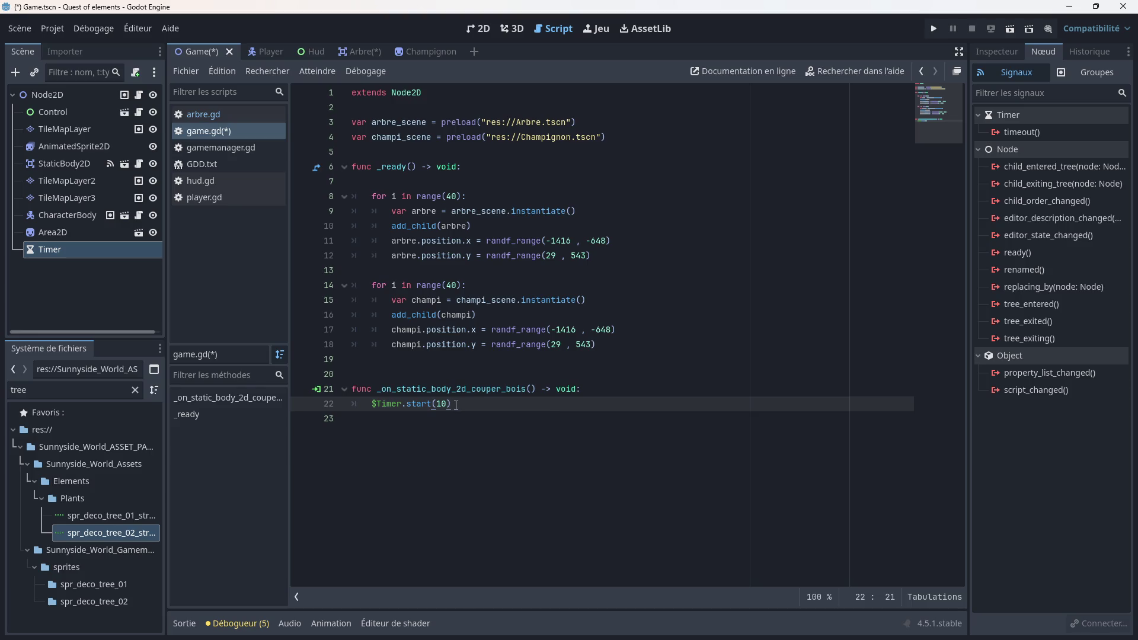
Step: Connect the Timer's timeout signal to a new _on_timer_timeout function
key(Return)
key(Return)
key(Return)
text(func)
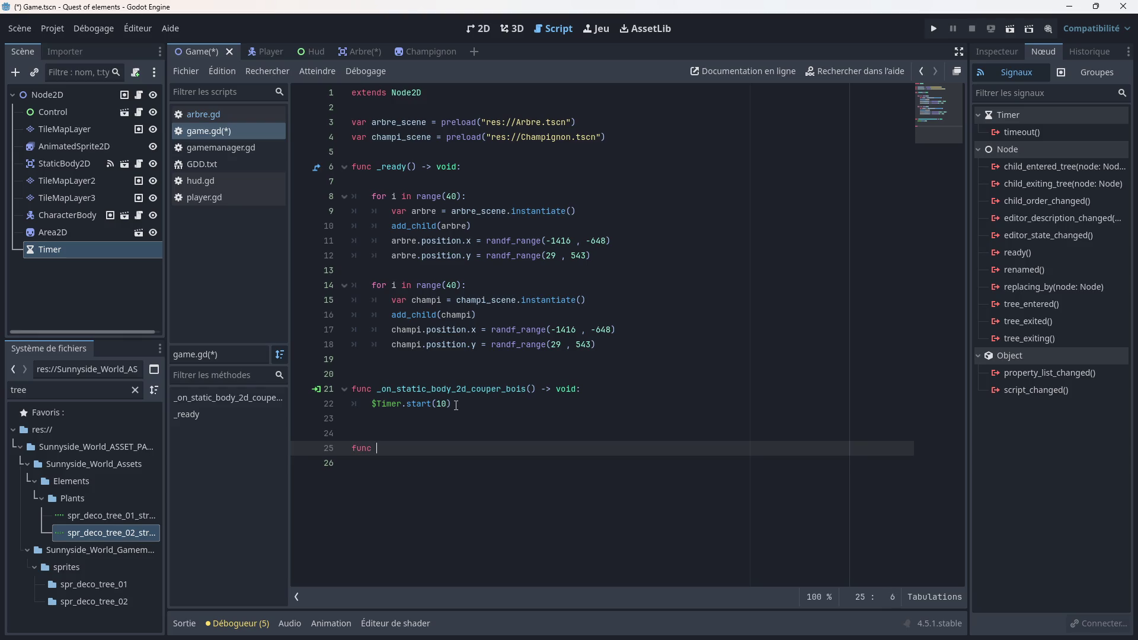
text(ti)
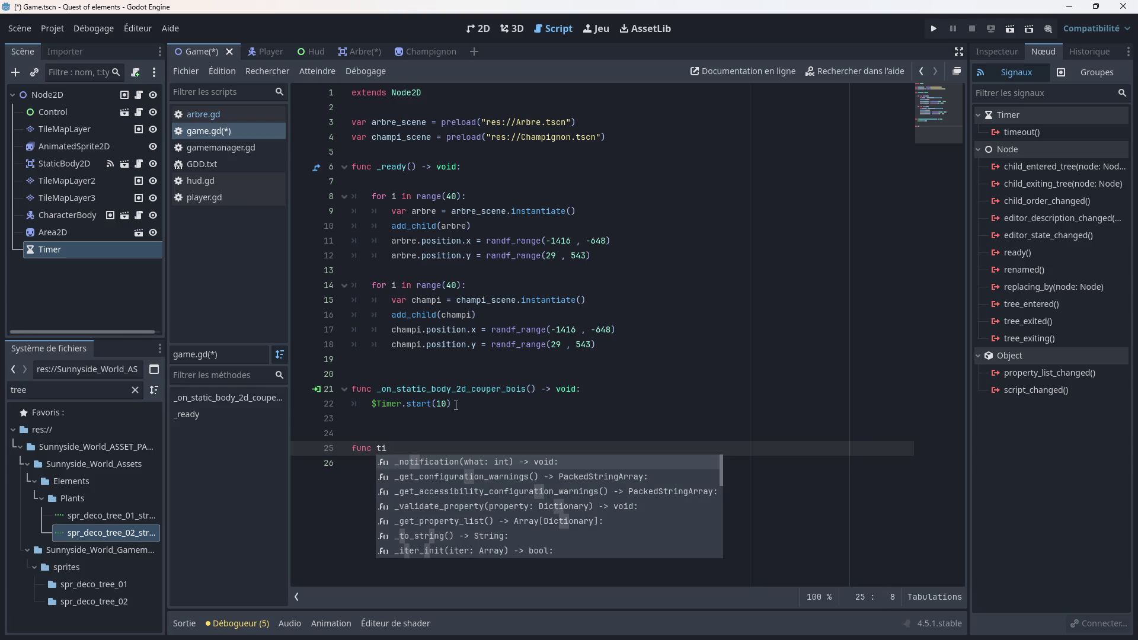
text(m)
key(BackSpace)
key(BackSpace)
key(BackSpace)
text(on_t)
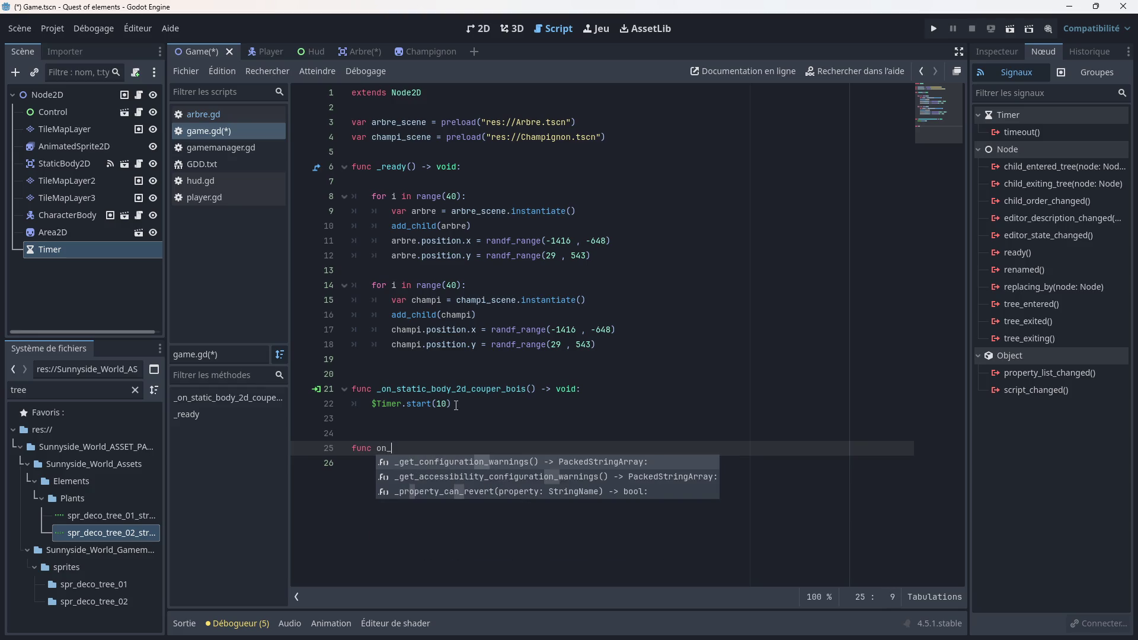
key(BackSpace)
key(BackSpace)
key(BackSpace)
key(BackSpace)
key(BackSpace)
key(BackSpace)
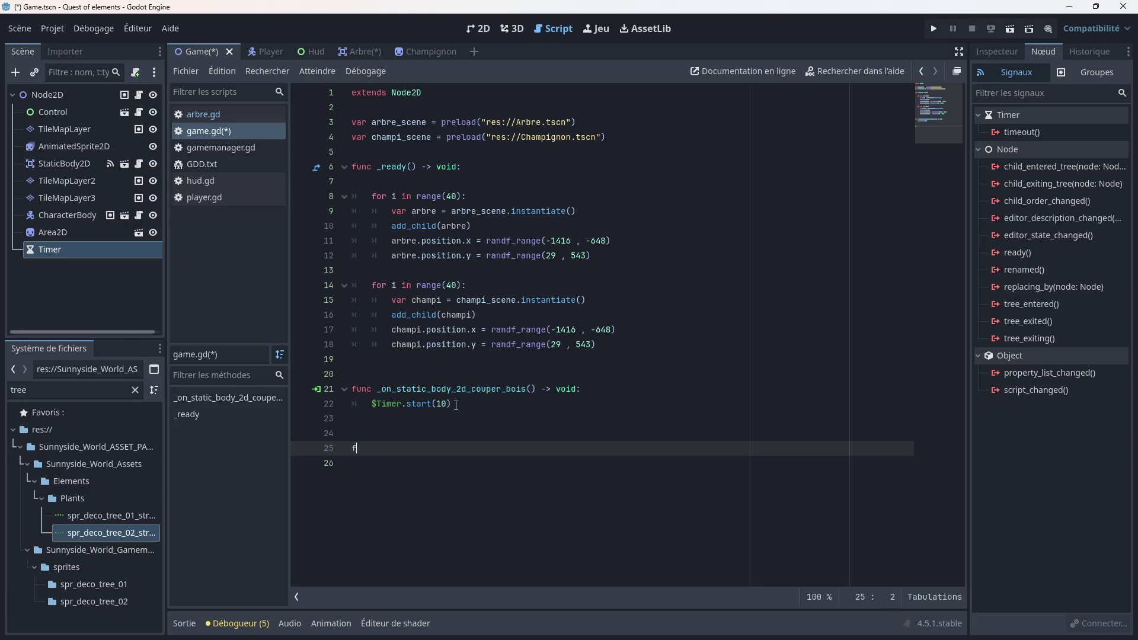
double_click(1040, 133)
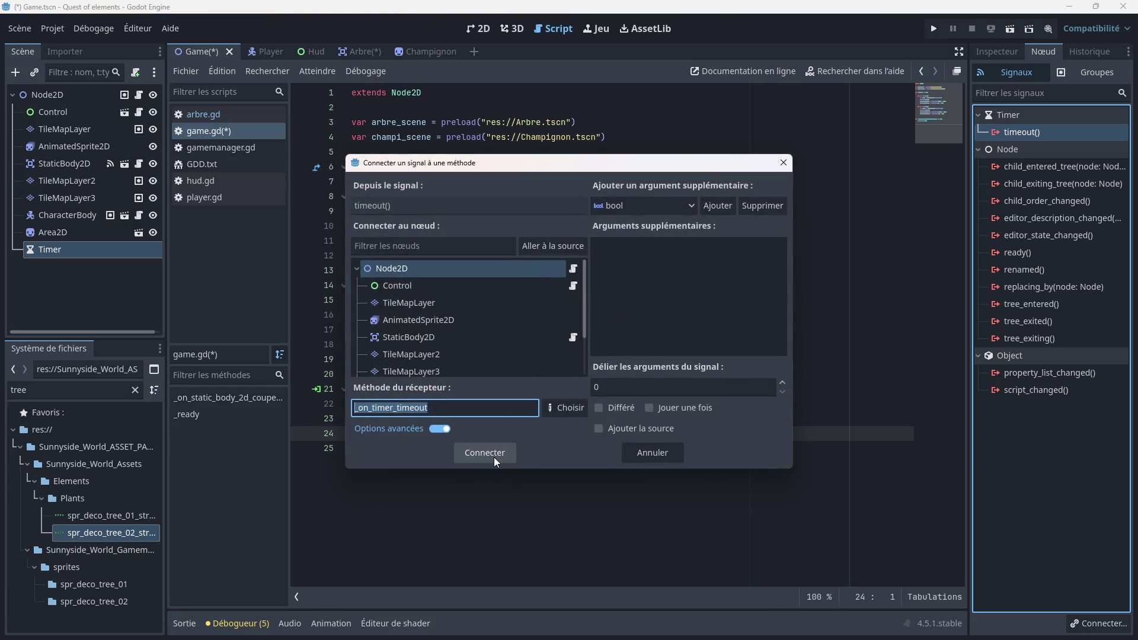
click(493, 457)
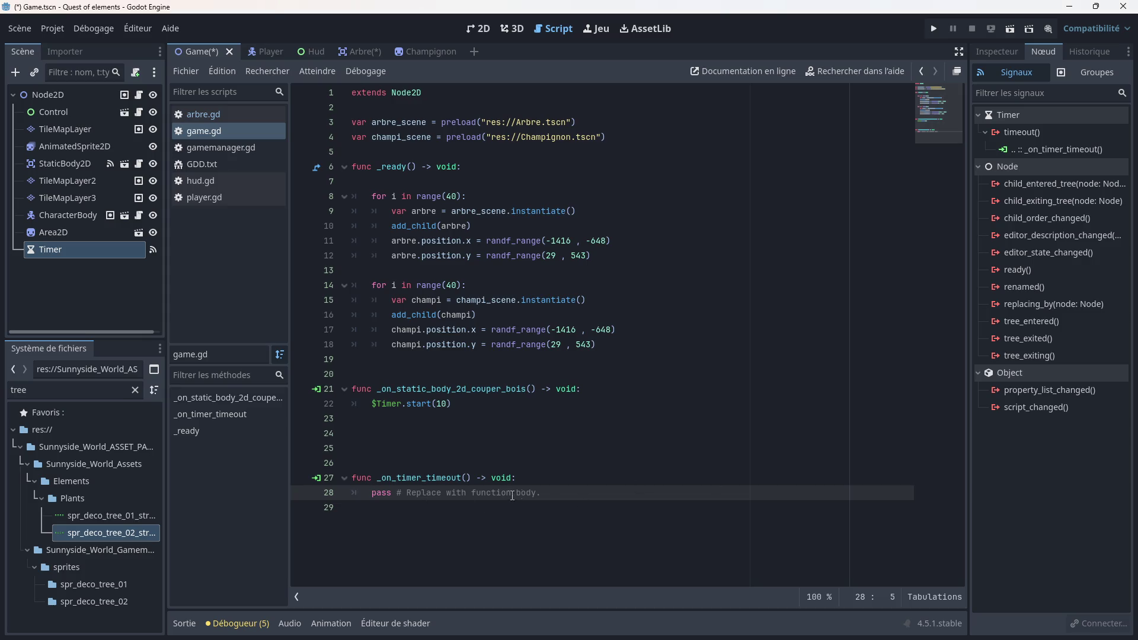
Step: Replace the pass line in _on_timer_timeout with the four tree-spawning lines copied from _ready
drag(540, 492, 368, 488)
key(BackSpace)
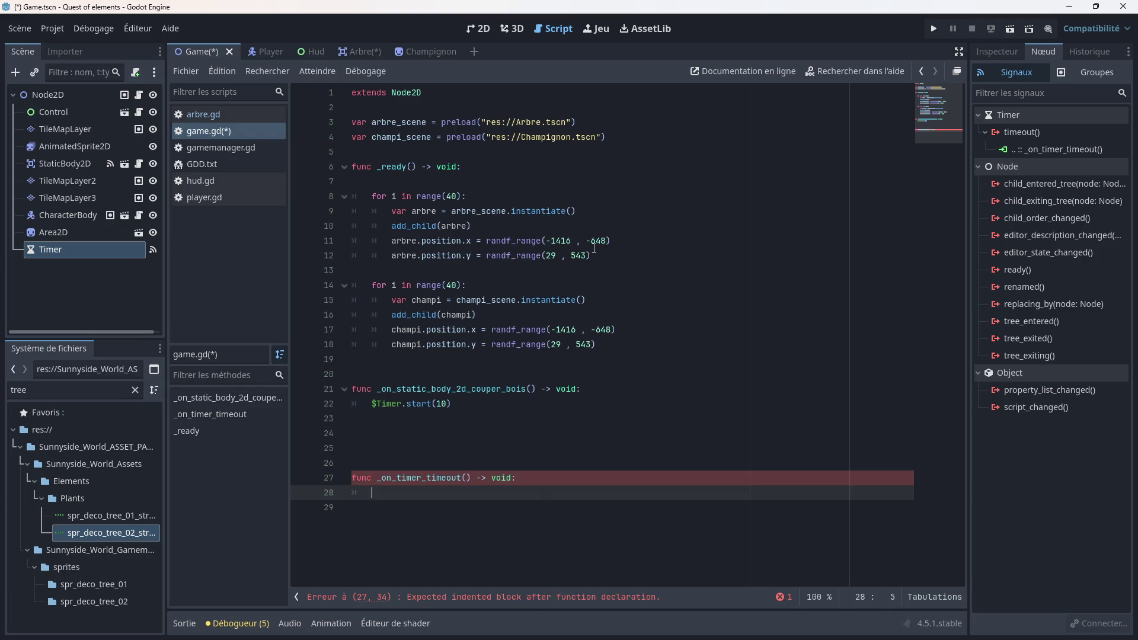
mouse_move(591, 256)
mouse_down()
mouse_move(415, 212)
mouse_move(349, 212)
mouse_up()
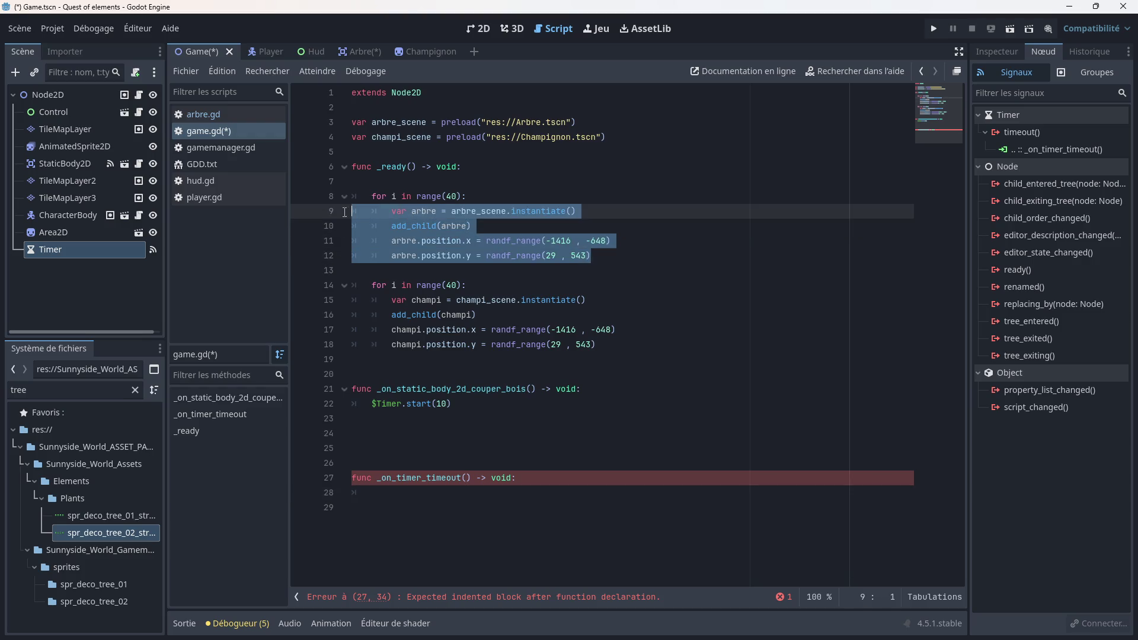
right_click(372, 222)
click(394, 302)
click(377, 500)
key(ctrl+v)
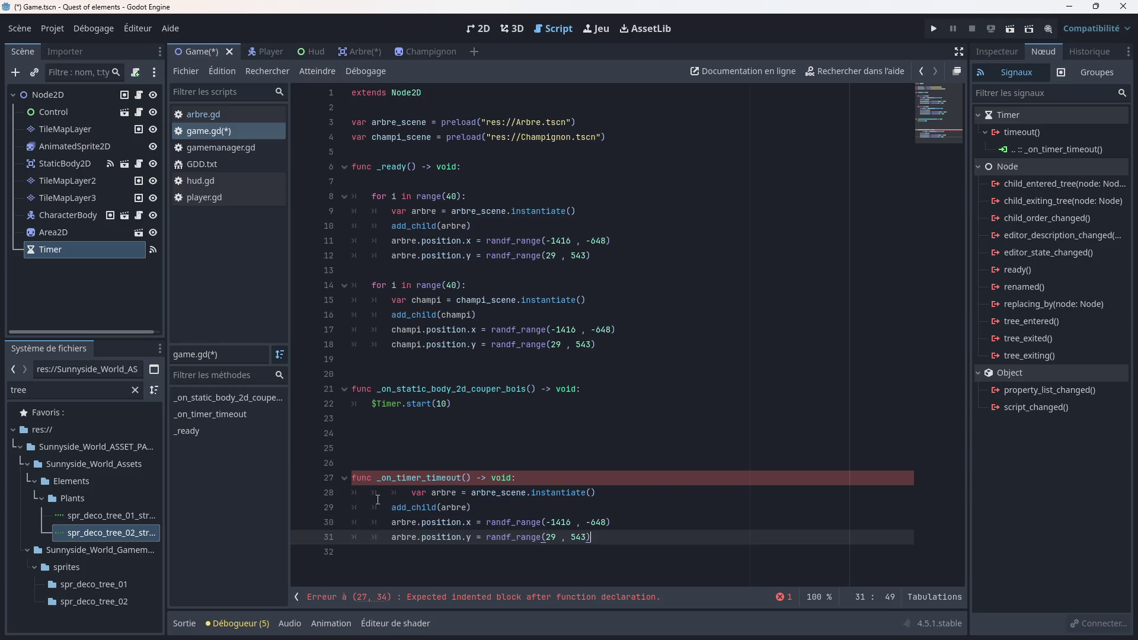
Step: Fix the over-indented var arbre, add_child and position lines, then save
click(409, 492)
key(BackSpace)
key(BackSpace)
click(391, 508)
key(BackSpace)
click(391, 522)
key(BackSpace)
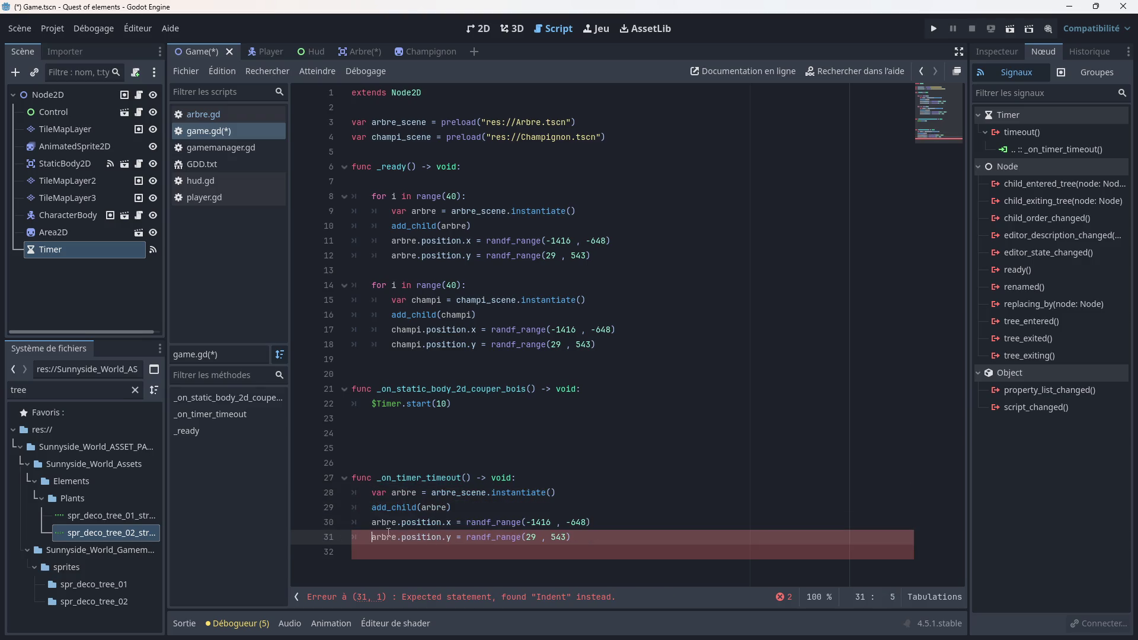
click(391, 536)
key(BackSpace)
click(618, 529)
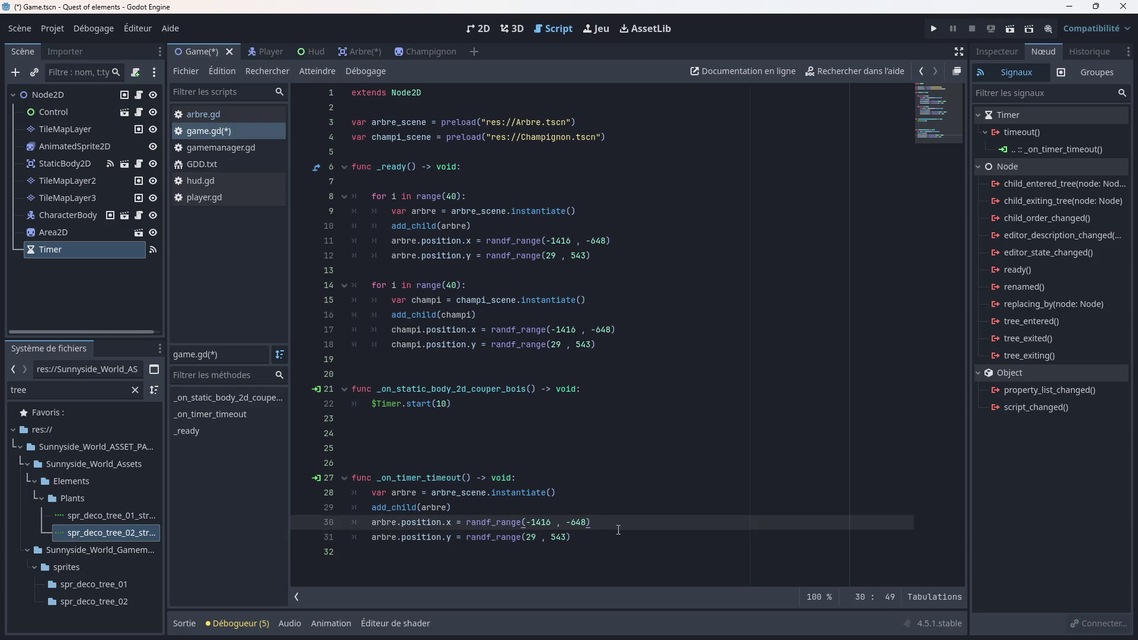
key(ctrl+s)
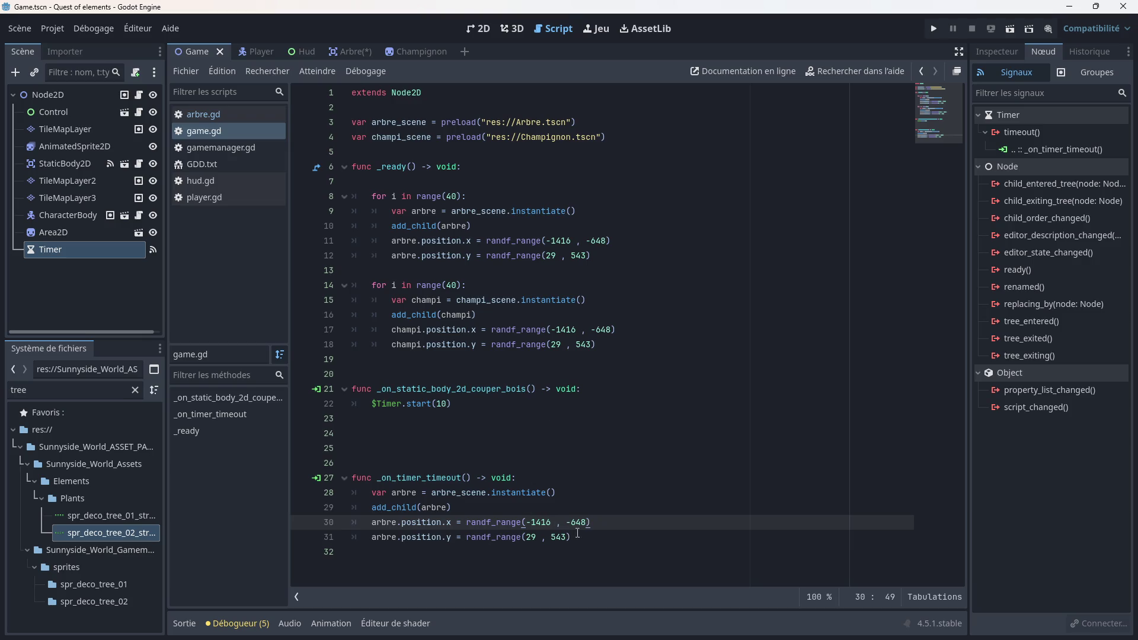
Step: Add print(arbre) at the end of the timeout handler and save the script
click(573, 536)
key(Return)
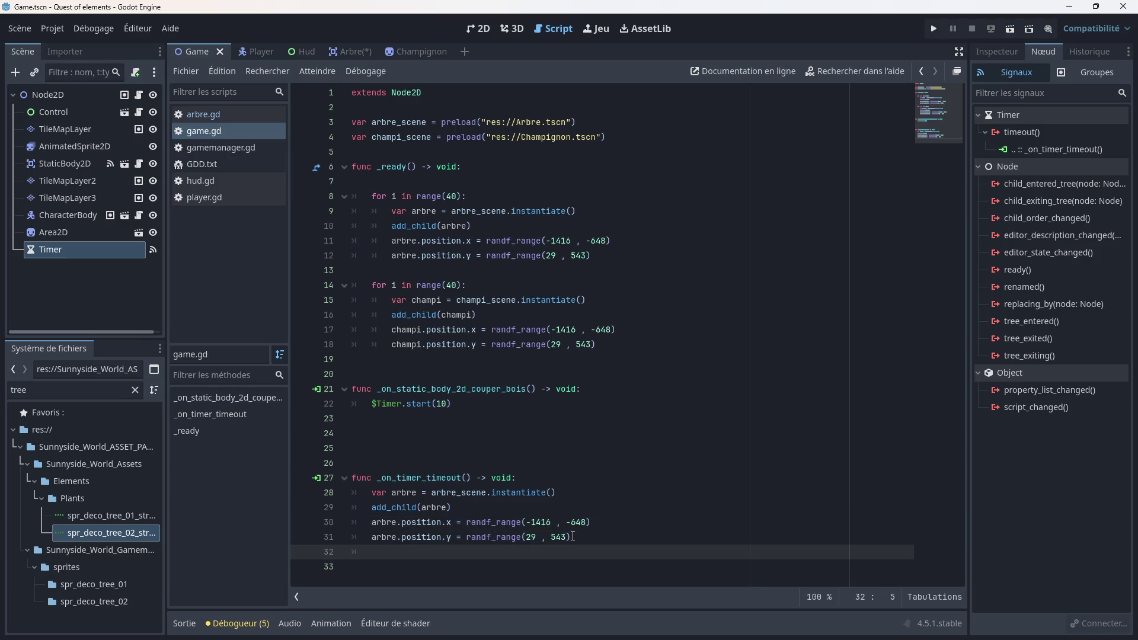
text(print)
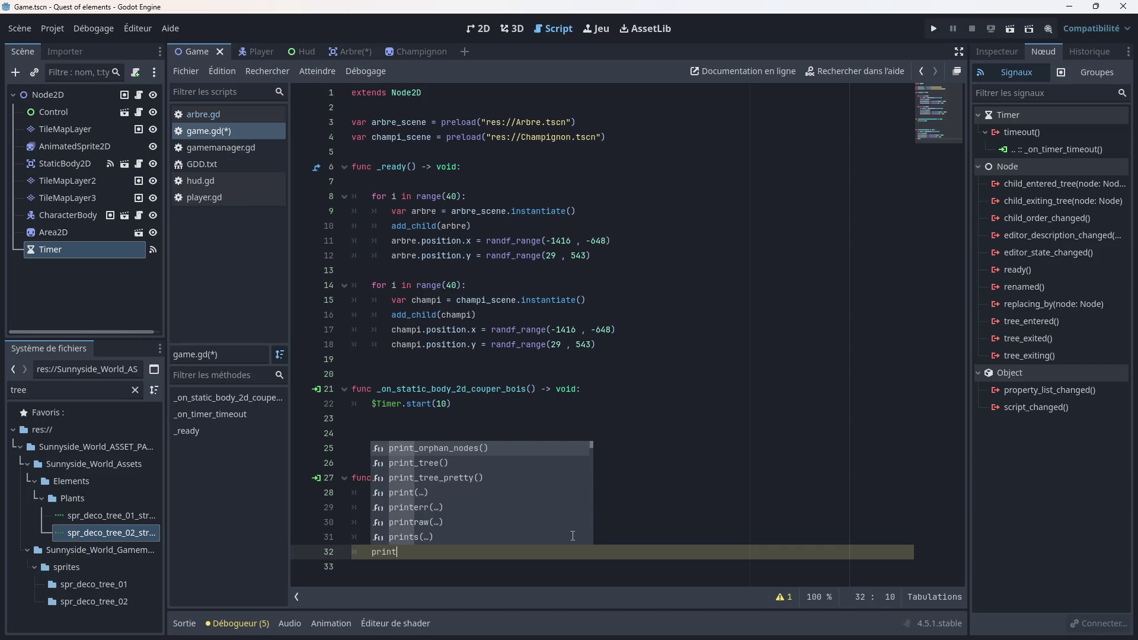
text((arb)
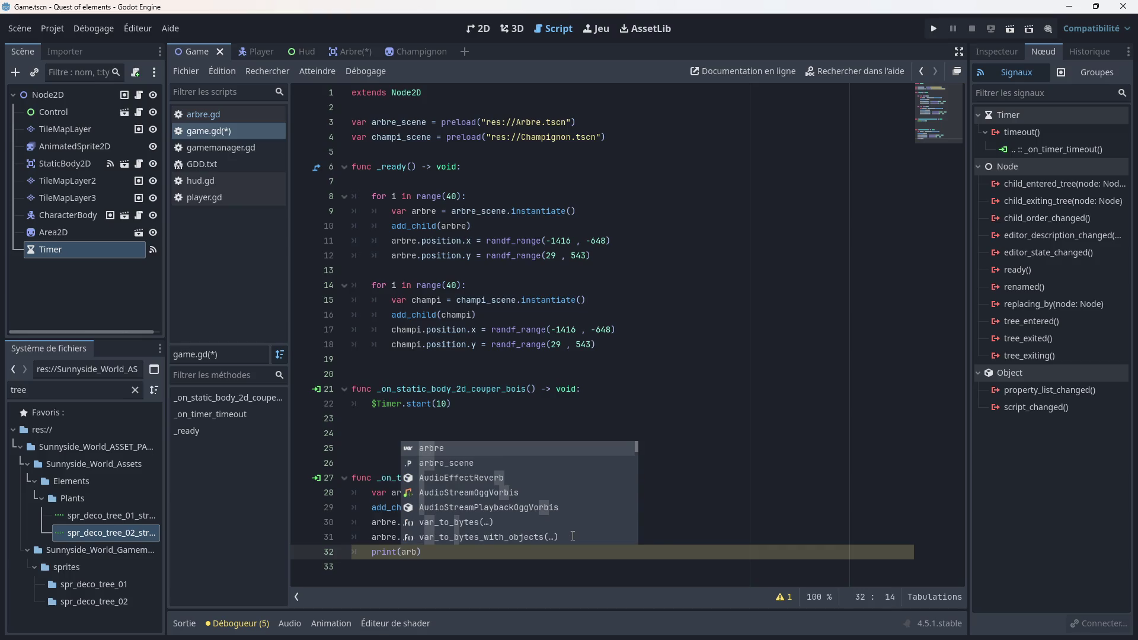
key(Return)
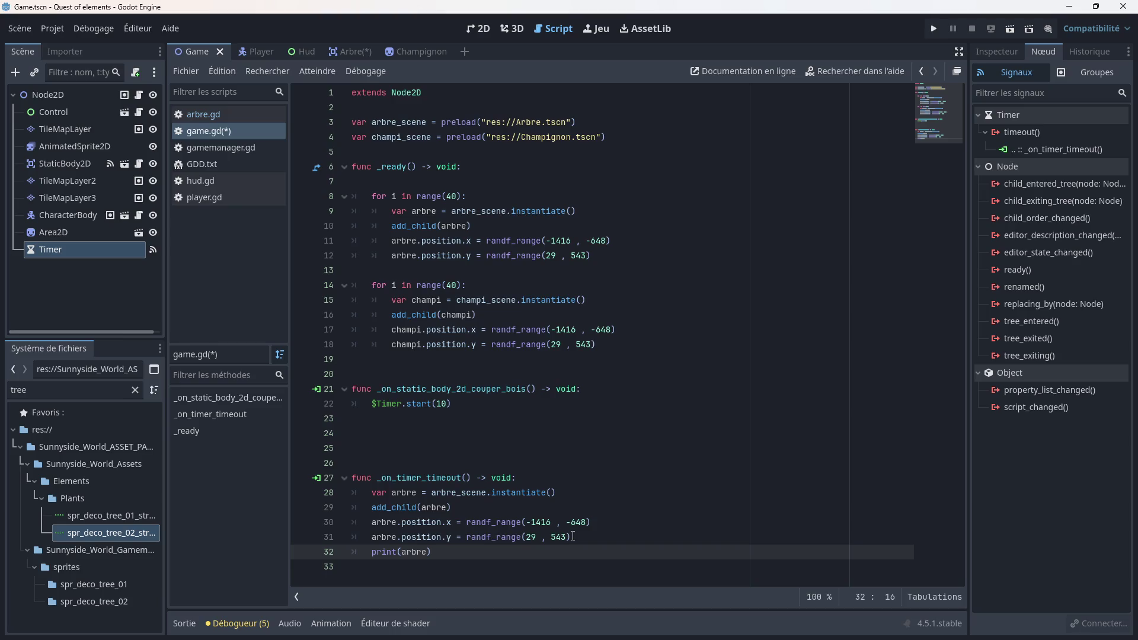
click(630, 476)
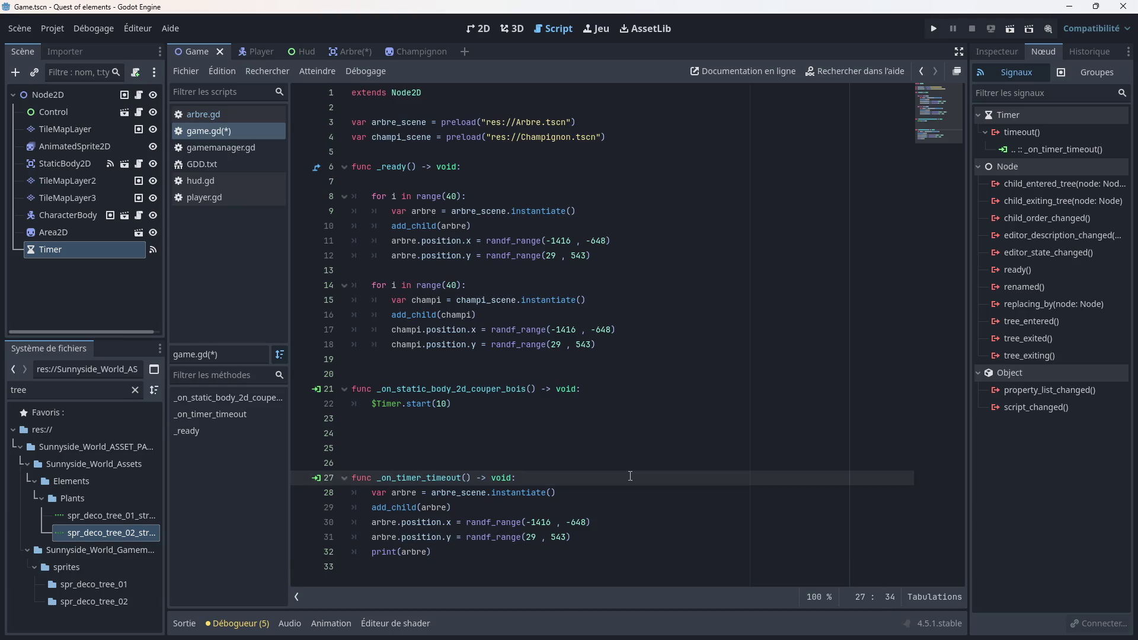
key(ctrl+s)
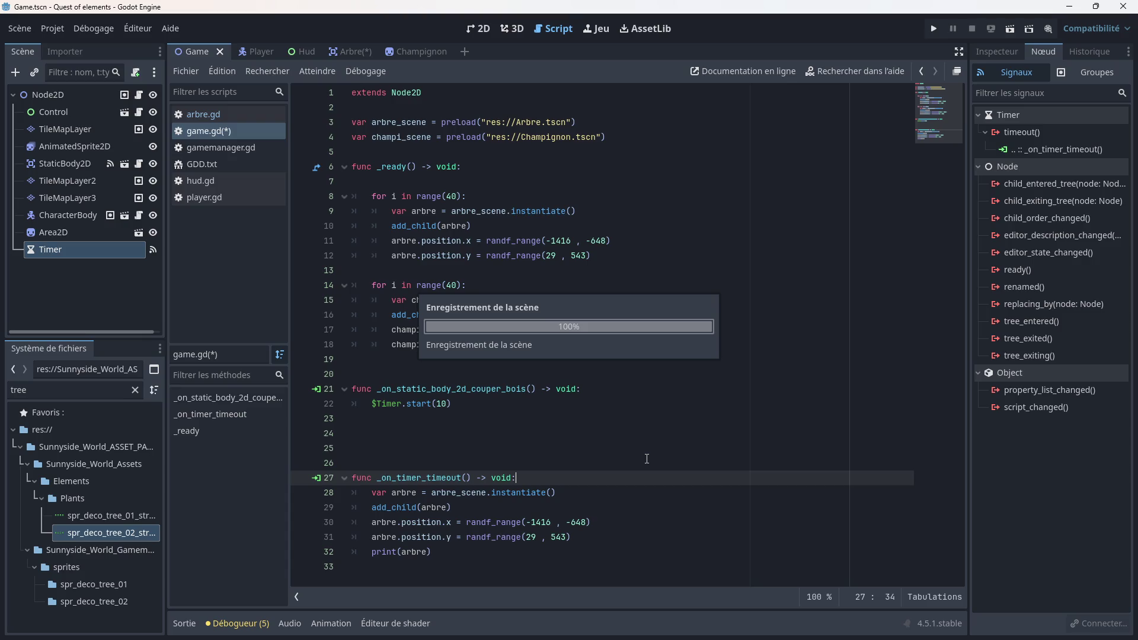
Step: Run the game and walk the player left to chop the first tree with E
click(931, 37)
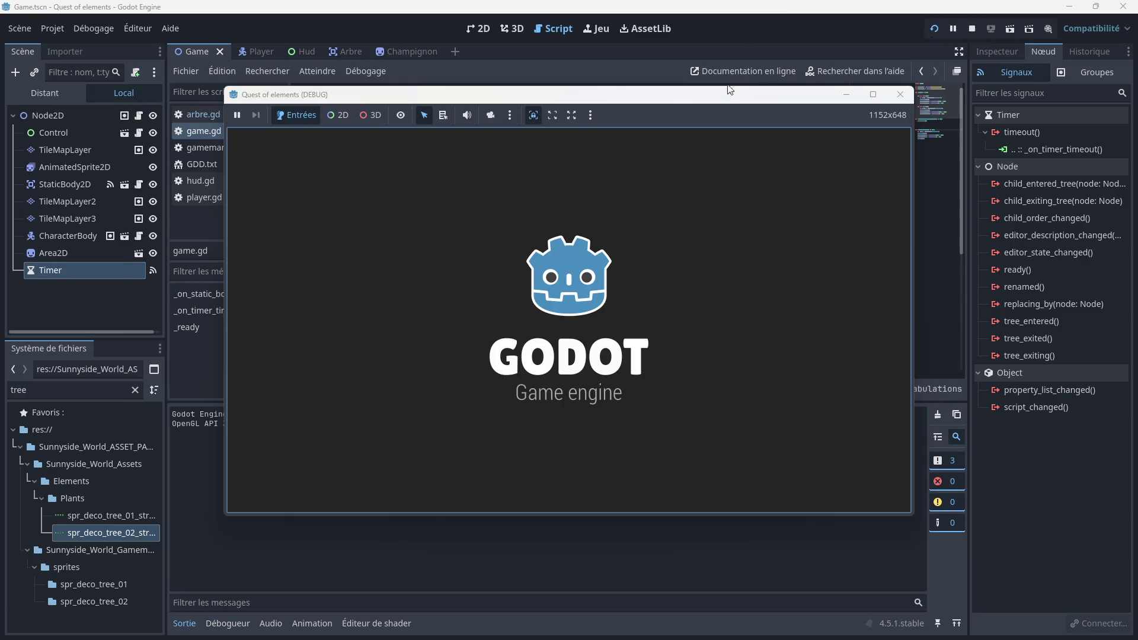
key(Left)
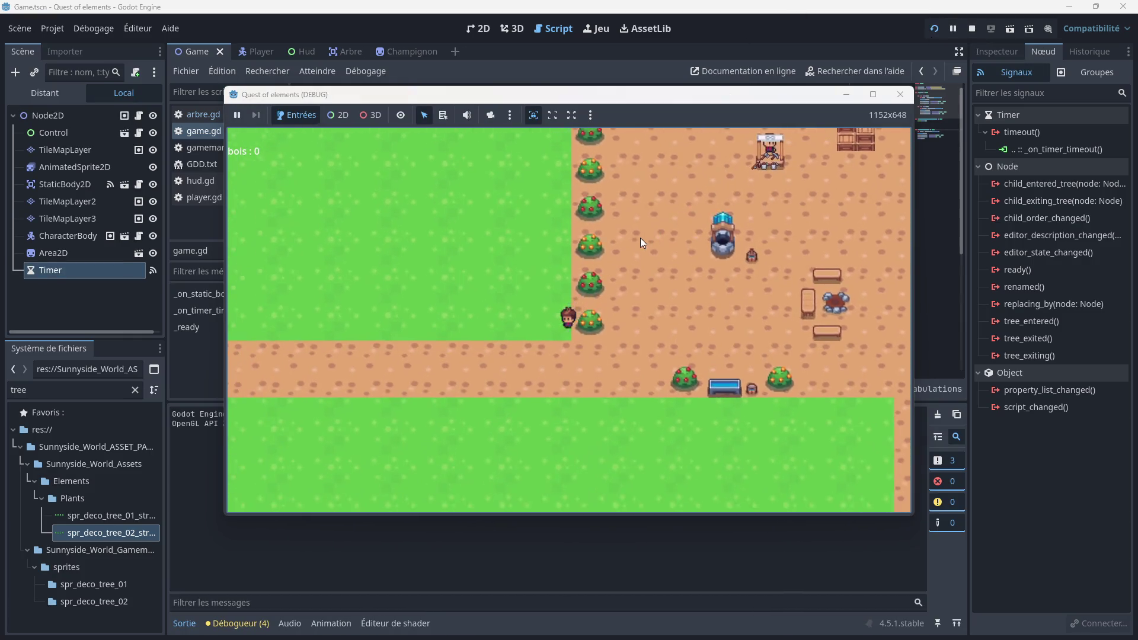
key(Left)
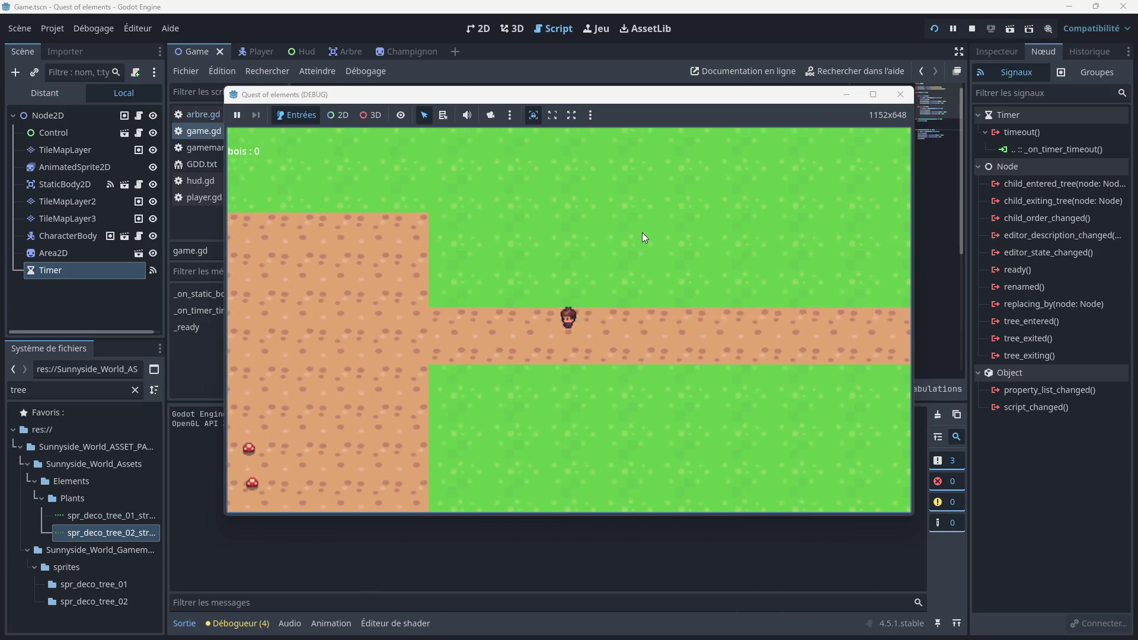
key(Left)
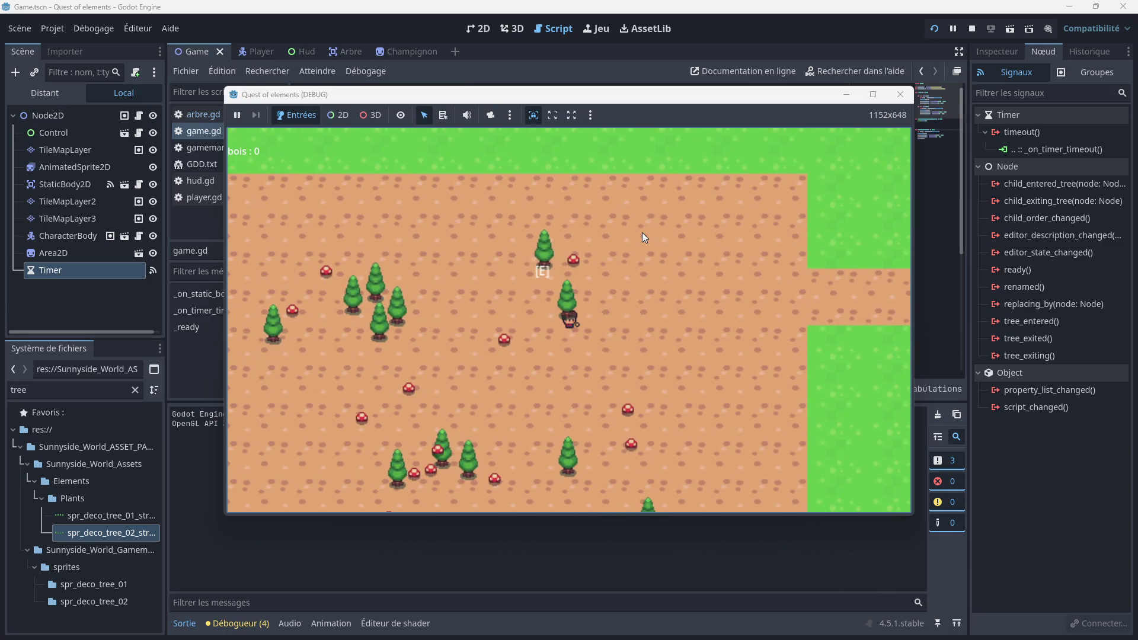
key(e)
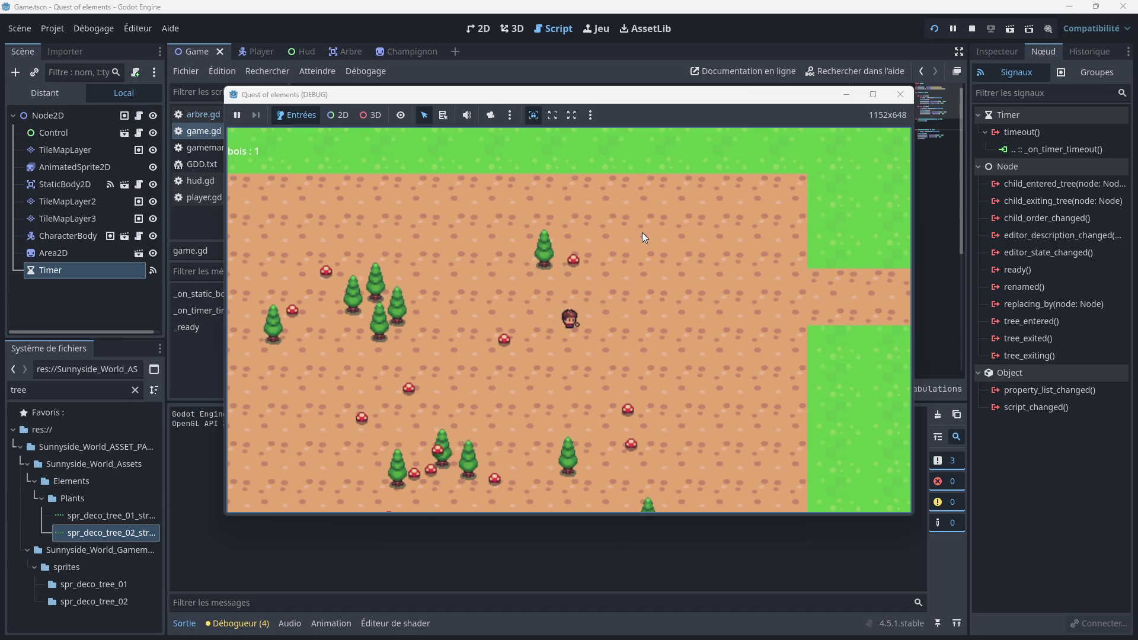
drag(525, 99, 601, 82)
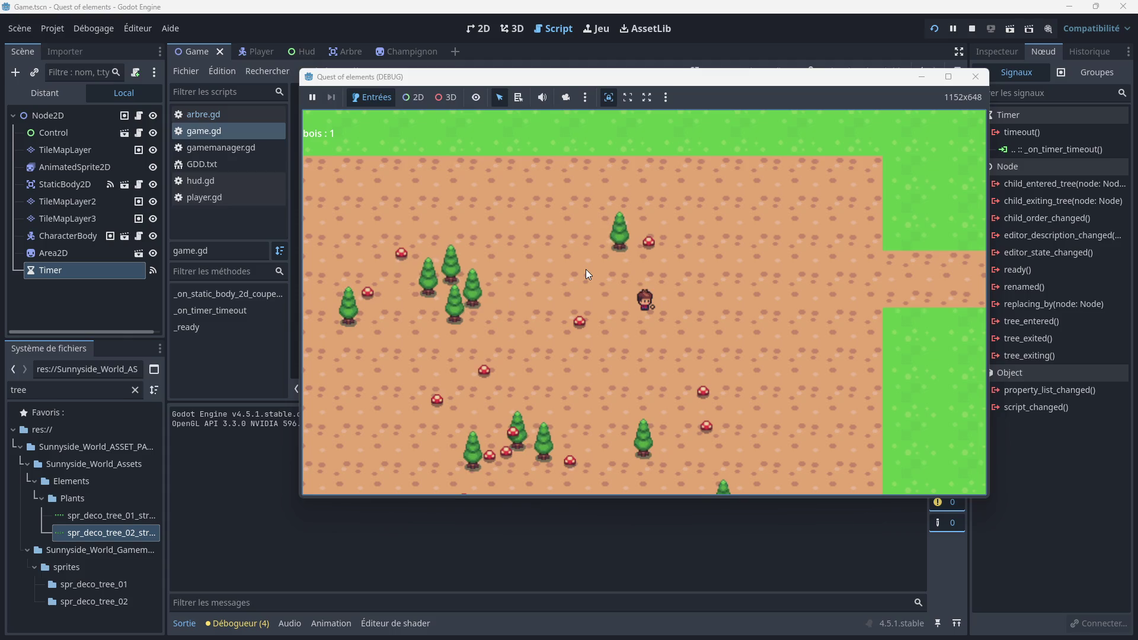
Step: Walk among the nearby trees and chop them until the counter shows bois : 5
key(Left)
key(Down)
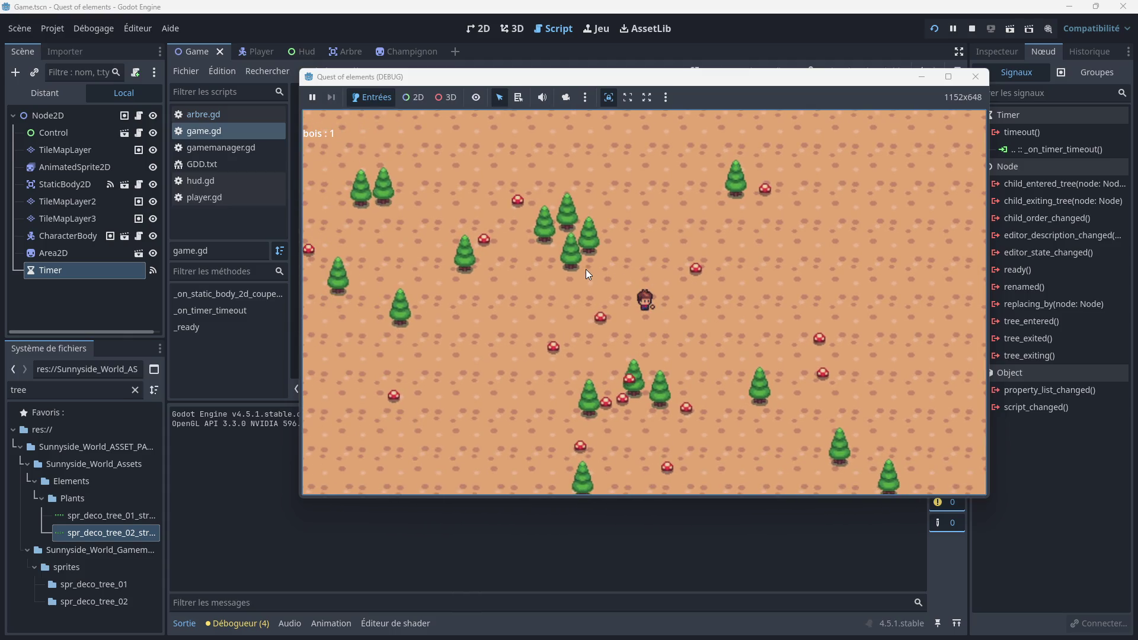
key(Up)
key(Left)
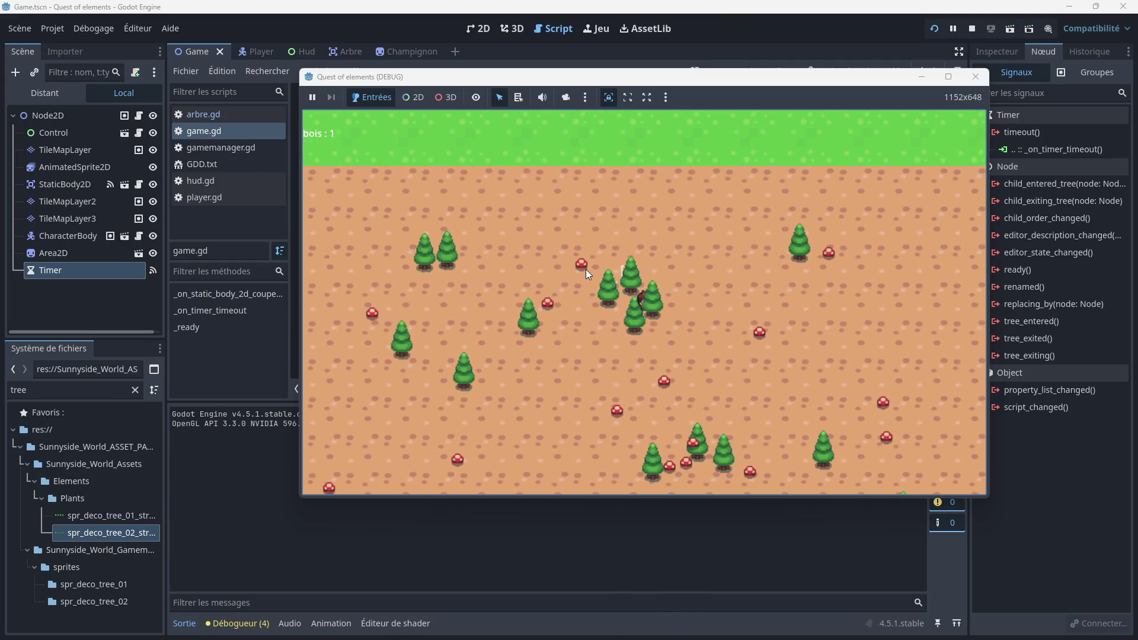
key(space)
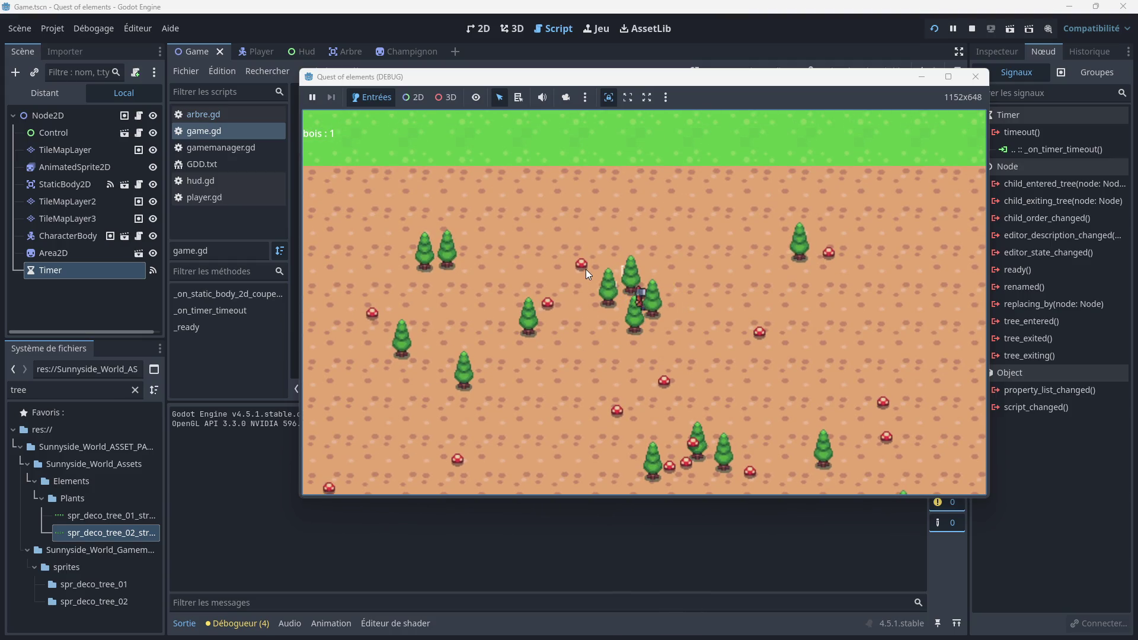
key(Left)
key(Left)
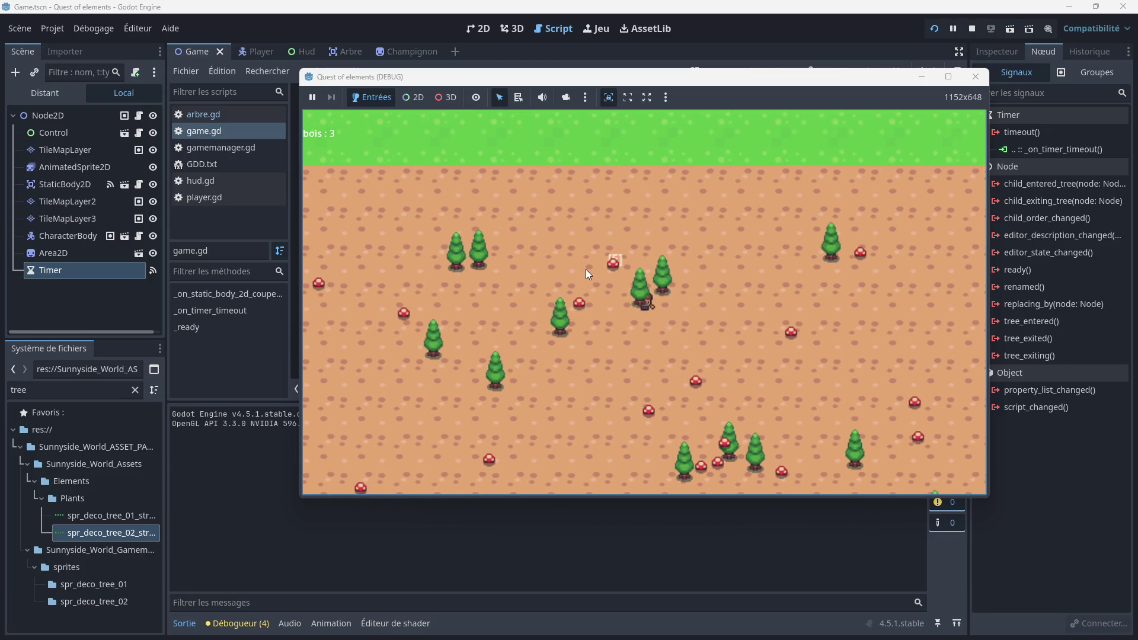
key(space)
key(space)
key(Up)
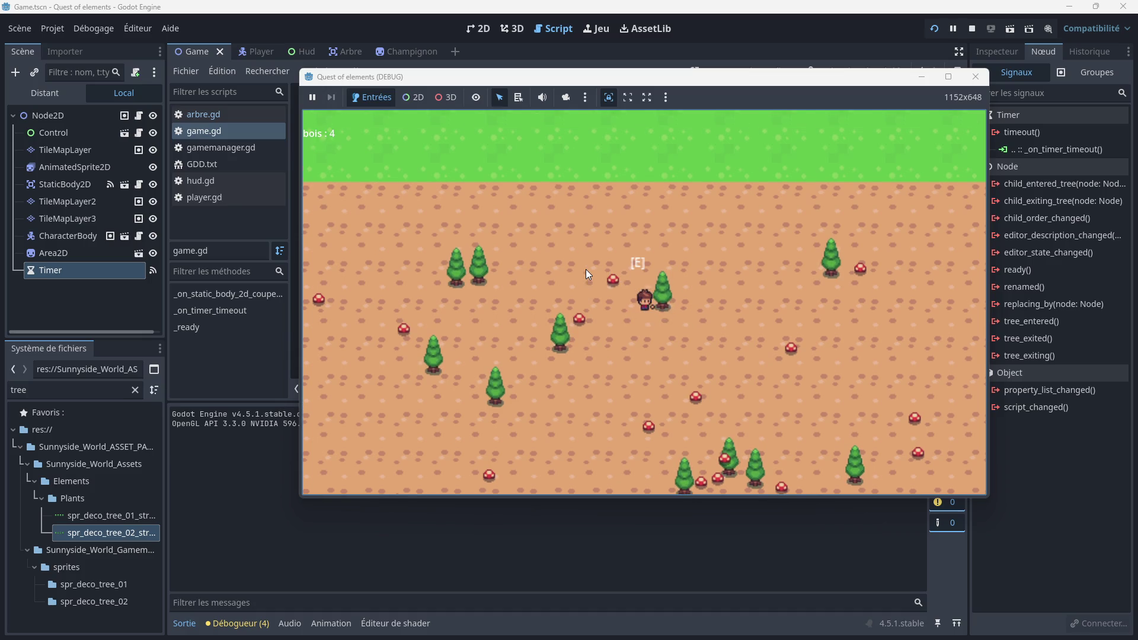
key(space)
key(space)
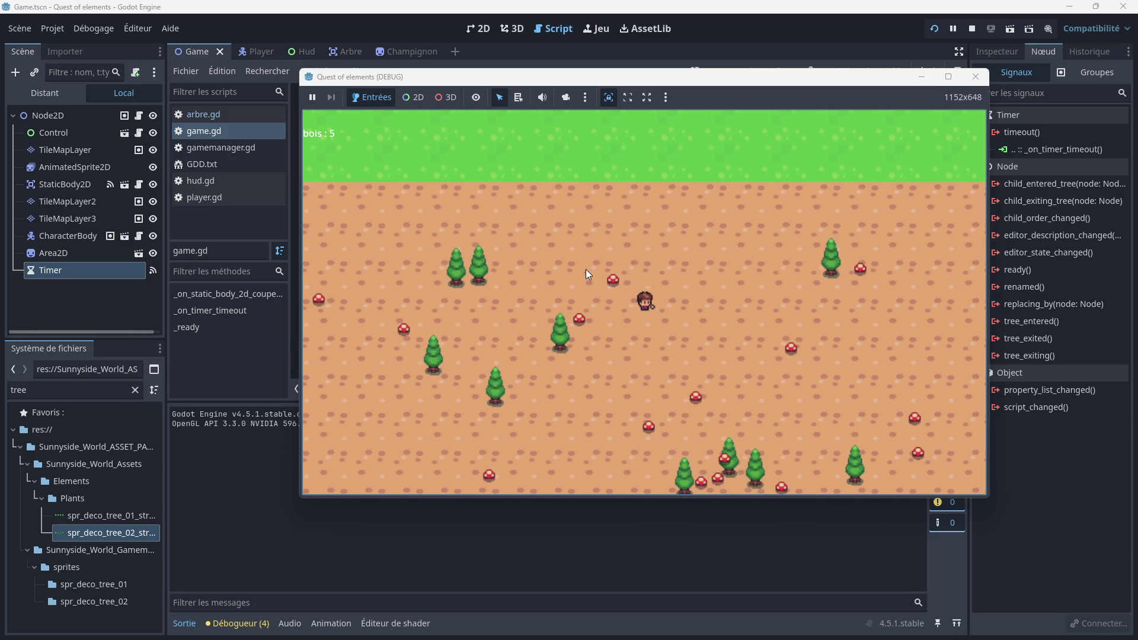
key(Down)
key(Up)
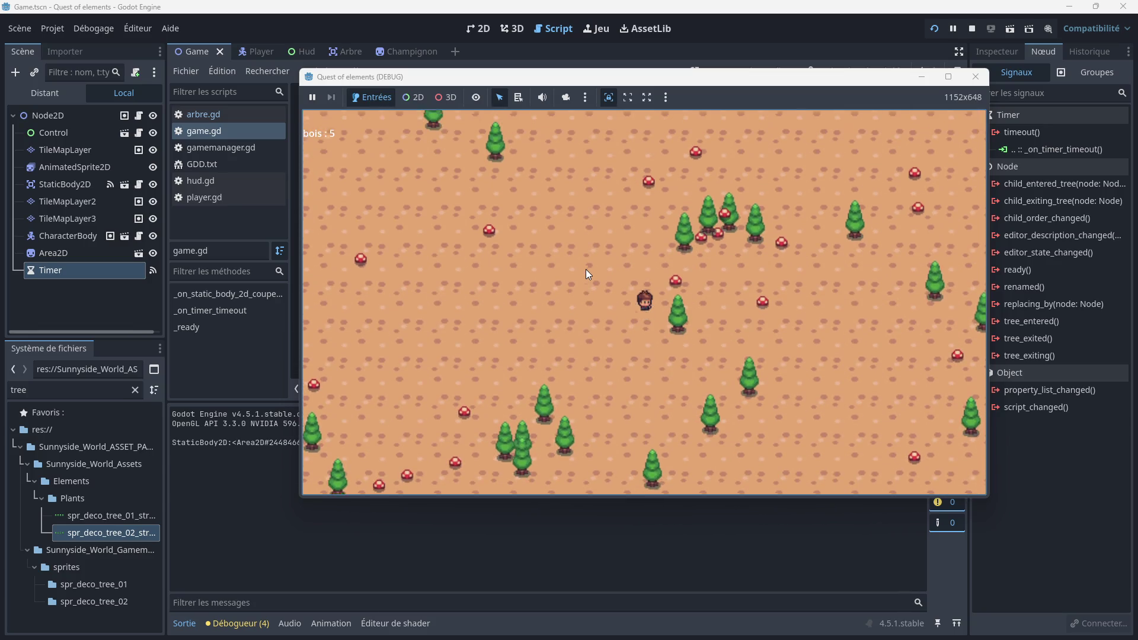
key(Up)
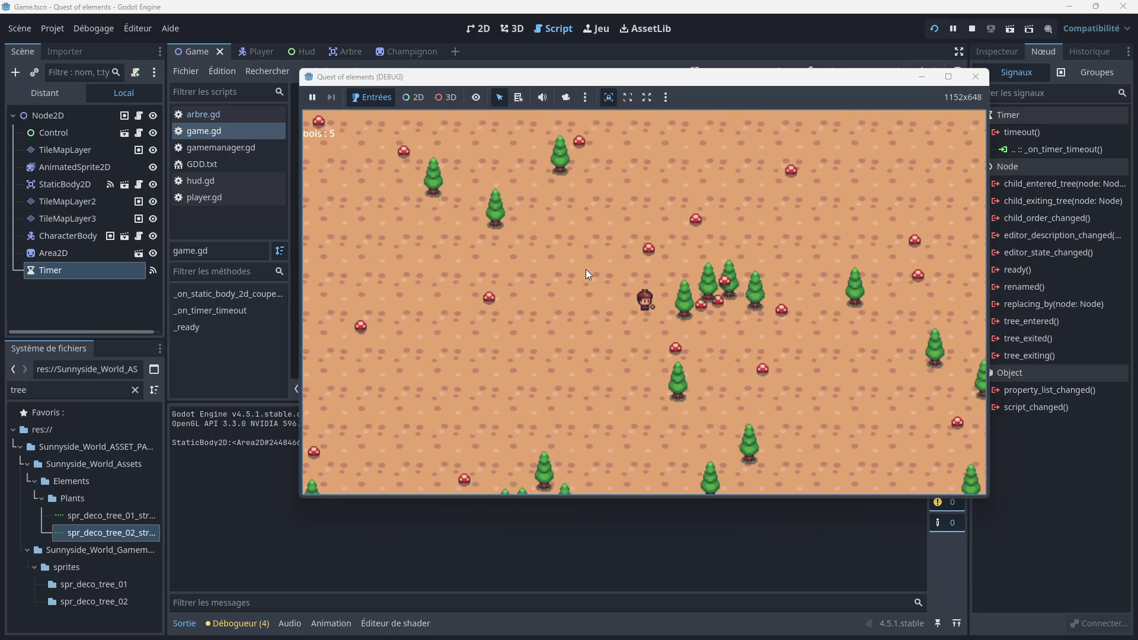
Step: Walk the player to a tree and chop it, raising the counter to bois : 6
mouse_move(667, 75)
mouse_down()
mouse_move(771, 57)
mouse_move(730, 63)
mouse_up()
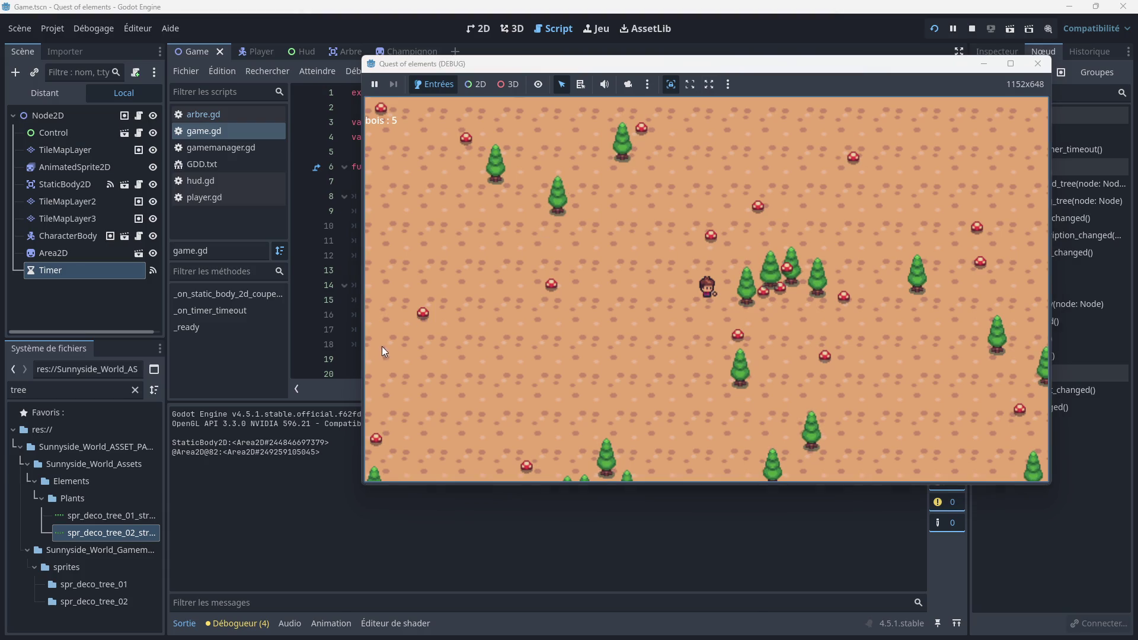
click(244, 439)
click(579, 394)
key(Right)
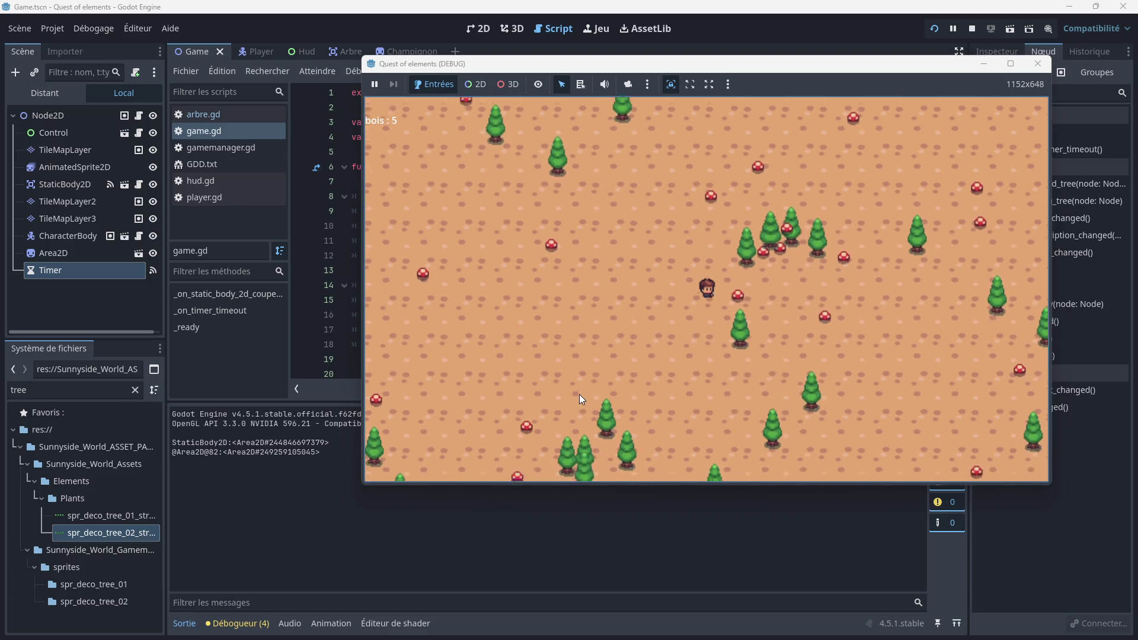
key(Left)
key(Down)
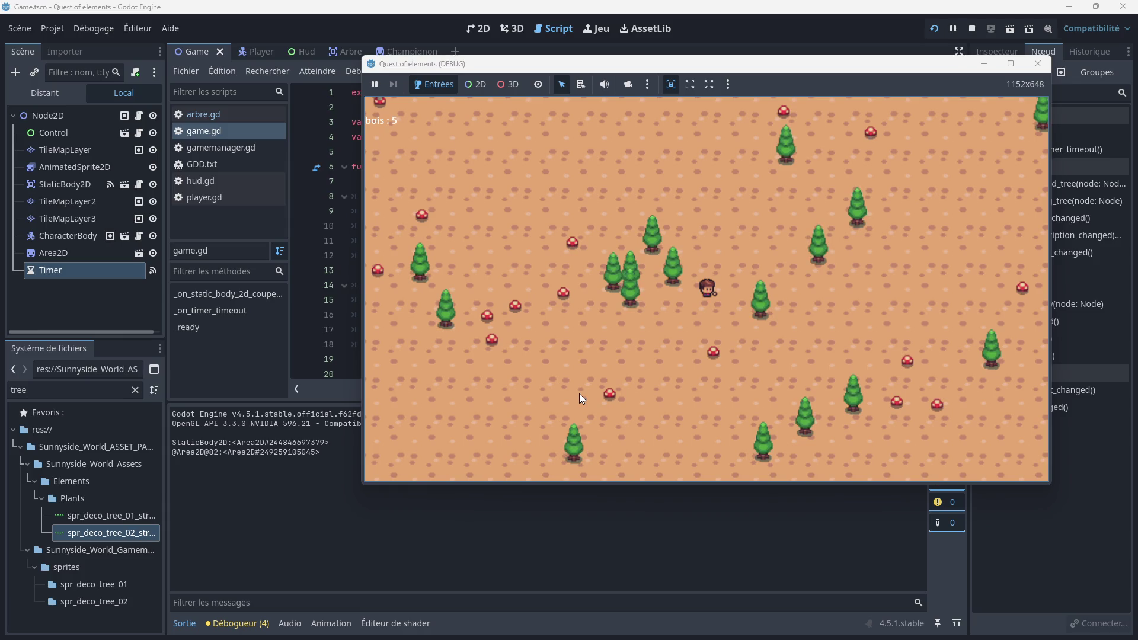
key(Up)
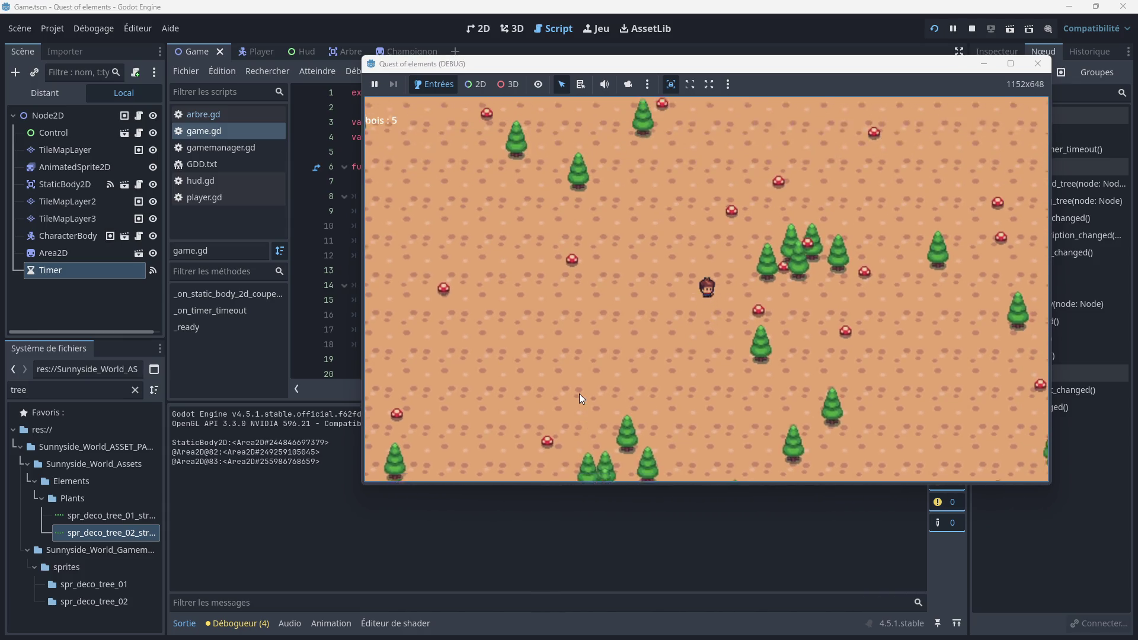
key(Down)
key(Right)
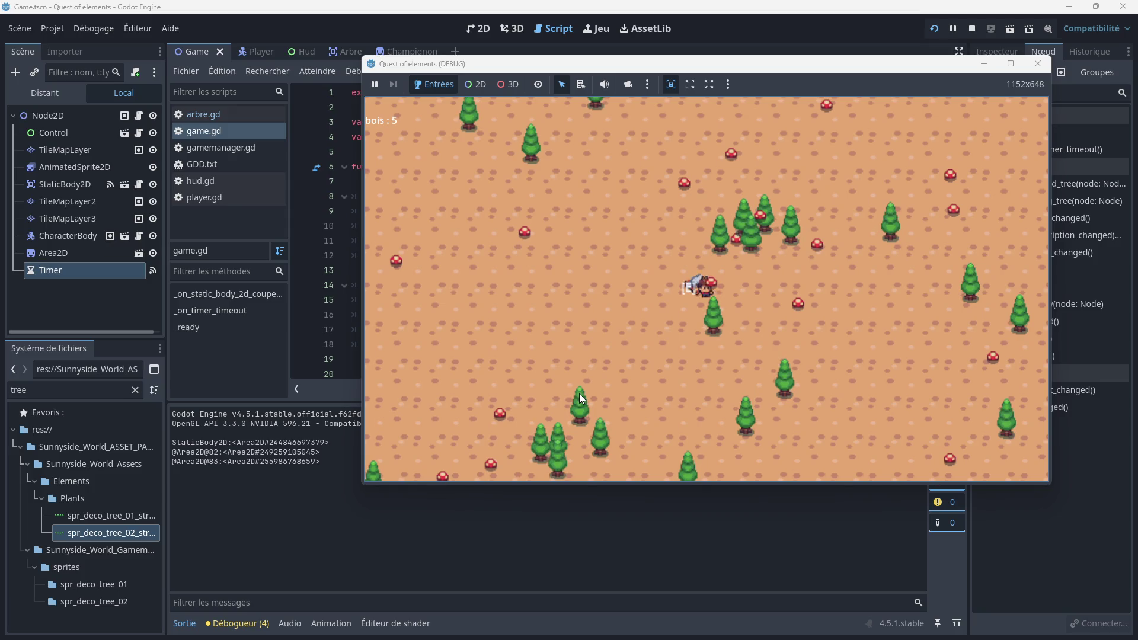
key(e)
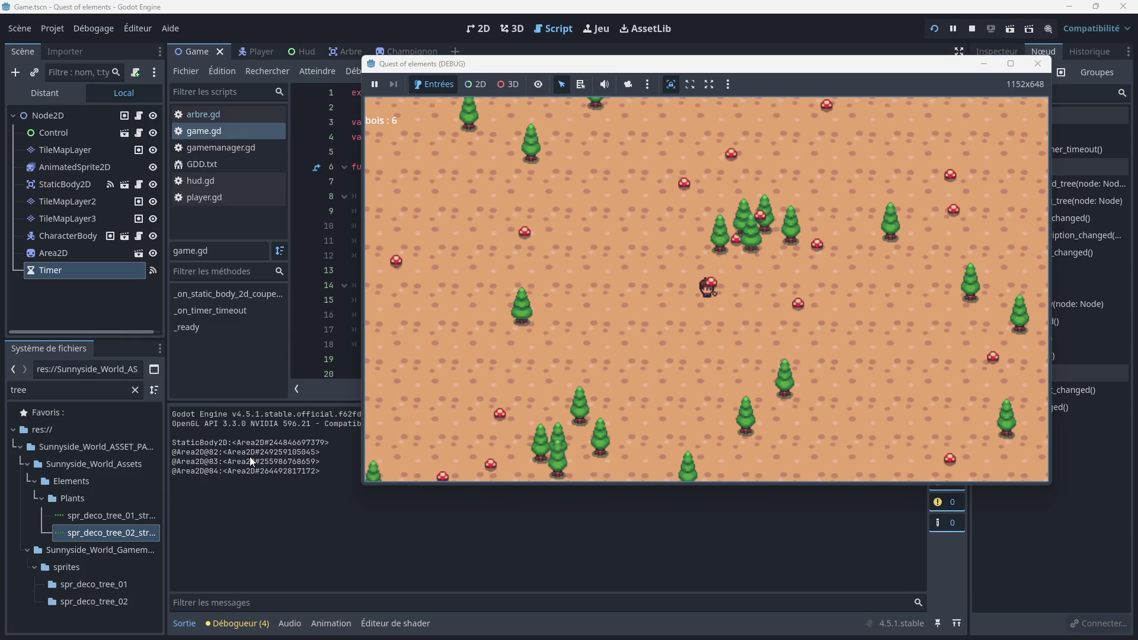
Step: Walk the character left and right to inspect the scattered trees and mushrooms
key(Left)
key(Down)
key(Left)
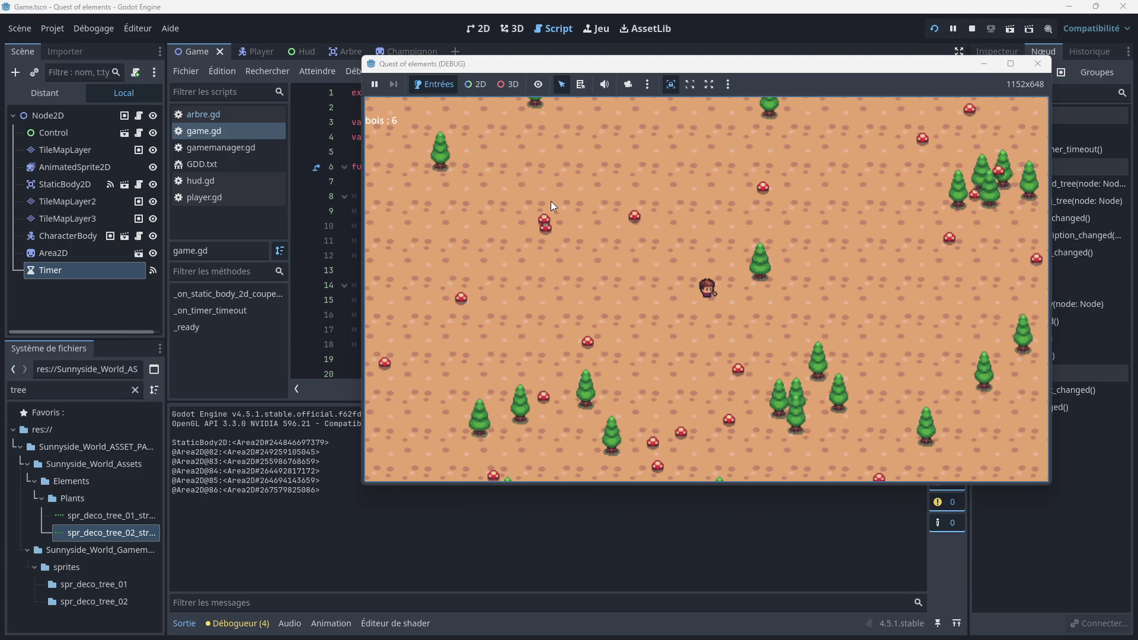
key(Right)
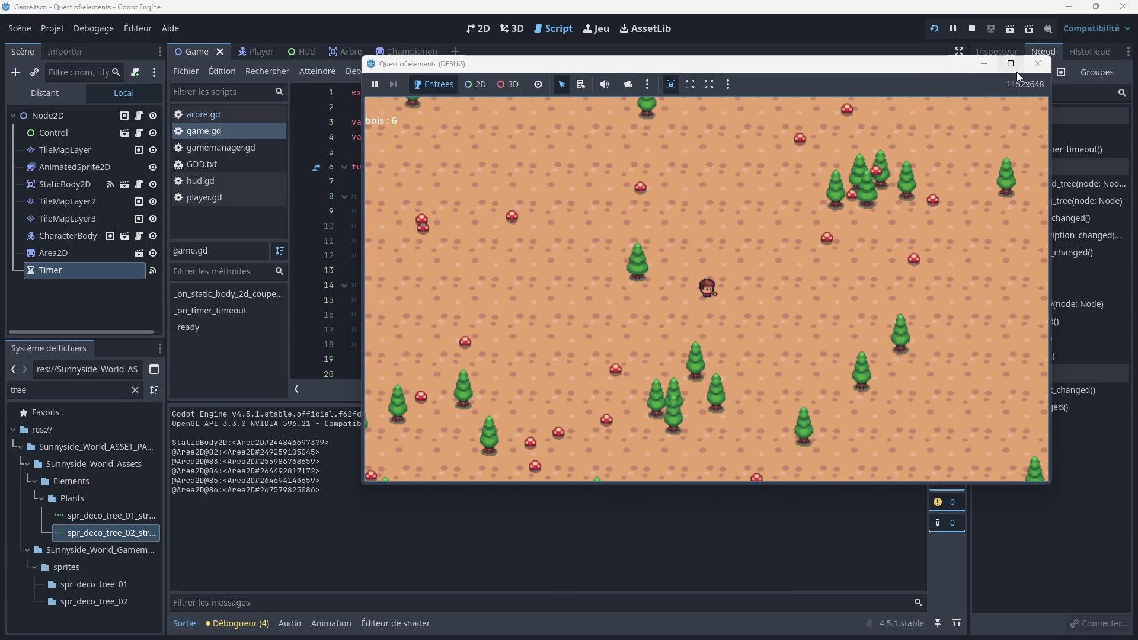
key(Right)
key(Up)
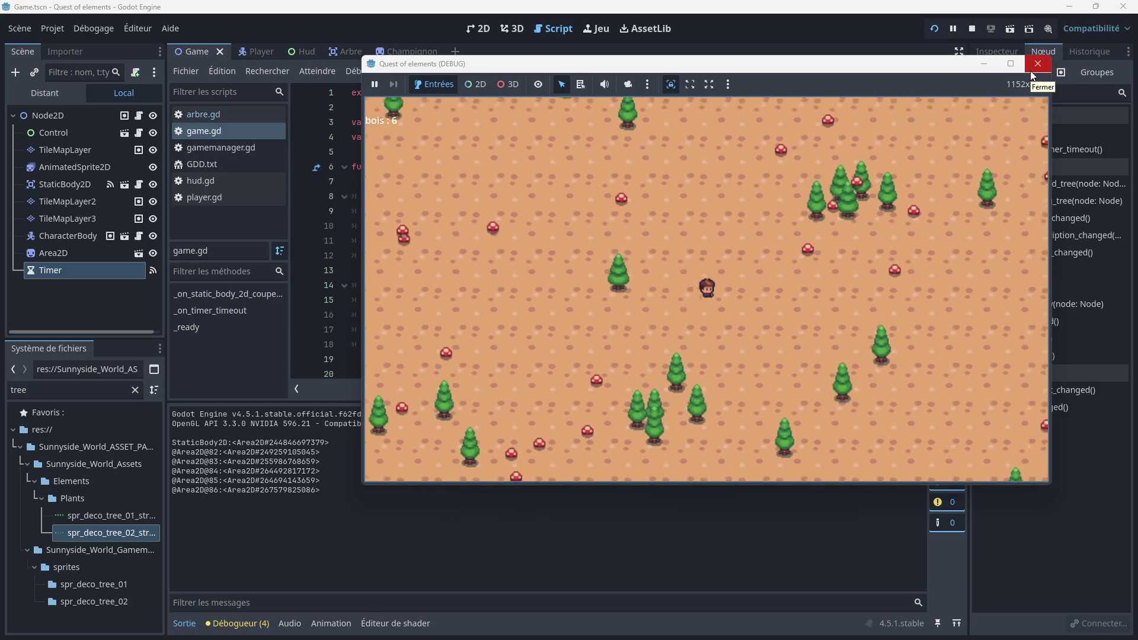
key(Right)
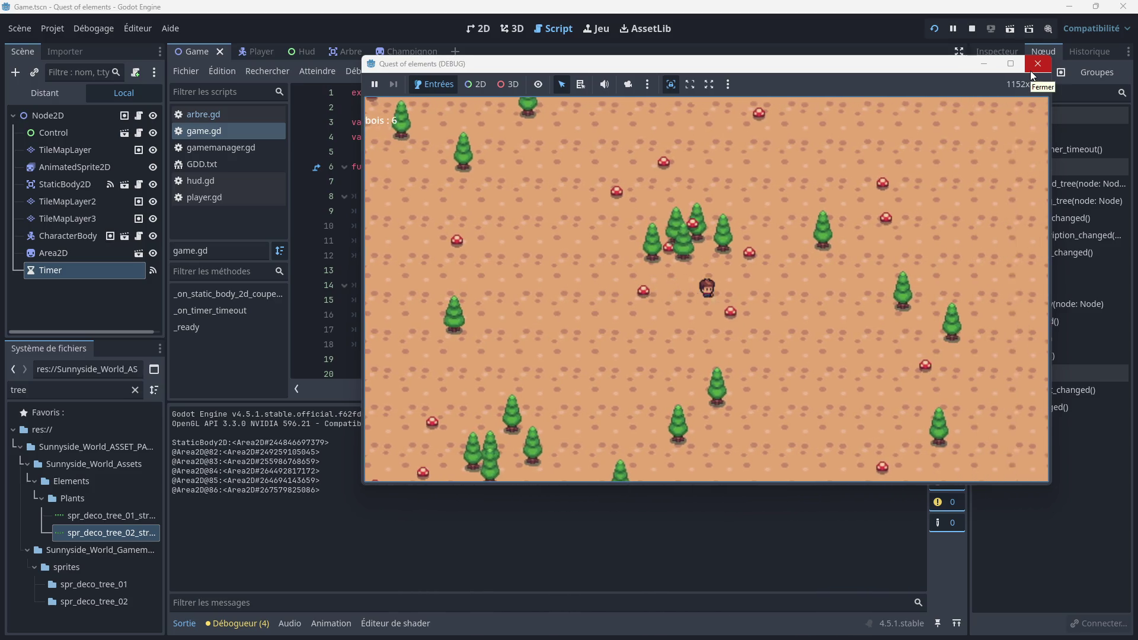
Step: Close the running game and scroll through the game.gd spawning code
click(1033, 72)
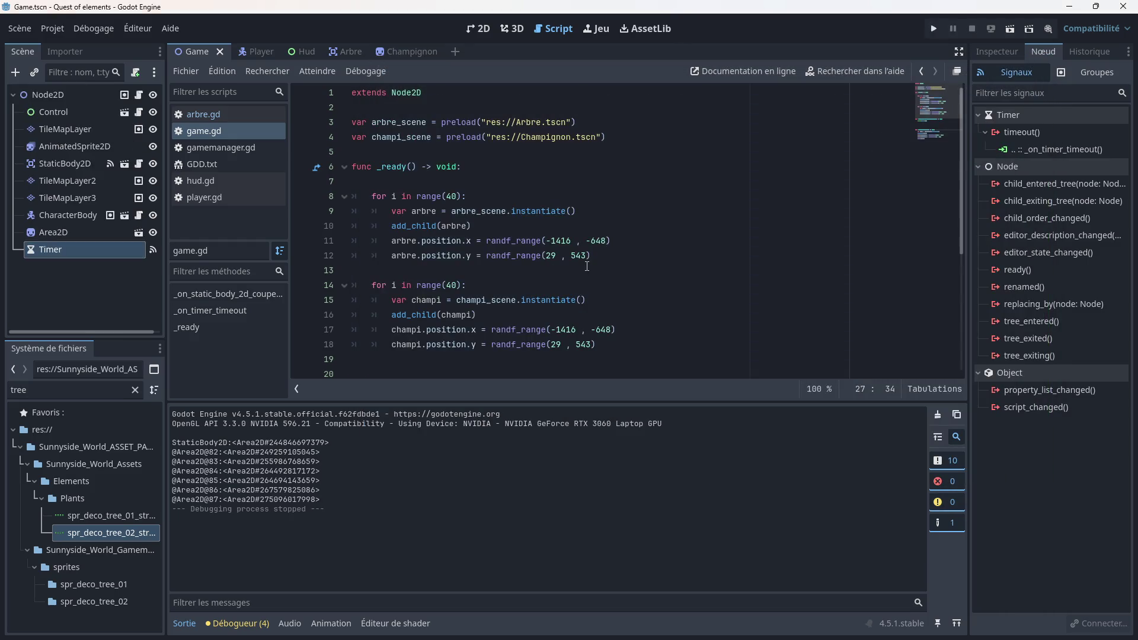
scroll(529, 310, down, 4)
scroll(556, 212, up, 2)
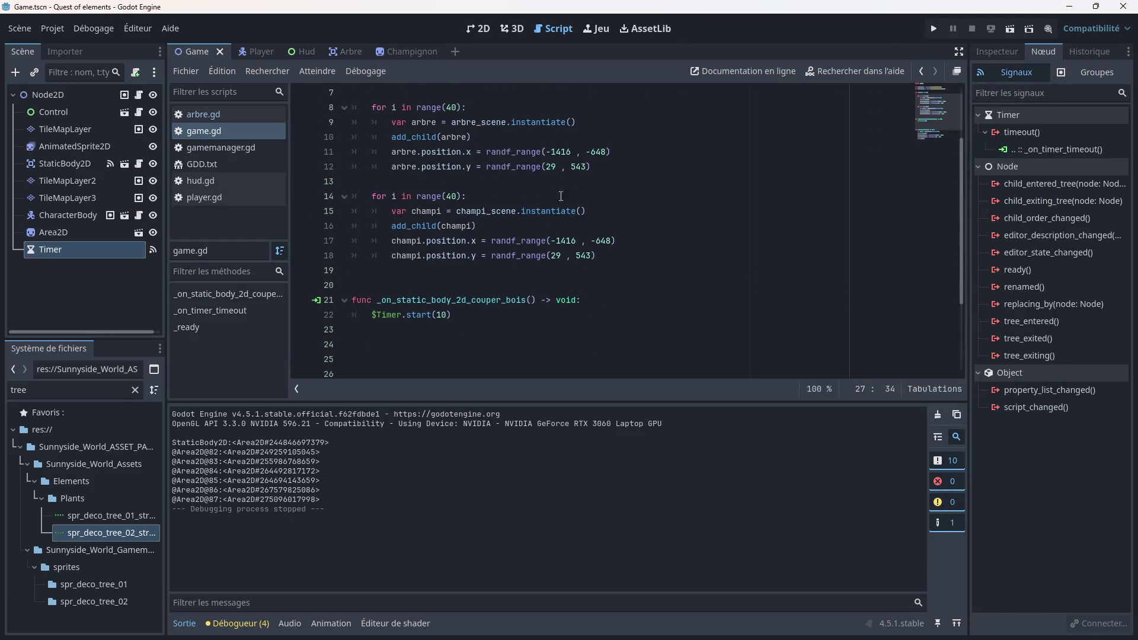
scroll(529, 245, down, 2)
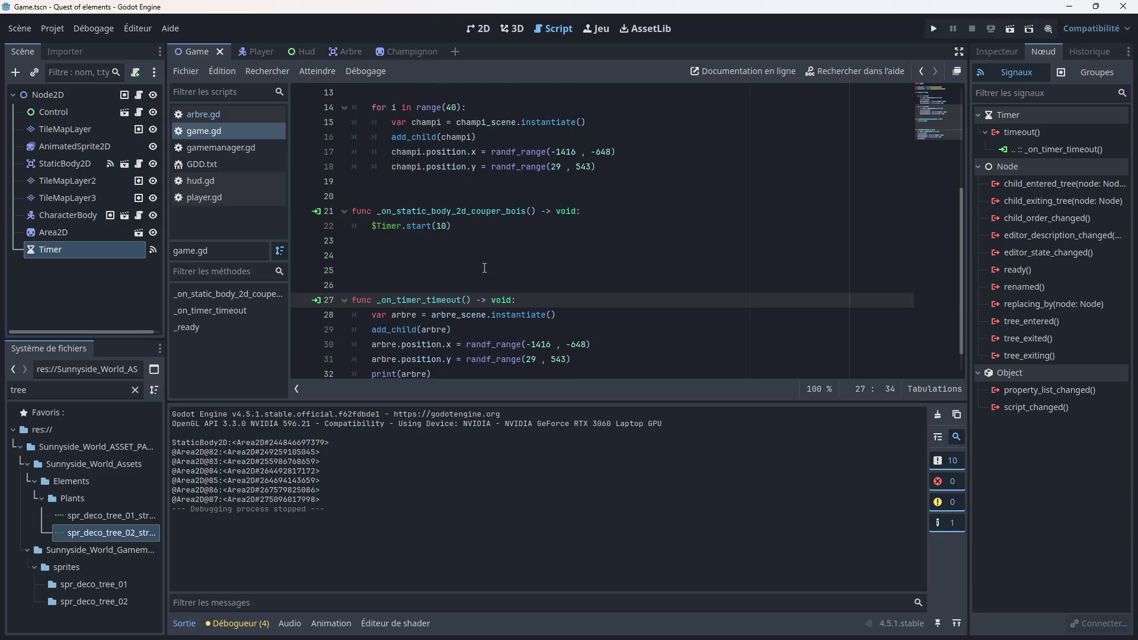
scroll(484, 260, down, 1)
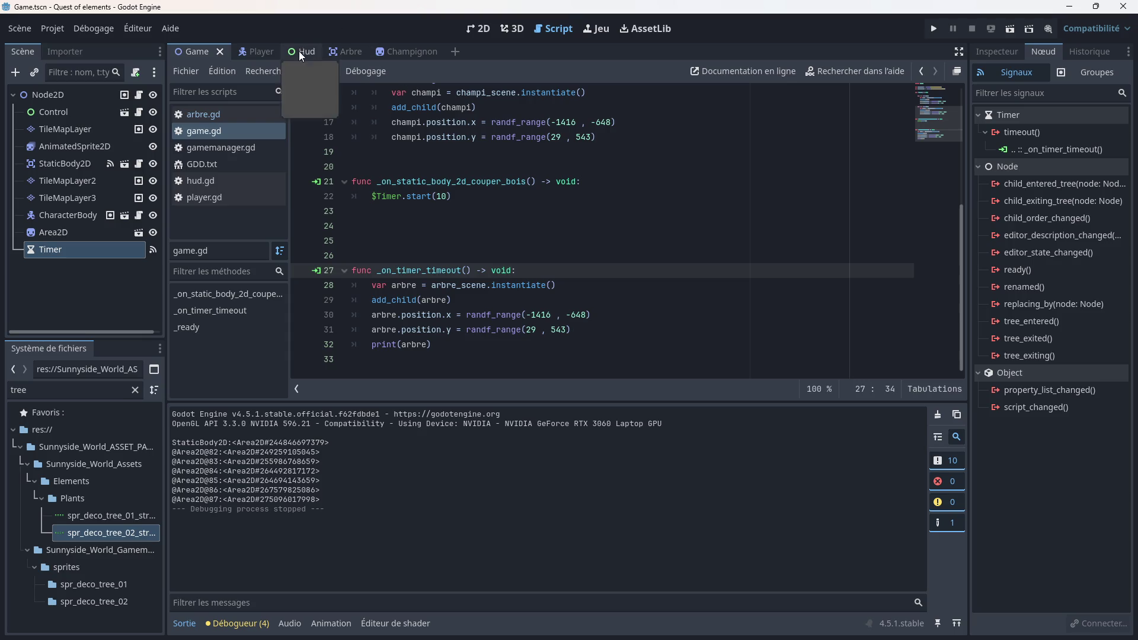
Step: Look at the Champignon and Arbre scenes, then show the Game scene map in 2D
click(409, 52)
click(331, 51)
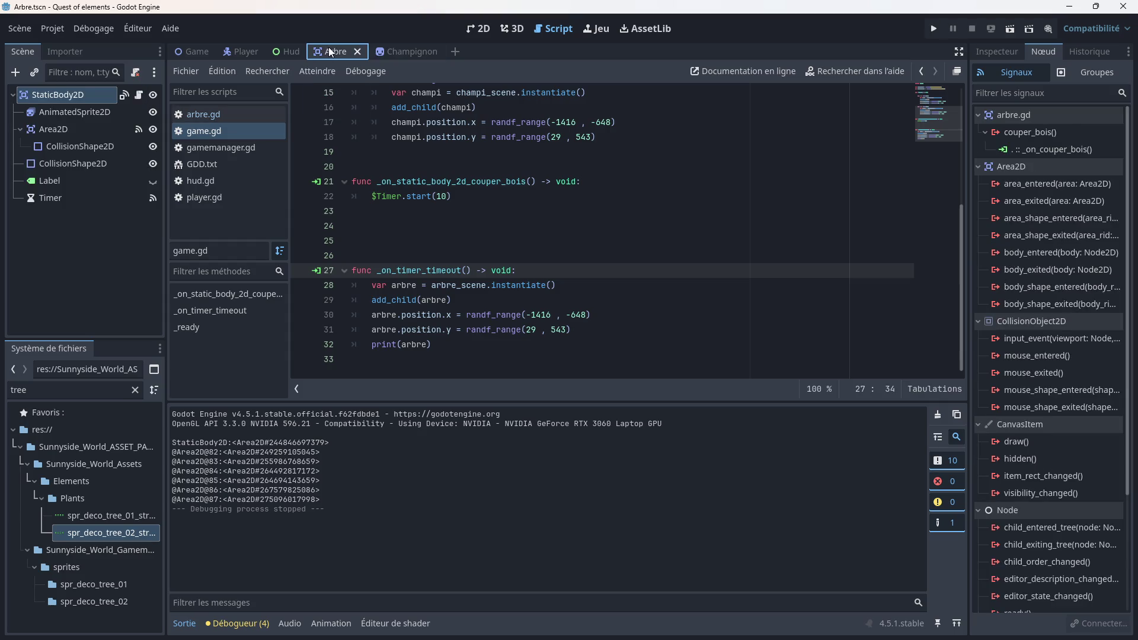
scroll(471, 218, up, 5)
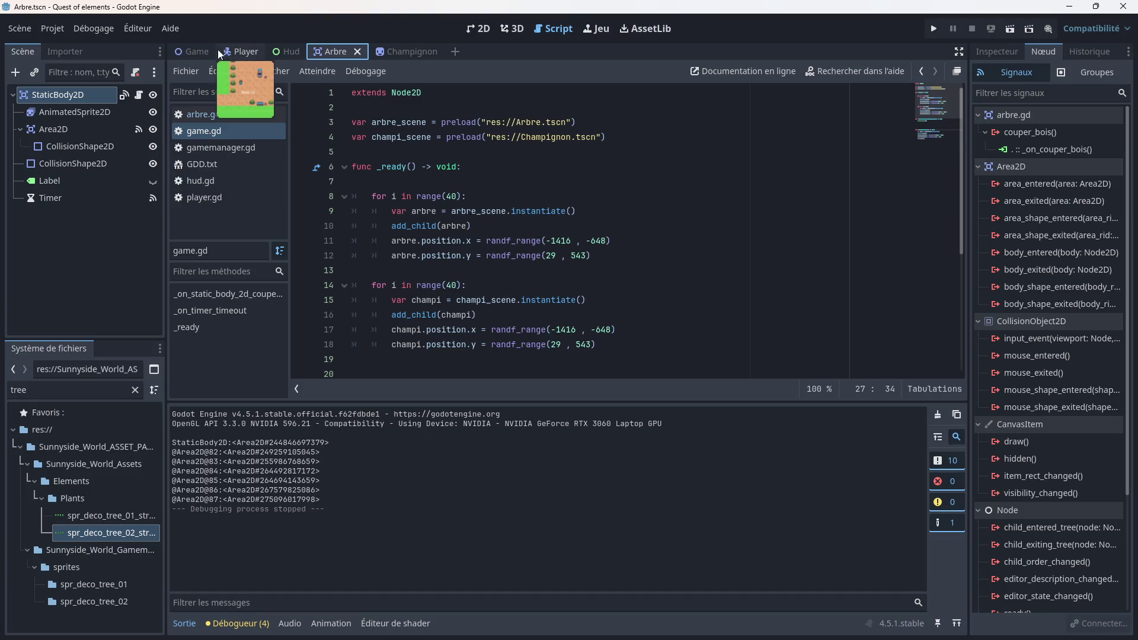
click(195, 52)
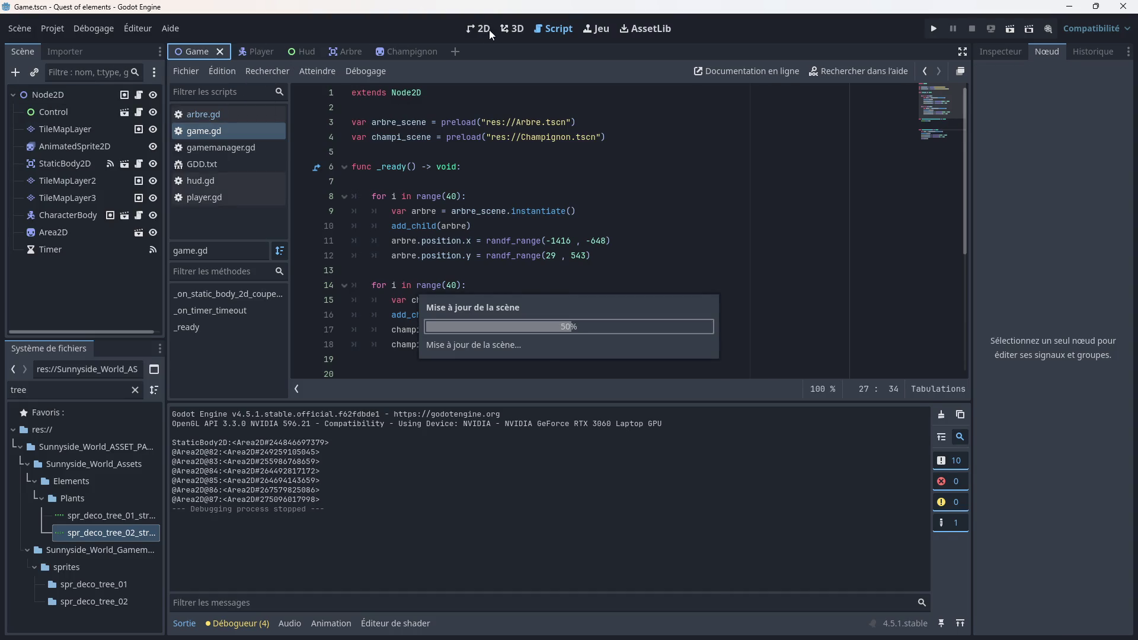
scroll(487, 222, down, 5)
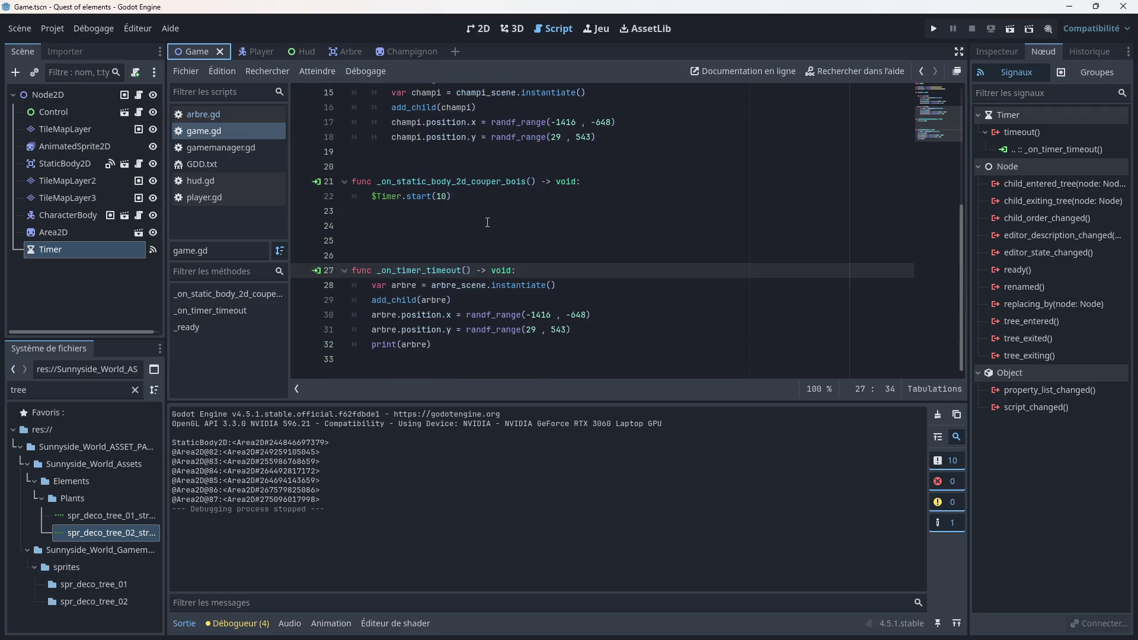
scroll(487, 222, up, 5)
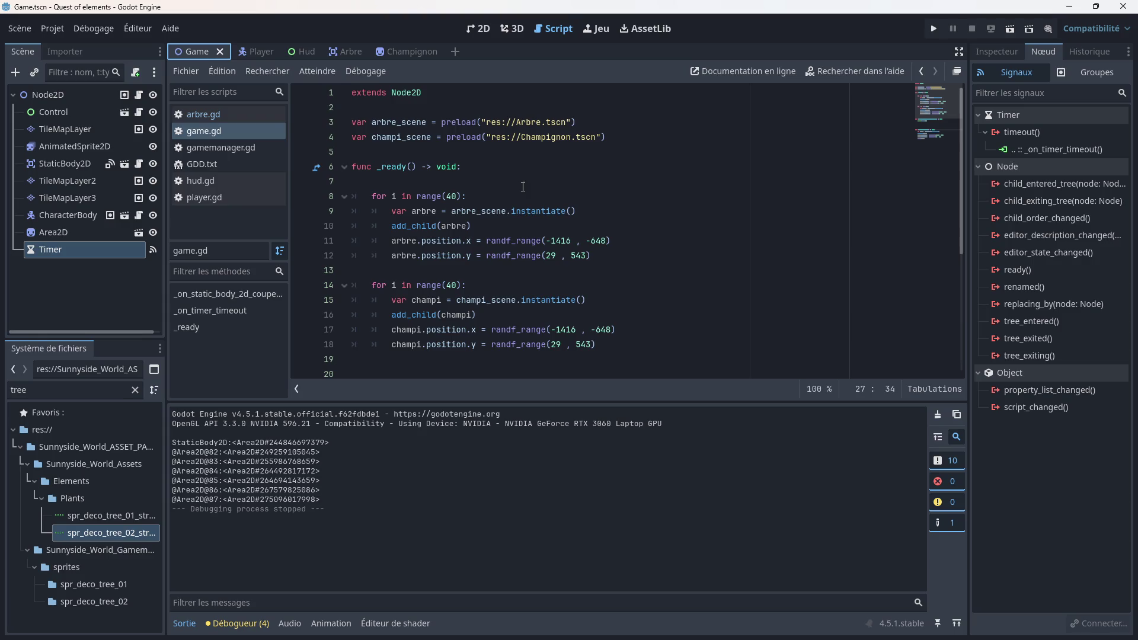
scroll(640, 219, down, 5)
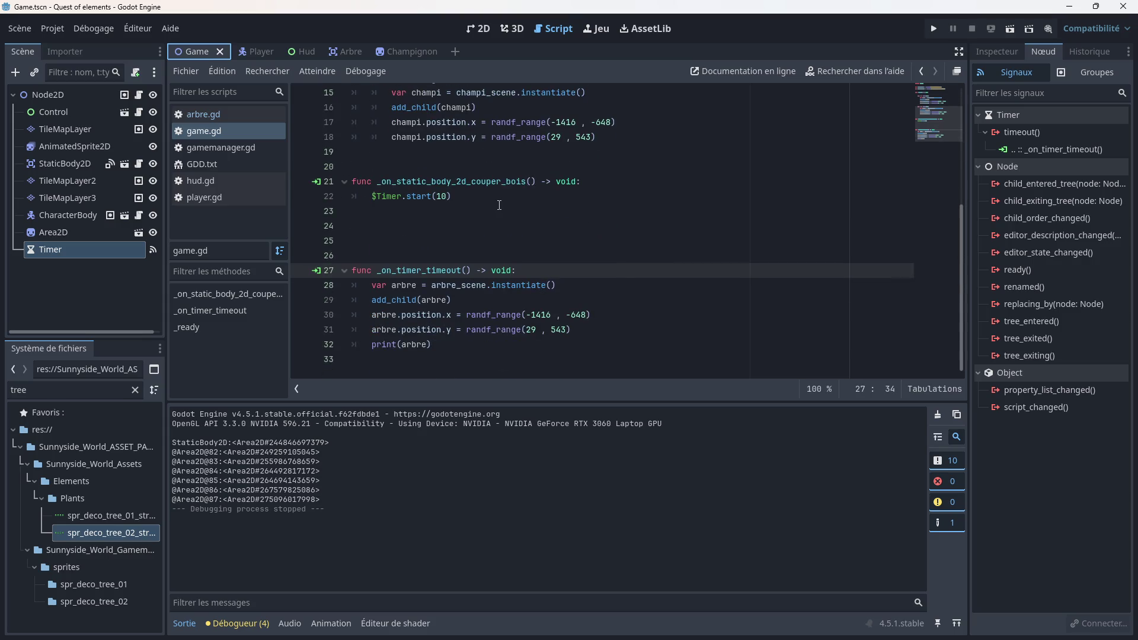
click(472, 28)
scroll(486, 254, down, 5)
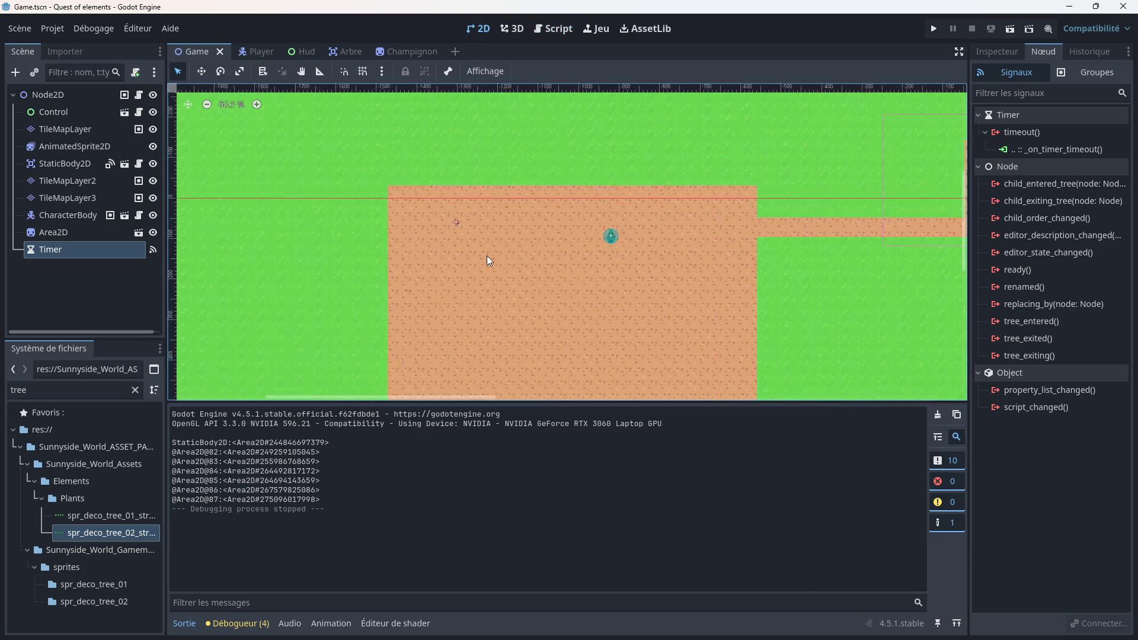
mouse_move(485, 176)
mouse_down()
mouse_move(499, 224)
mouse_move(549, 211)
mouse_move(523, 194)
mouse_up()
scroll(499, 224, up, 2)
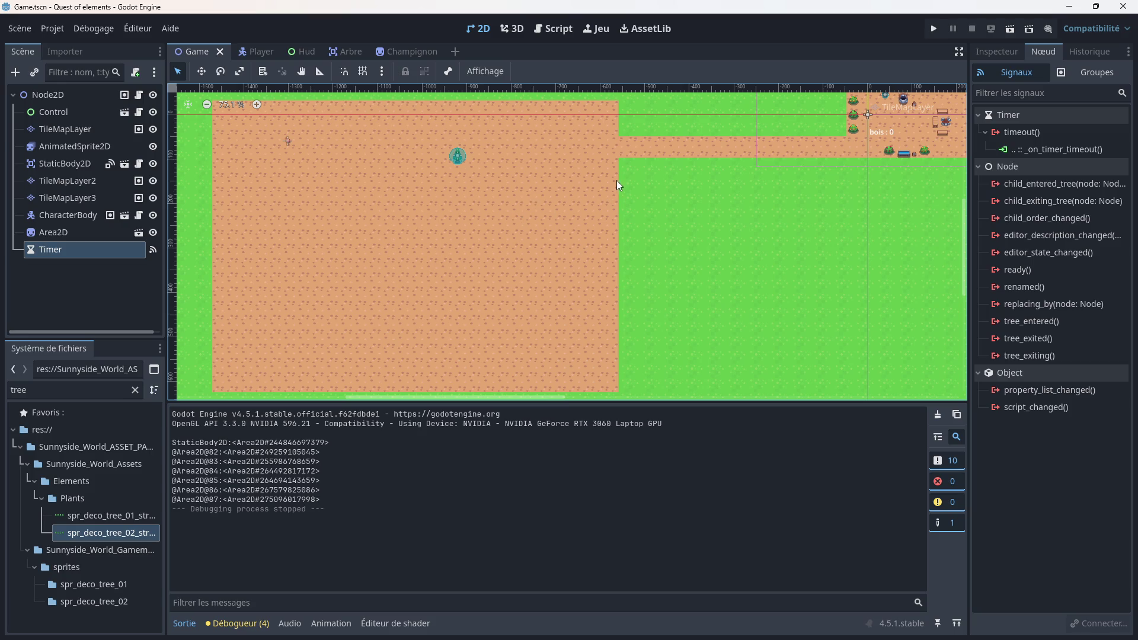
scroll(617, 180, right, 10)
scroll(616, 180, up, 3)
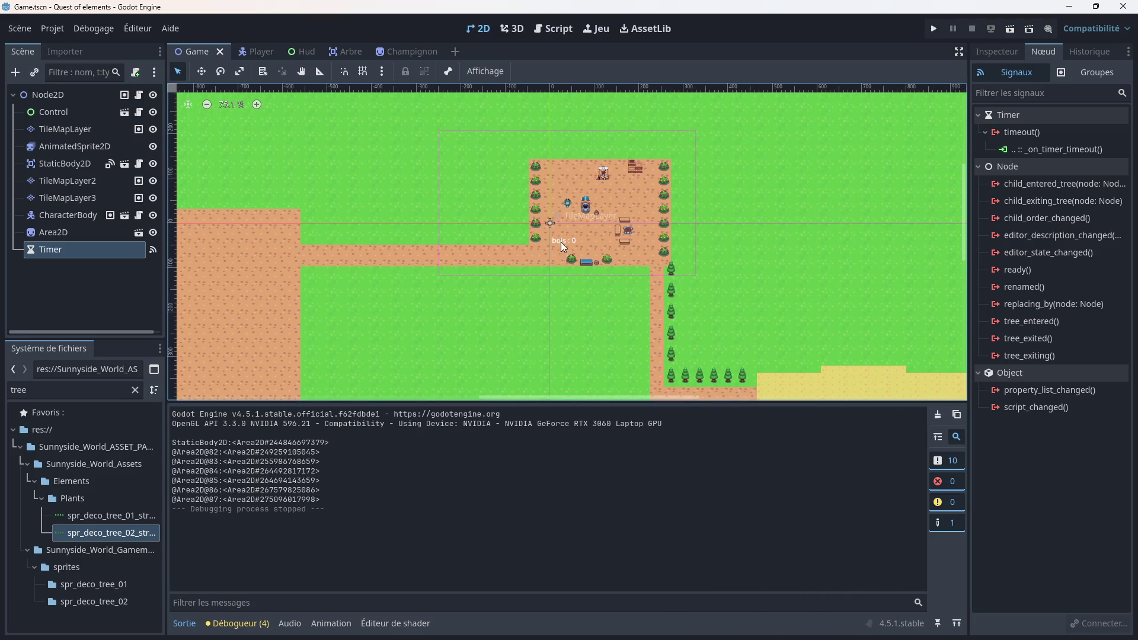
scroll(559, 247, up, 5)
scroll(652, 187, down, 7)
drag(596, 285, 646, 219)
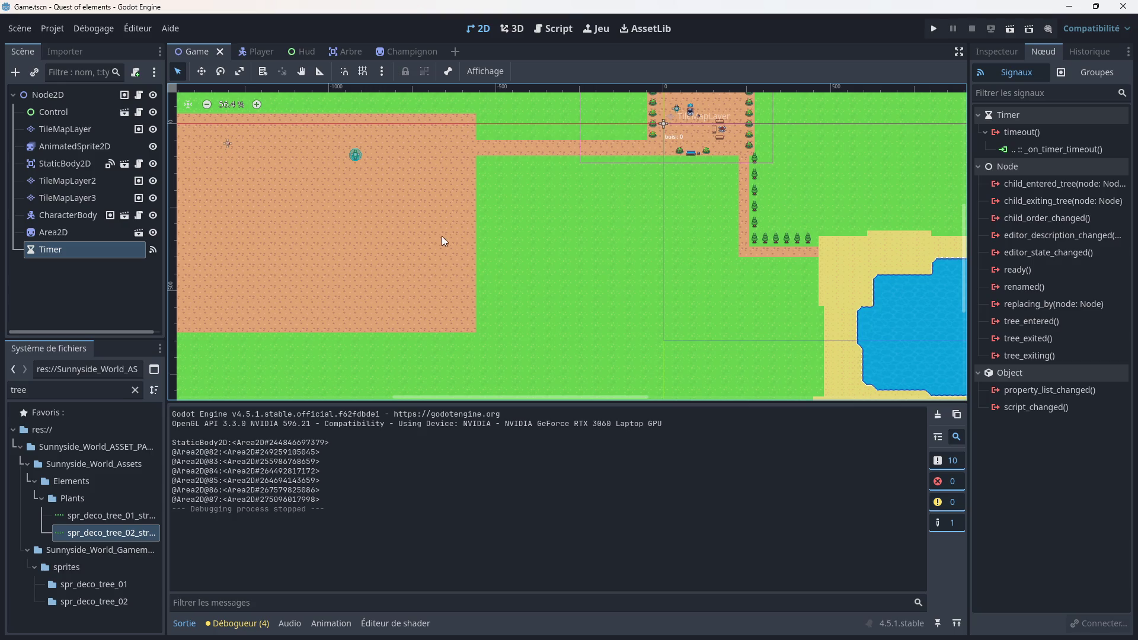
Step: Collapse and re-expand the asset pack folders in the FileSystem dock
click(42, 498)
click(34, 482)
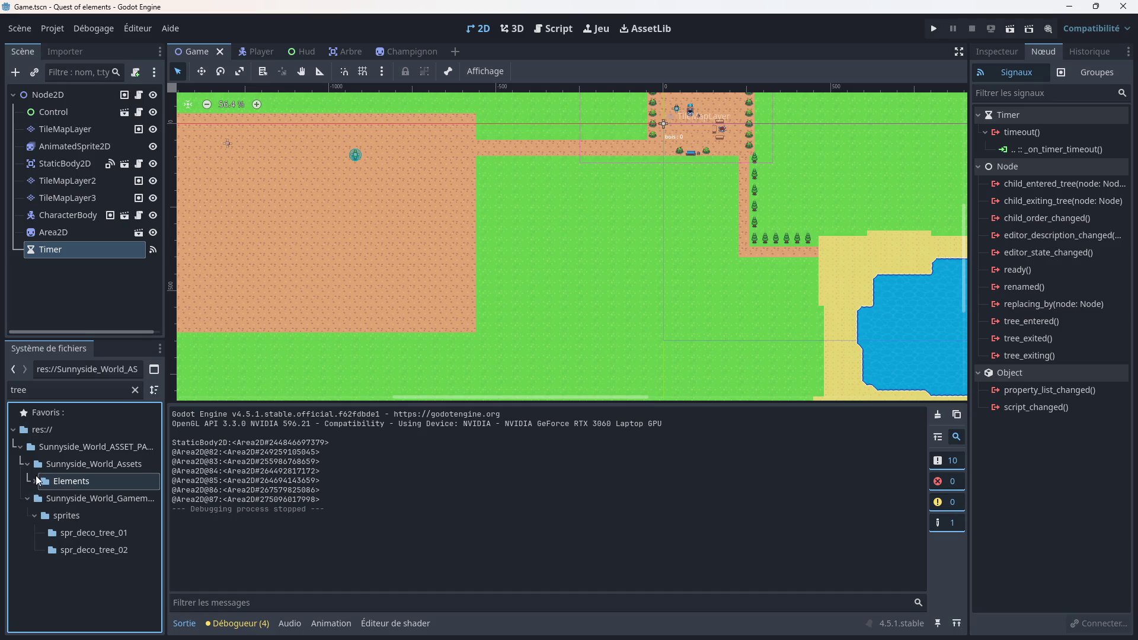
click(27, 466)
click(19, 446)
click(19, 446)
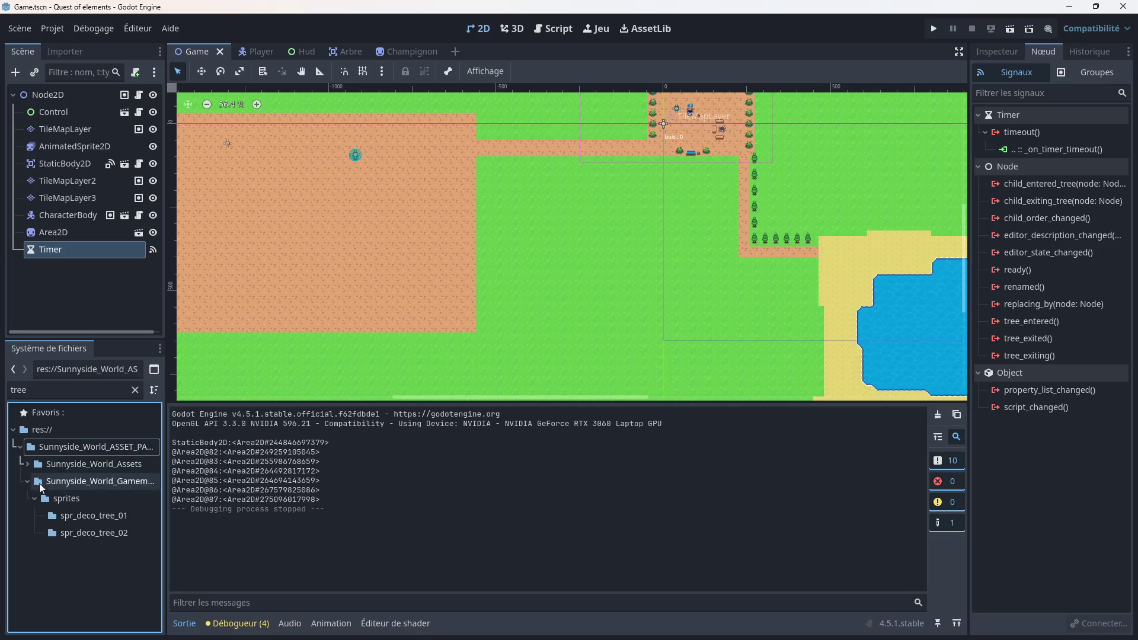
click(35, 498)
click(25, 481)
click(26, 466)
click(34, 481)
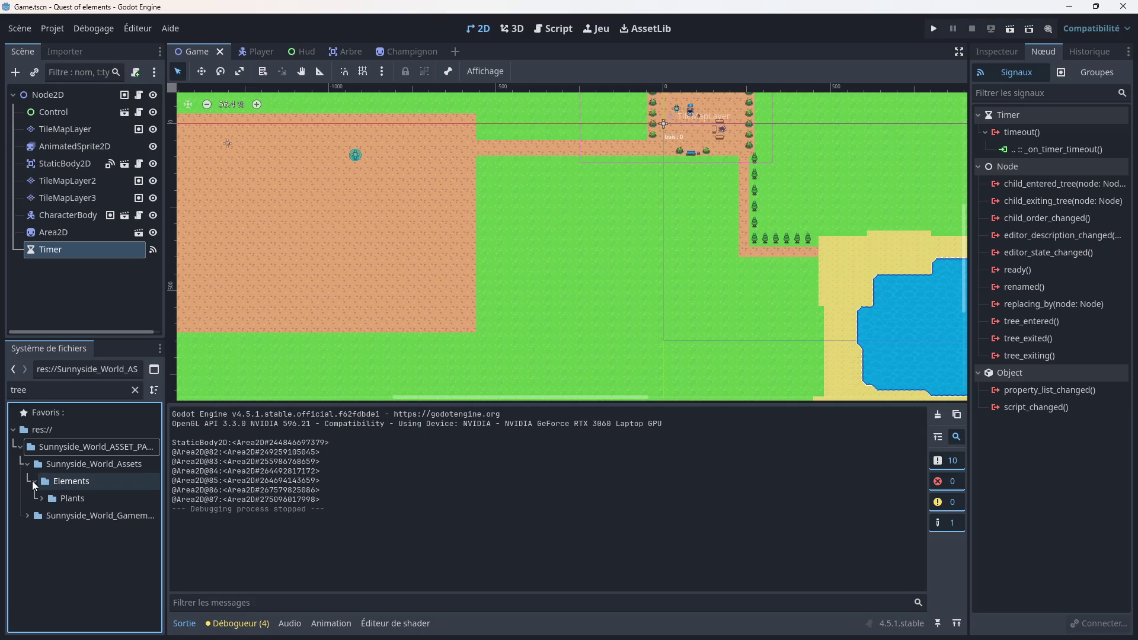
click(32, 478)
Step: Clear the 'tree' filter, expand the Crops folder and browse its files
click(16, 390)
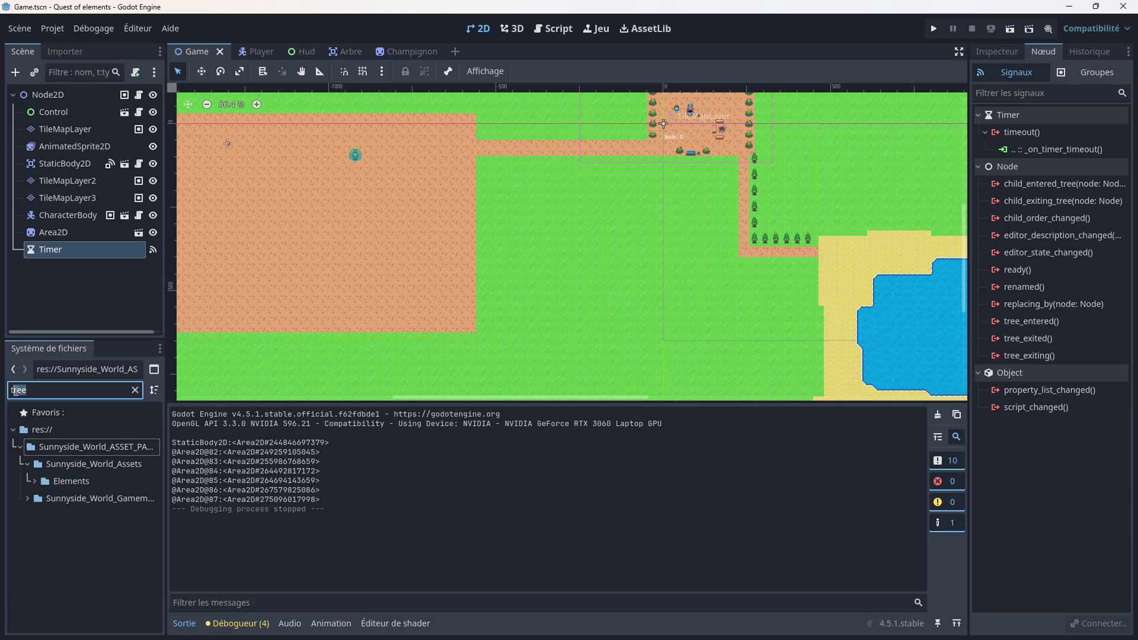
key(BackSpace)
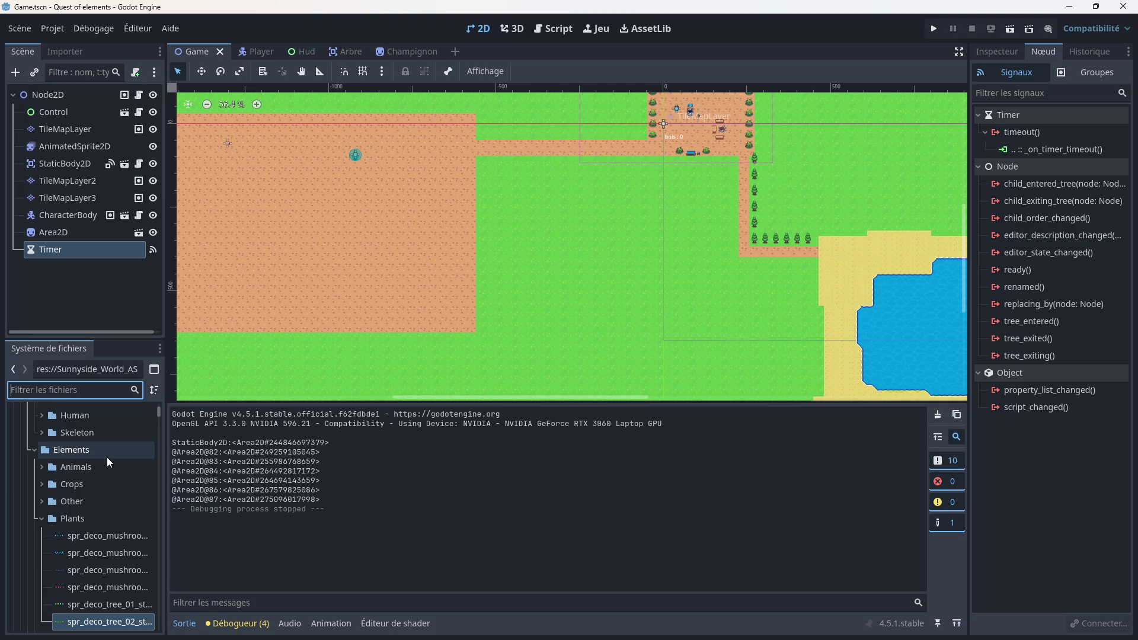
click(41, 455)
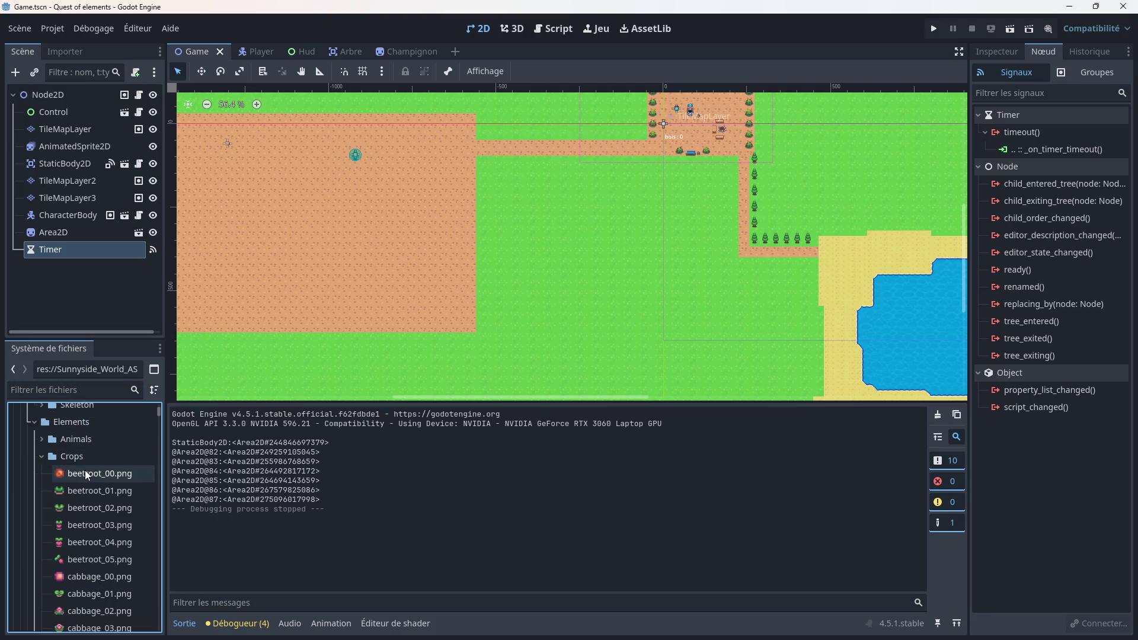
scroll(95, 502, down, 5)
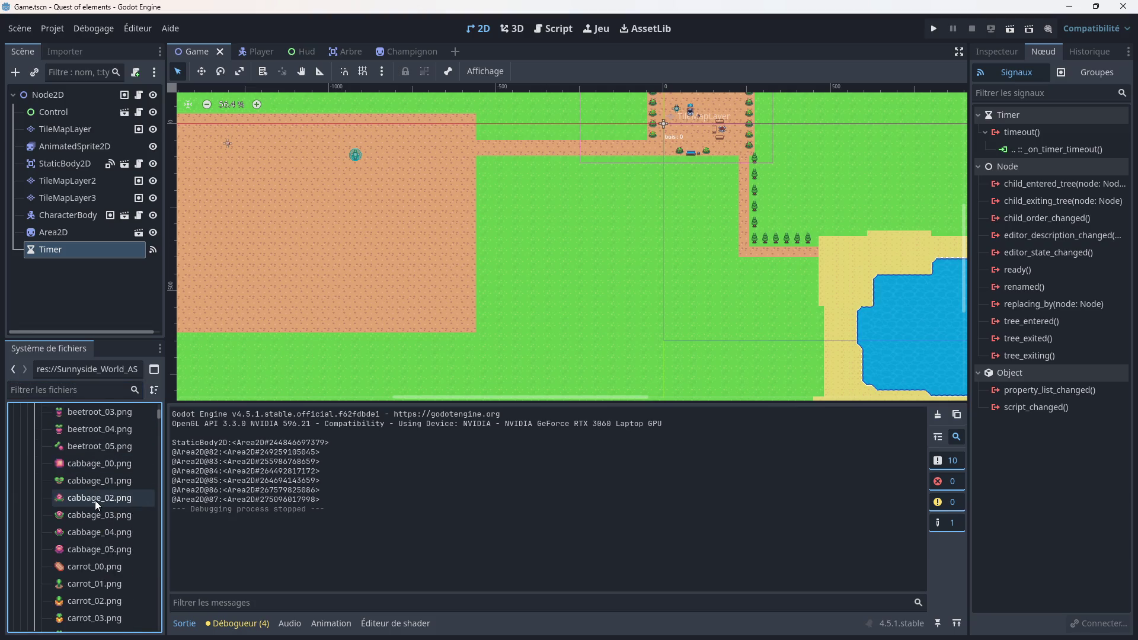
scroll(95, 501, down, 1)
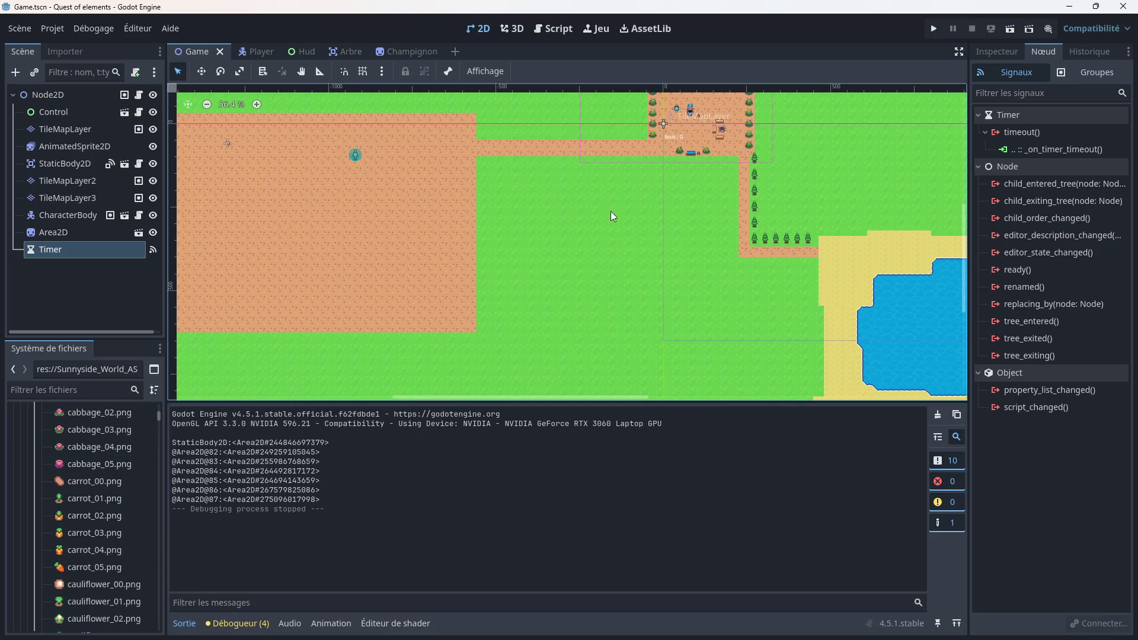
scroll(656, 173, up, 4)
drag(656, 173, 515, 322)
scroll(521, 293, up, 7)
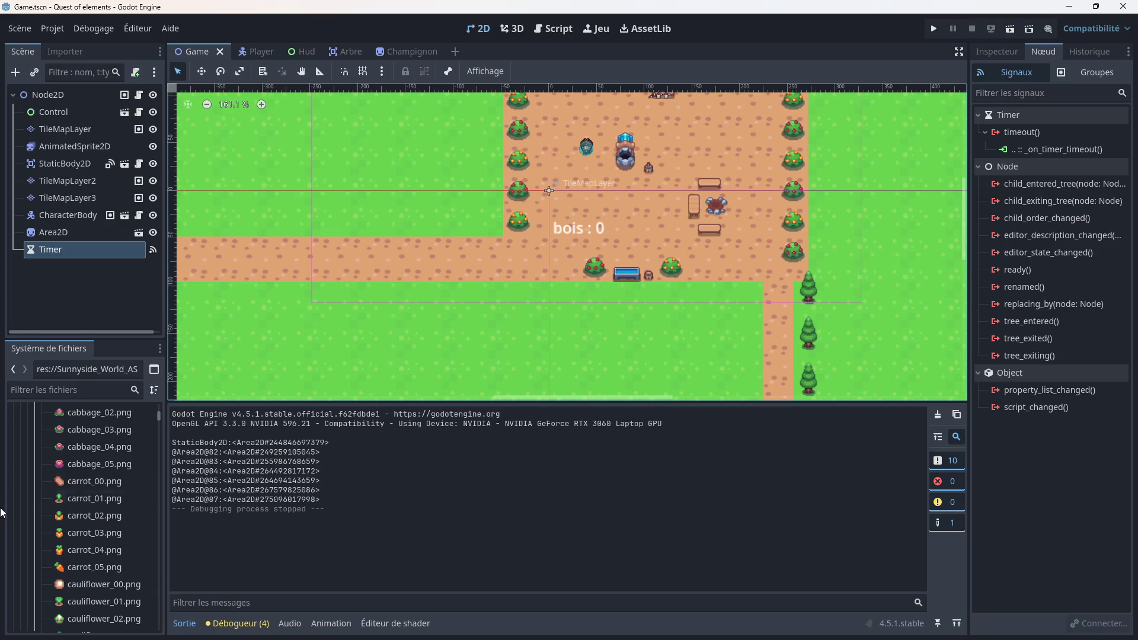
scroll(109, 526, down, 2)
scroll(109, 525, down, 8)
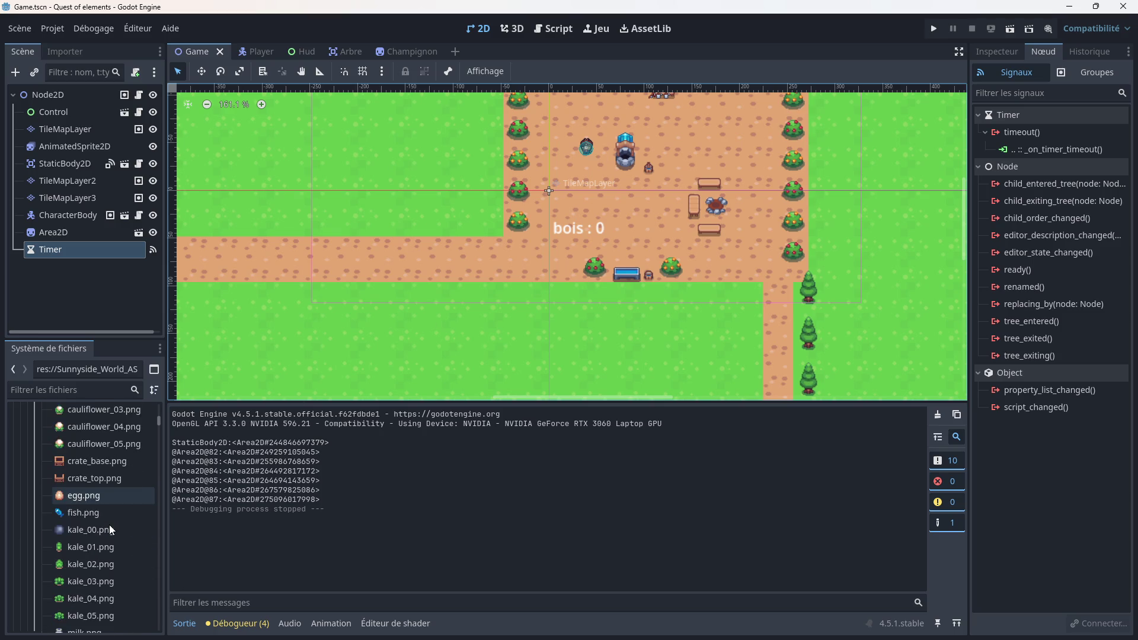
scroll(83, 504, down, 5)
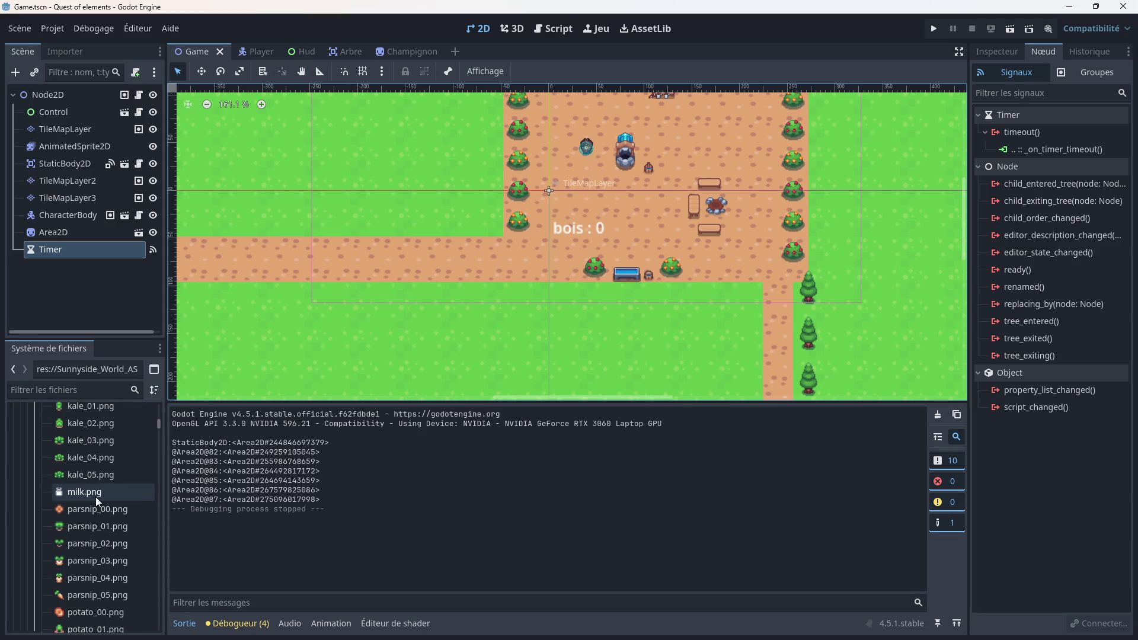
scroll(101, 497, down, 10)
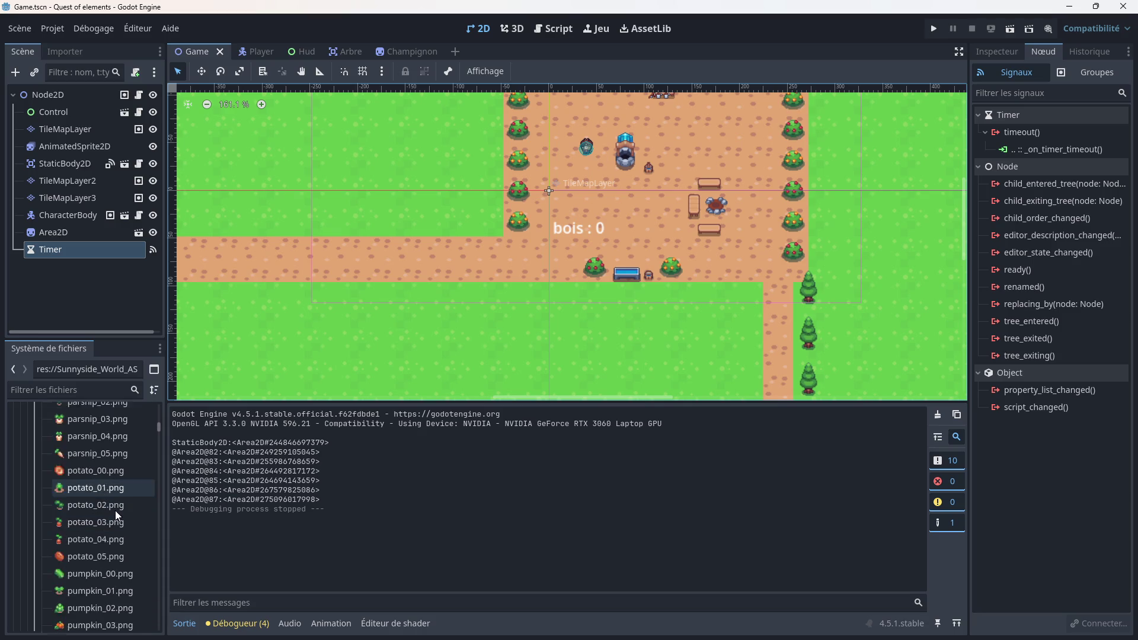
scroll(115, 510, down, 10)
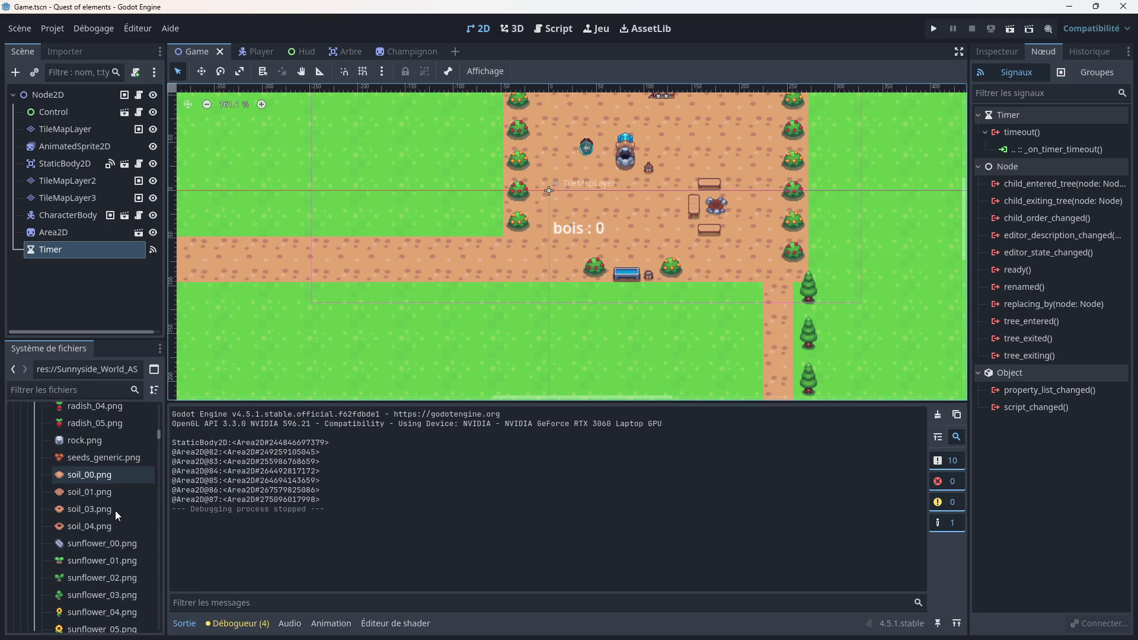
scroll(115, 511, down, 4)
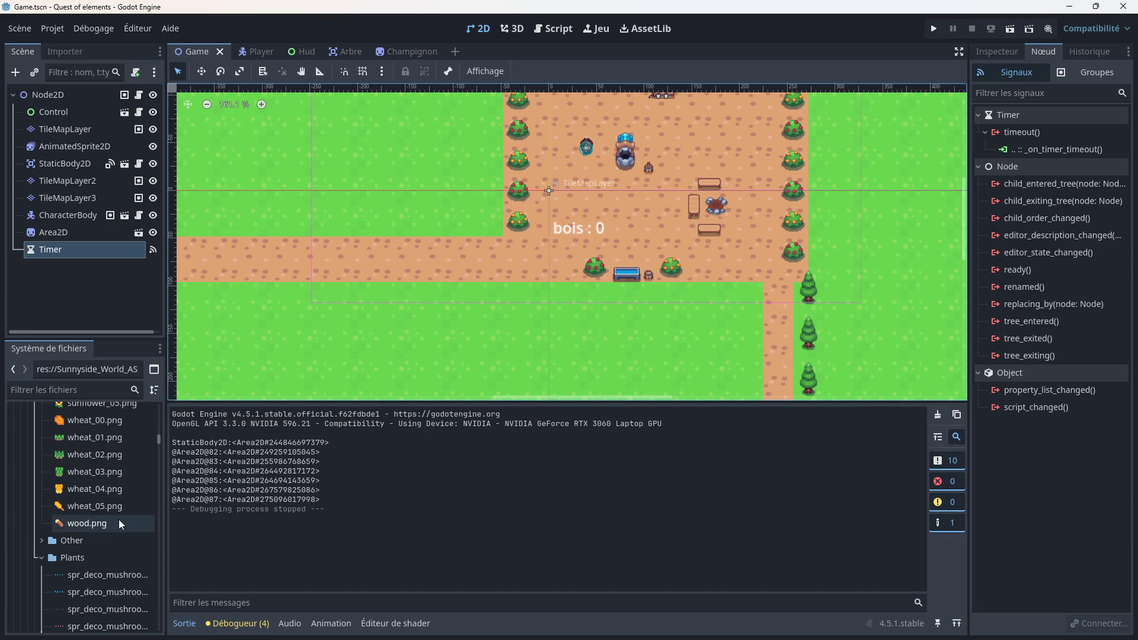
scroll(340, 375, down, 2)
scroll(357, 349, left, 10)
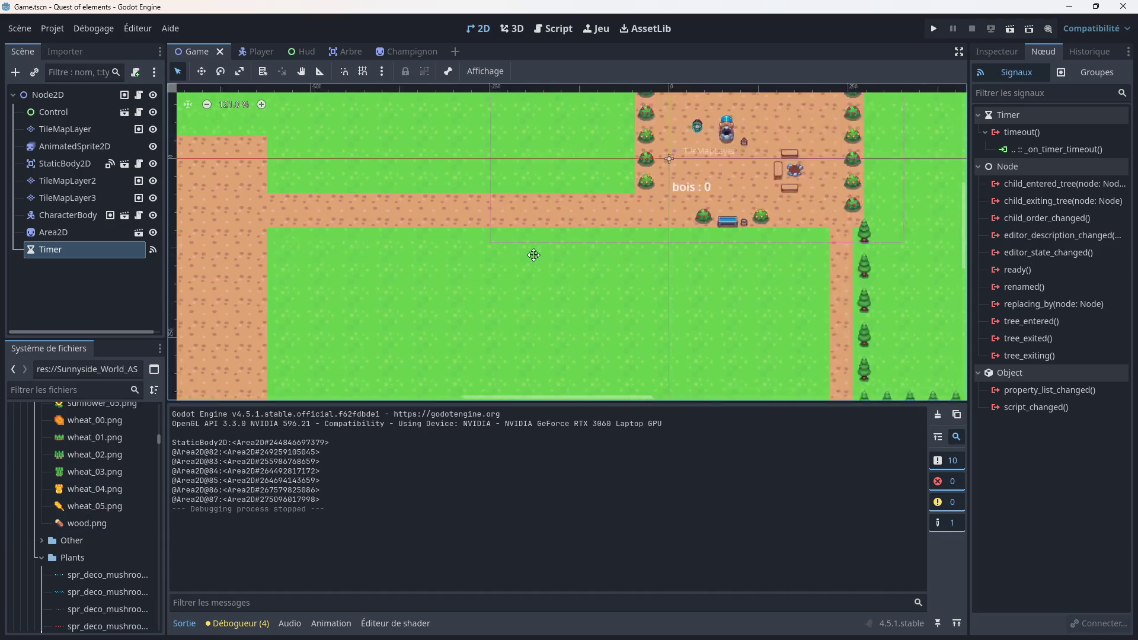
scroll(484, 236, up, 5)
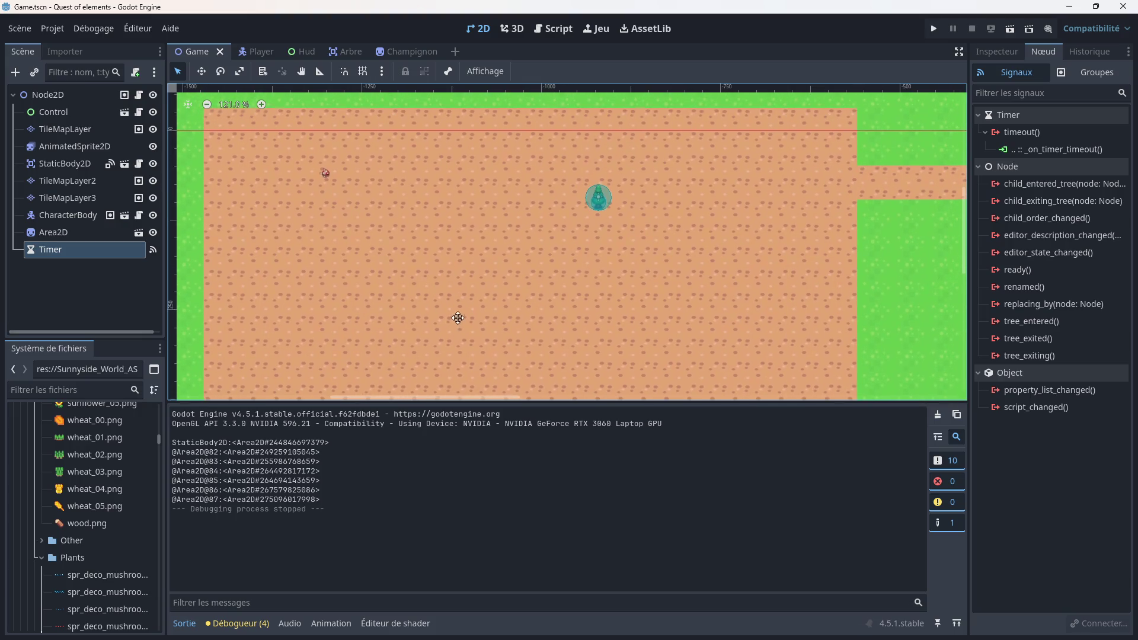
scroll(514, 277, up, 2)
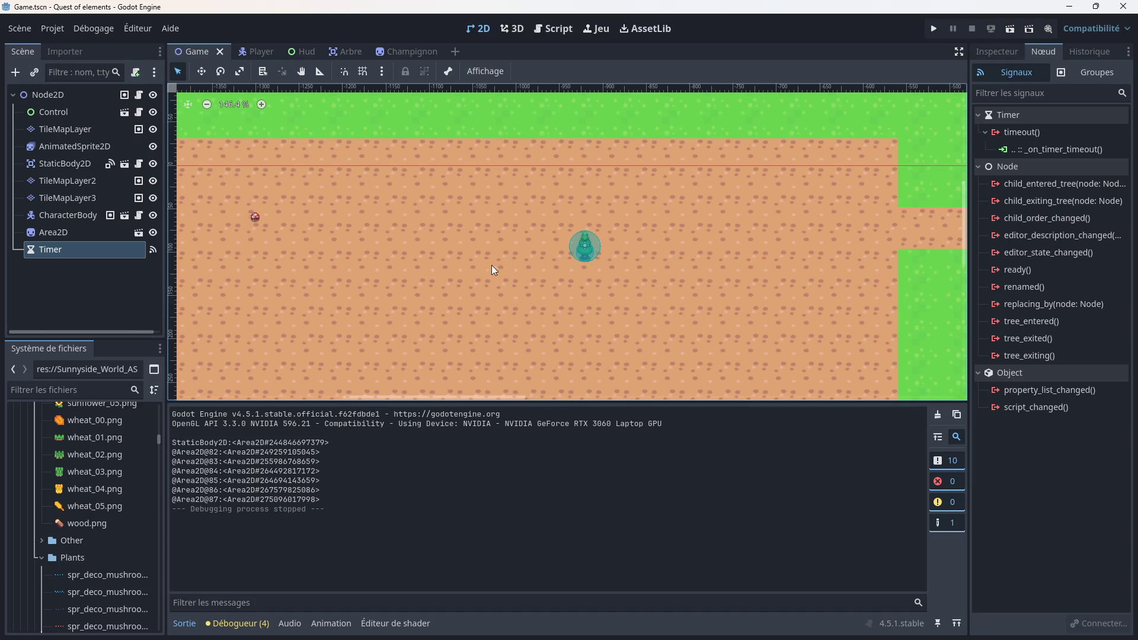
scroll(330, 257, down, 6)
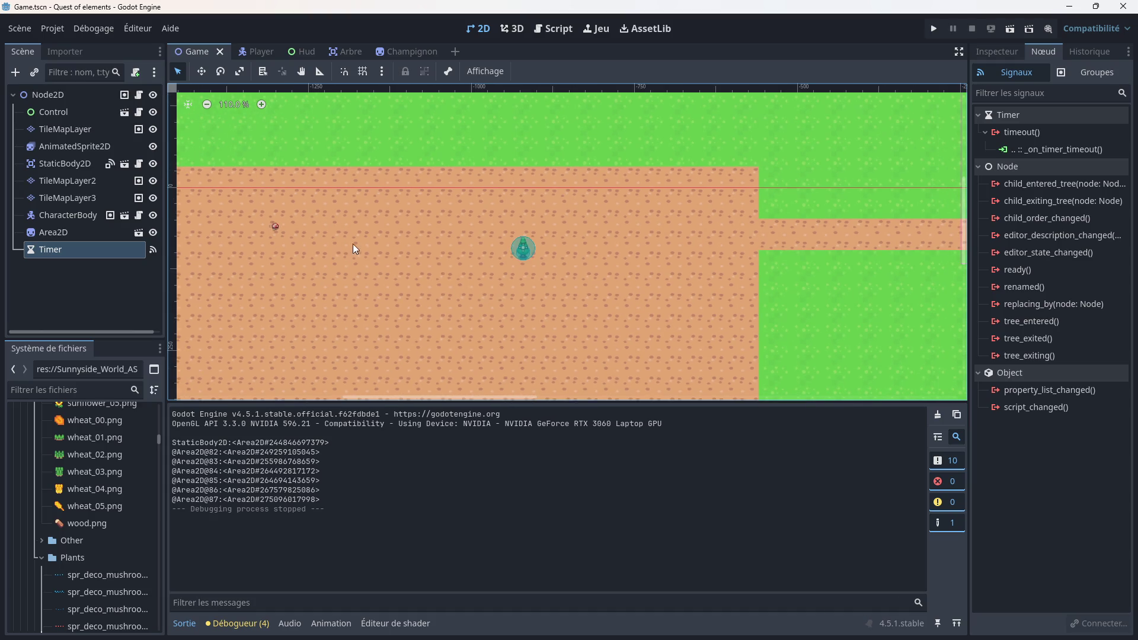
scroll(655, 193, up, 2)
scroll(603, 236, right, 15)
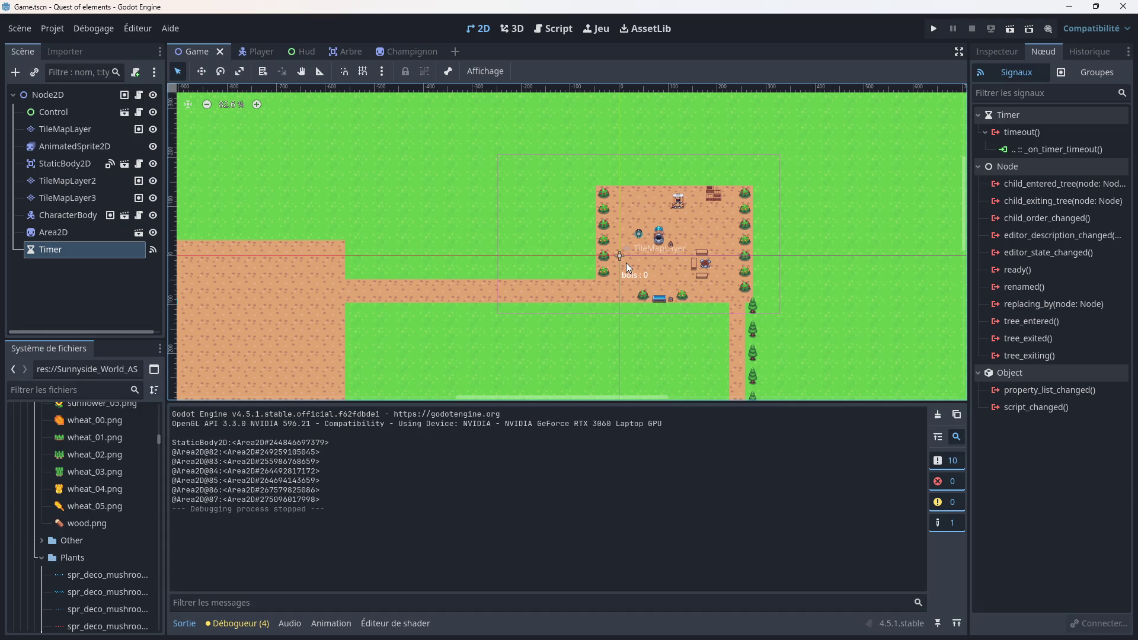
Step: Pan and zoom the Game map to bring the whole lake into view
scroll(731, 222, down, 2)
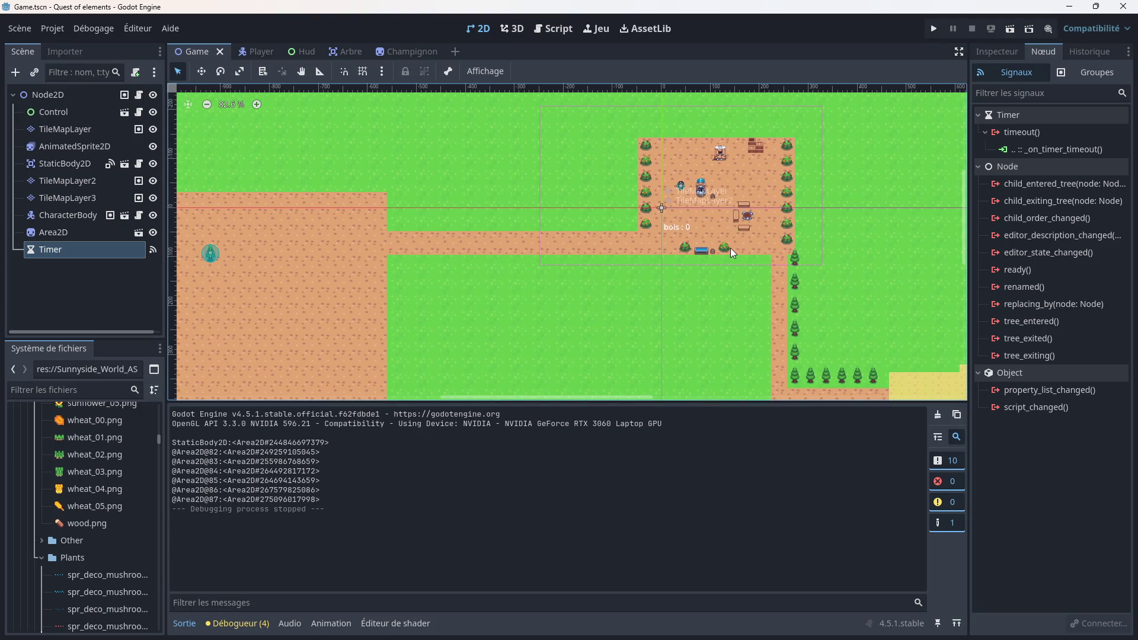
scroll(730, 247, down, 1)
drag(757, 290, 725, 233)
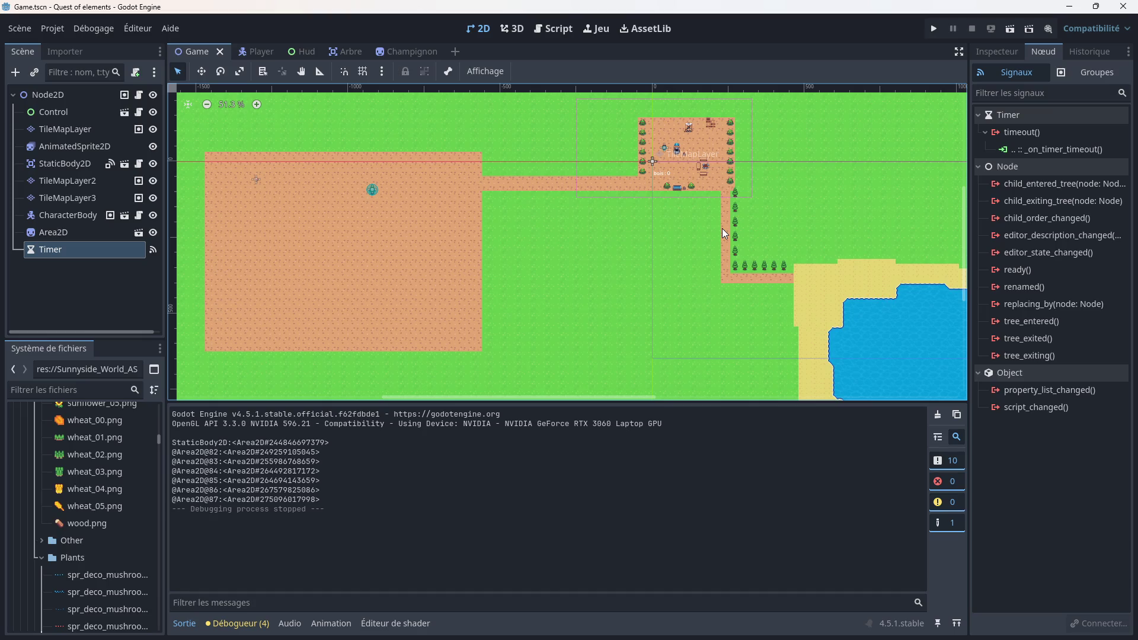
scroll(821, 270, down, 1)
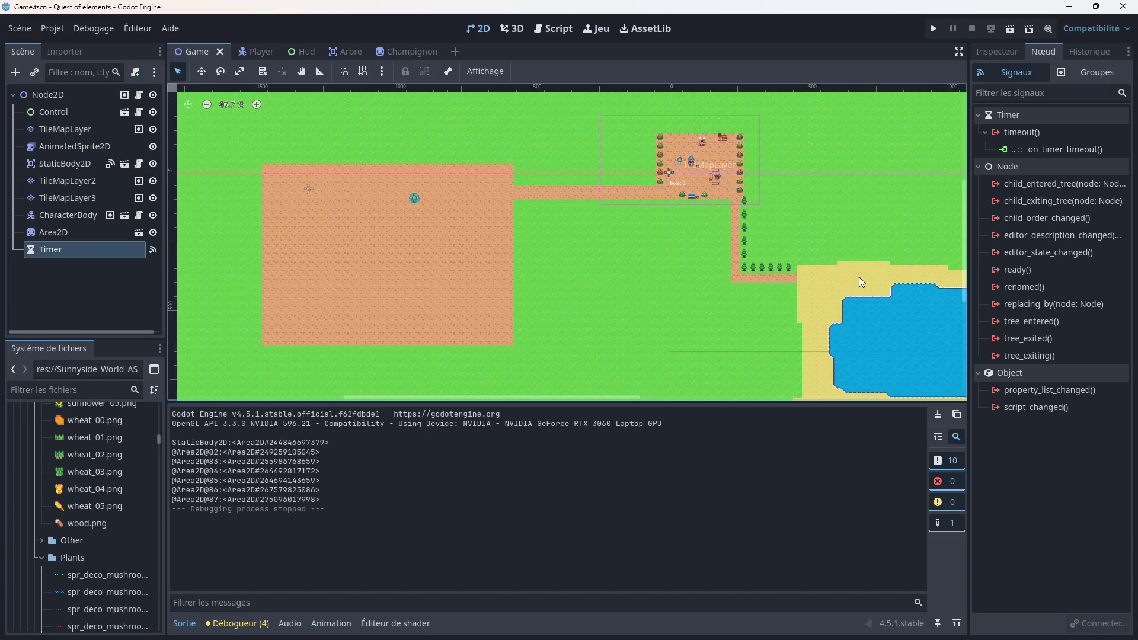
scroll(859, 276, up, 9)
scroll(674, 197, up, 2)
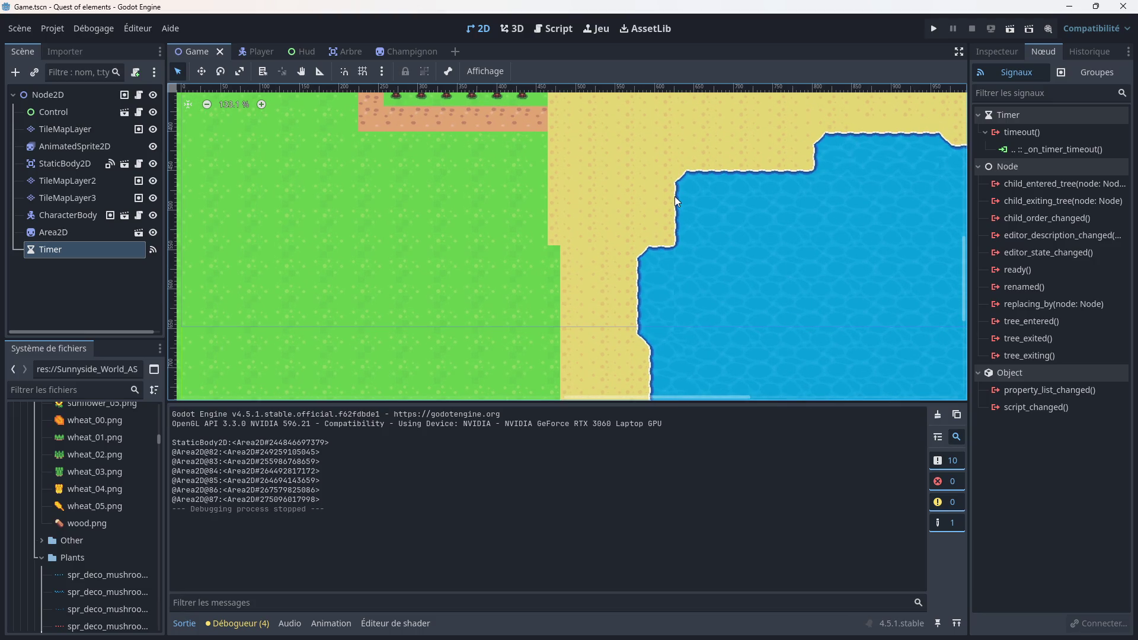
scroll(674, 197, down, 3)
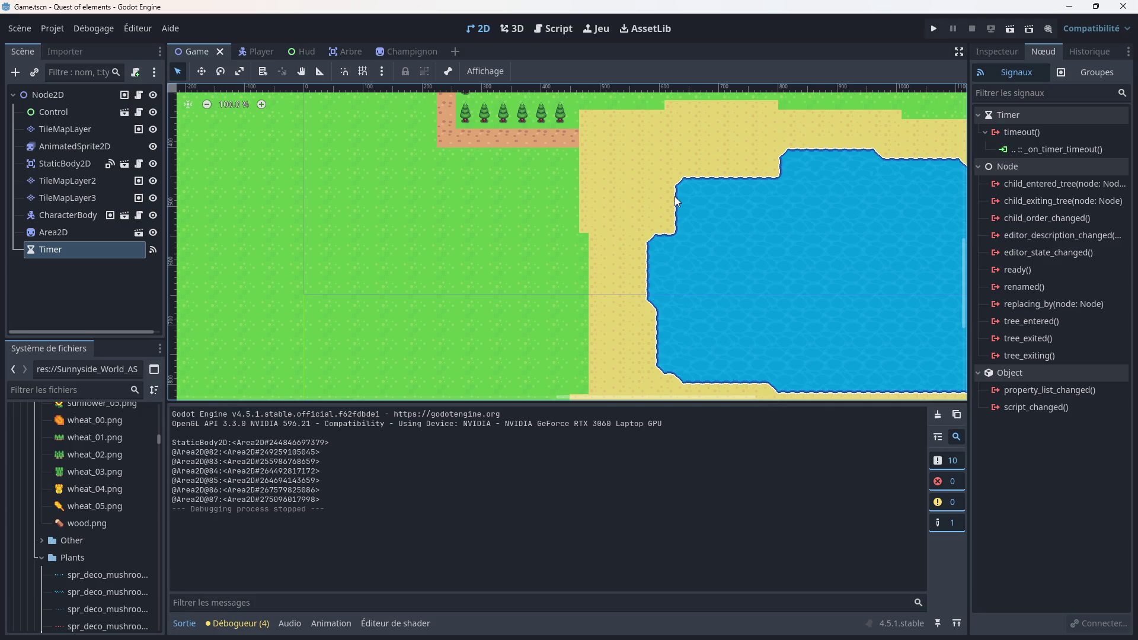
mouse_move(740, 217)
mouse_down()
mouse_move(645, 176)
mouse_move(675, 215)
mouse_up()
scroll(670, 179, up, 1)
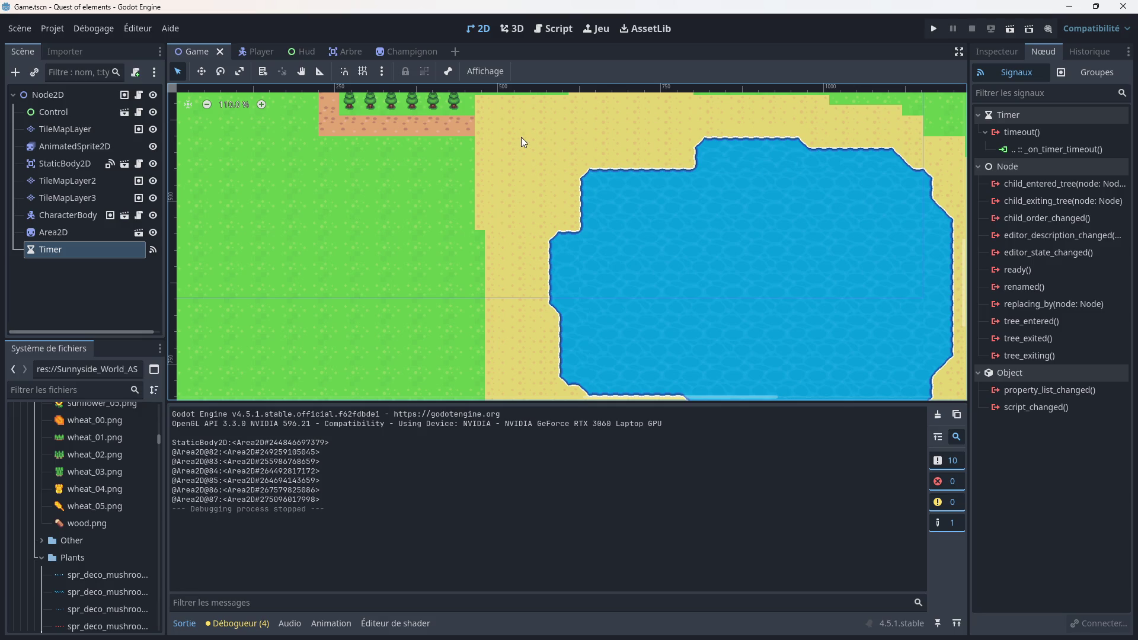
Step: Survey the trees and path above the lake, then add a new empty scene
drag(495, 125, 592, 158)
scroll(509, 167, left, 3)
scroll(510, 167, up, 2)
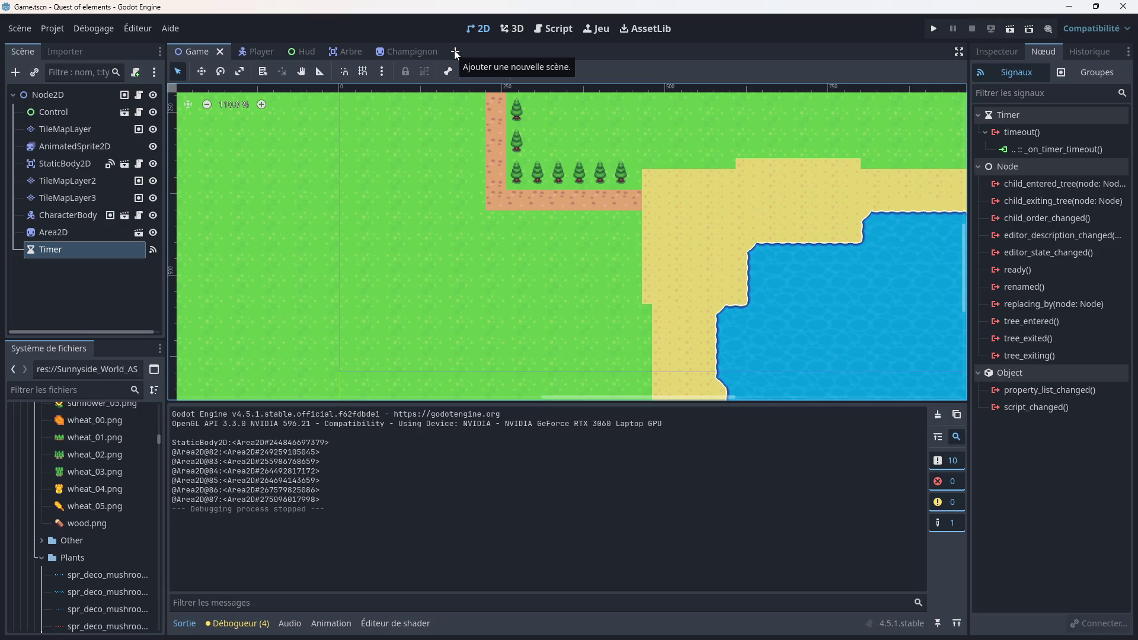
scroll(451, 157, left, 10)
scroll(450, 158, up, 5)
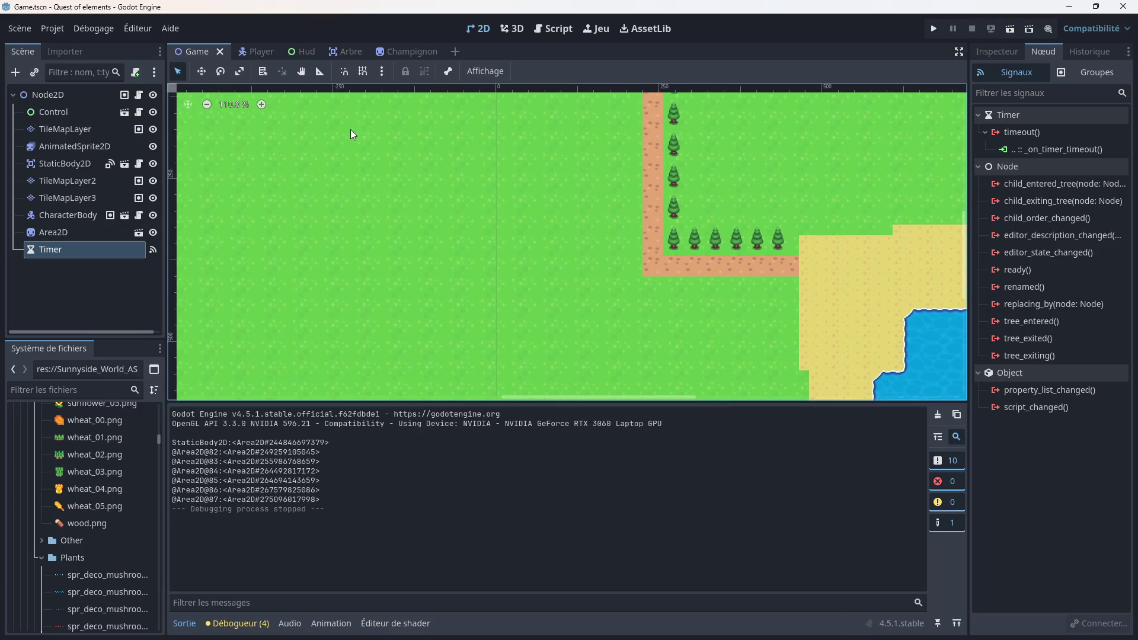
scroll(417, 177, down, 3)
scroll(355, 170, left, 8)
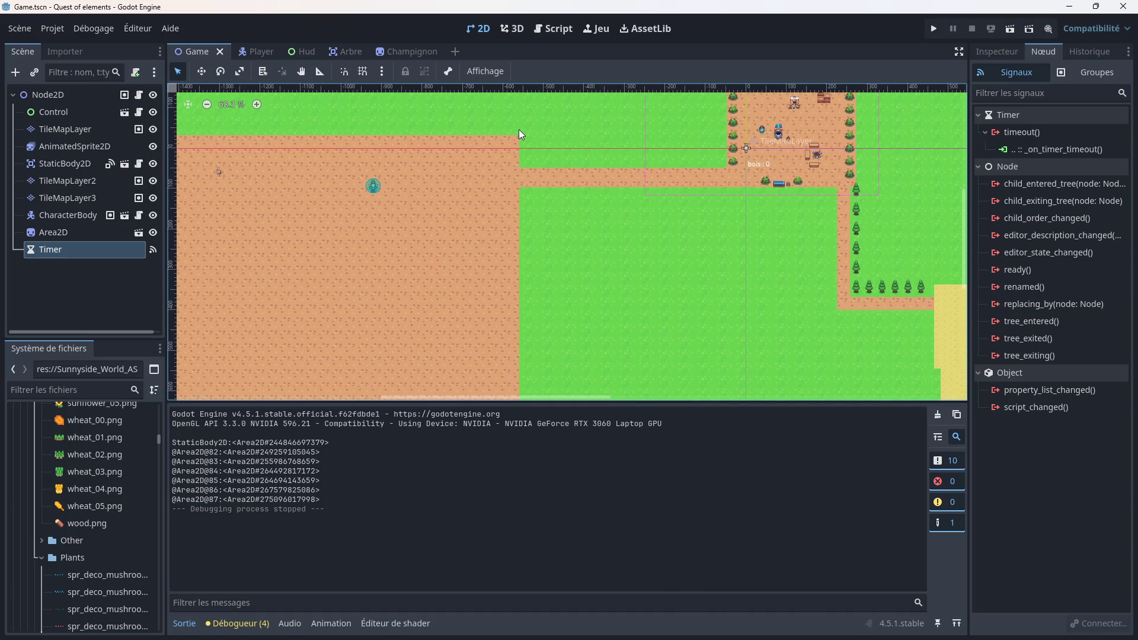
scroll(539, 201, right, 3)
scroll(539, 202, up, 2)
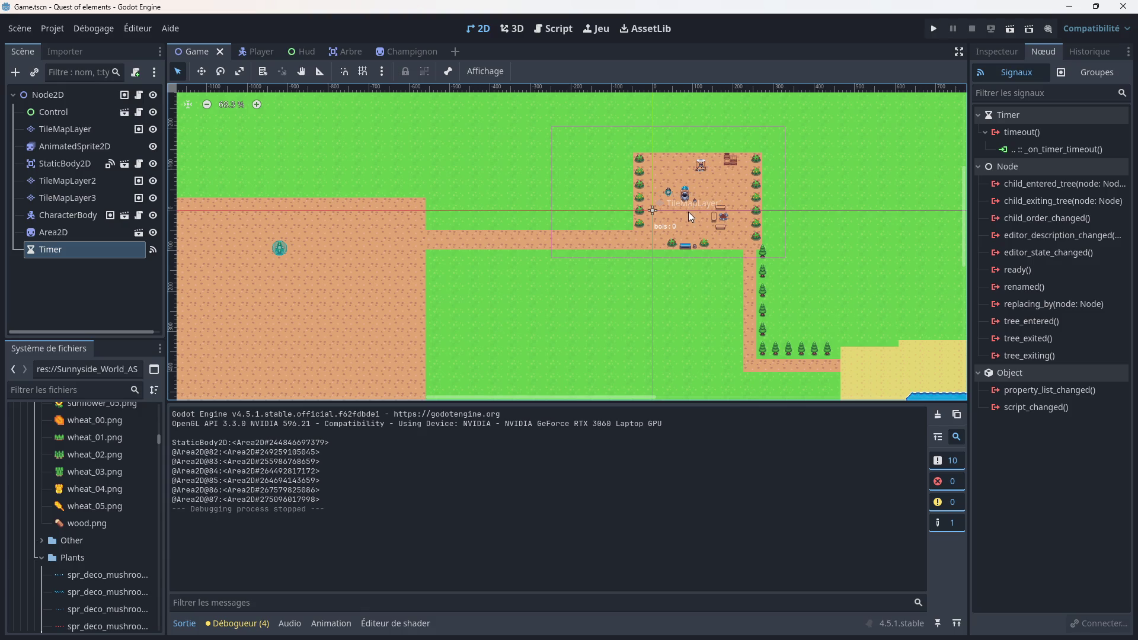
scroll(604, 219, right, 3)
scroll(605, 220, up, 2)
ctrl+scroll(570, 180, up, 1)
scroll(573, 185, up, 3)
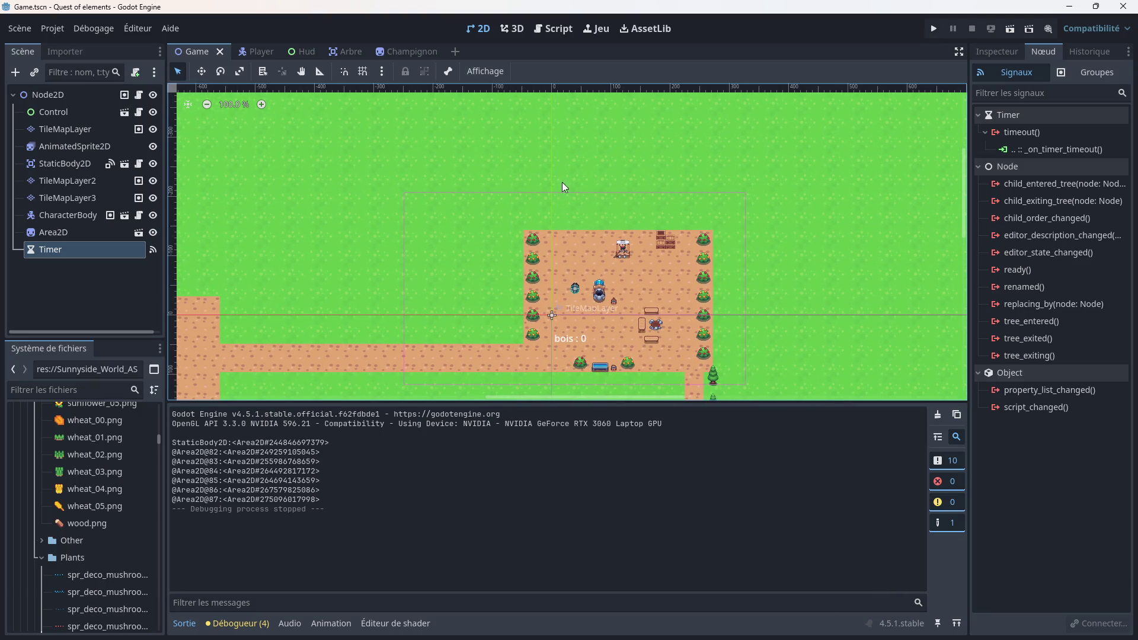
scroll(591, 186, up, 4)
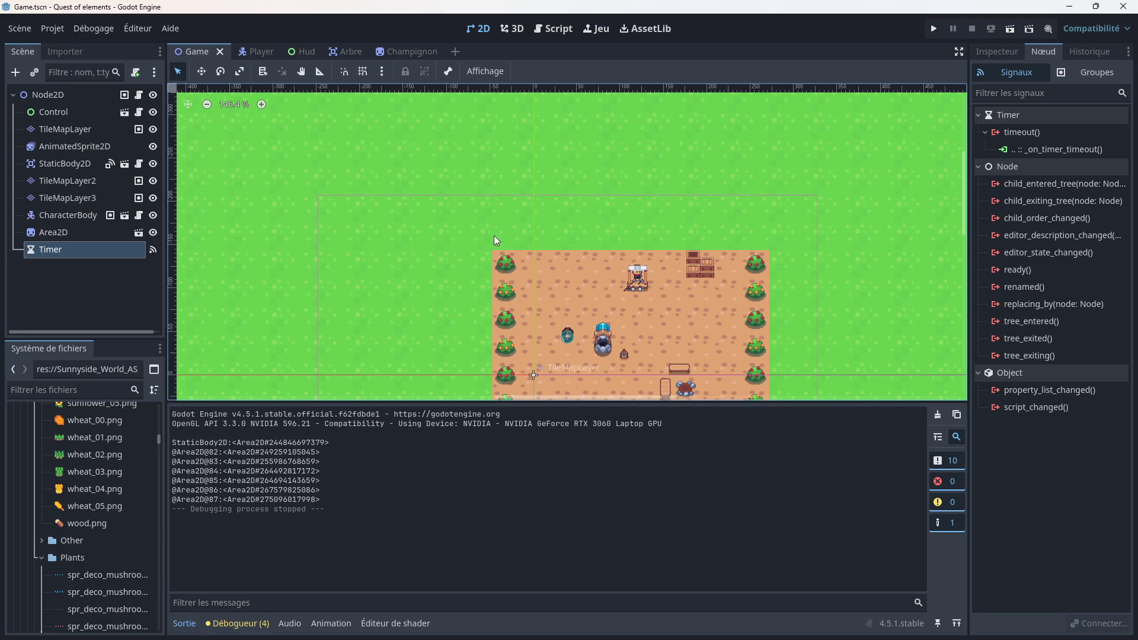
scroll(497, 235, down, 3)
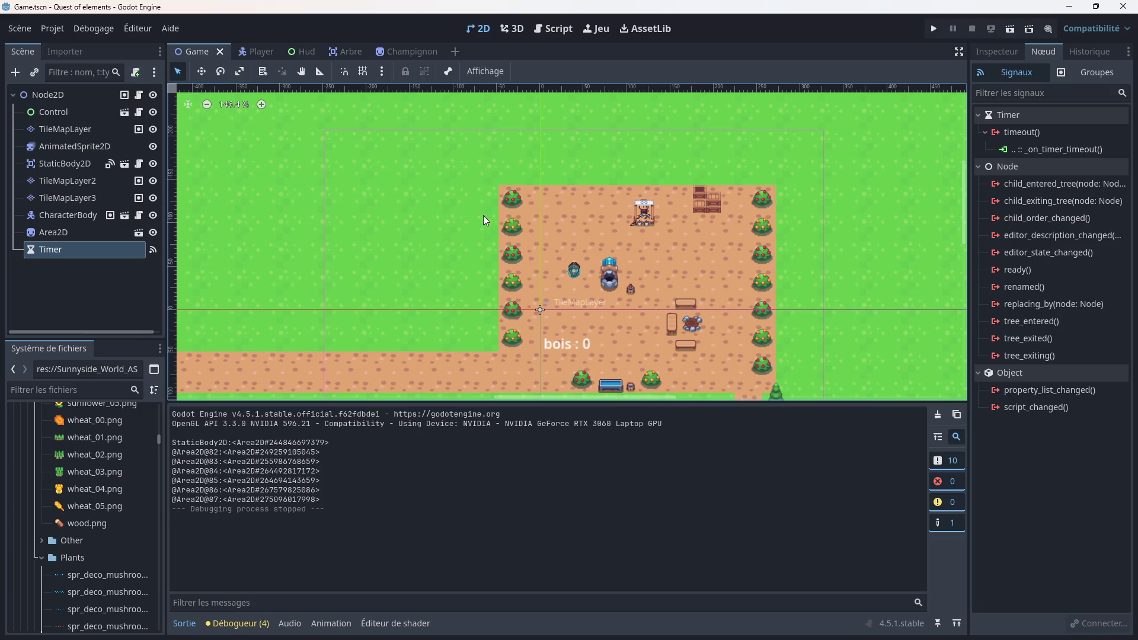
scroll(535, 289, down, 6)
scroll(534, 288, down, 3)
scroll(582, 329, down, 3)
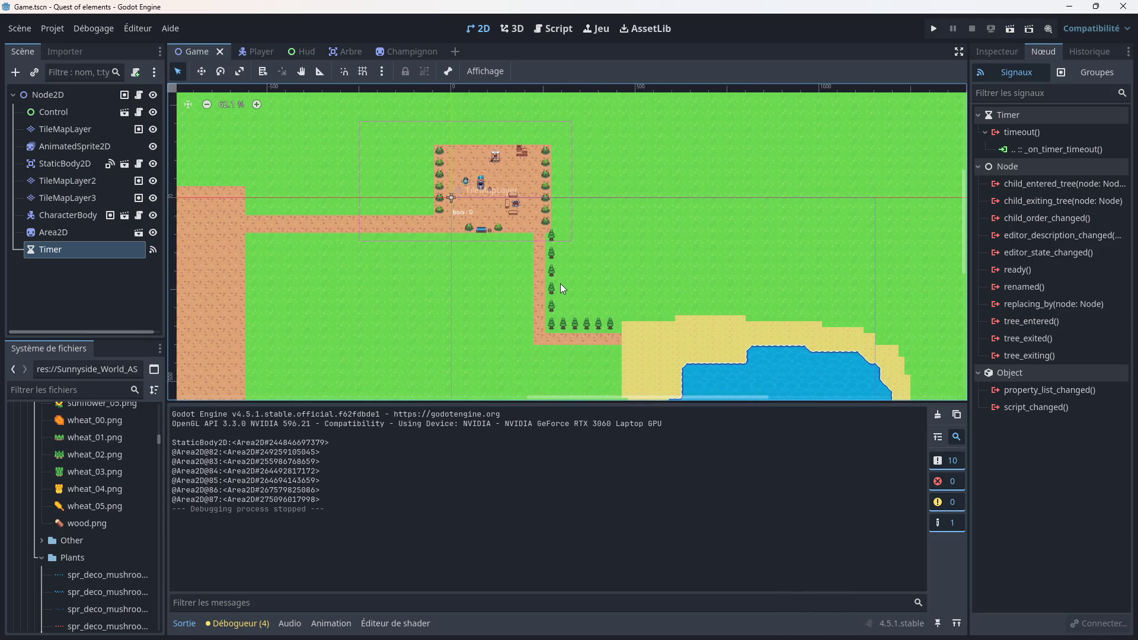
scroll(511, 251, up, 3)
scroll(461, 230, up, 2)
scroll(491, 254, up, 5)
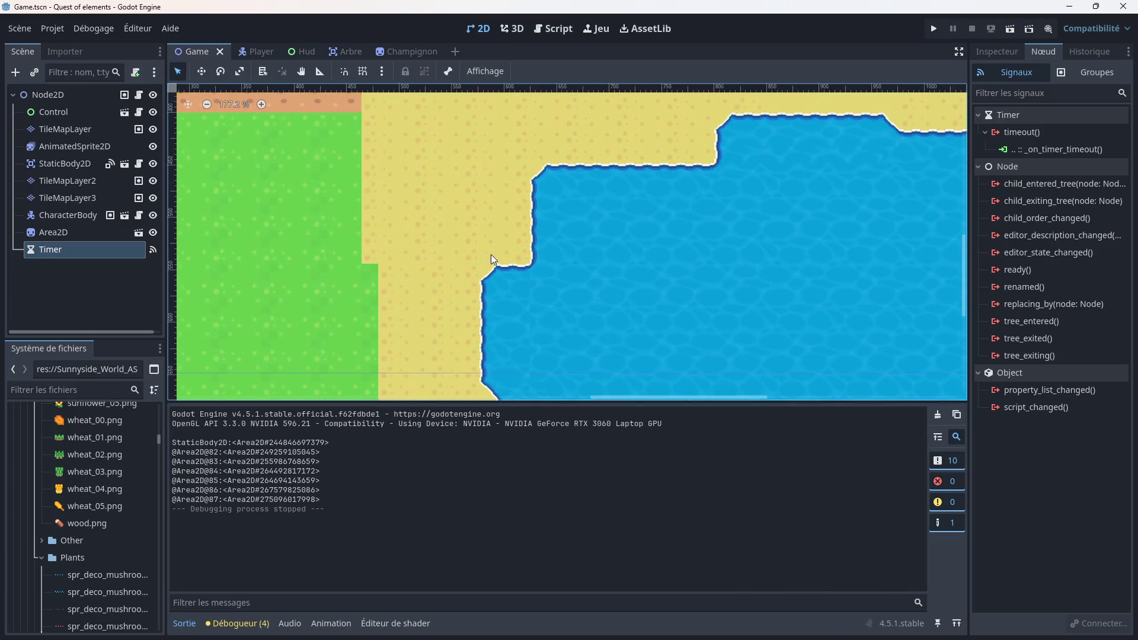
scroll(491, 254, up, 1)
scroll(489, 250, up, 1)
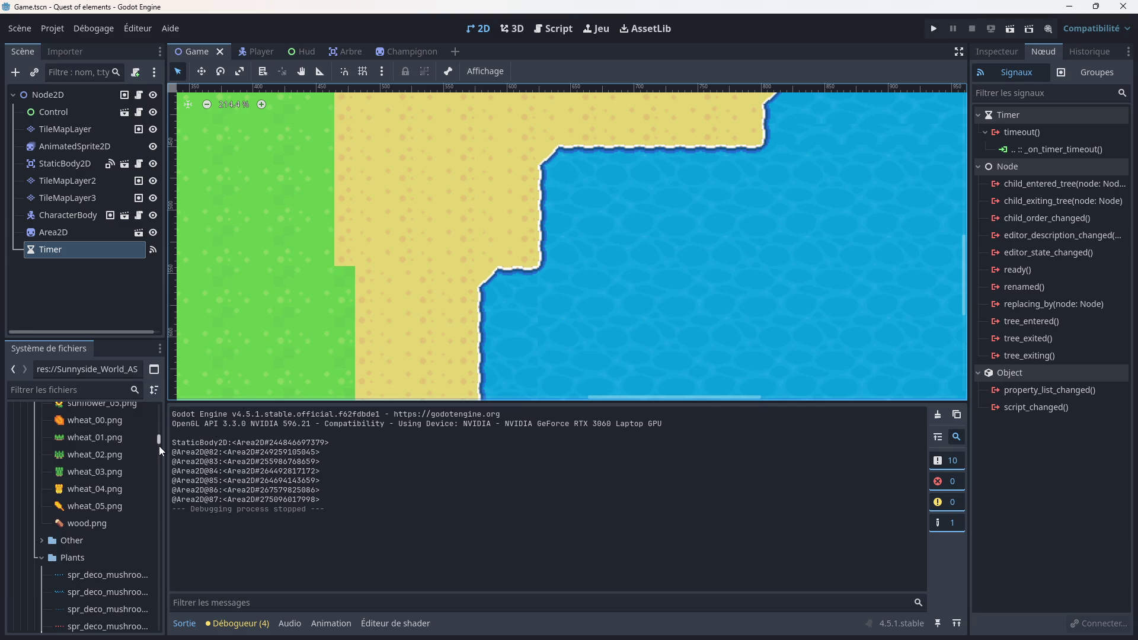
click(456, 52)
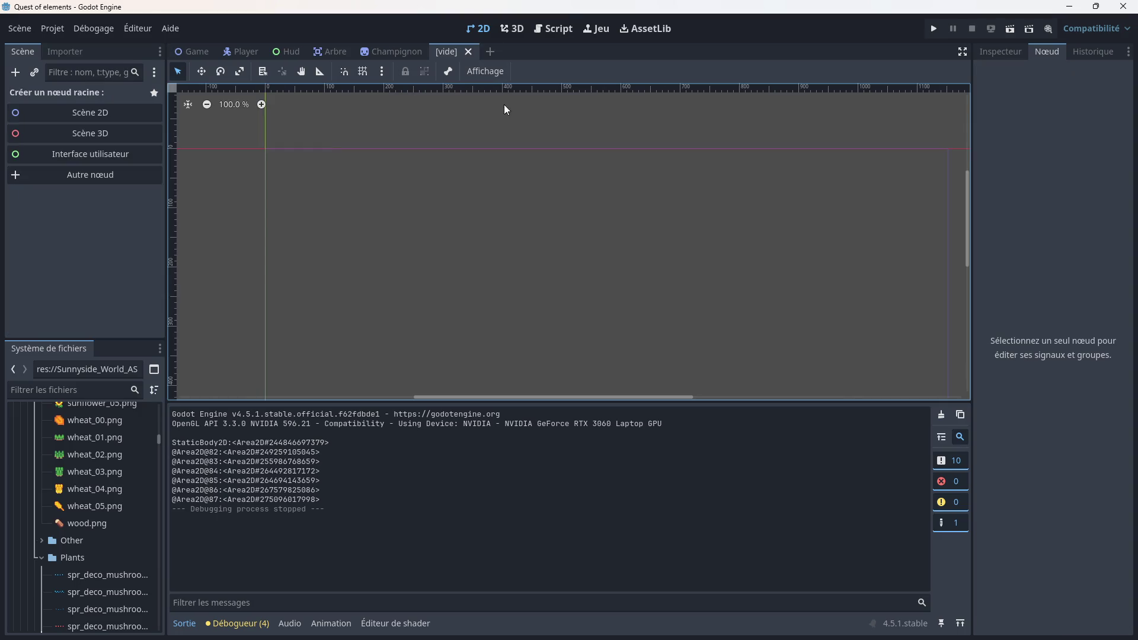
Step: Pick Area2D through Autre nœud as the root and save the scene as Canne.tscn
click(69, 176)
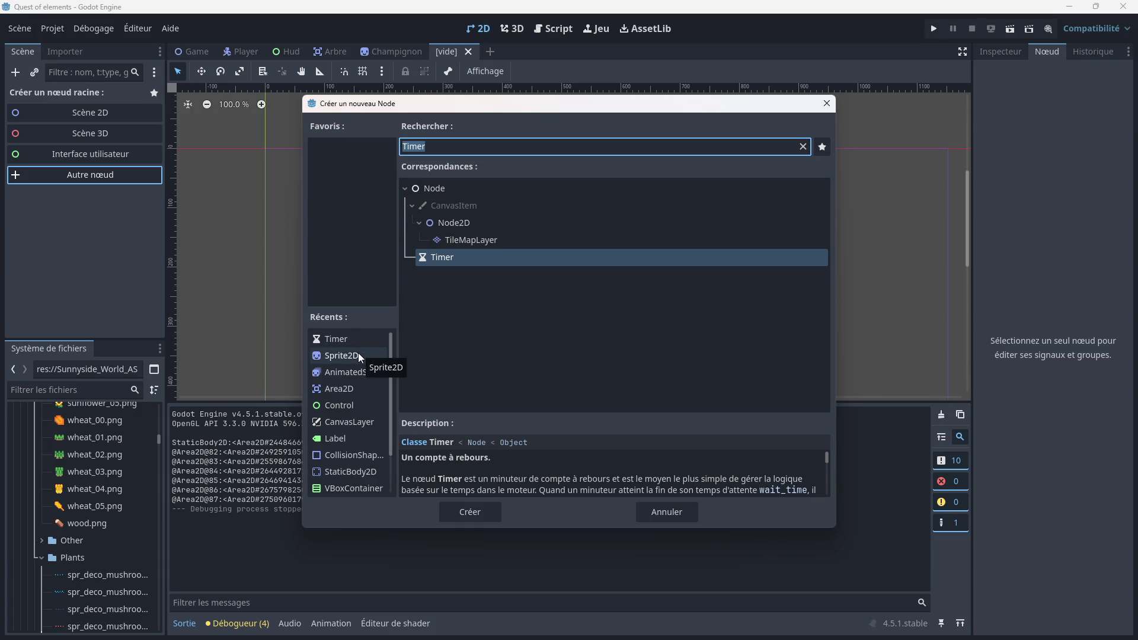
double_click(357, 388)
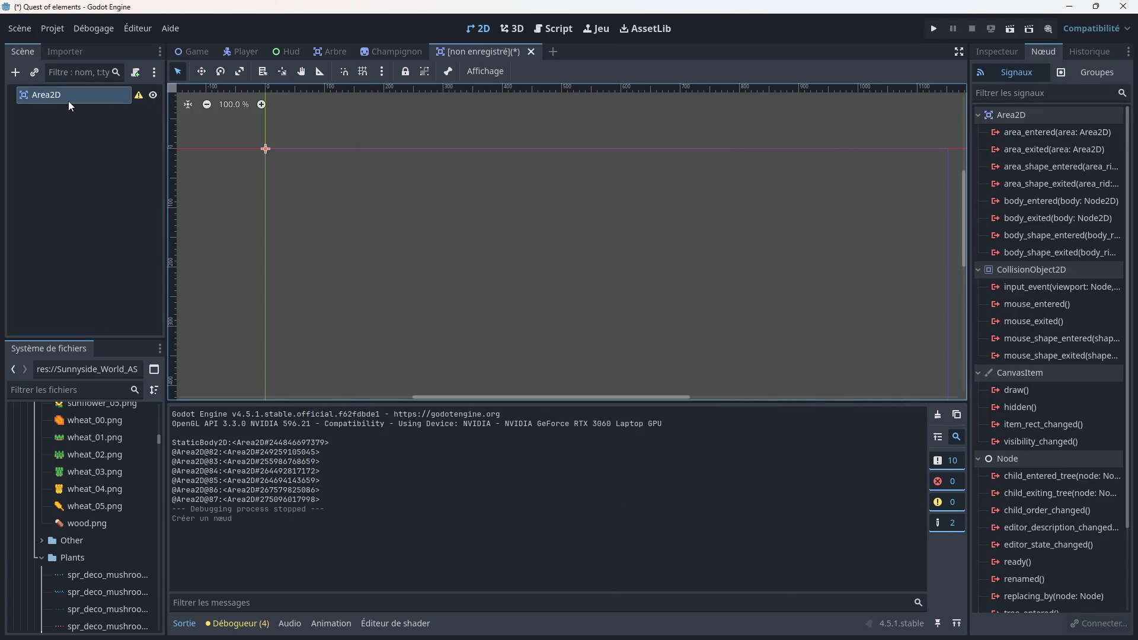
right_click(505, 51)
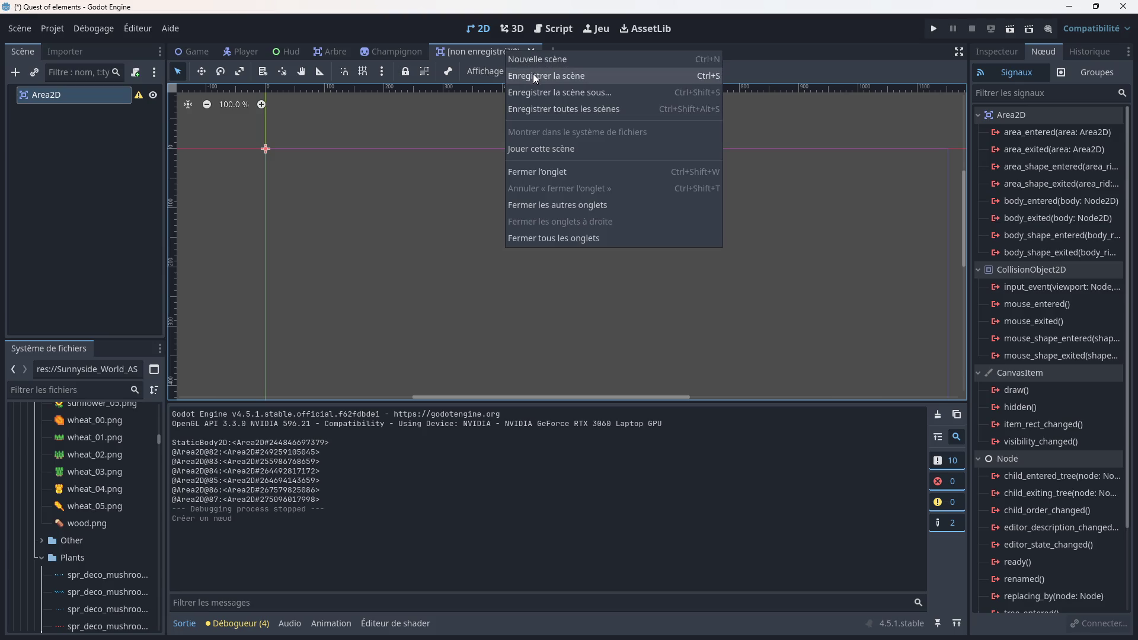
click(535, 78)
text(Canne.tscn)
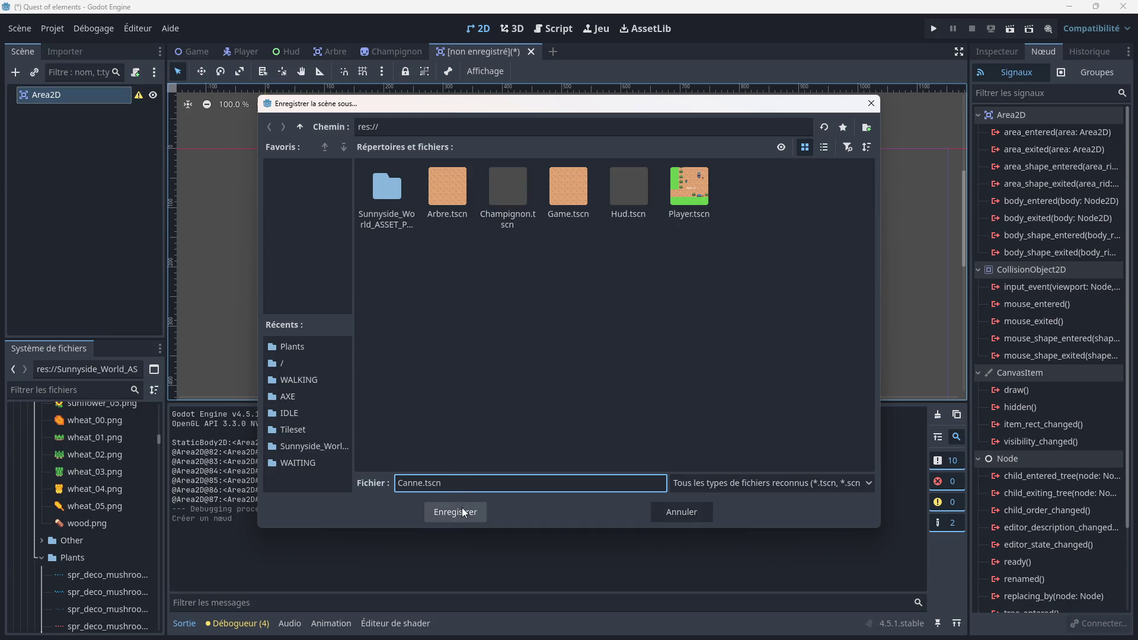
click(464, 511)
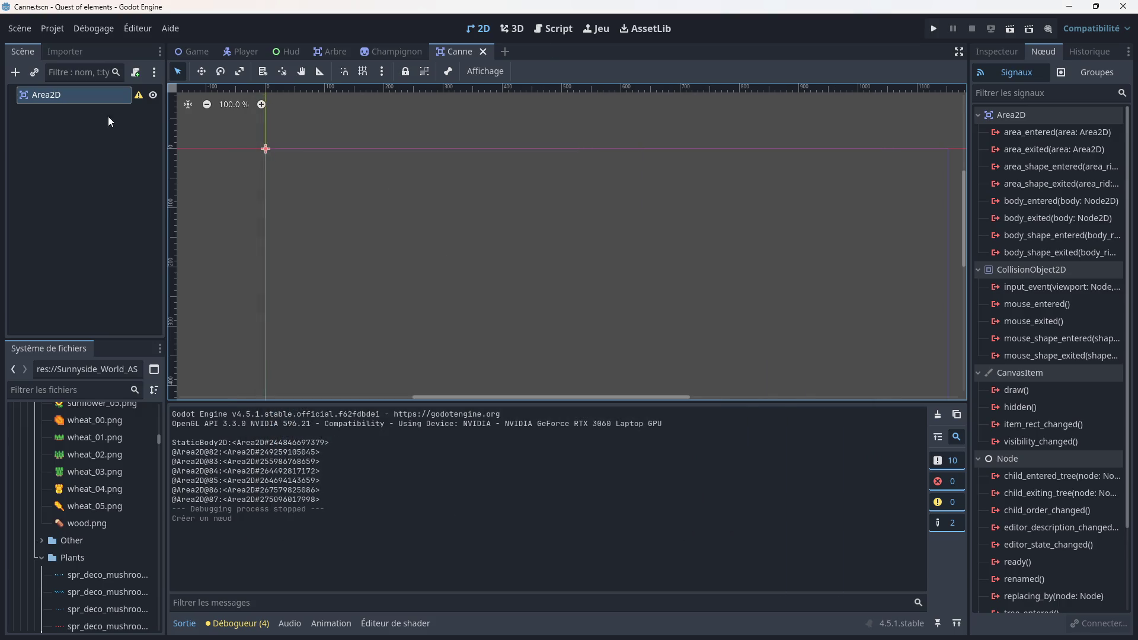
right_click(85, 98)
Step: Add a Sprite2D child under the Canne scene's Area2D
click(109, 105)
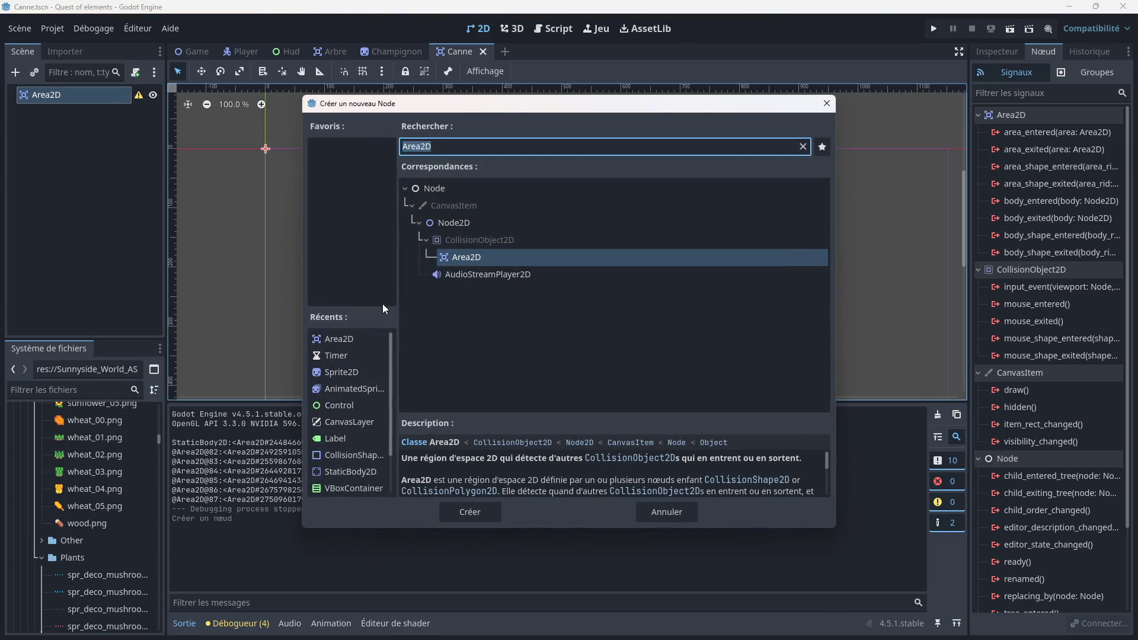
double_click(352, 373)
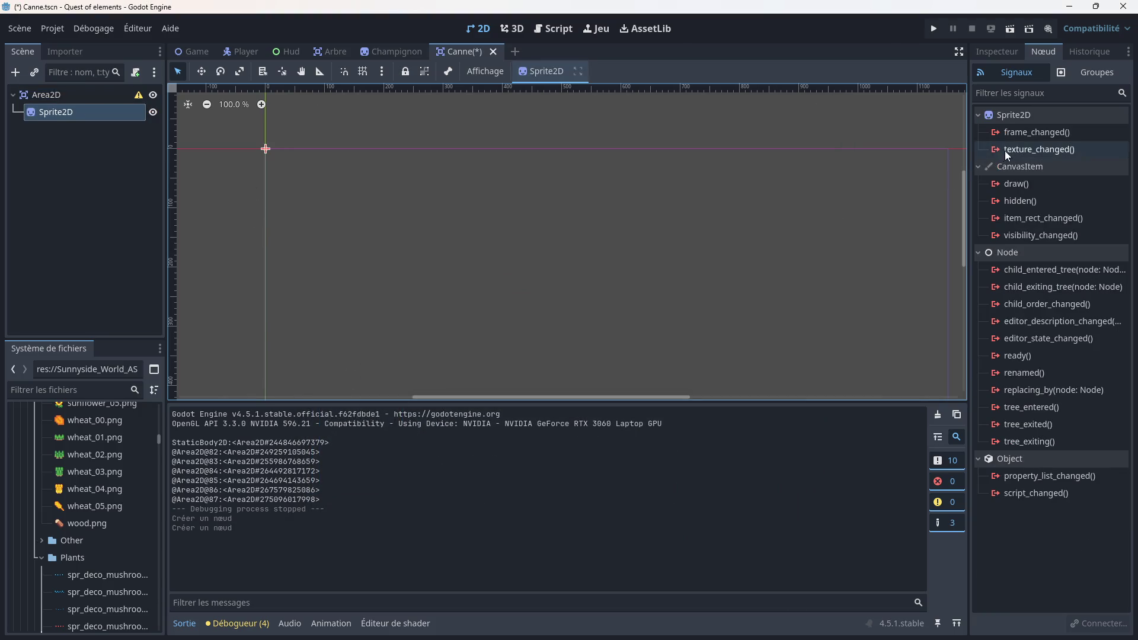
click(1007, 52)
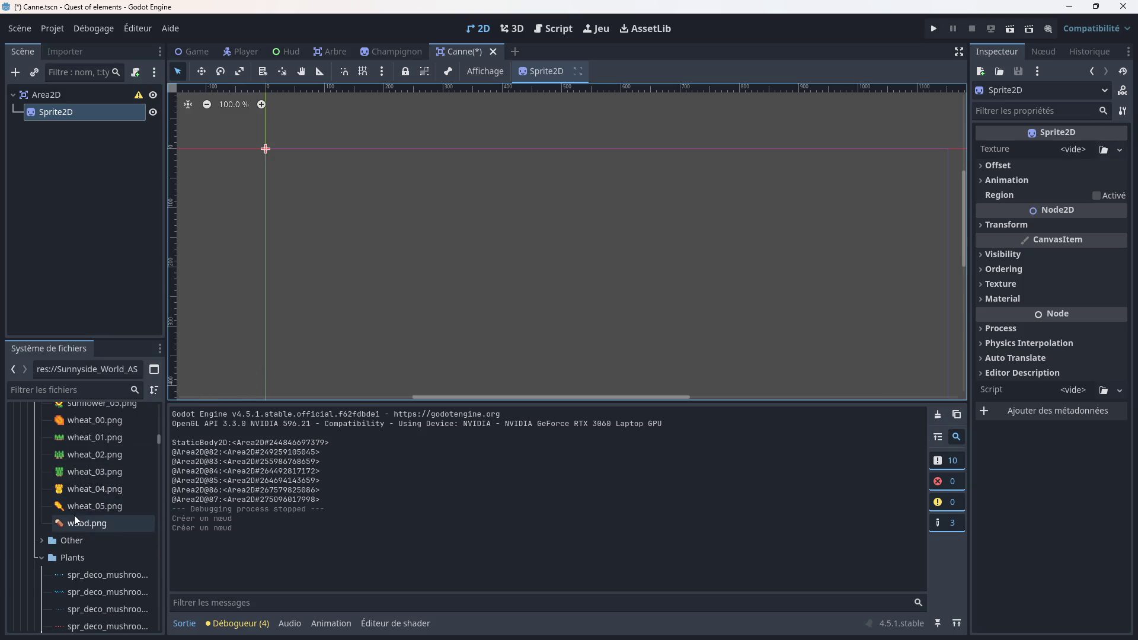
Step: Find rod alt.png in the UI folder and set it as the Sprite2D's texture
scroll(89, 498, down, 3)
click(42, 501)
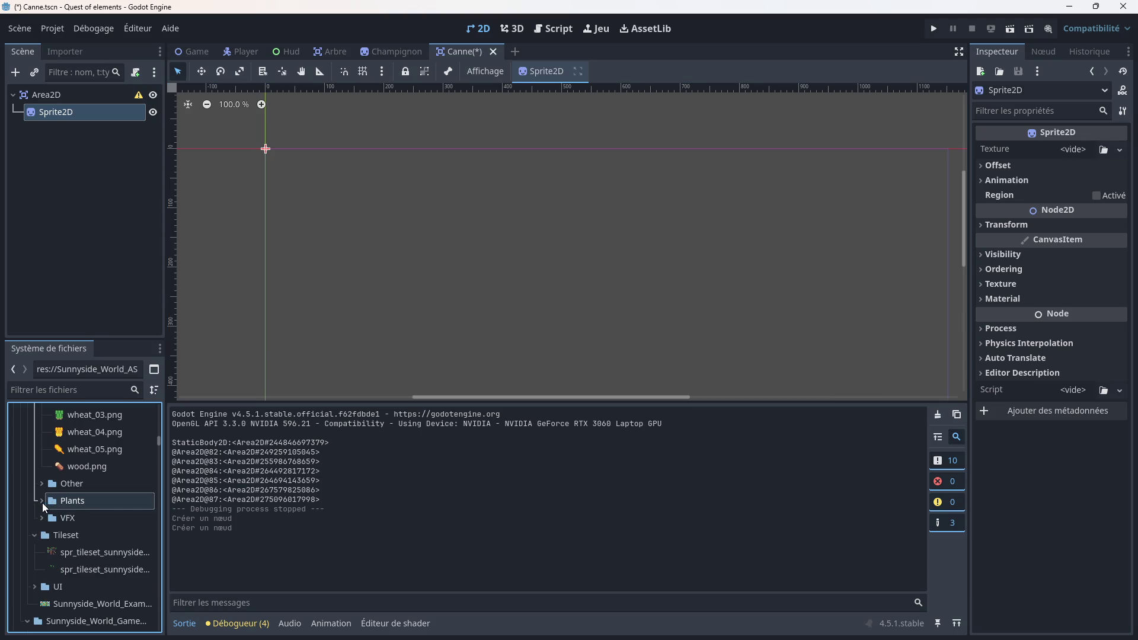
click(34, 538)
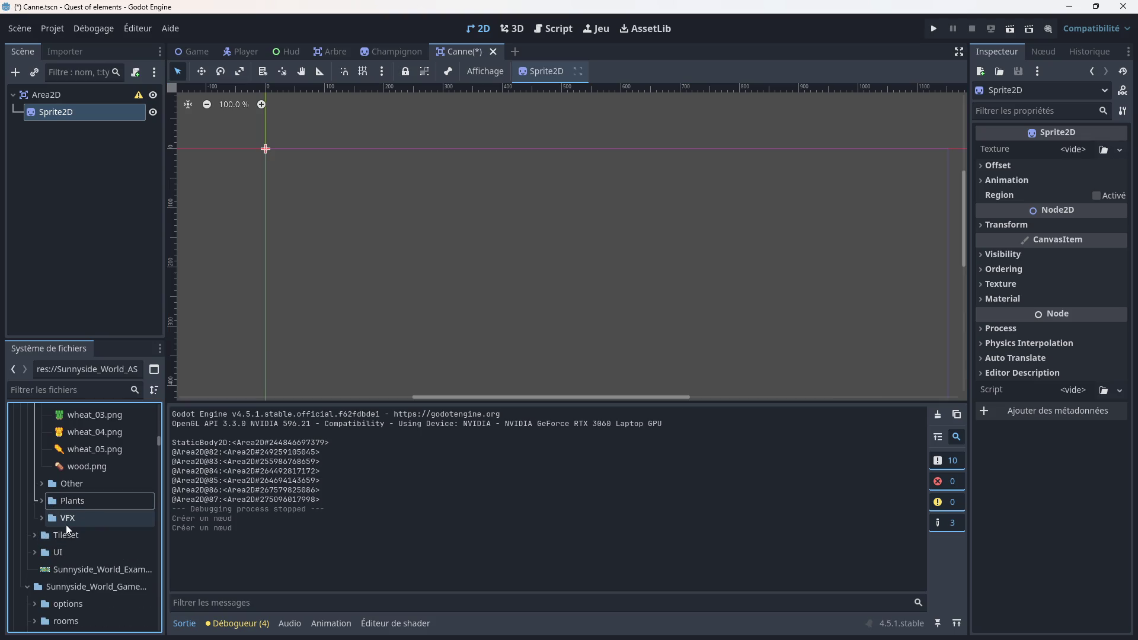
scroll(66, 525, down, 3)
click(35, 468)
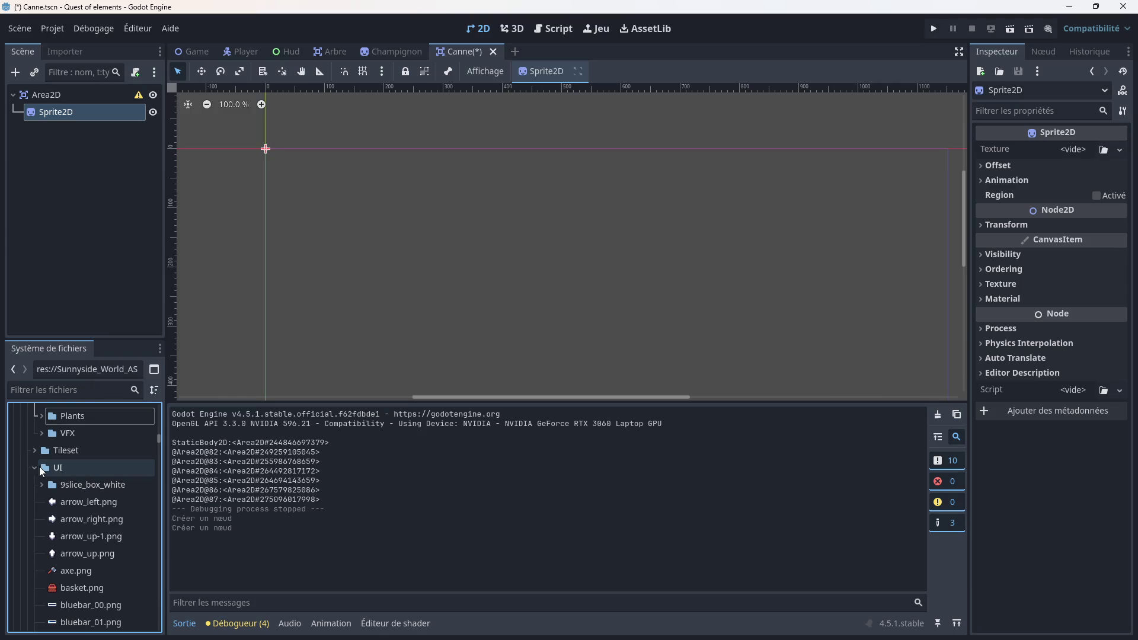
scroll(91, 519, down, 5)
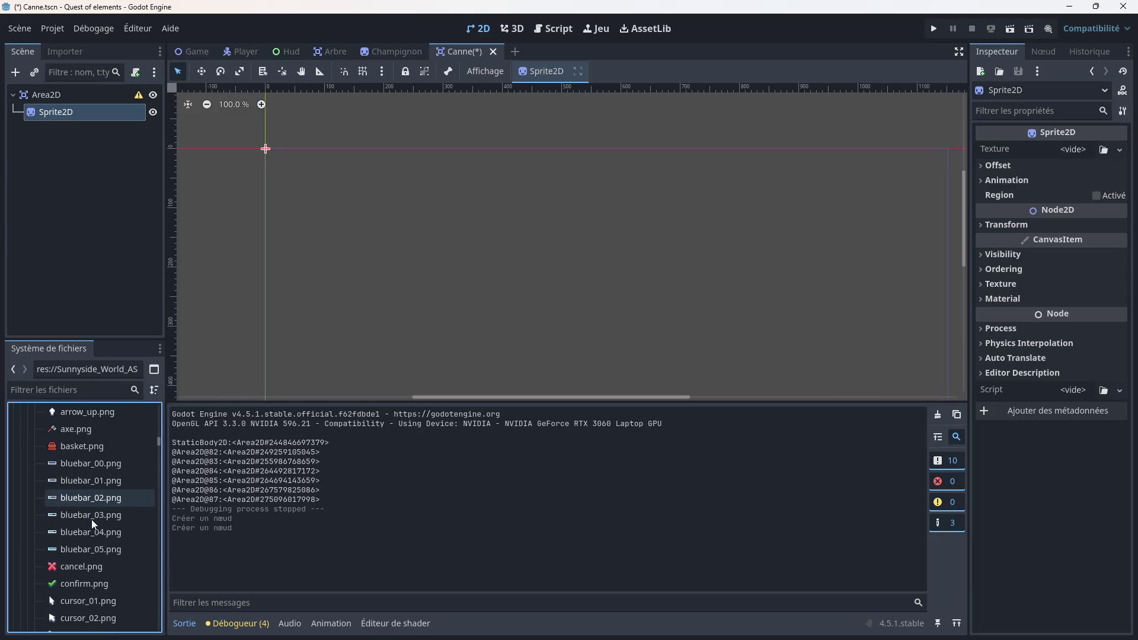
scroll(91, 519, down, 10)
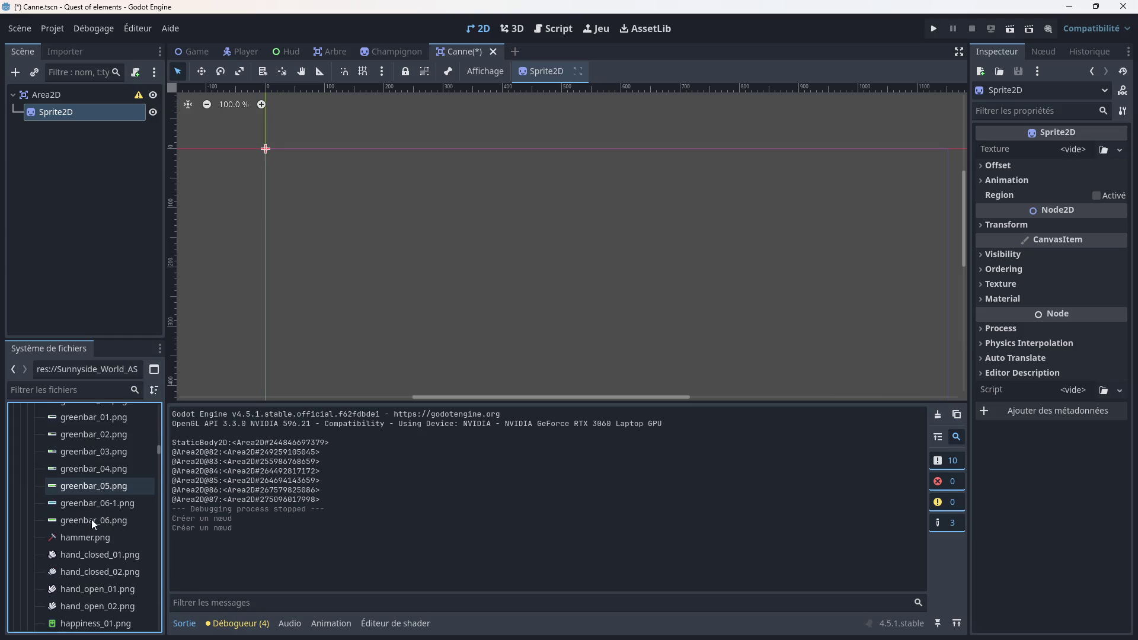
scroll(91, 519, down, 10)
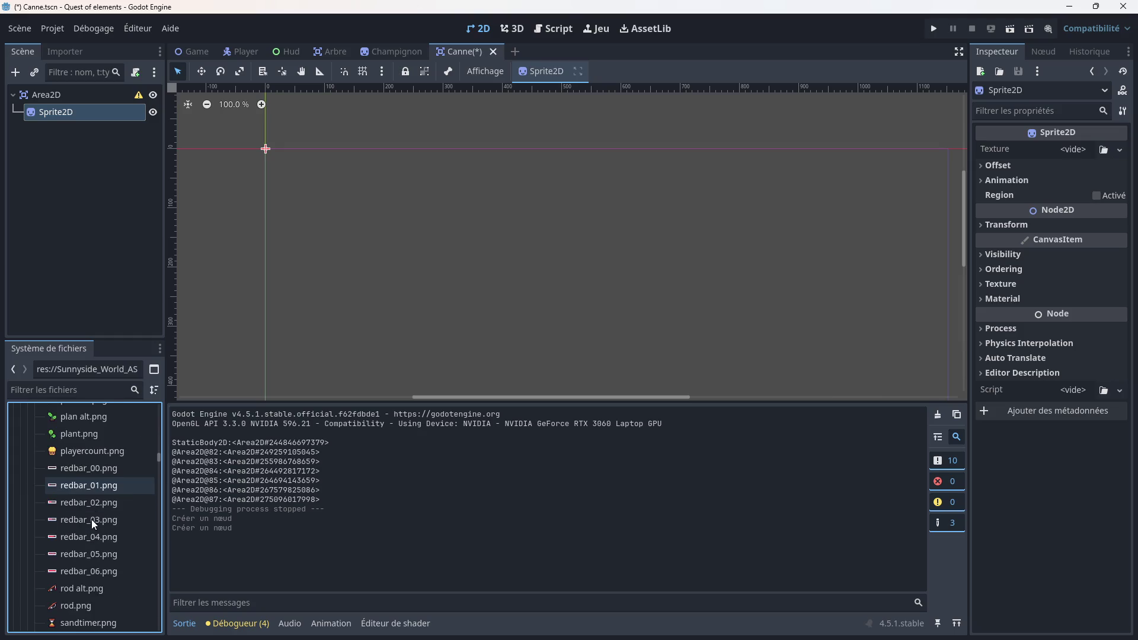
mouse_move(91, 531)
mouse_down()
mouse_move(107, 218)
mouse_move(77, 111)
mouse_up()
scroll(252, 148, up, 13)
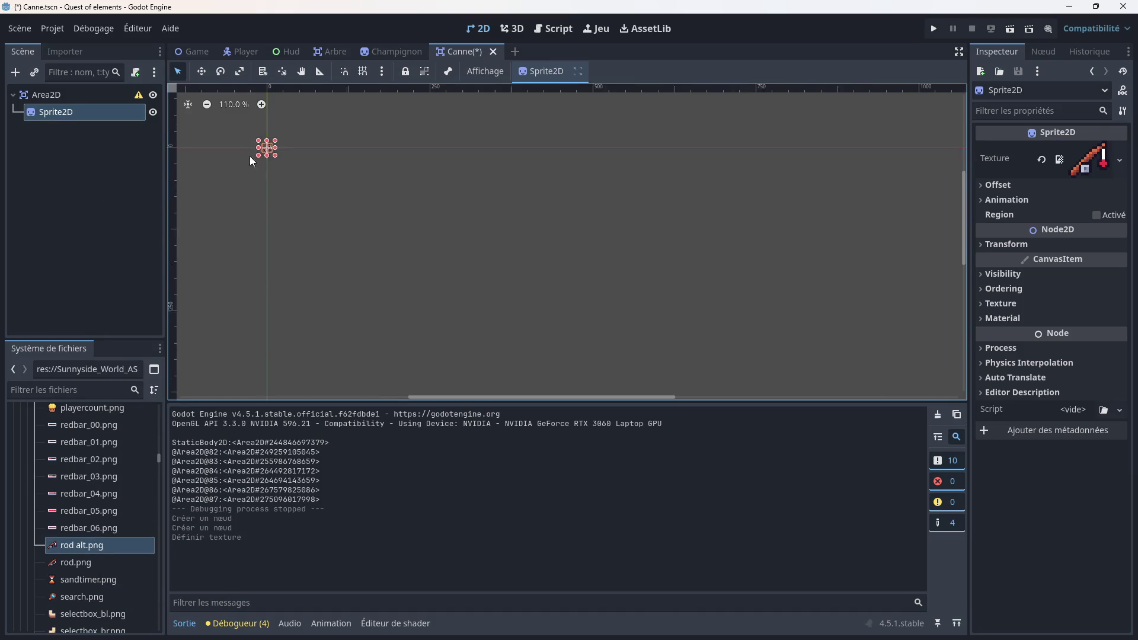
scroll(295, 152, up, 12)
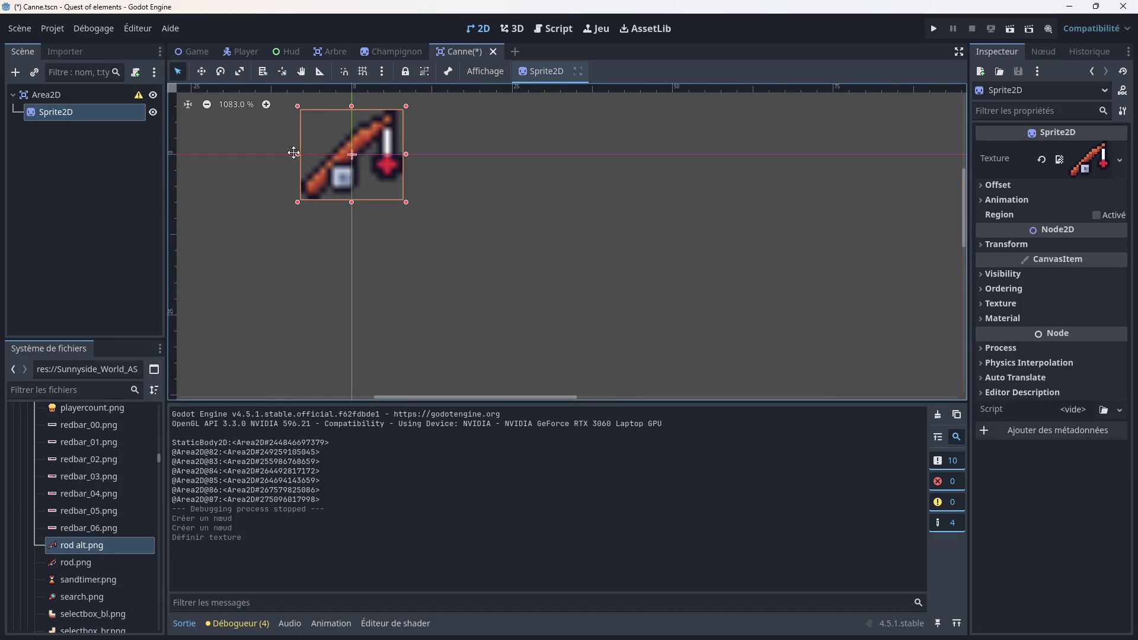
right_click(64, 94)
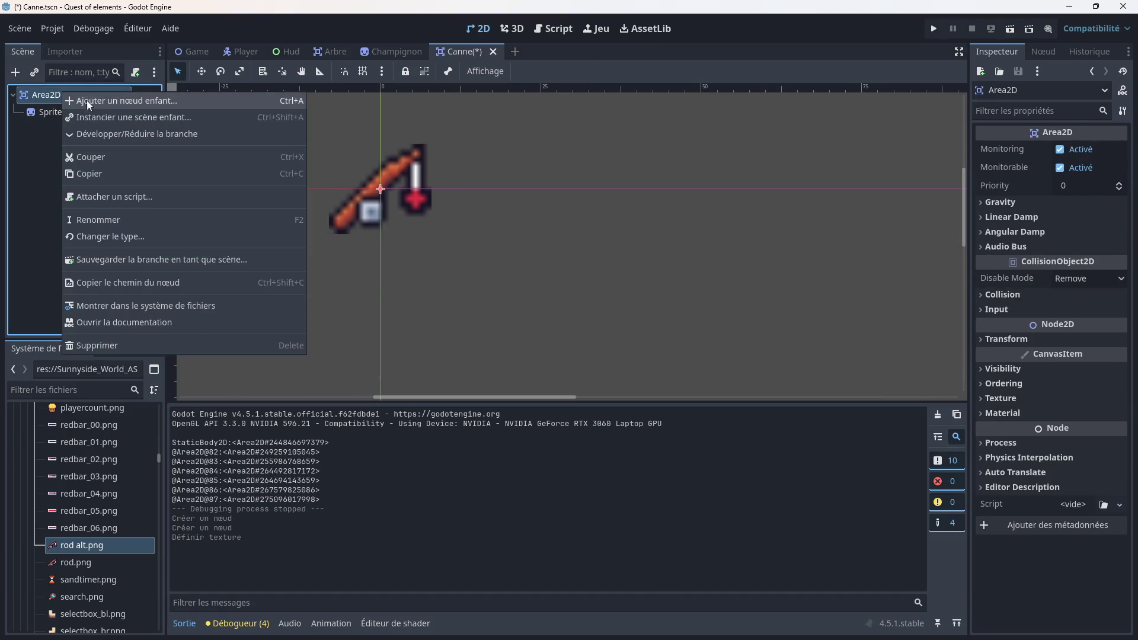
Step: Add a CollisionShape2D with a CircleShape2D enlarged to cover the rod sprite
click(77, 101)
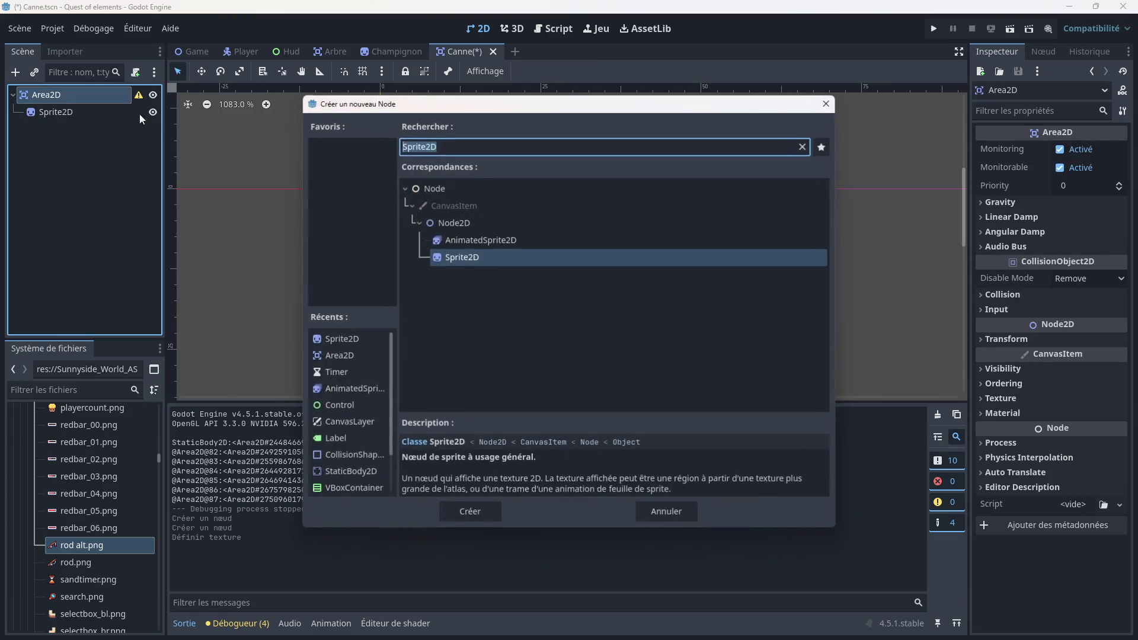
click(346, 457)
double_click(346, 460)
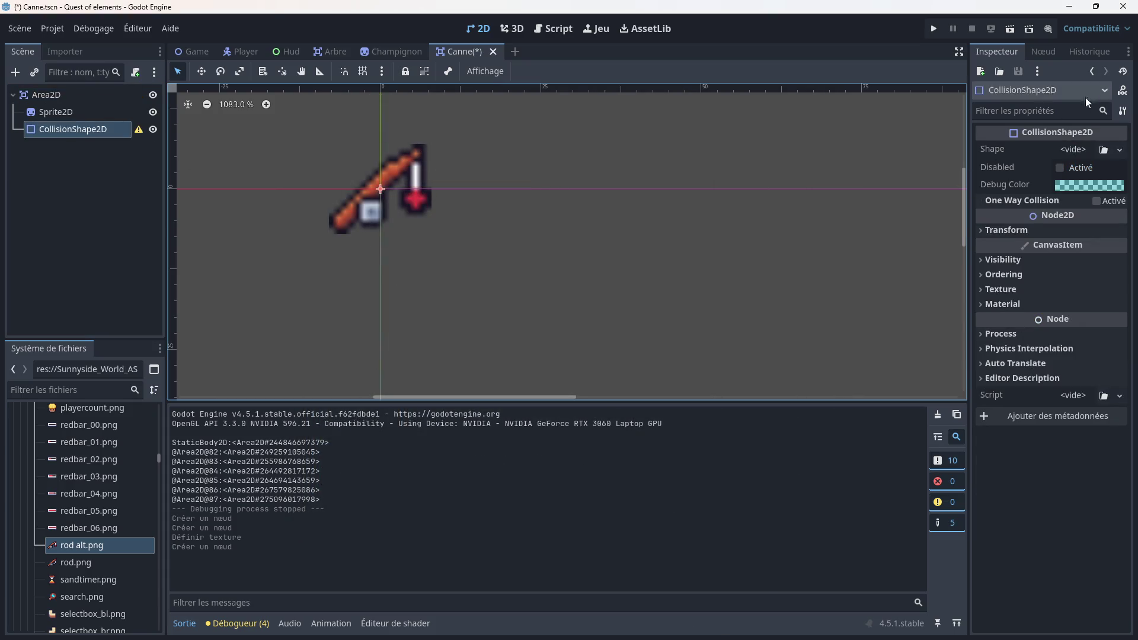
click(1119, 150)
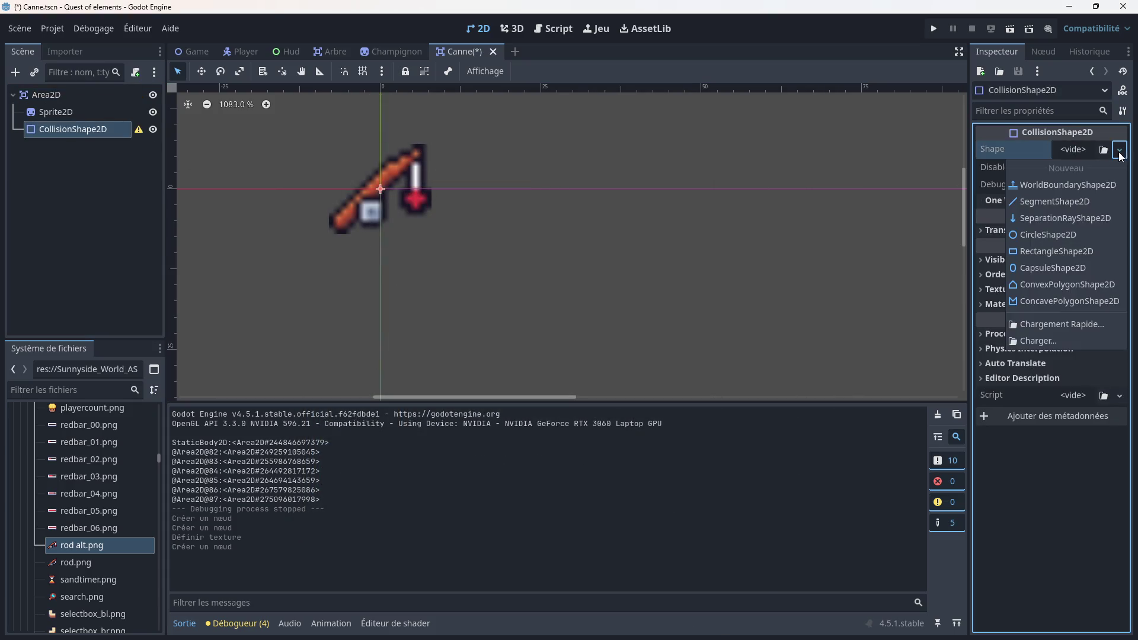
click(1047, 237)
drag(445, 188, 502, 191)
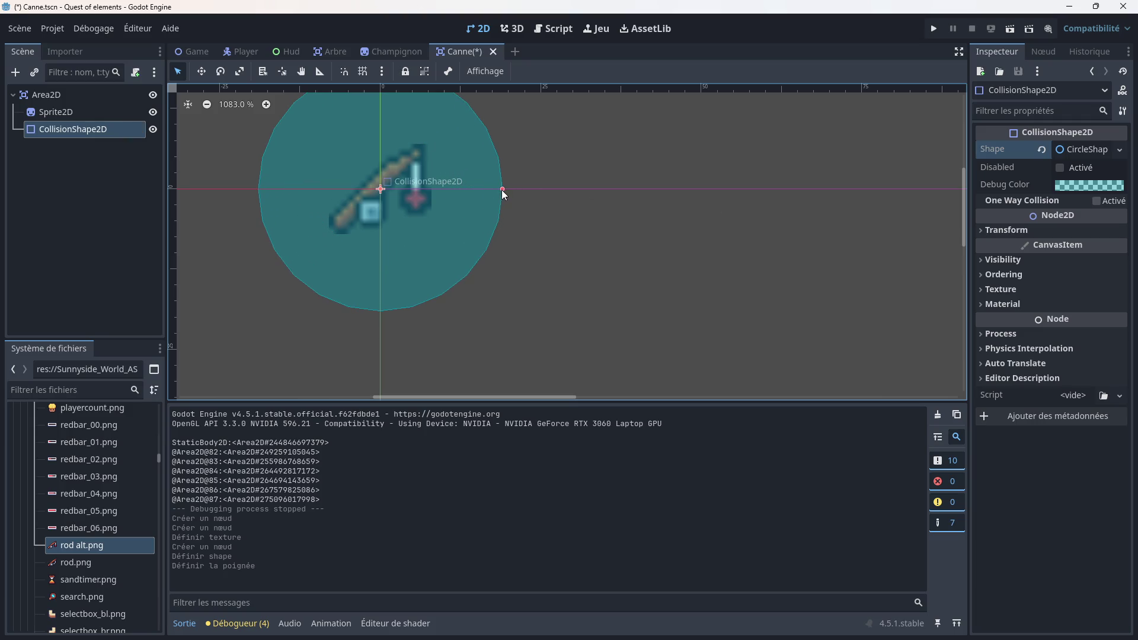
Step: Save the Canne scene and go back to the Game scene
scroll(504, 186, down, 2)
click(544, 177)
scroll(555, 169, down, 4)
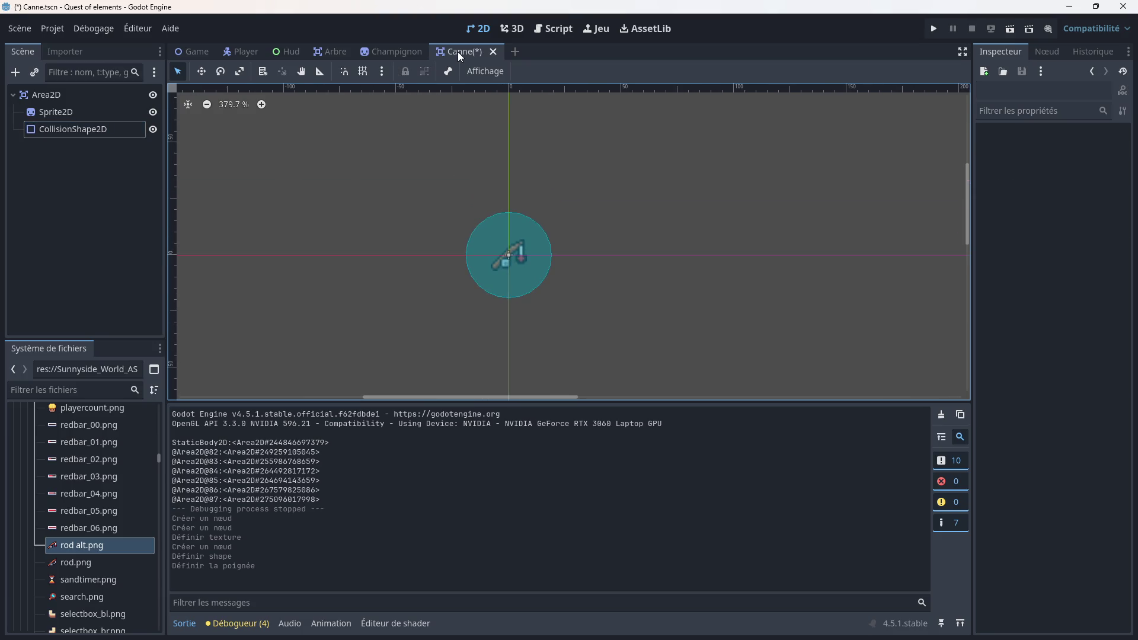
key(ctrl+s)
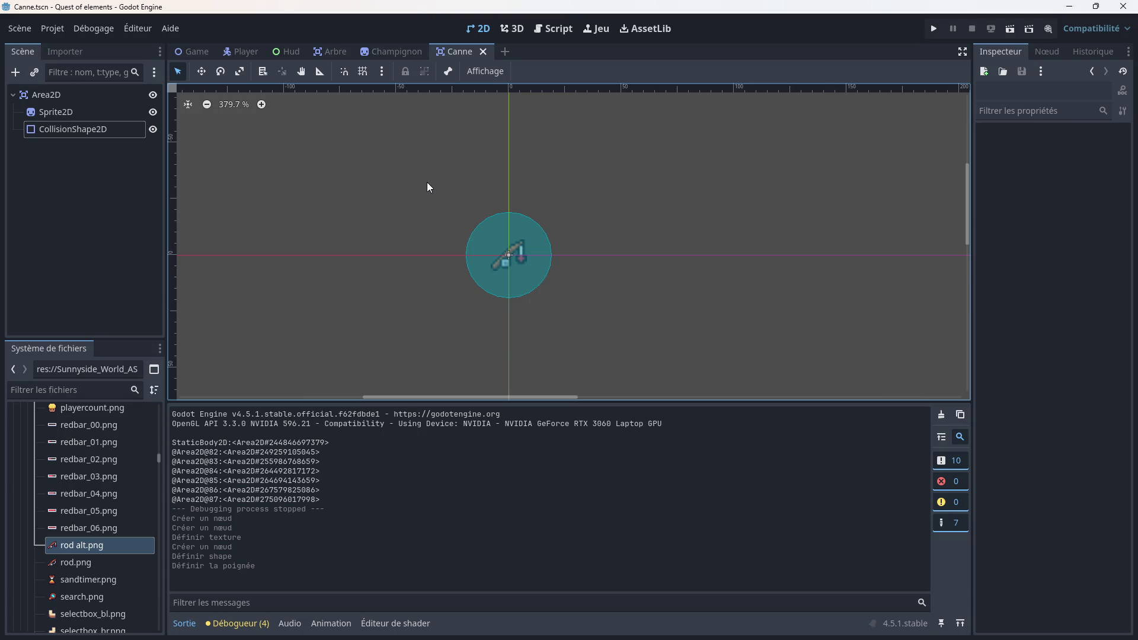
click(194, 51)
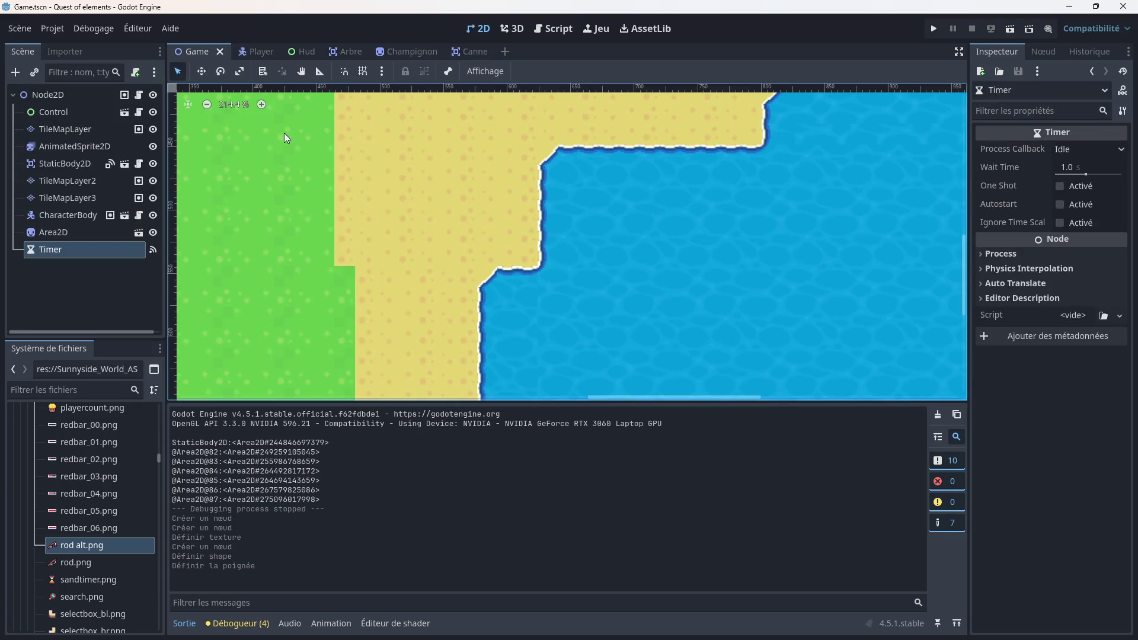
Step: Instance Canne.tscn as a child of Node2D and name it Canne
right_click(58, 97)
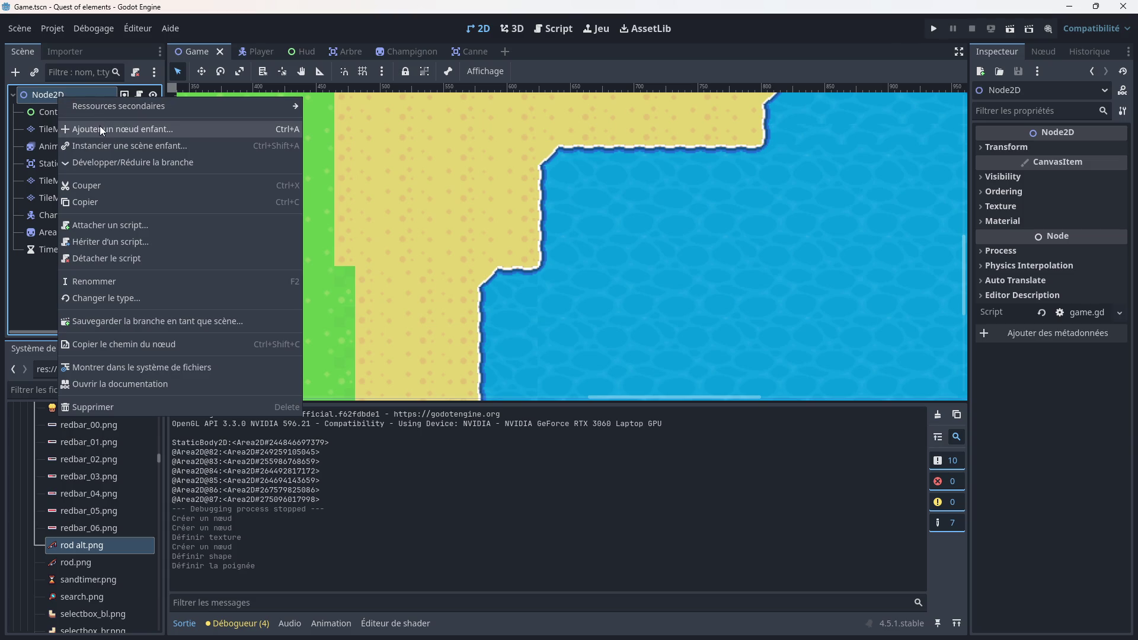
click(108, 145)
double_click(398, 316)
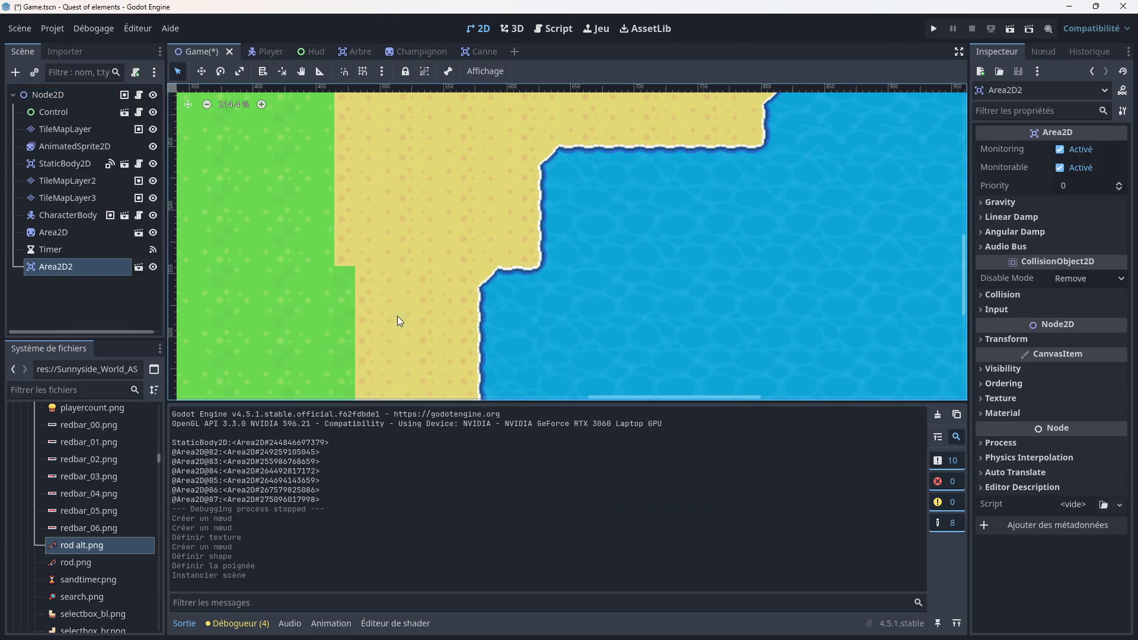
scroll(275, 219, down, 3)
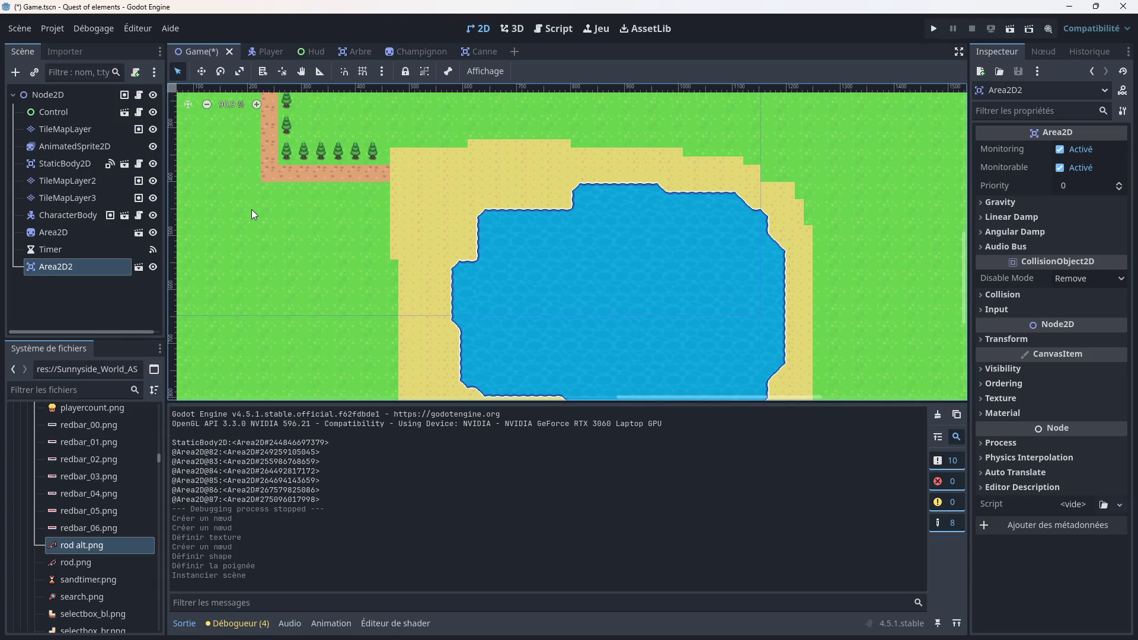
double_click(84, 264)
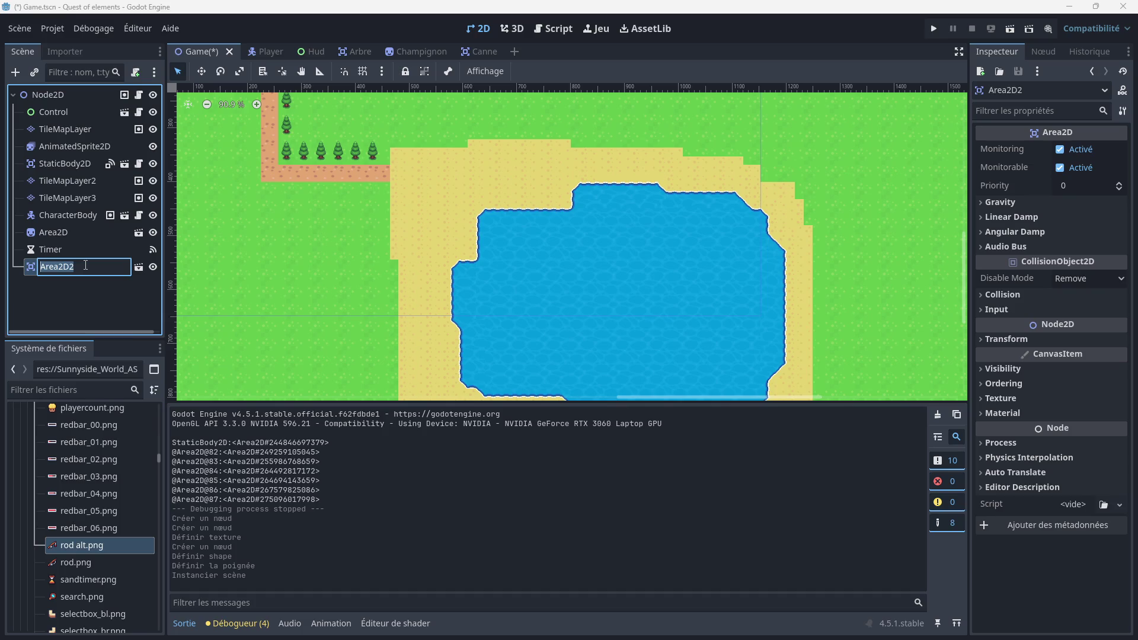
text(Canne)
key(Return)
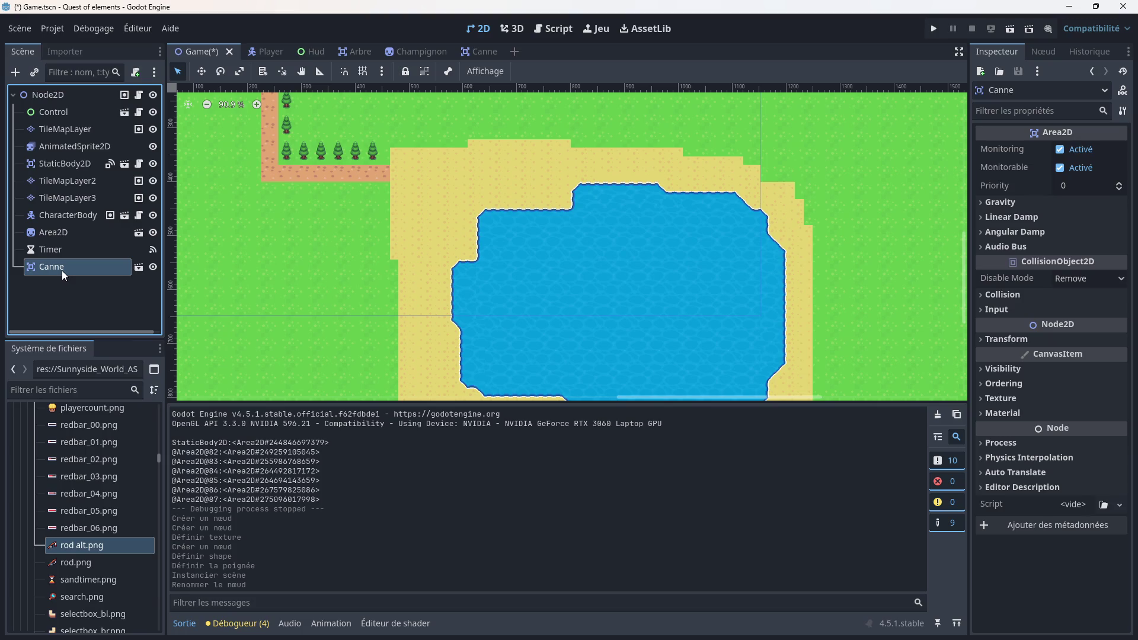
Step: Rename StaticBody2D to Arbre and move Canne directly below it
click(63, 165)
double_click(63, 164)
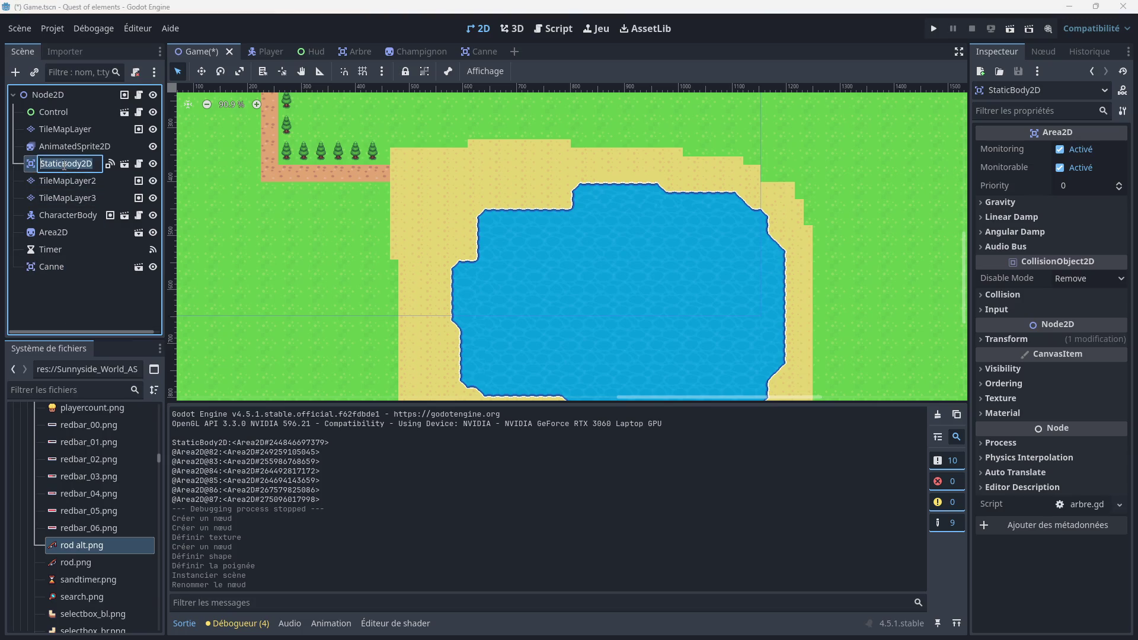
key(Return)
scroll(211, 210, down, 6)
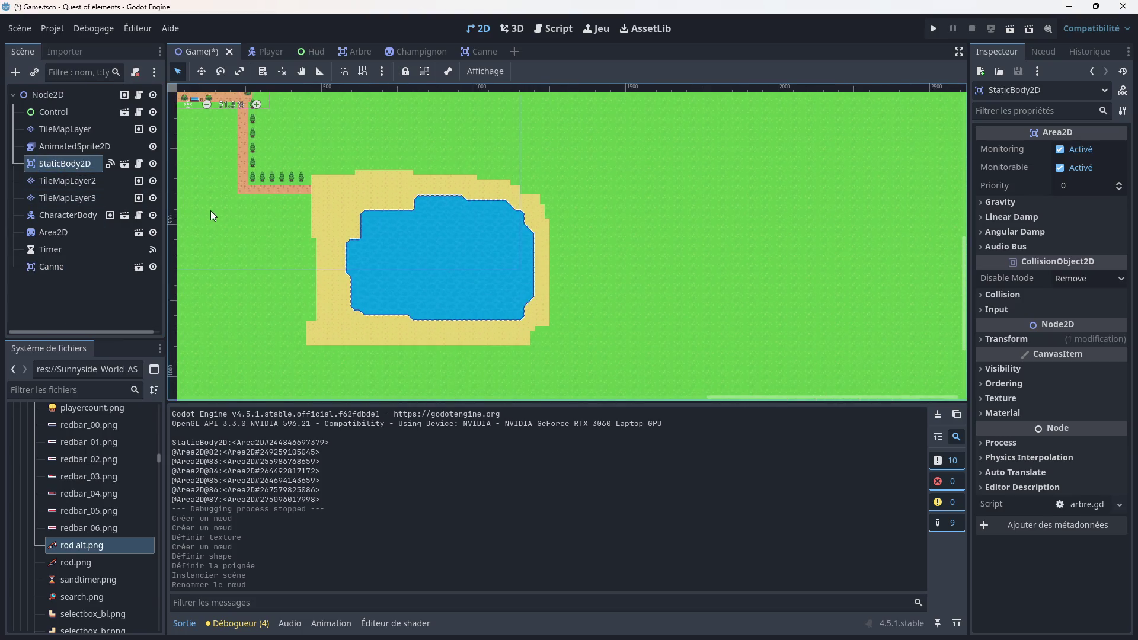
scroll(407, 188, up, 10)
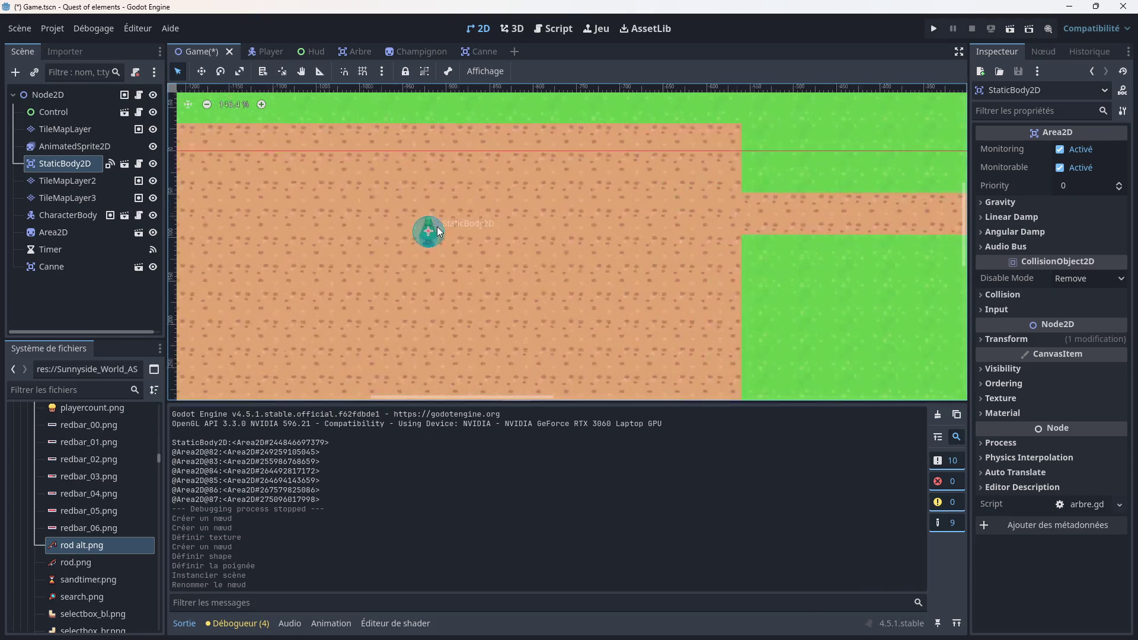
click(49, 161)
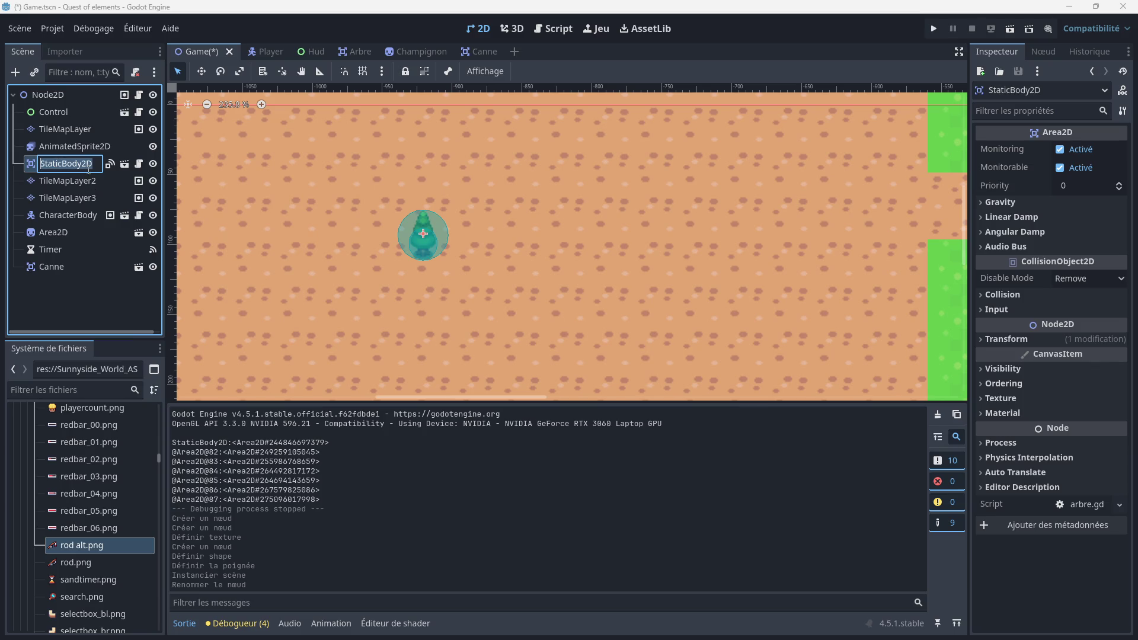
text(Ar)
key(Return)
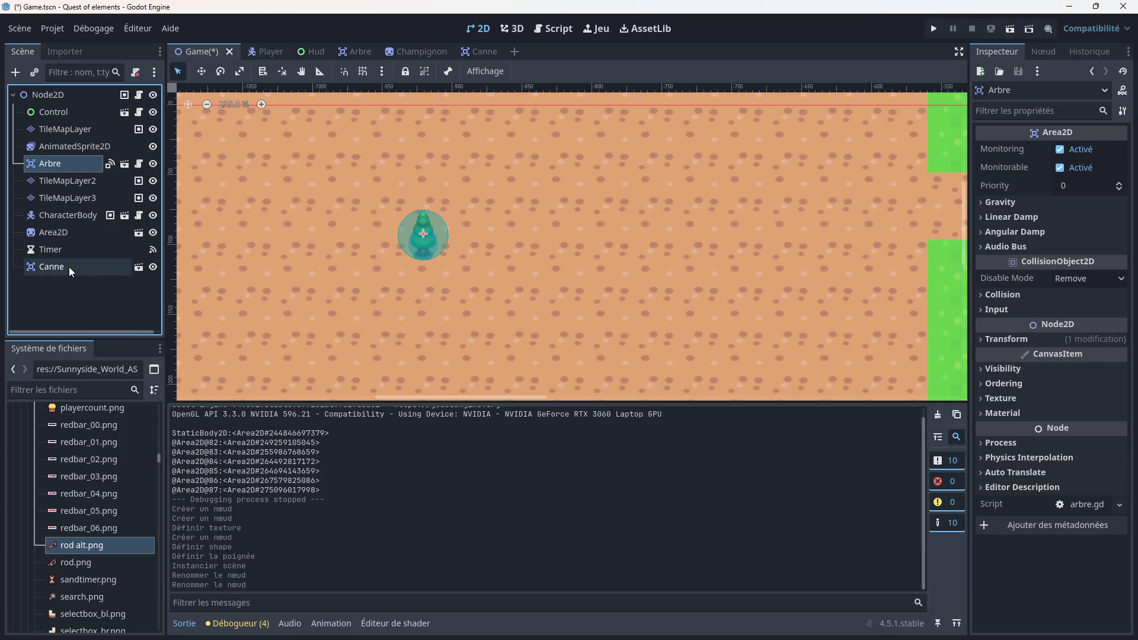
click(69, 268)
drag(77, 268, 70, 176)
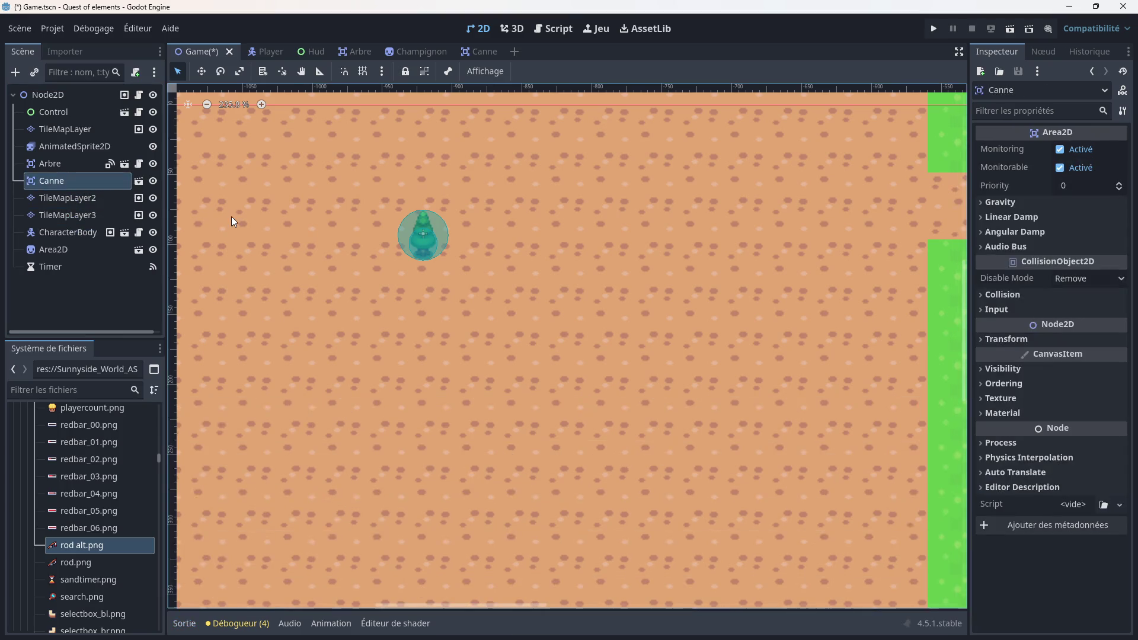
Step: Move the Canne rod from the village onto the sandy lake shore and nudge it into place
scroll(400, 257, down, 10)
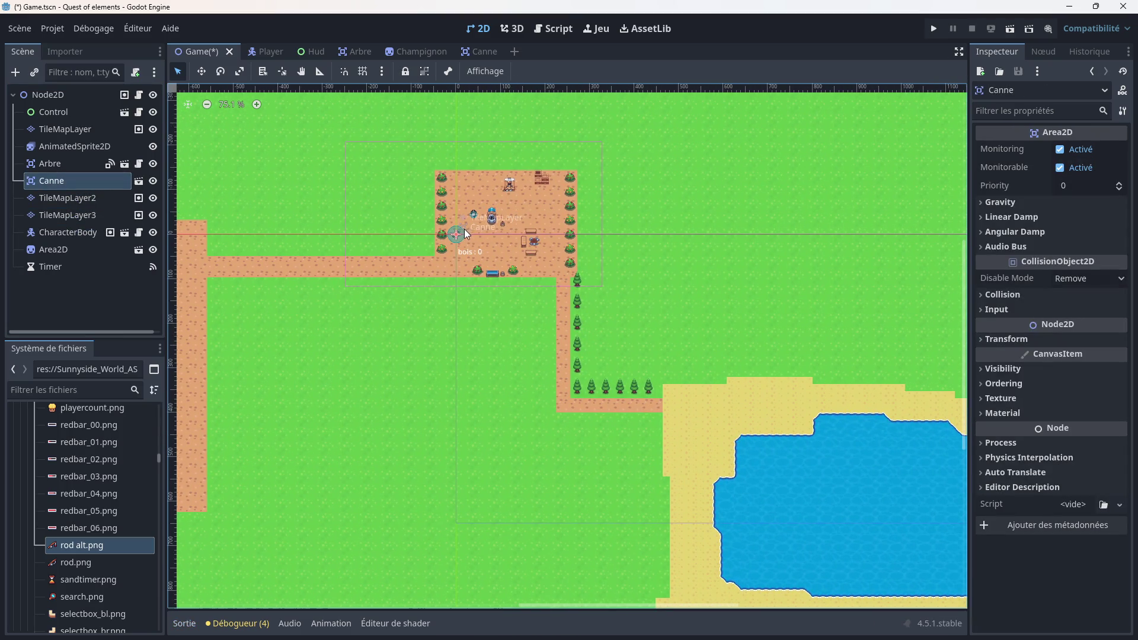
mouse_move(458, 237)
mouse_down()
mouse_move(676, 455)
mouse_move(710, 468)
mouse_up()
scroll(710, 467, up, 15)
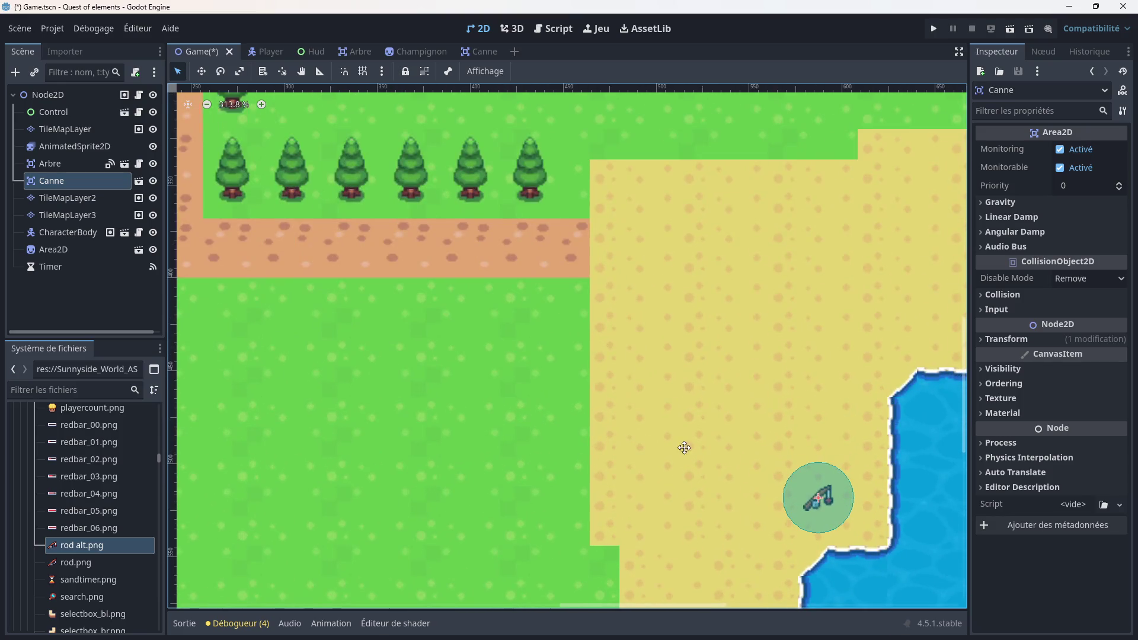
drag(590, 322, 450, 307)
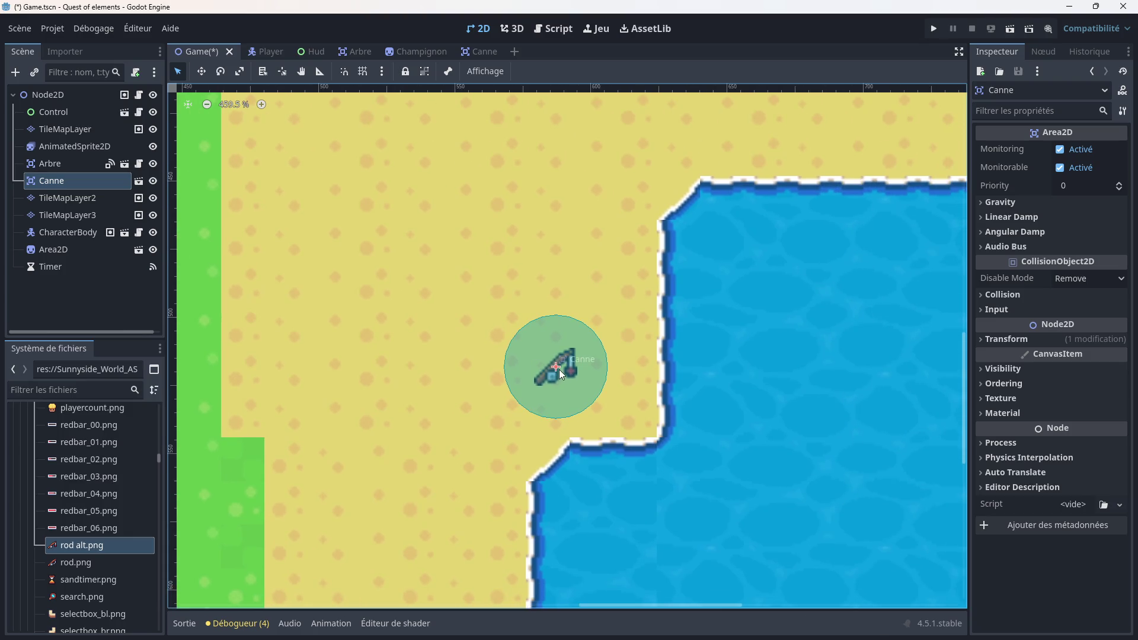
drag(553, 367, 583, 353)
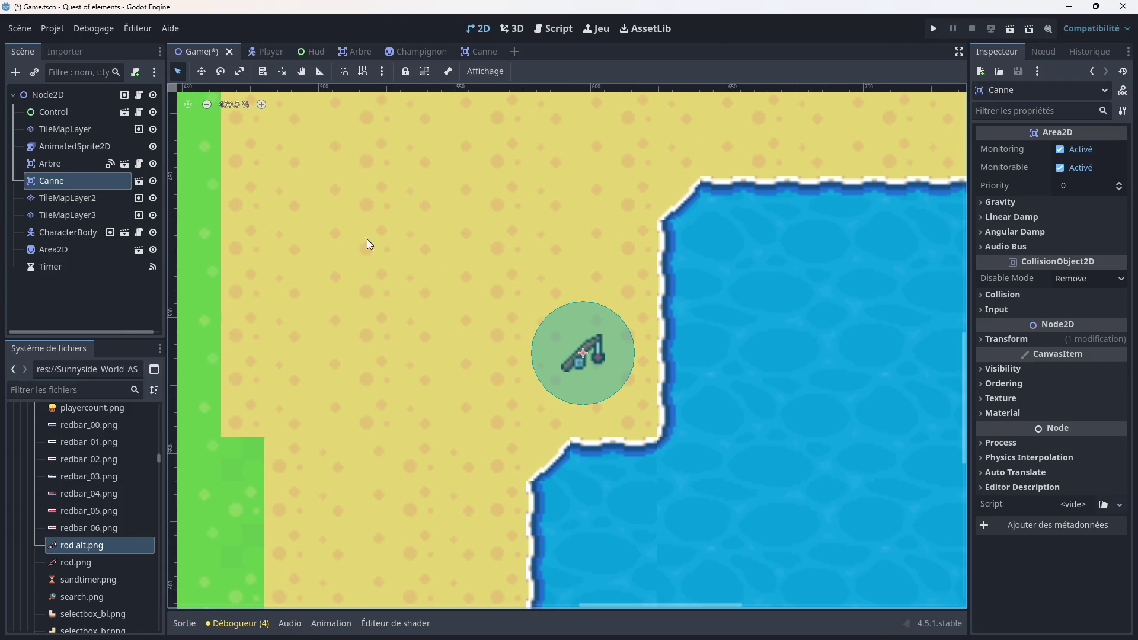
click(79, 147)
click(72, 131)
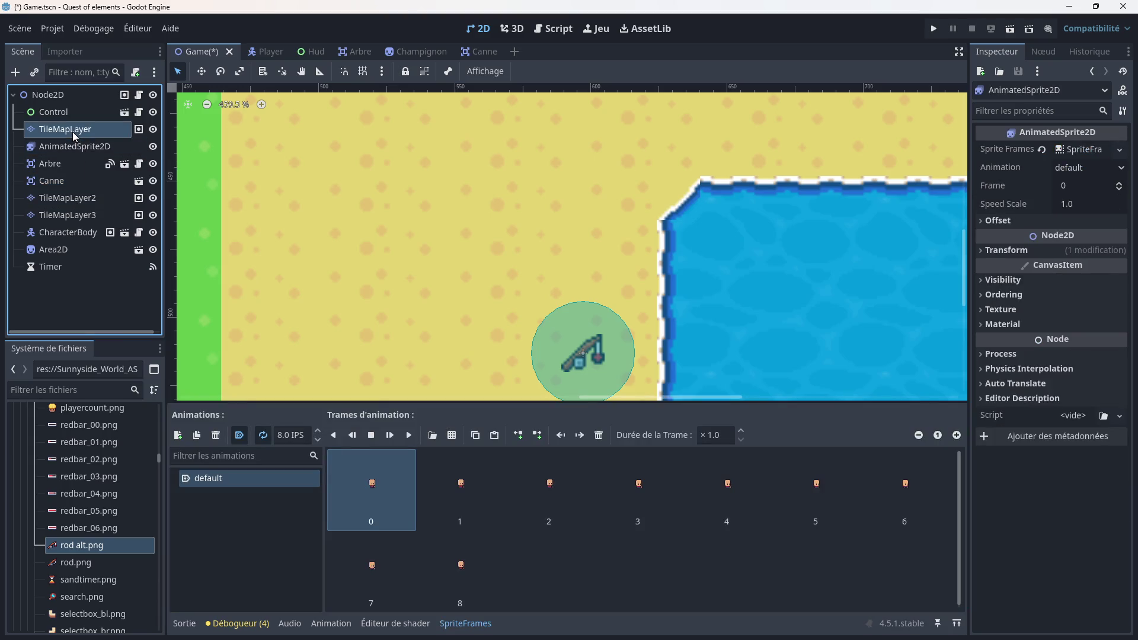
Step: On TileMapLayer, paint a 1x3 strip of tiles beside the rod spot
scroll(421, 200, down, 4)
scroll(421, 200, right, 2)
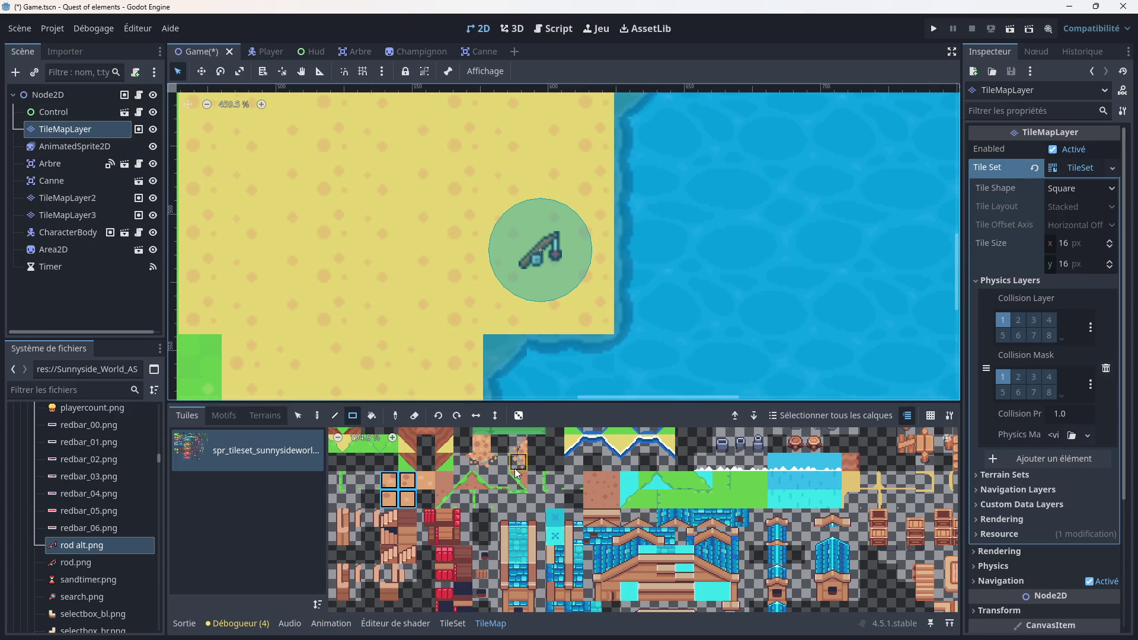
scroll(506, 485, up, 2)
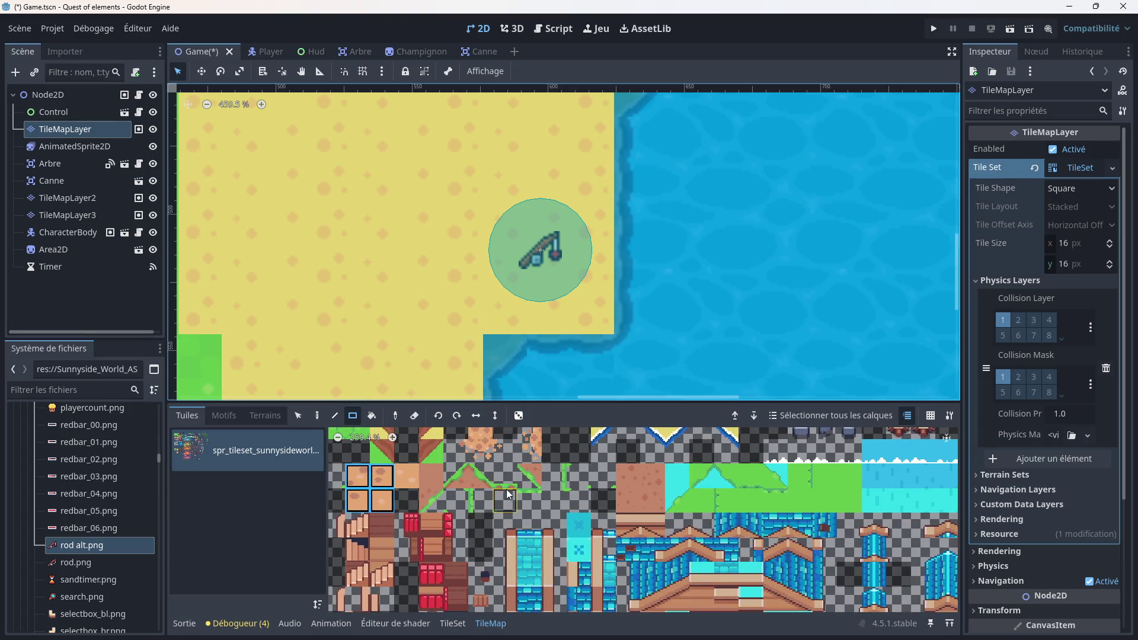
scroll(456, 501, down, 2)
drag(461, 526, 503, 481)
scroll(504, 481, up, 5)
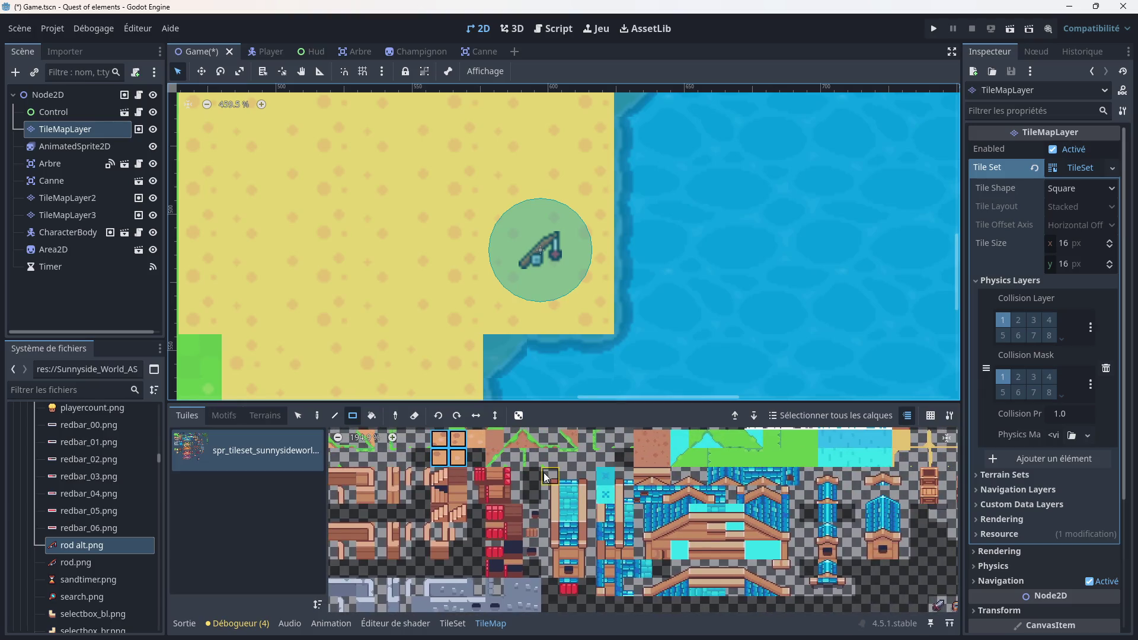
scroll(511, 526, up, 5)
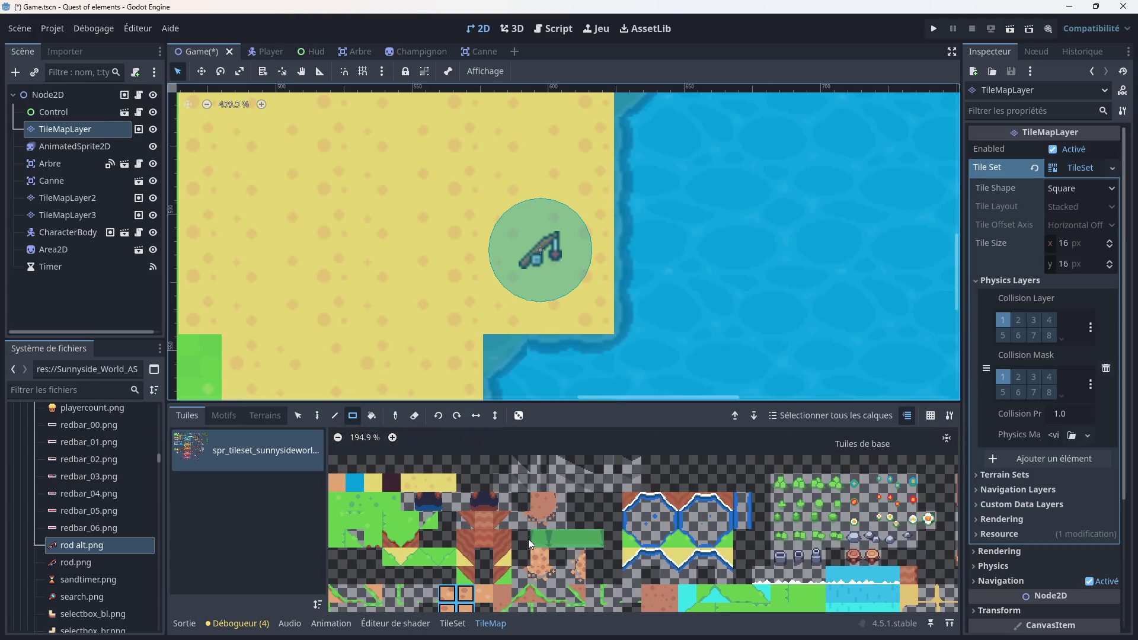
scroll(518, 533, down, 5)
scroll(532, 455, down, 2)
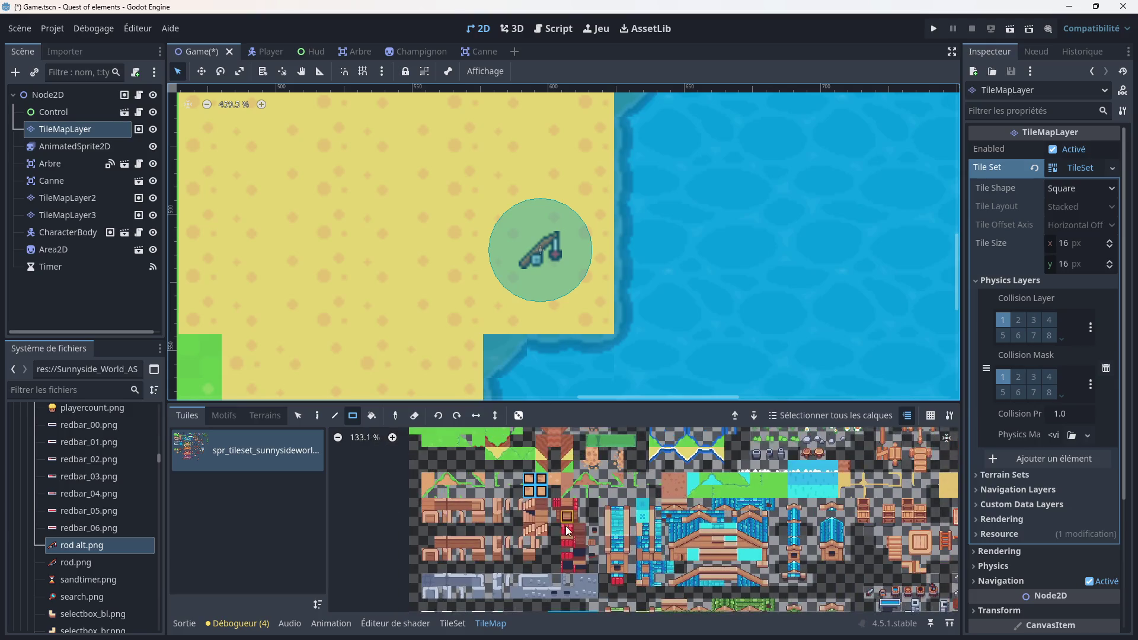
scroll(533, 456, down, 5)
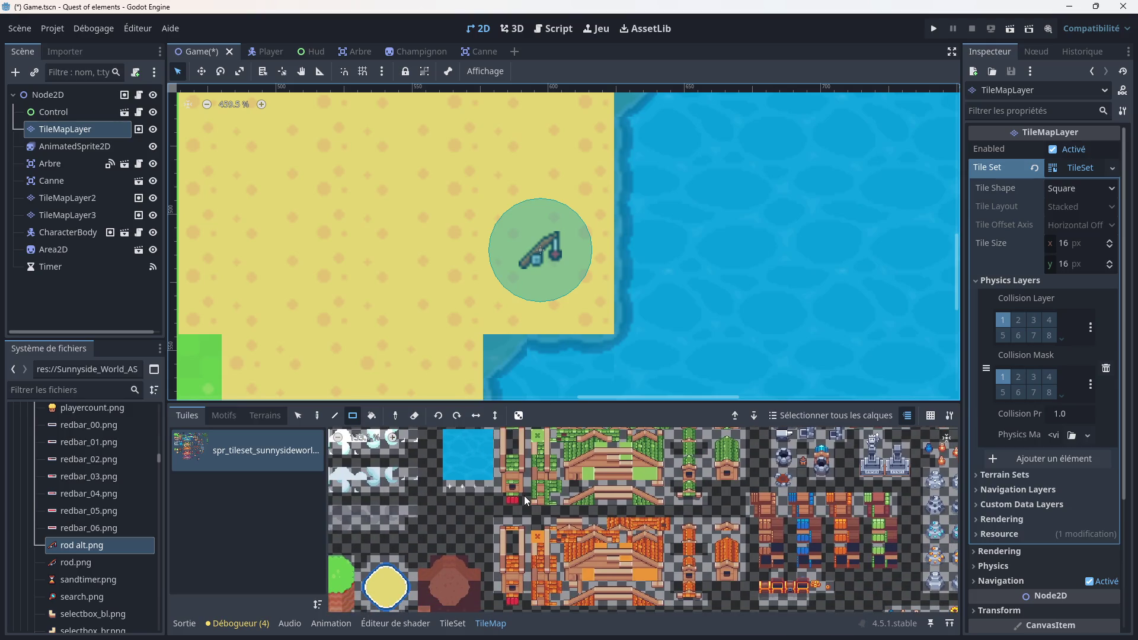
scroll(590, 439, up, 6)
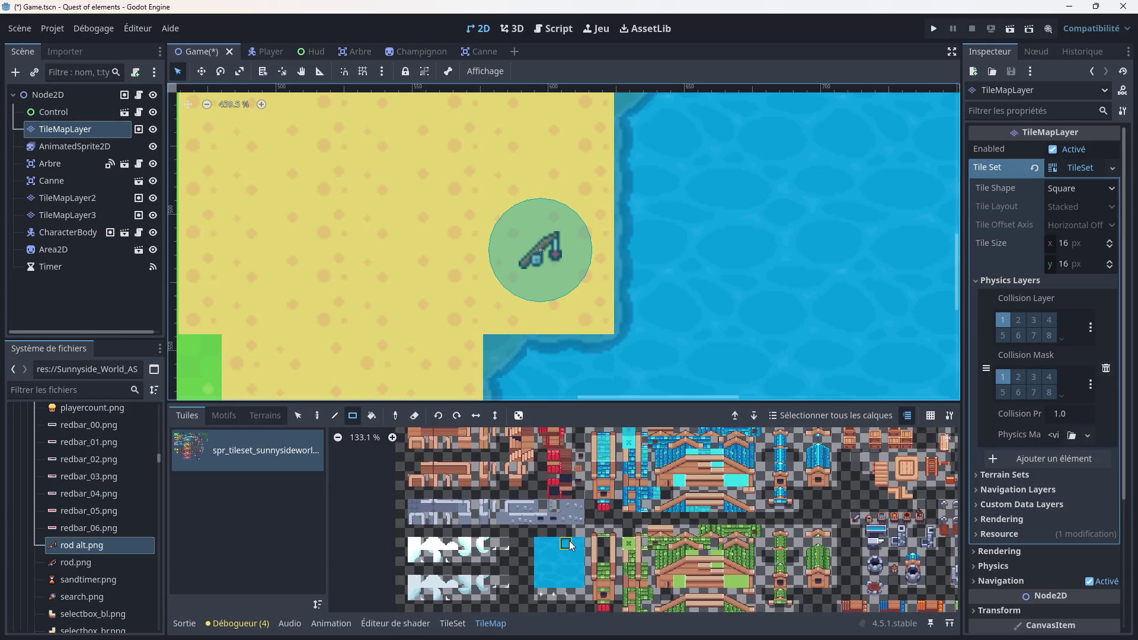
scroll(563, 515, up, 6)
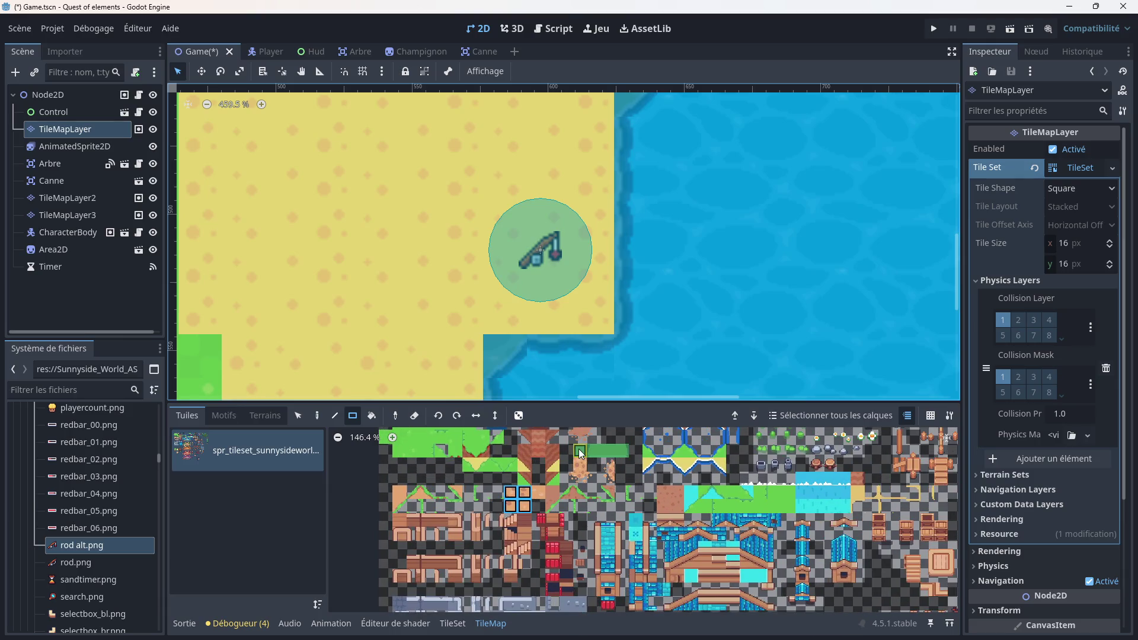
scroll(546, 504, up, 1)
scroll(543, 501, up, 6)
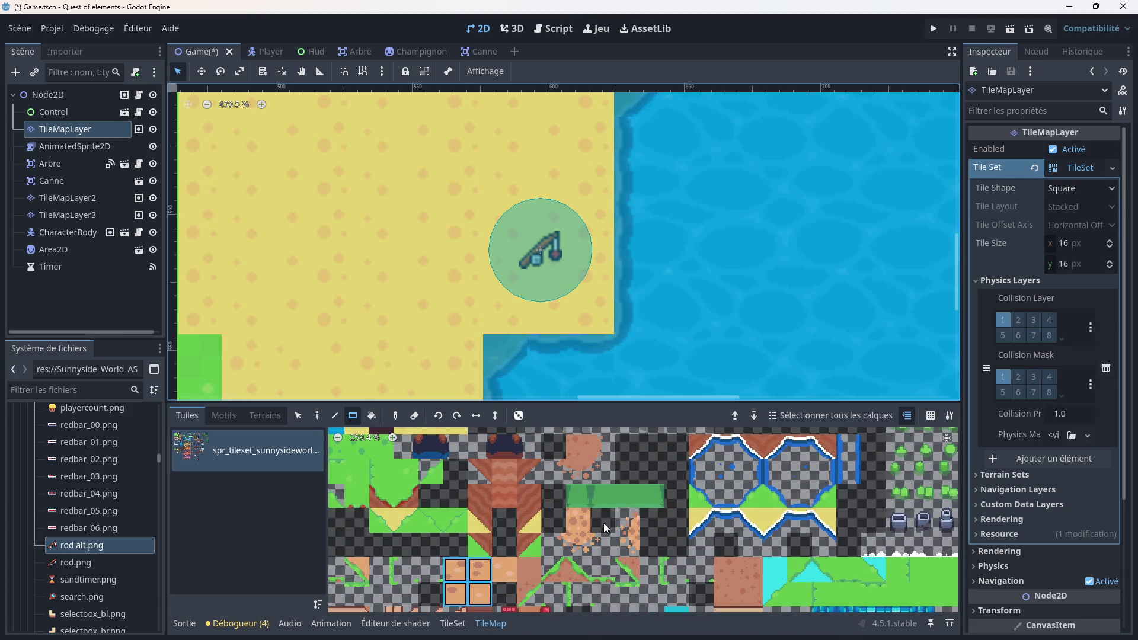
drag(633, 530, 631, 546)
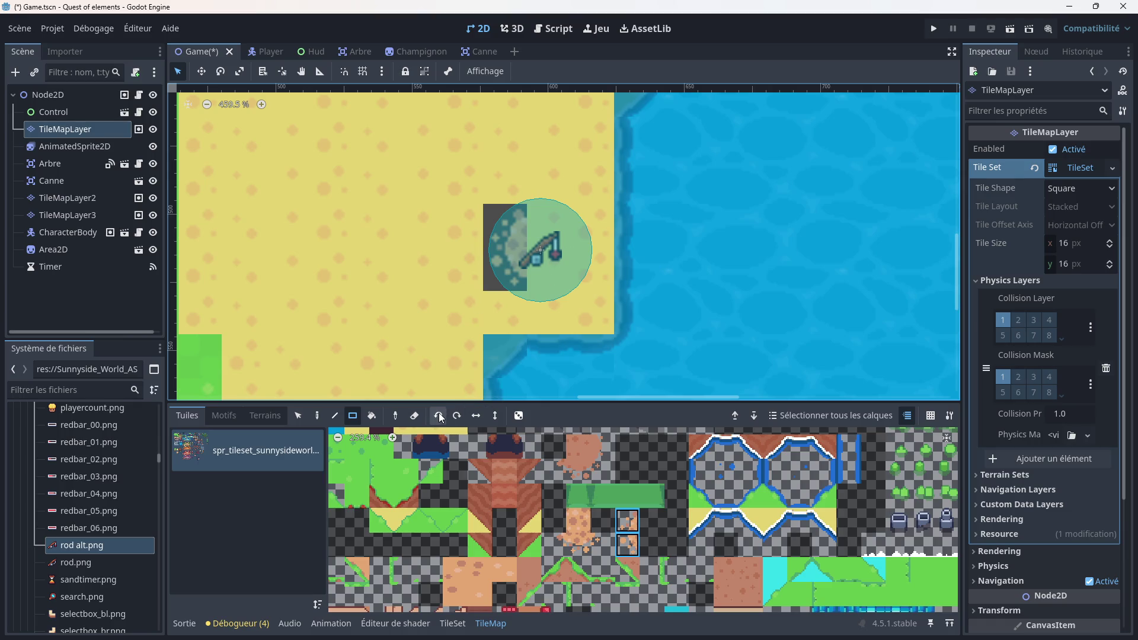
mouse_move(545, 217)
mouse_down()
mouse_move(546, 296)
mouse_move(555, 220)
mouse_move(543, 288)
mouse_up()
Step: Cover the dark square under the rod spot with sand tiles
scroll(562, 246, up, 5)
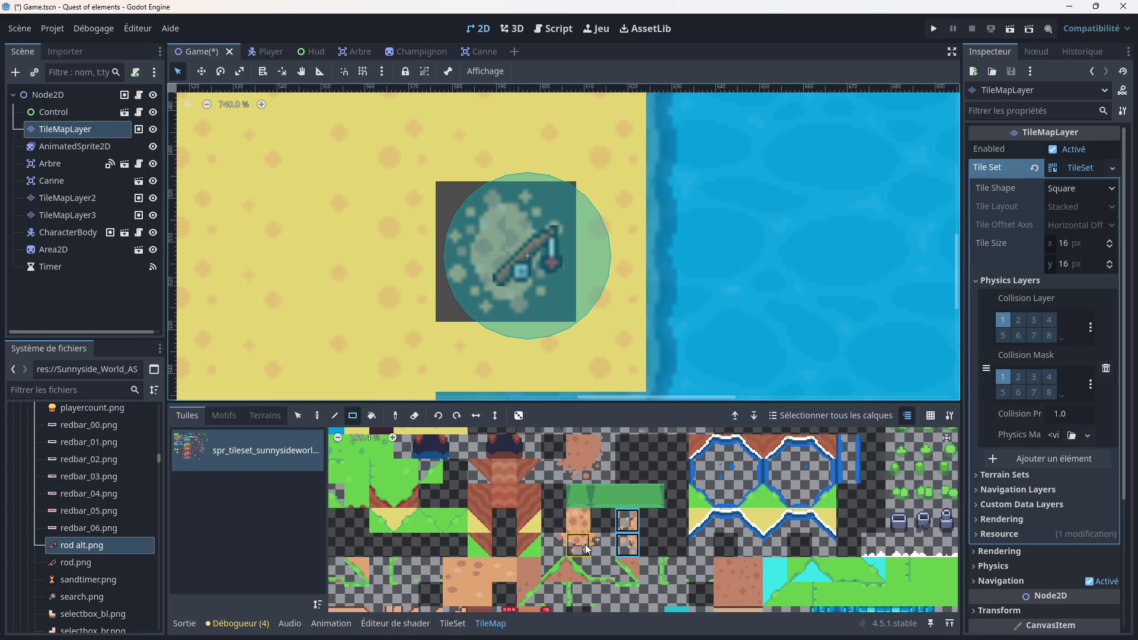
click(578, 520)
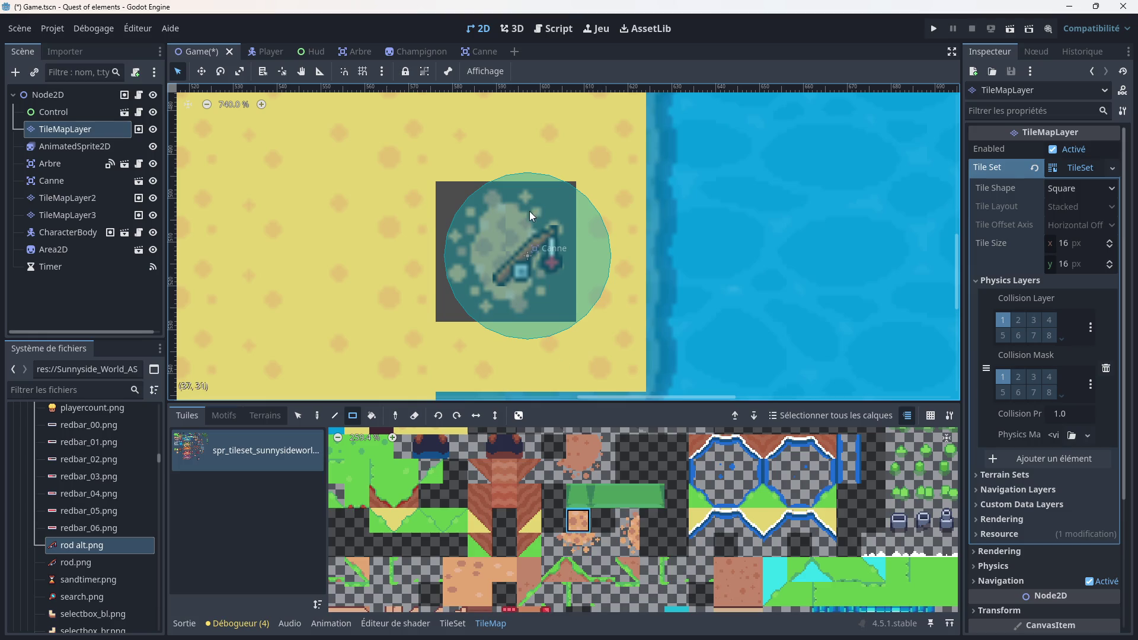
mouse_move(533, 218)
mouse_down()
mouse_move(534, 261)
mouse_move(566, 281)
mouse_up()
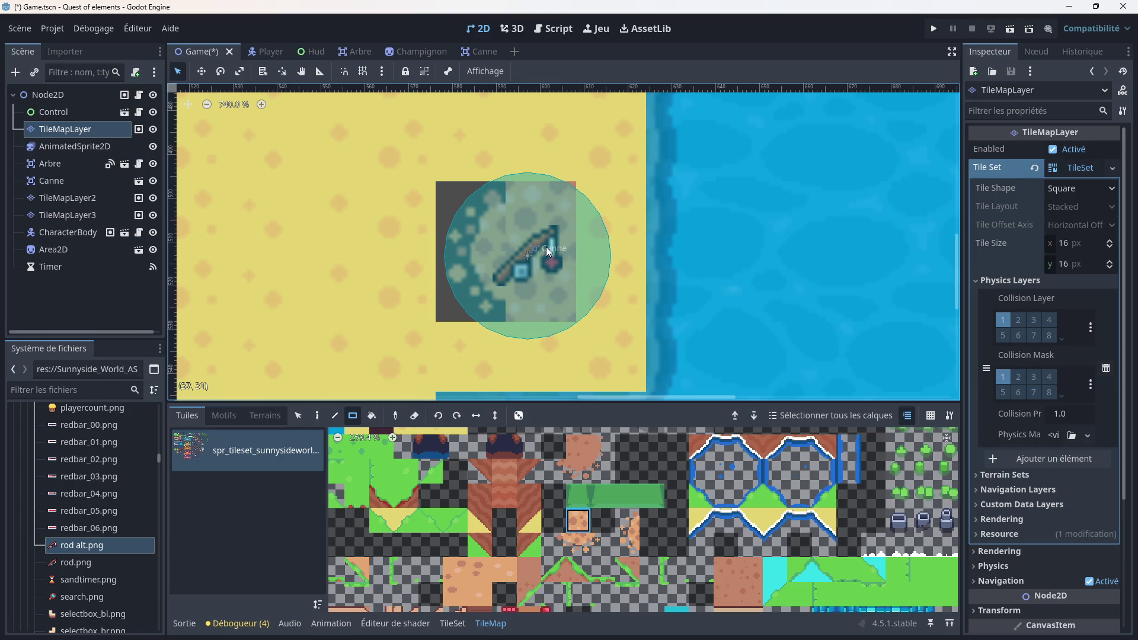
drag(578, 447, 602, 472)
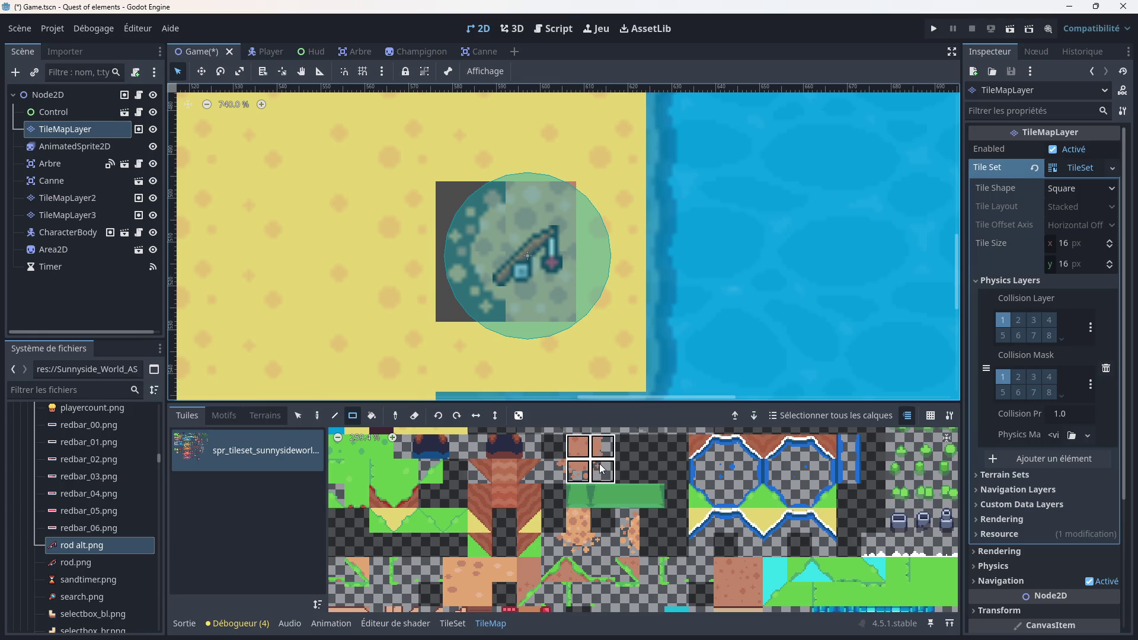
mouse_move(474, 213)
mouse_down()
mouse_move(529, 290)
mouse_move(570, 275)
mouse_up()
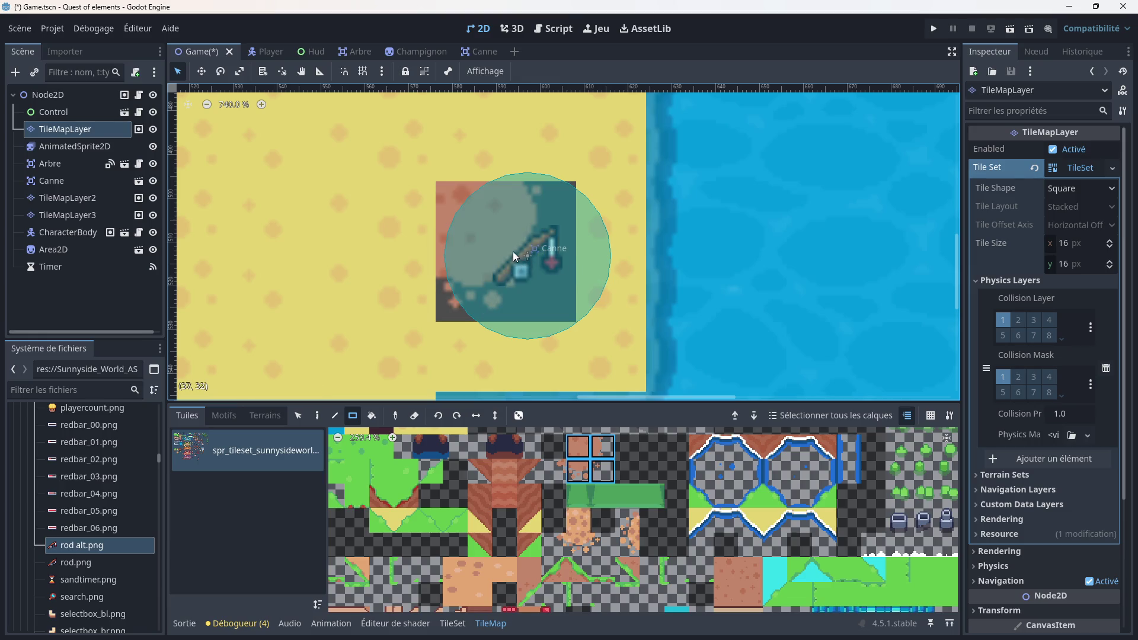
scroll(463, 481, down, 3)
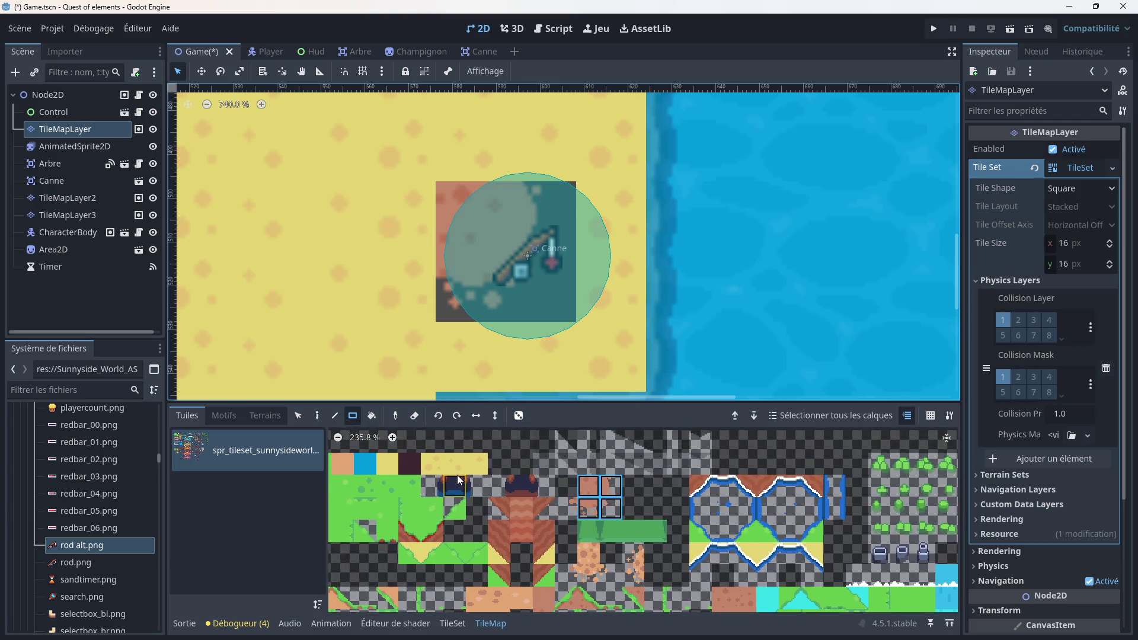
drag(432, 463, 477, 464)
drag(456, 220, 563, 314)
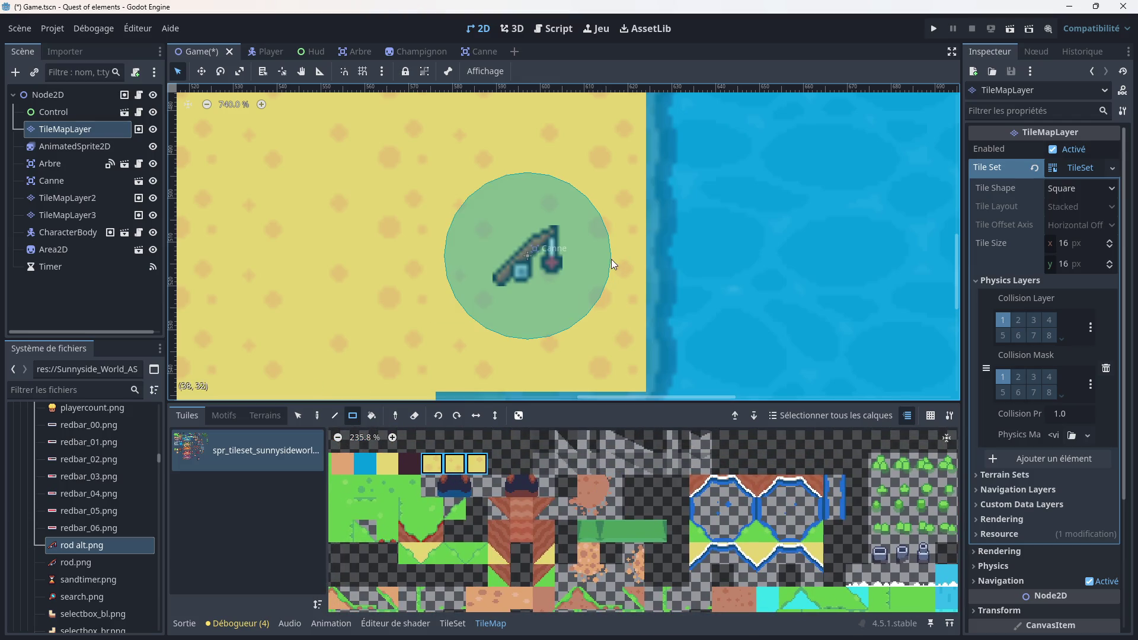
Step: On TileMapLayer2, paint a 3x3 tile block over the rod spot, then erase it
click(72, 199)
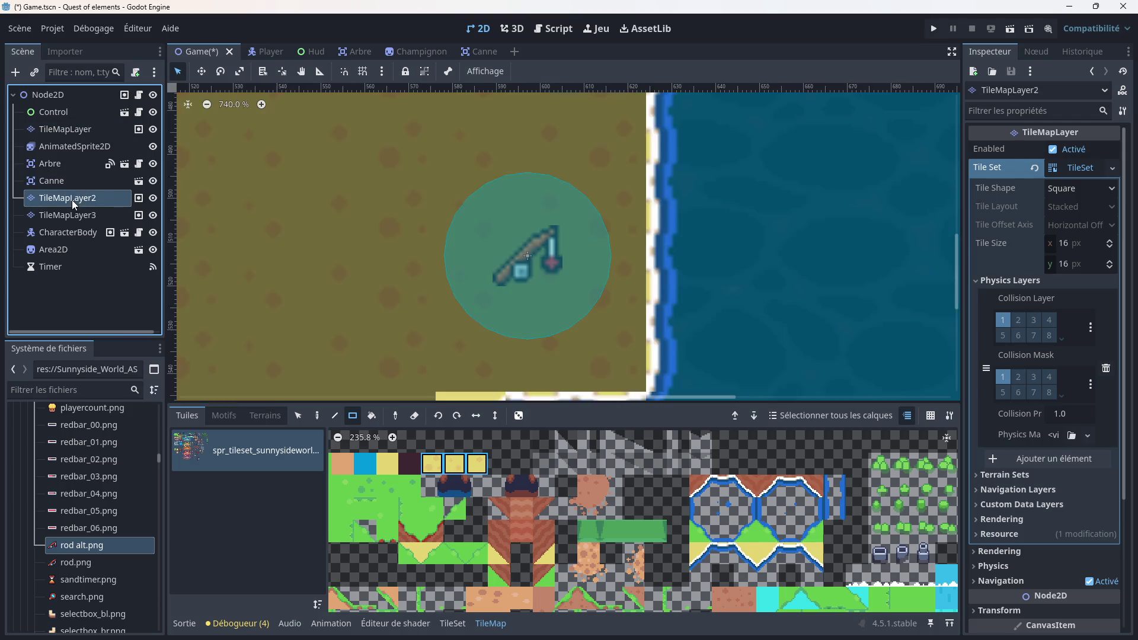
scroll(409, 263, down, 1)
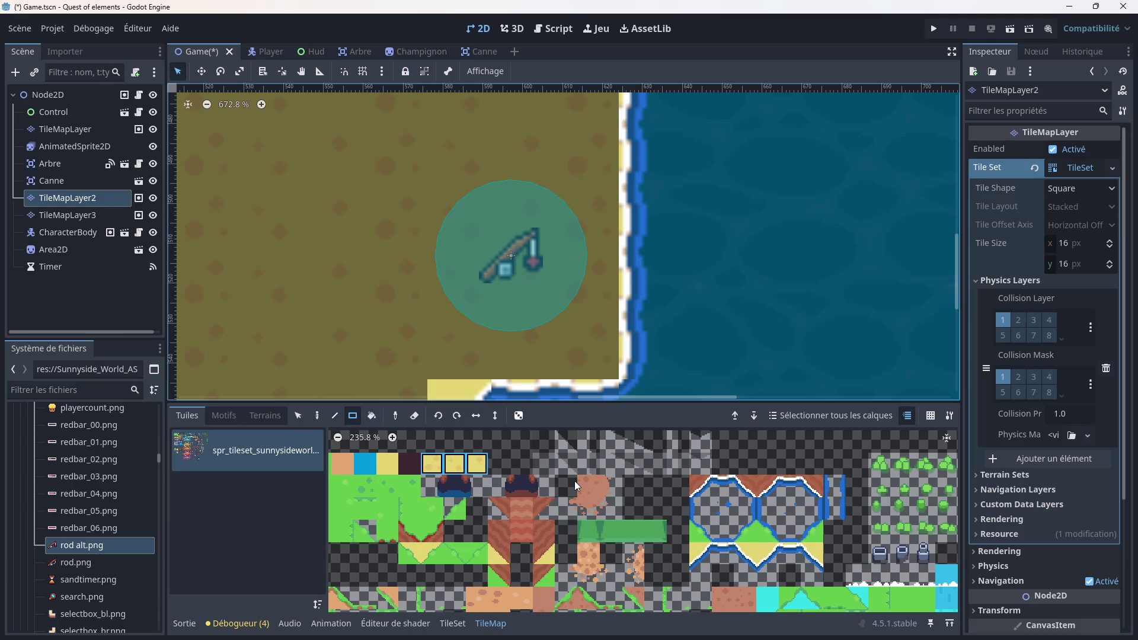
drag(572, 475, 609, 507)
drag(465, 233, 567, 318)
drag(602, 357, 603, 358)
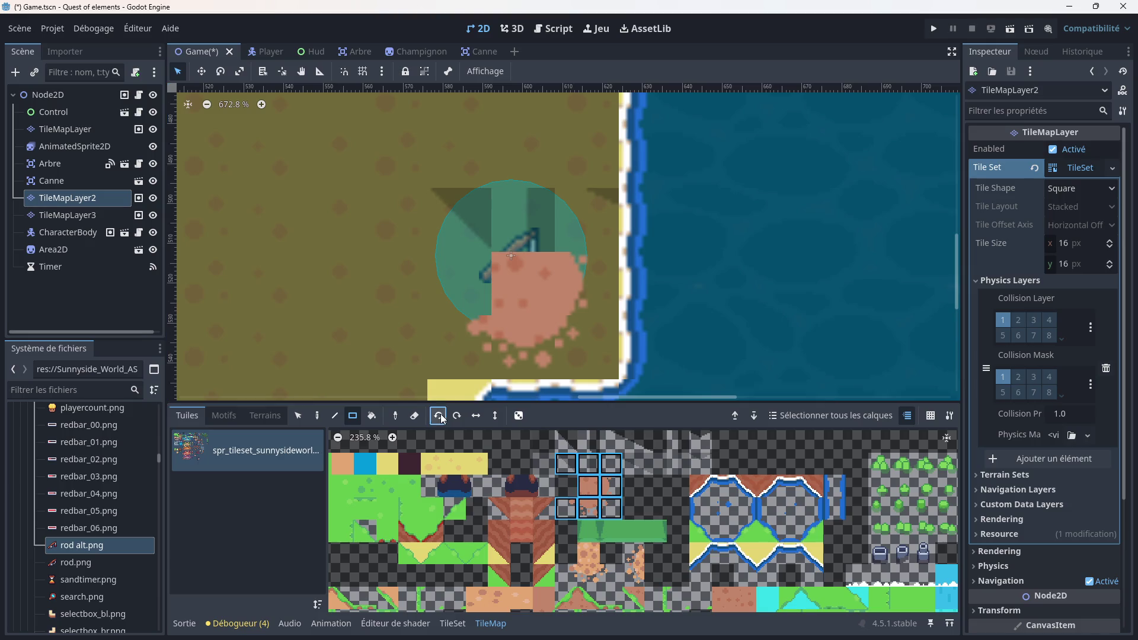
mouse_move(530, 200)
mouse_down()
mouse_move(448, 228)
mouse_move(451, 329)
mouse_up()
scroll(487, 290, up, 2)
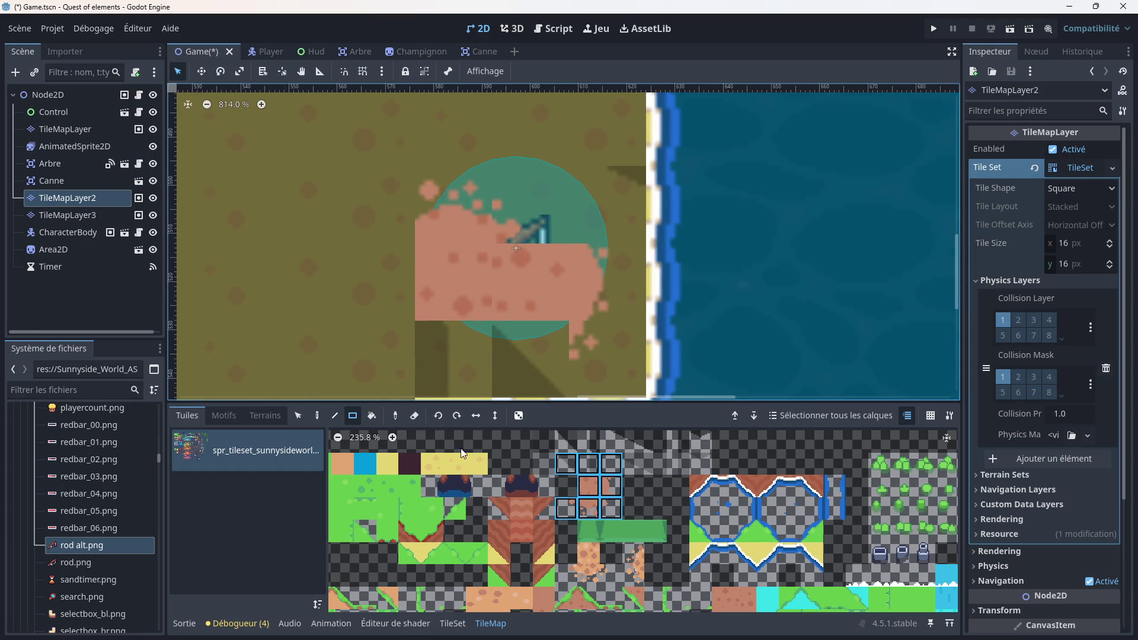
click(413, 422)
drag(400, 181, 574, 336)
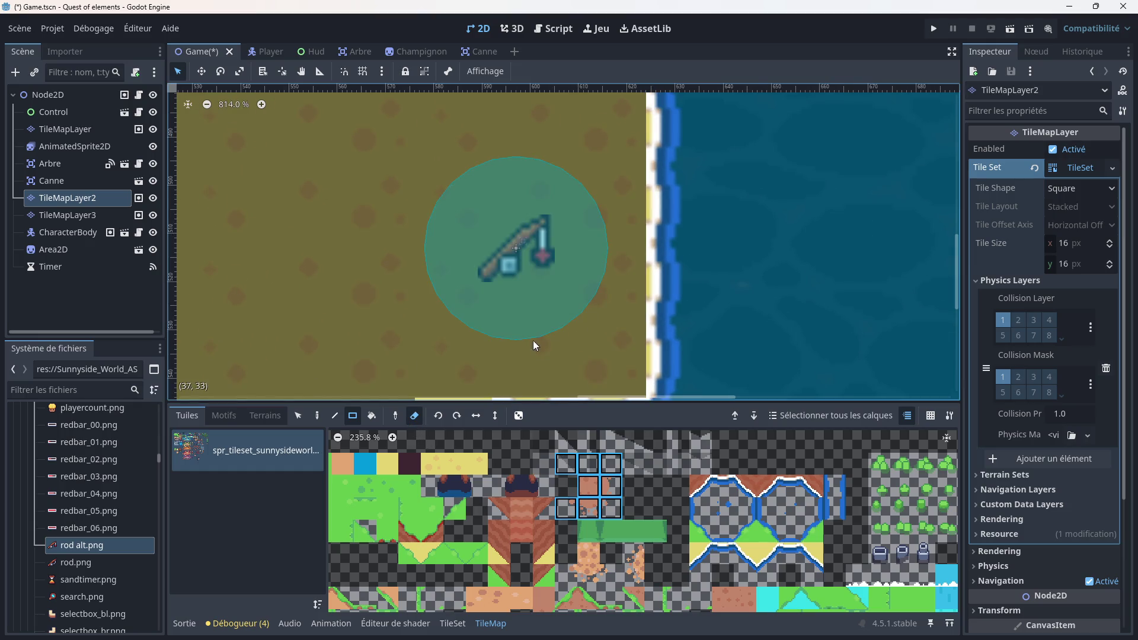
Step: Paint two dirt tiles over the leftover tiles around the rod spot
scroll(530, 346, down, 2)
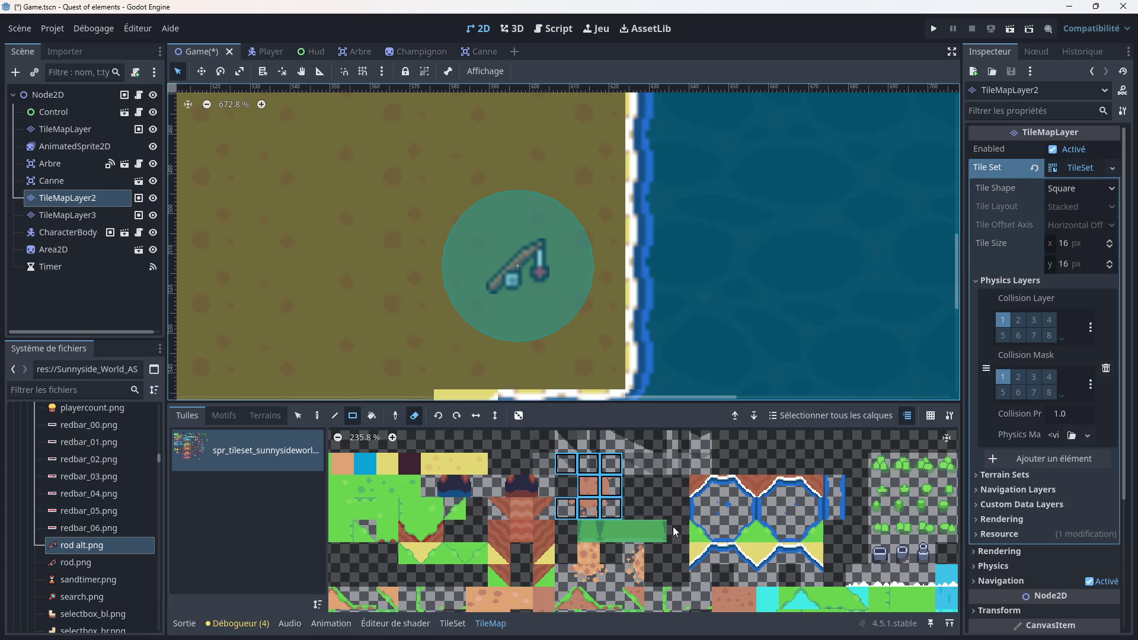
scroll(663, 508, up, 3)
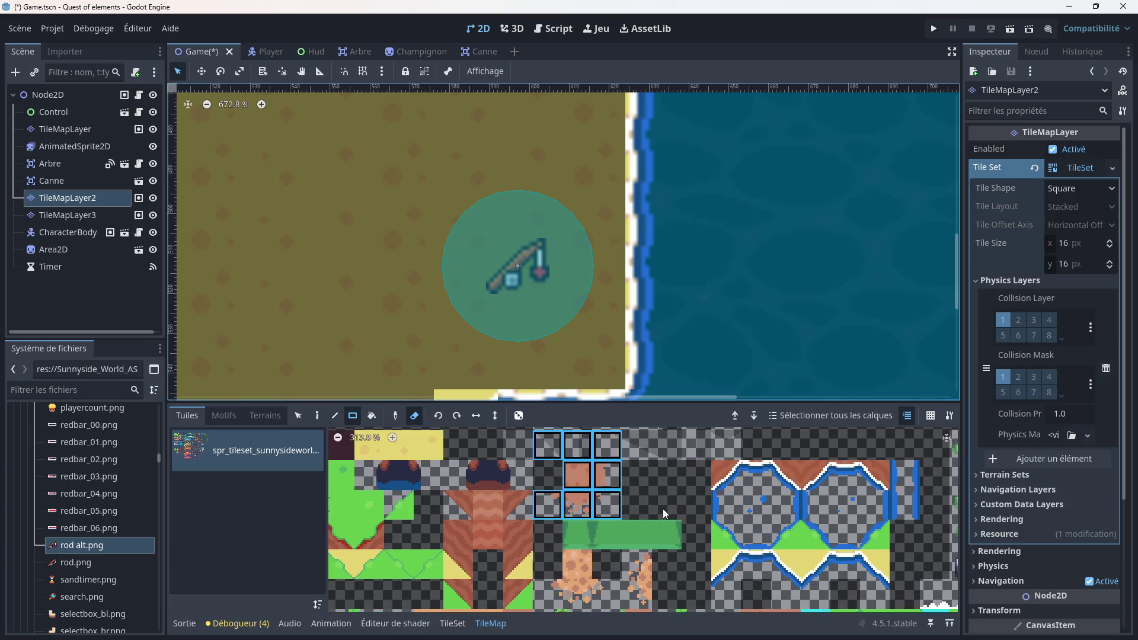
drag(682, 502, 717, 454)
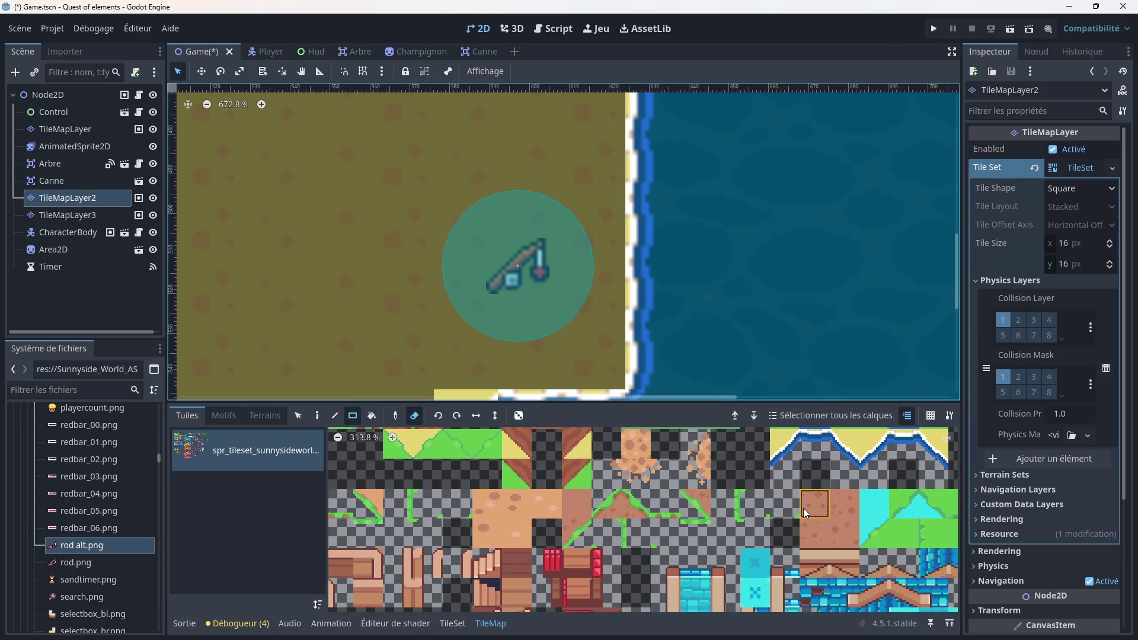
drag(696, 475, 716, 514)
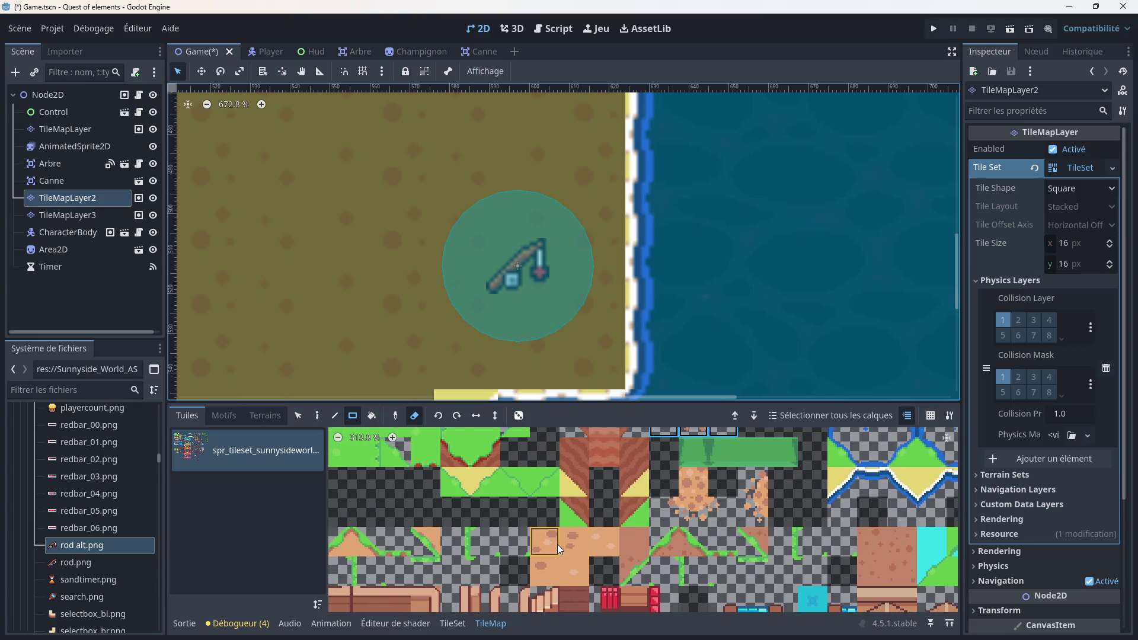
drag(550, 543, 561, 553)
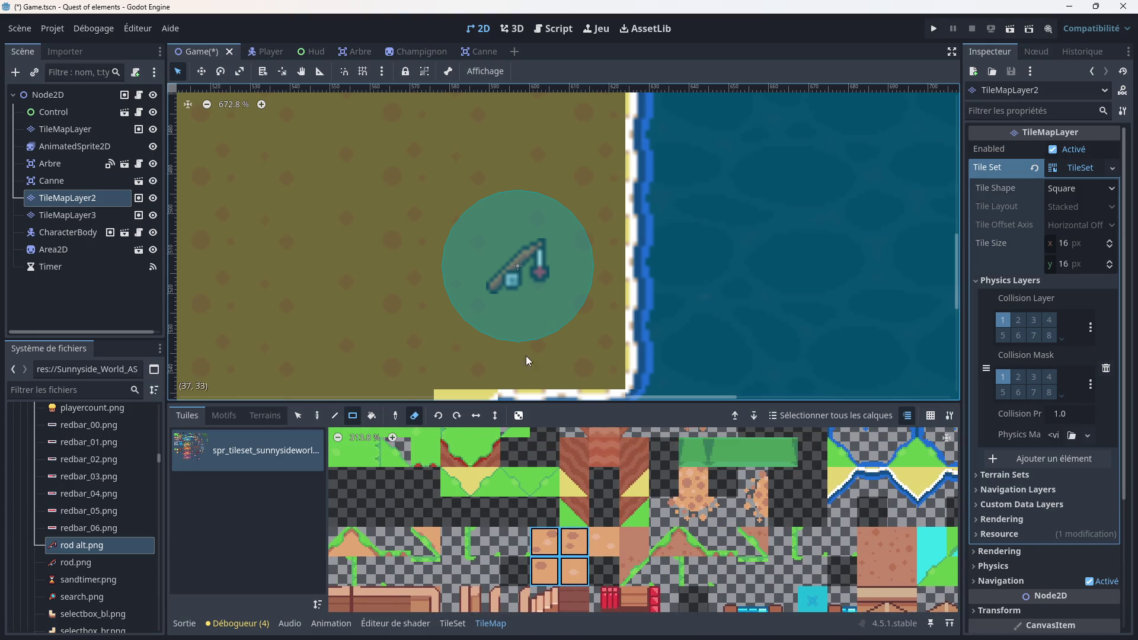
drag(492, 240, 528, 294)
Step: Paint a 2x2 patch, edge tiles and a border strip around the sand square
click(414, 416)
drag(475, 223, 509, 286)
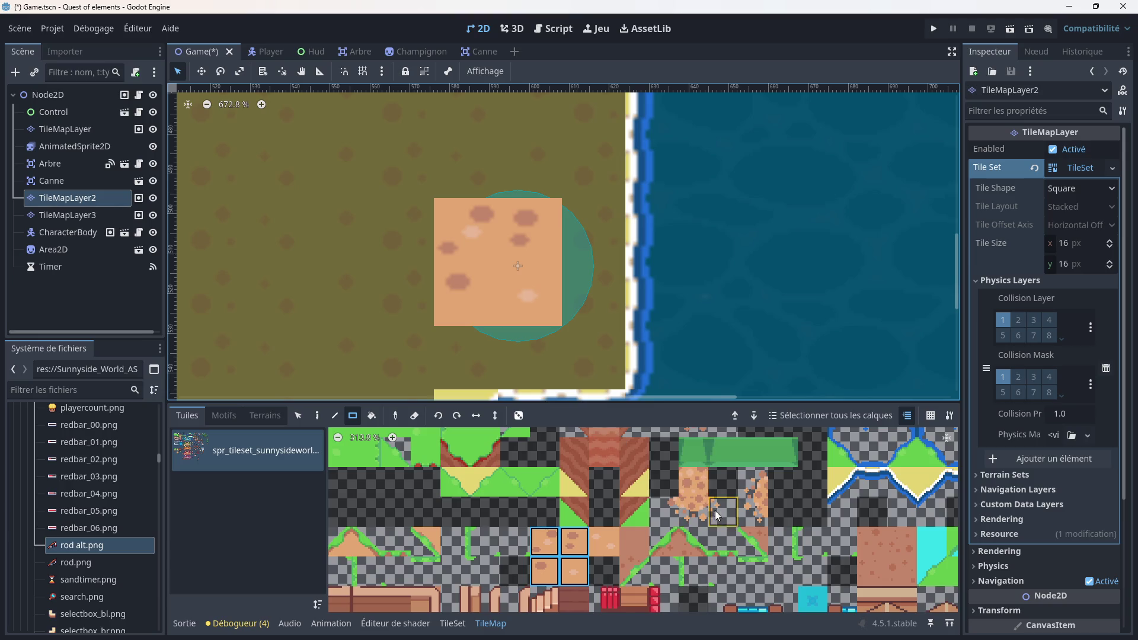
drag(762, 506, 754, 481)
mouse_move(417, 214)
mouse_down()
mouse_move(421, 288)
mouse_move(414, 226)
mouse_up()
drag(664, 511, 723, 513)
drag(433, 340, 486, 342)
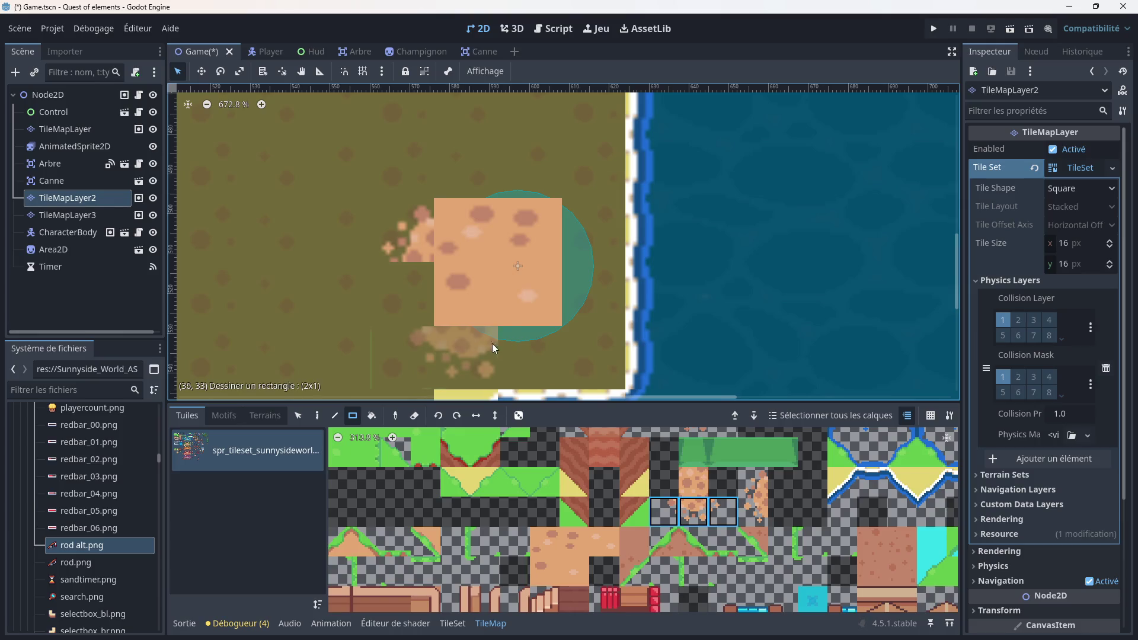
mouse_move(555, 353)
mouse_down()
mouse_move(584, 350)
mouse_move(516, 351)
mouse_up()
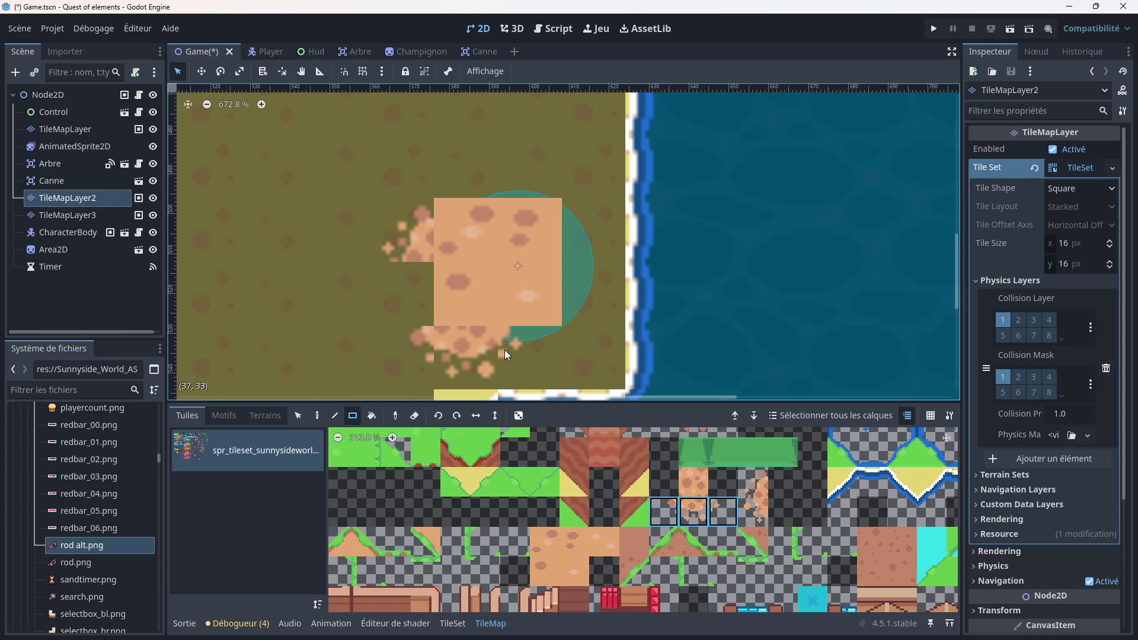
Step: Paint a 2x2 block of brown ground tiles with two green-edged border tiles
scroll(693, 500, down, 5)
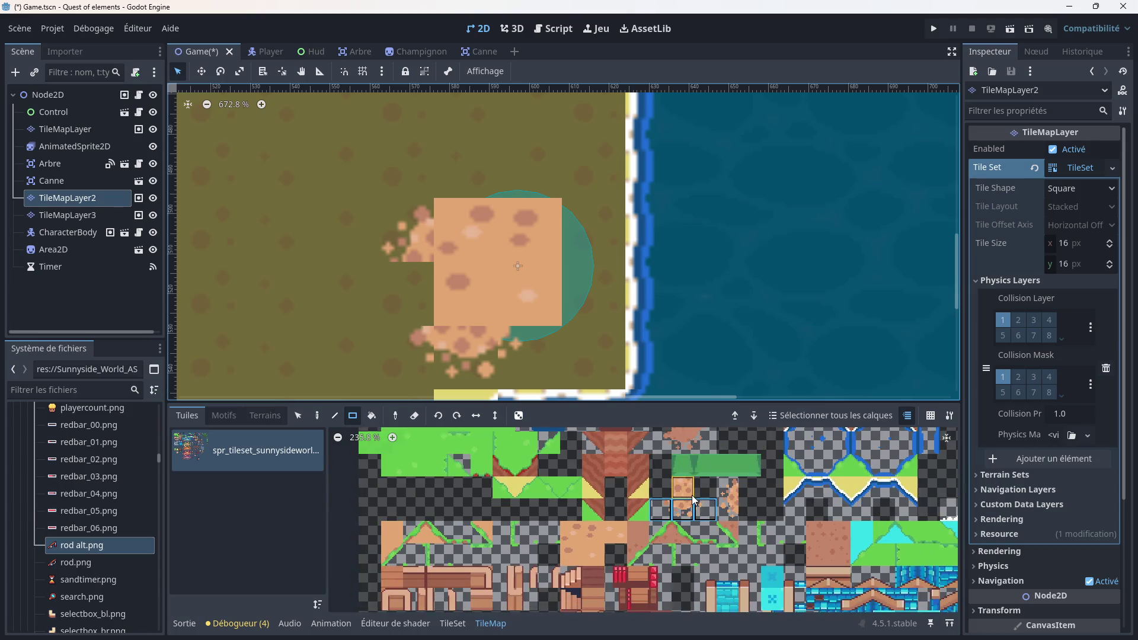
scroll(693, 499, down, 3)
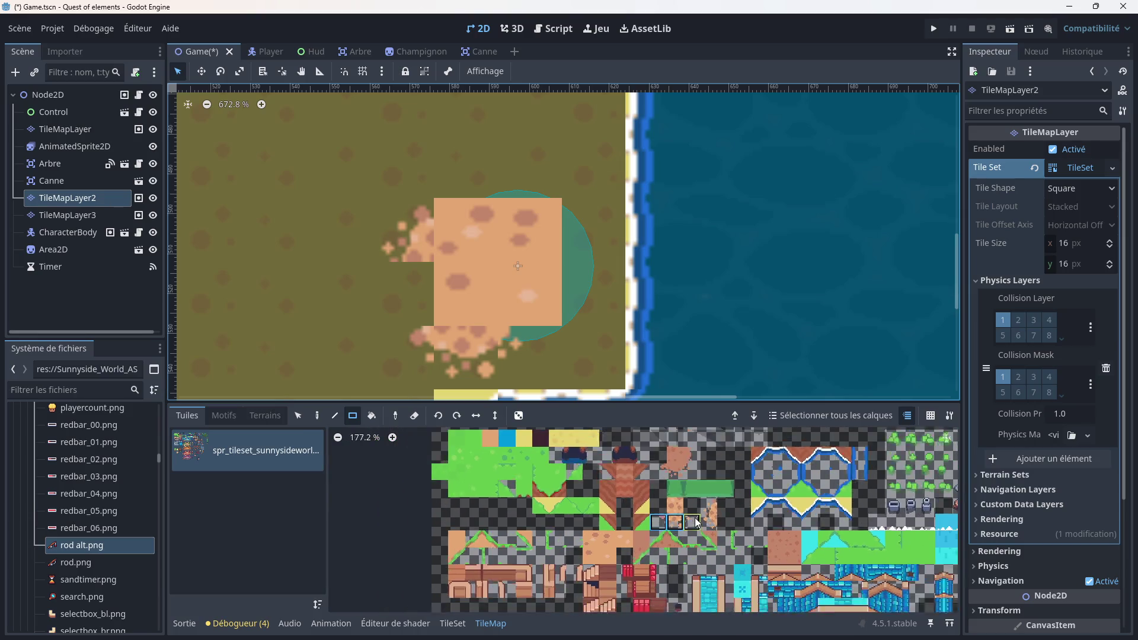
scroll(692, 522, up, 3)
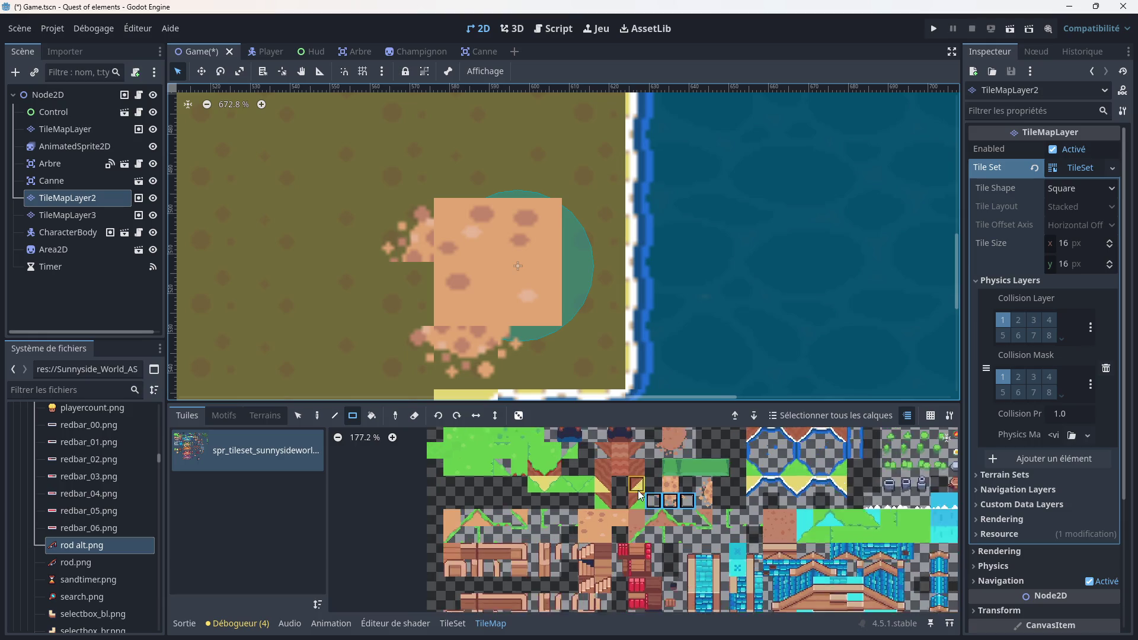
scroll(657, 505, up, 1)
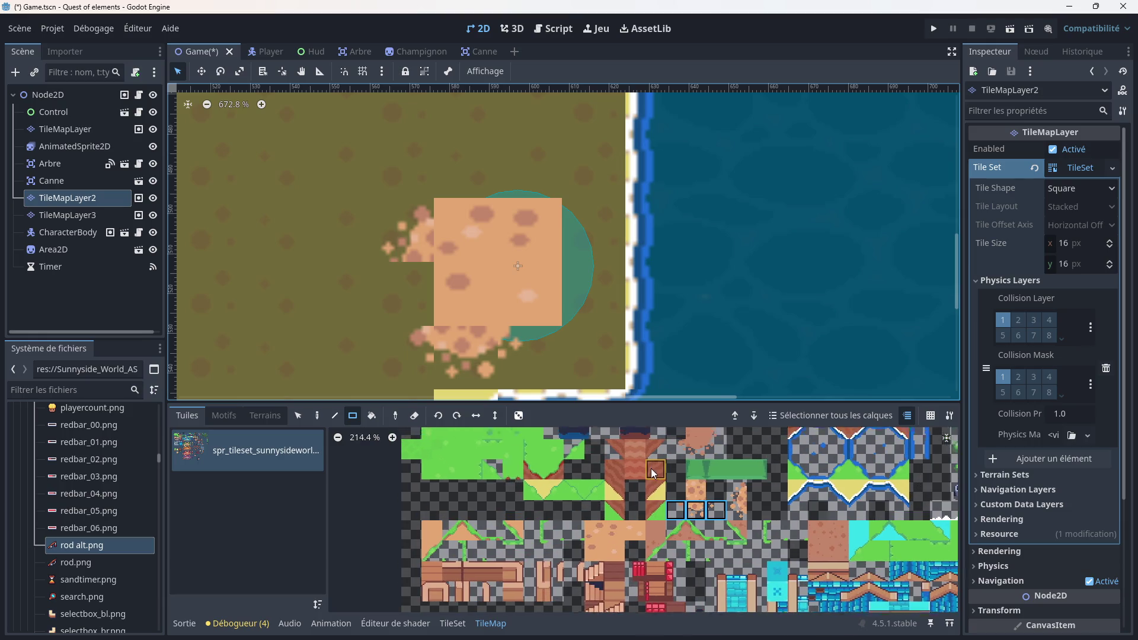
scroll(658, 497, down, 3)
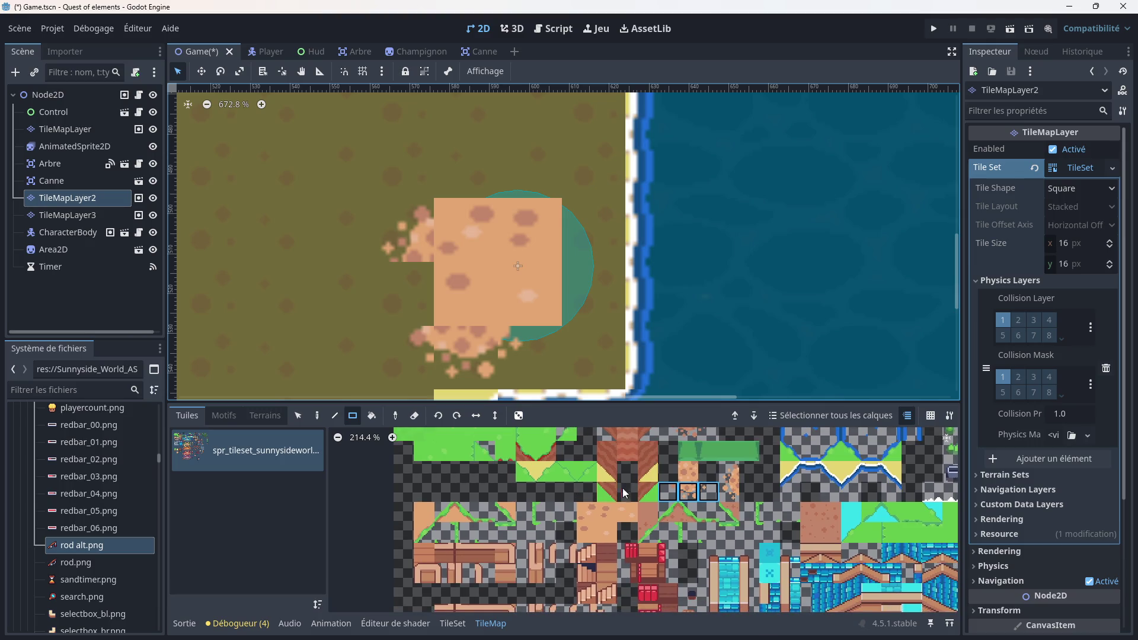
scroll(672, 504, up, 3)
scroll(672, 504, up, 2)
click(658, 514)
drag(480, 256, 514, 280)
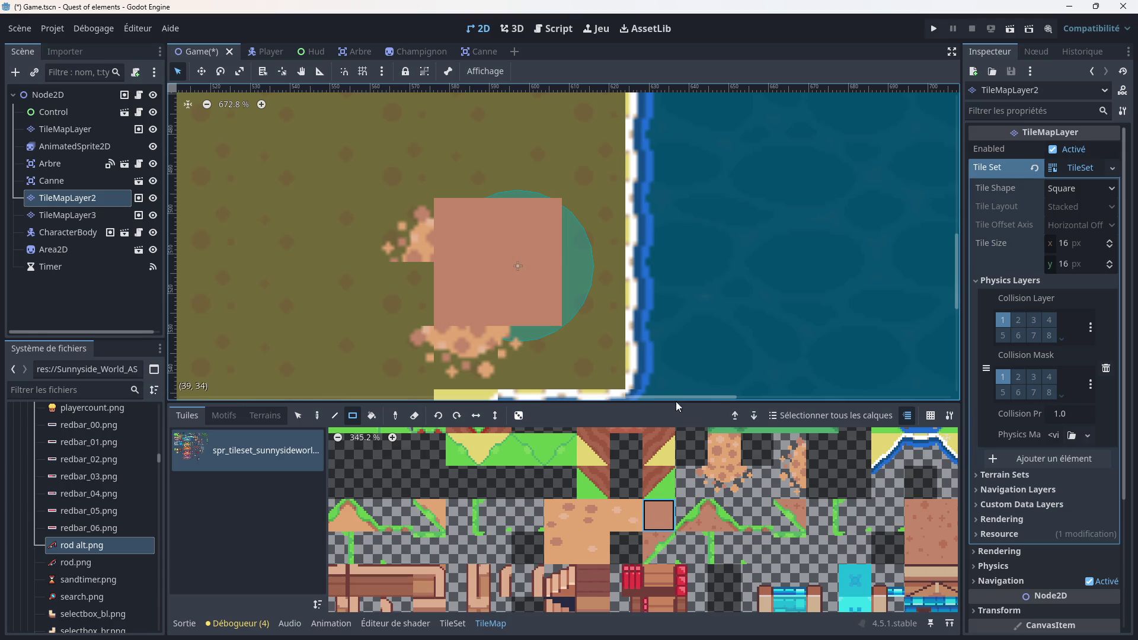
click(719, 551)
click(461, 306)
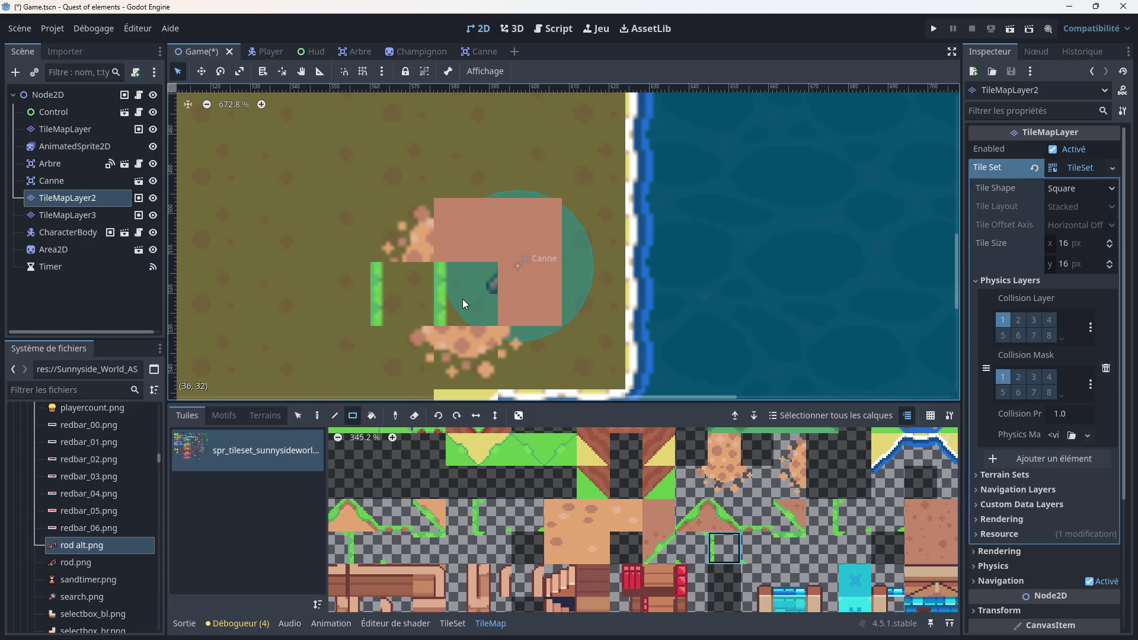
click(587, 302)
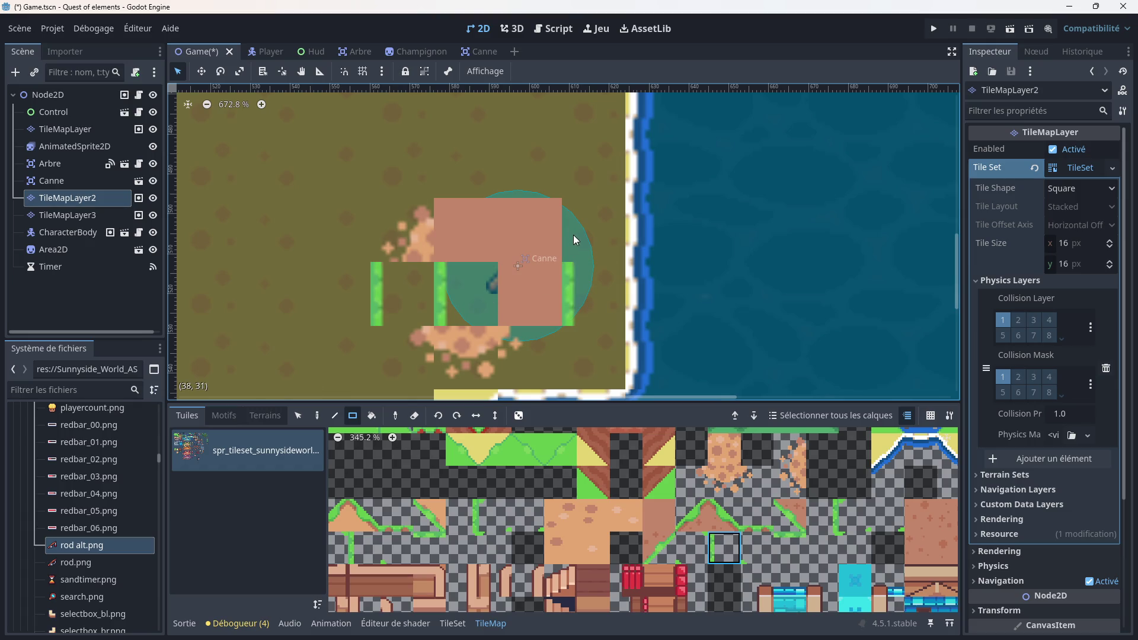
Step: Erase all the test tiles around the fishing rod
scroll(655, 501, down, 2)
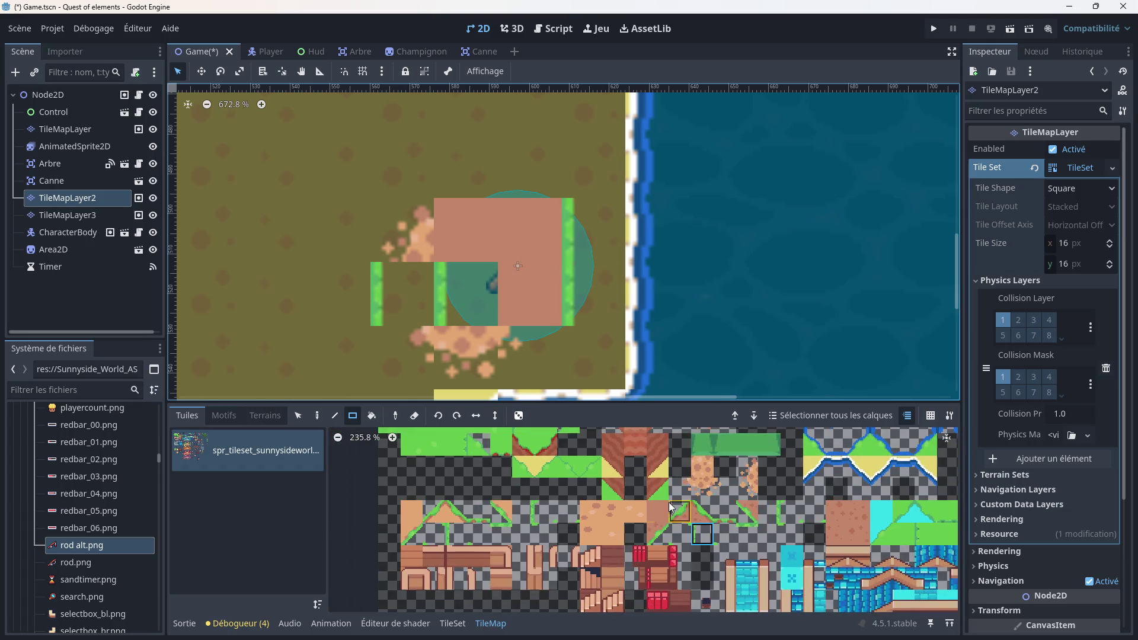
click(414, 415)
mouse_move(392, 185)
mouse_down()
mouse_move(554, 339)
mouse_move(584, 342)
mouse_up()
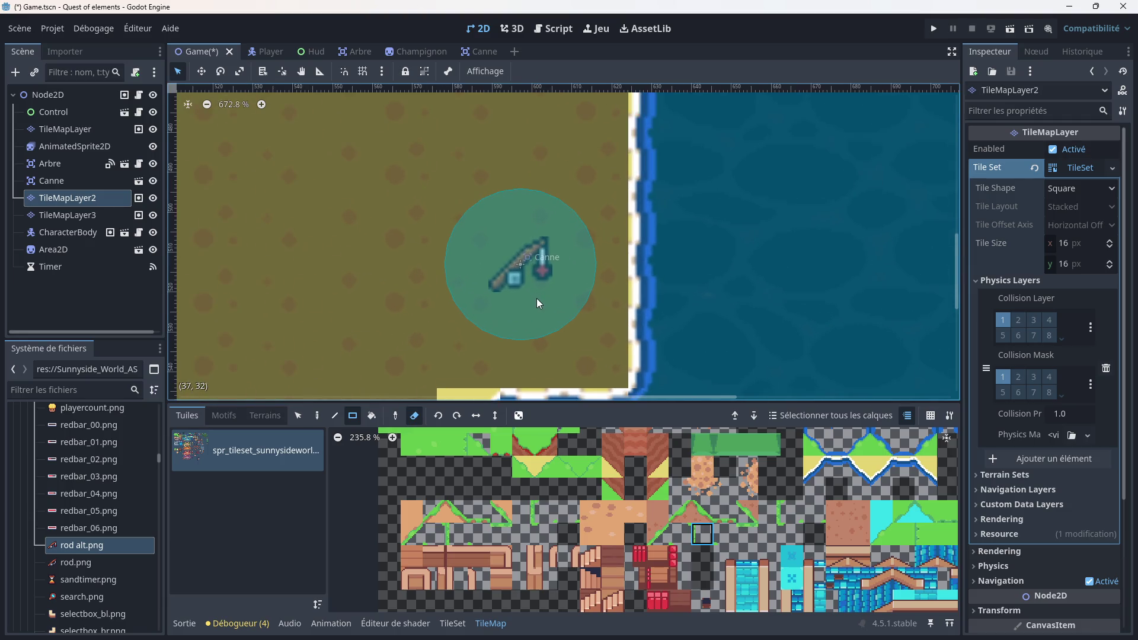
scroll(537, 301, up, 1)
Step: Lay a pier of three stacked tiles from the shore out into the lake
scroll(678, 536, down, 1)
scroll(678, 536, right, 2)
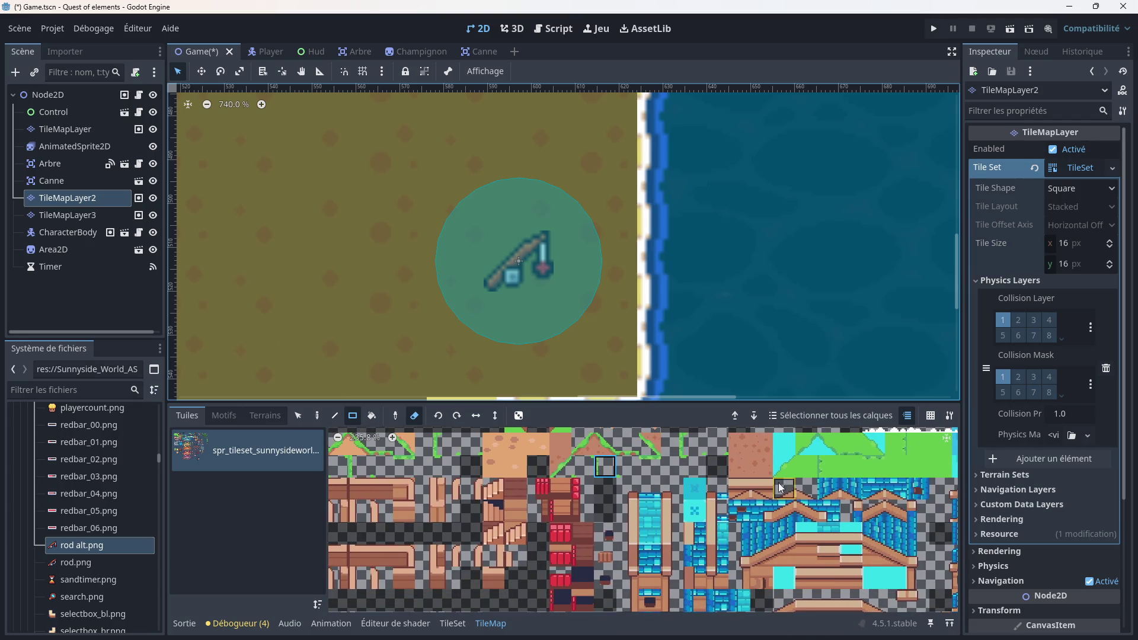
scroll(677, 536, down, 5)
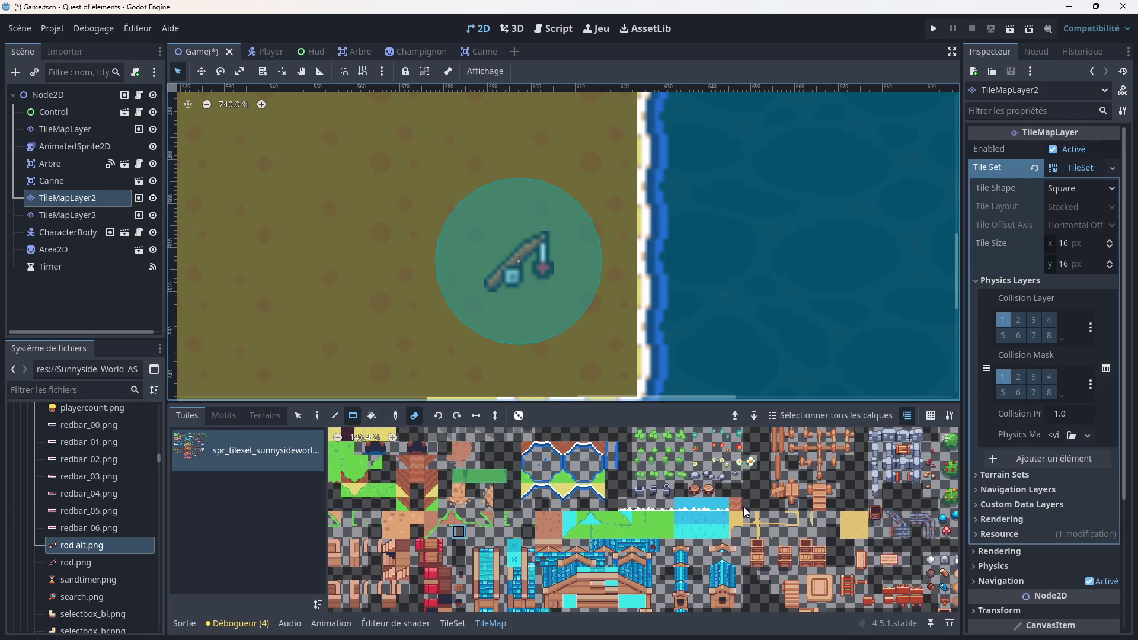
scroll(653, 515, up, 5)
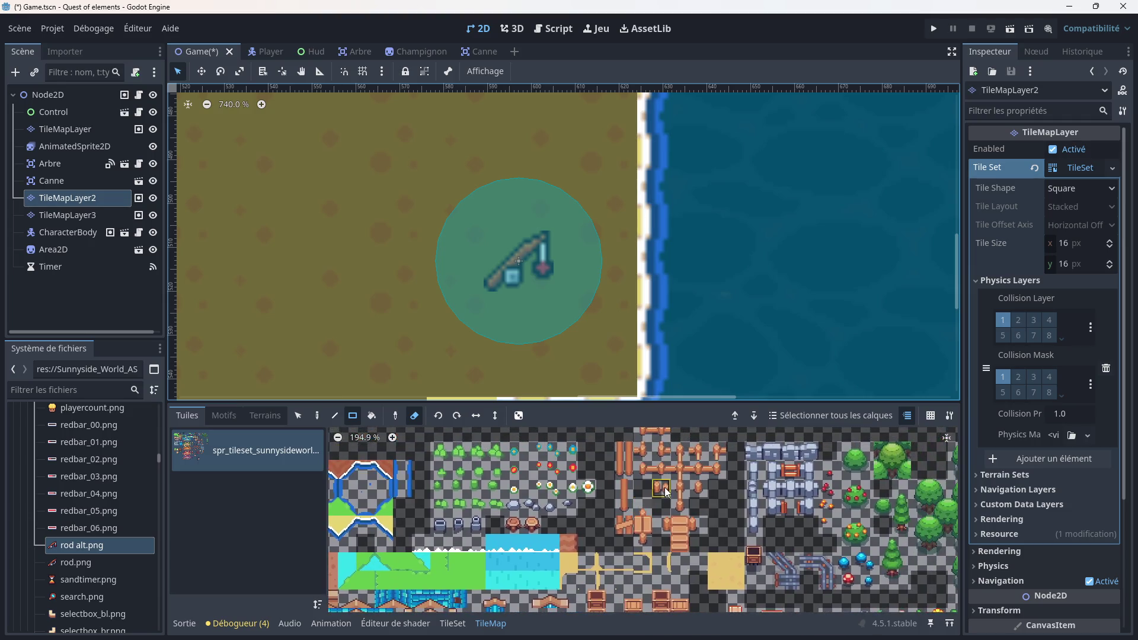
scroll(646, 486, right, 2)
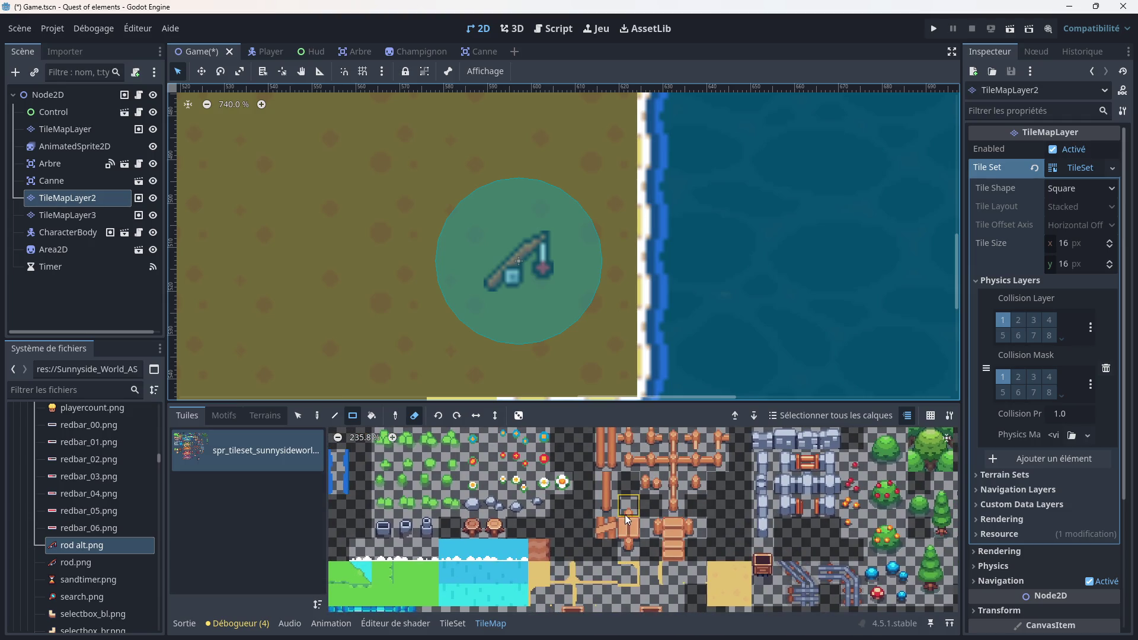
drag(624, 514, 631, 548)
mouse_move(567, 296)
mouse_down()
mouse_move(665, 251)
mouse_move(589, 287)
mouse_up()
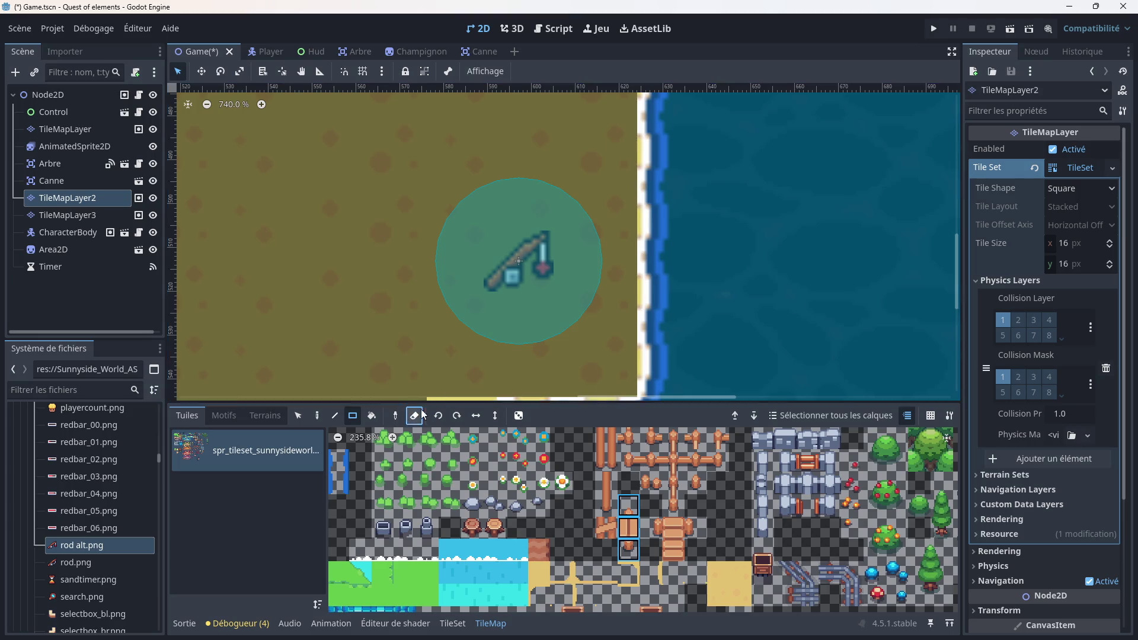
mouse_move(561, 327)
mouse_down()
mouse_move(660, 290)
mouse_move(727, 237)
mouse_move(776, 238)
mouse_move(773, 275)
mouse_up()
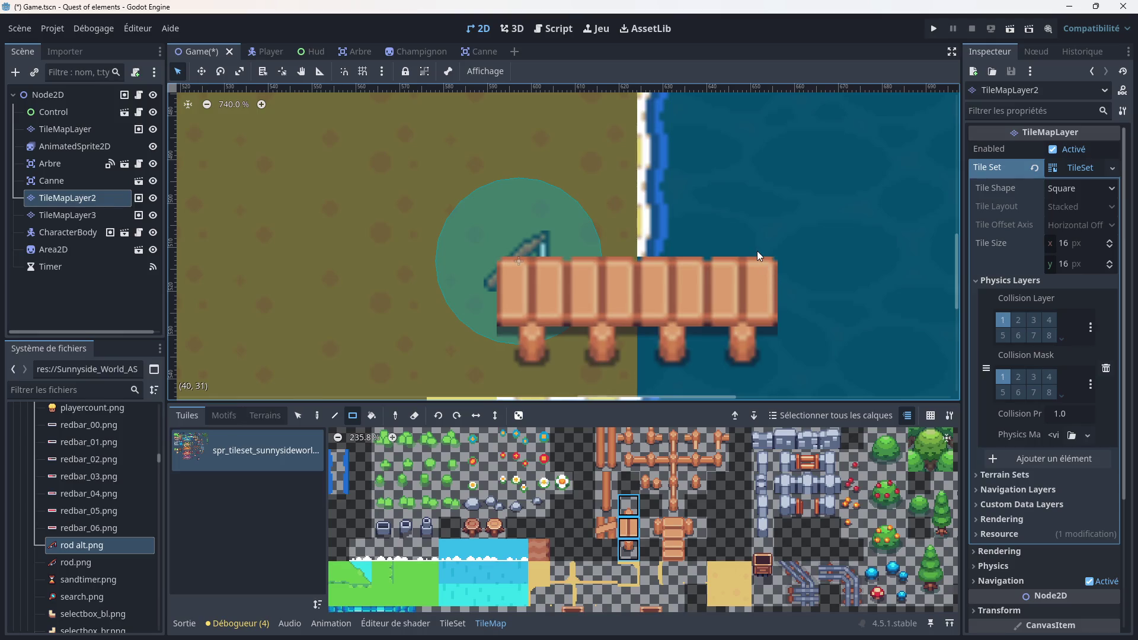
Step: Add a plank row and a post-top row above the pier, and reorder Canne after the tile layers
click(628, 527)
drag(530, 237, 762, 238)
click(633, 514)
drag(745, 173, 549, 180)
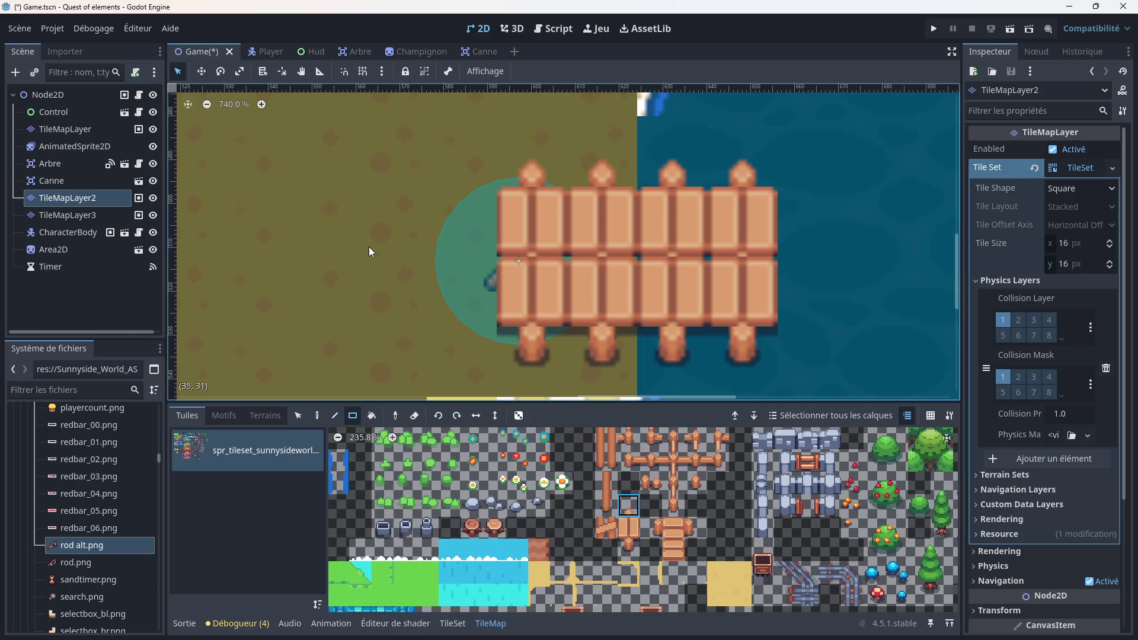
scroll(362, 246, down, 4)
scroll(431, 265, up, 2)
drag(74, 181, 69, 225)
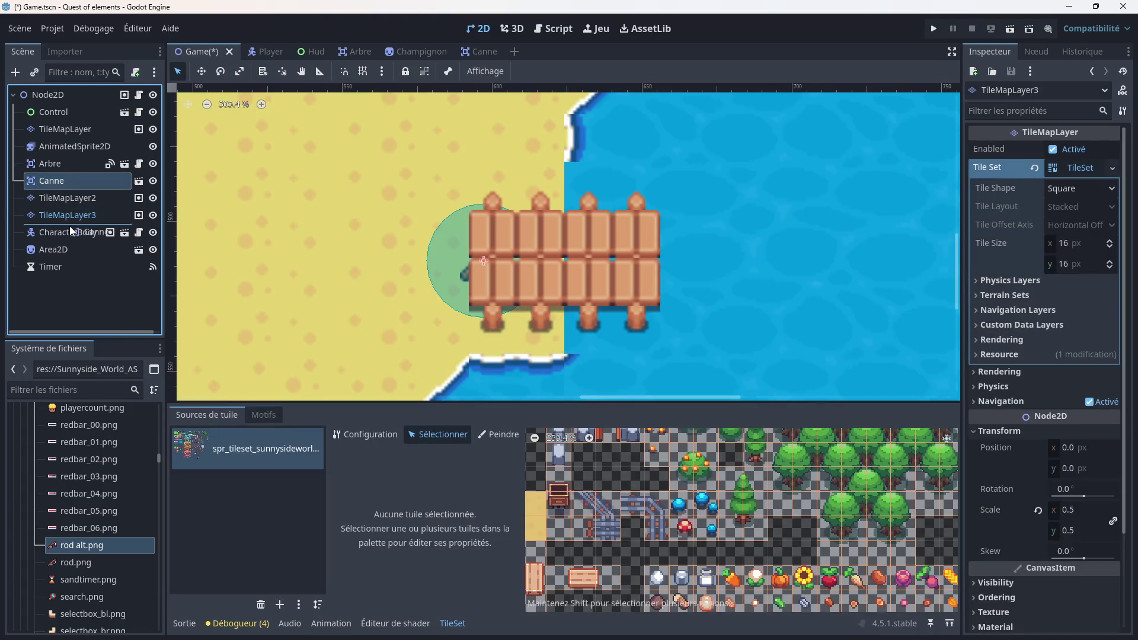
Step: Drag the Canne rod area out onto the pier over the lake
drag(483, 260, 599, 255)
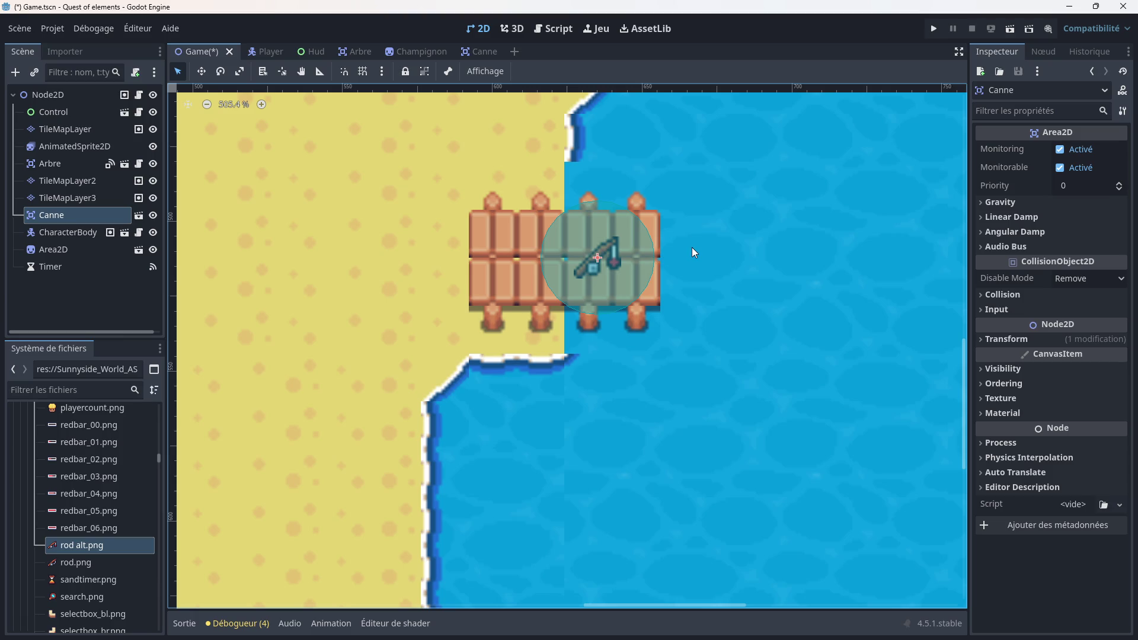
scroll(691, 247, up, 3)
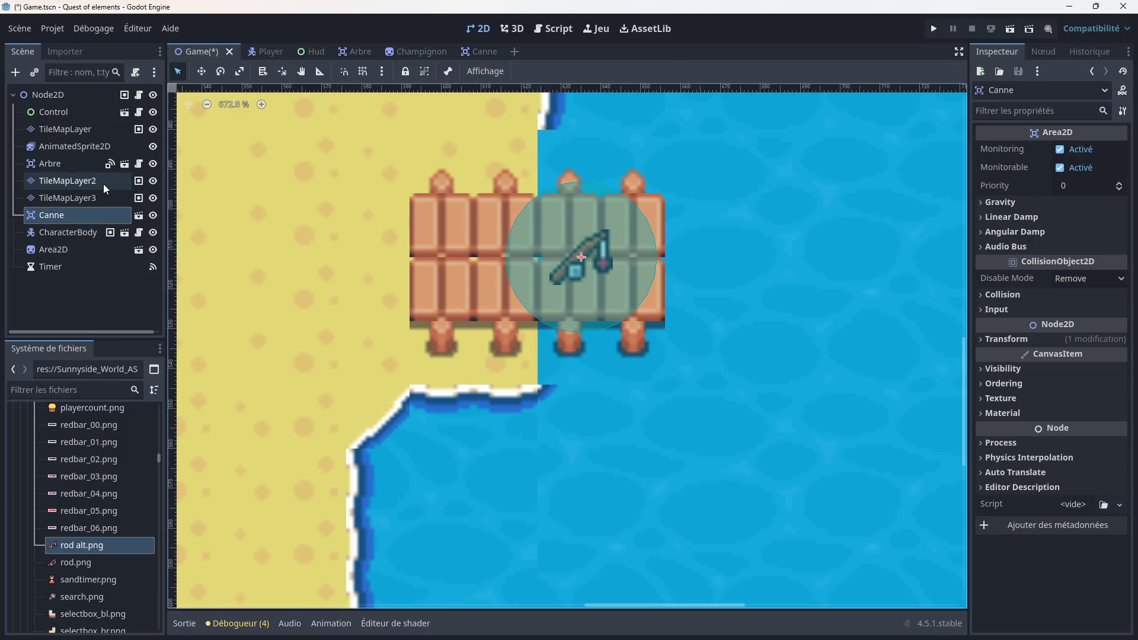
click(56, 131)
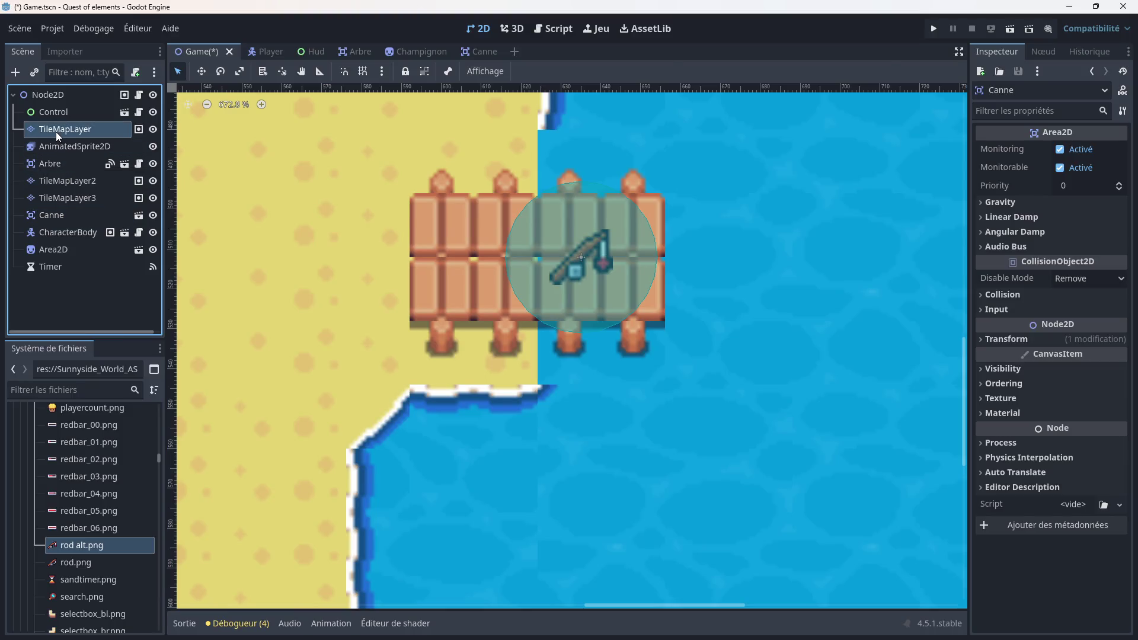
Step: Browse the tileset's atlas properties and inspect the plain blue water tile
scroll(505, 521, up, 2)
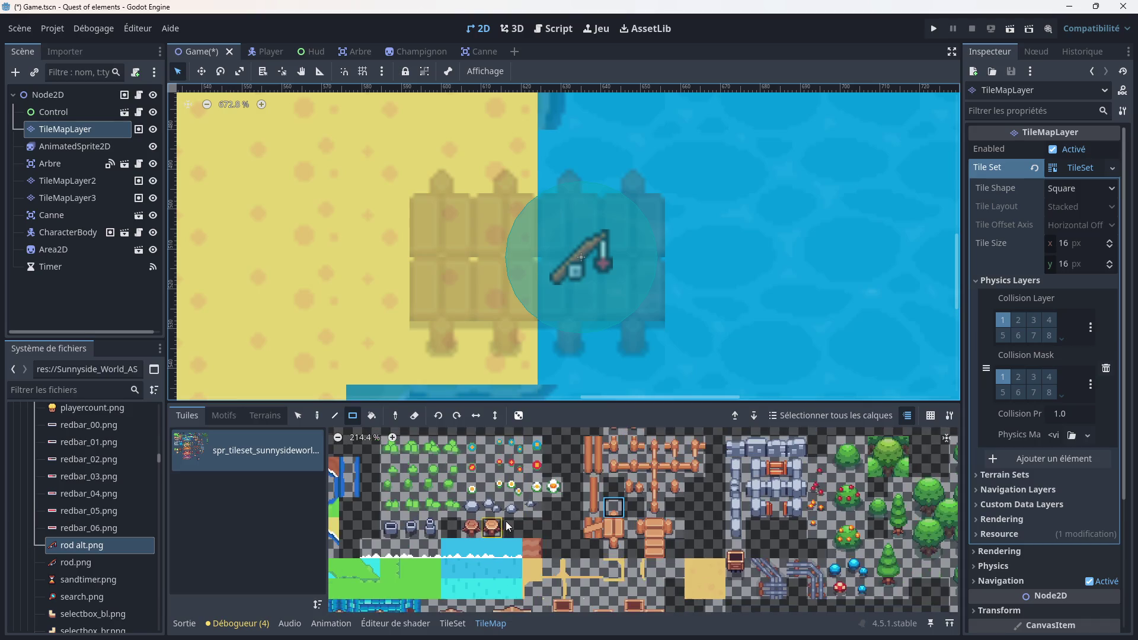
scroll(500, 525, down, 3)
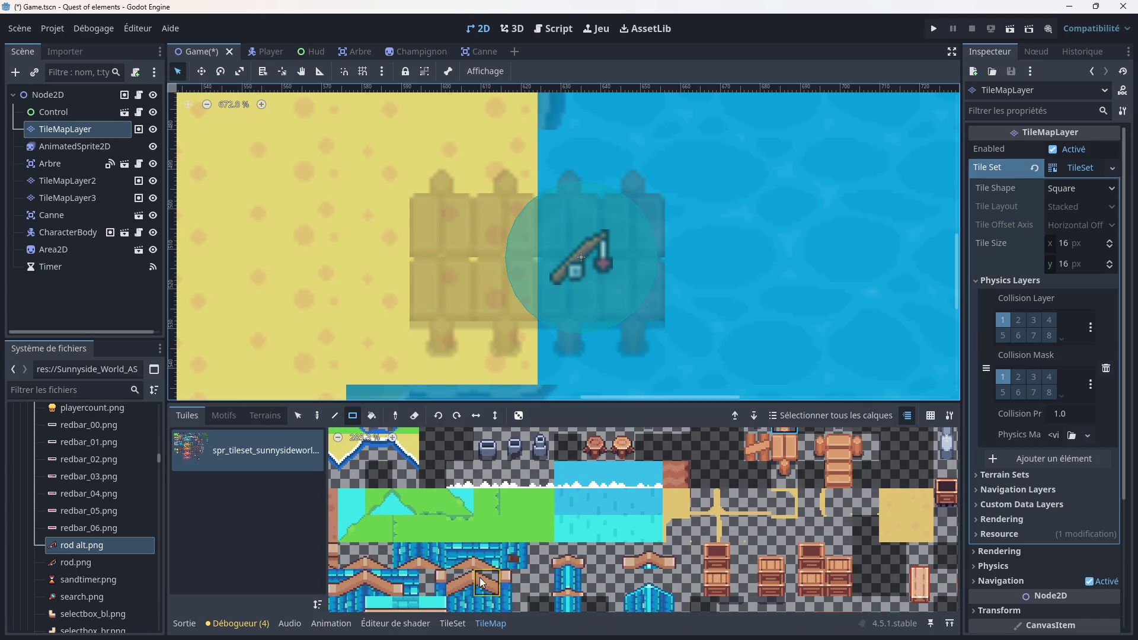
click(453, 623)
scroll(691, 517, up, 5)
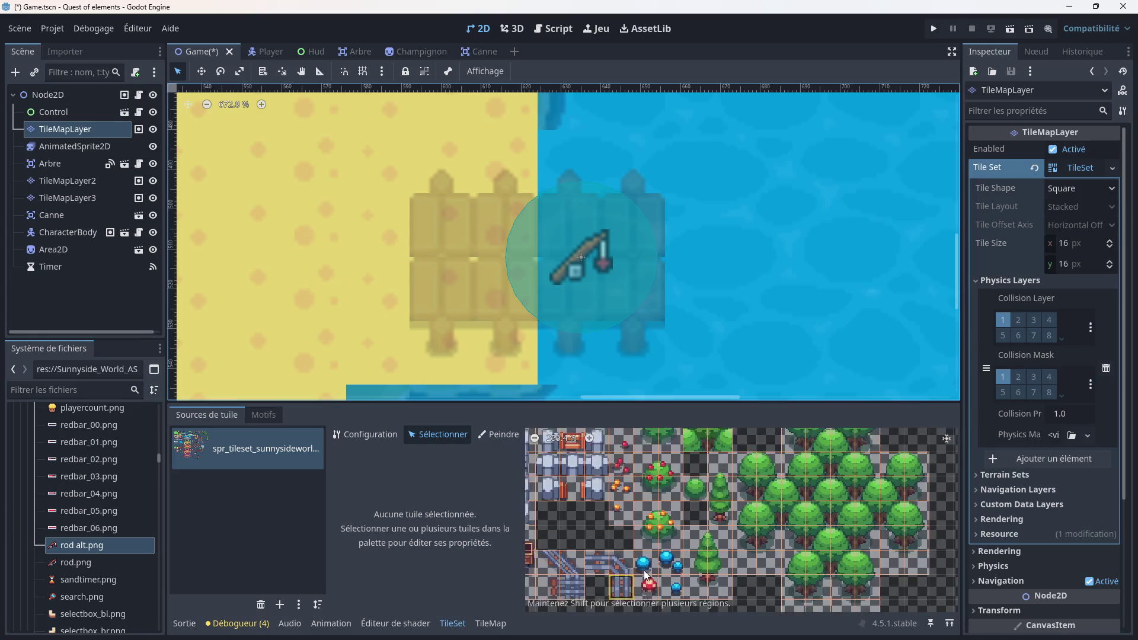
scroll(690, 517, down, 5)
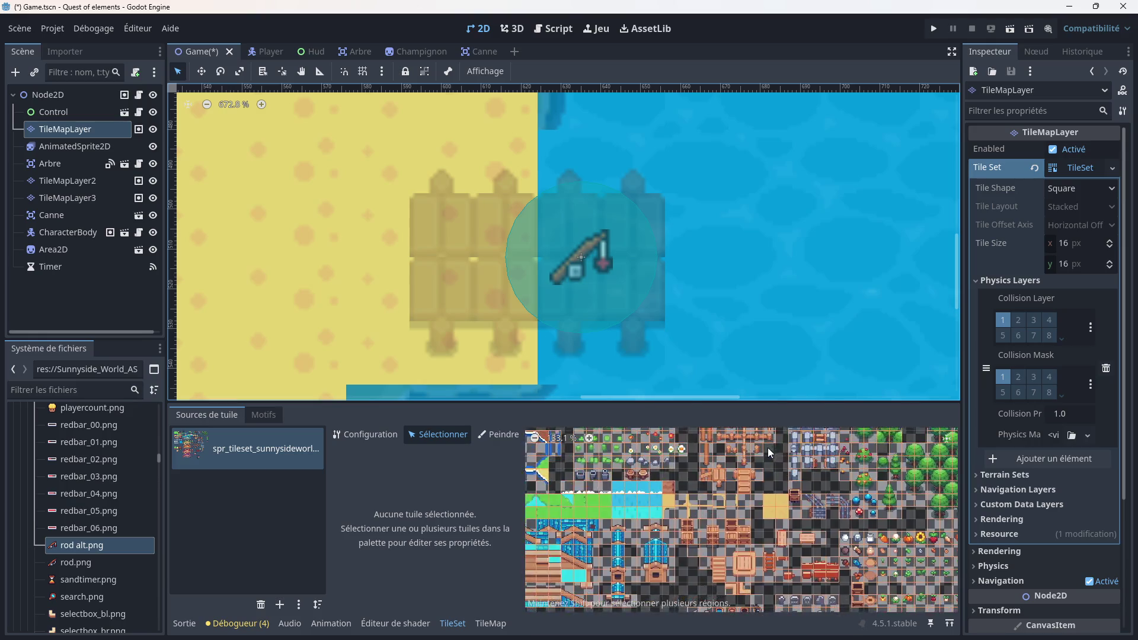
drag(672, 472, 719, 514)
scroll(719, 514, down, 5)
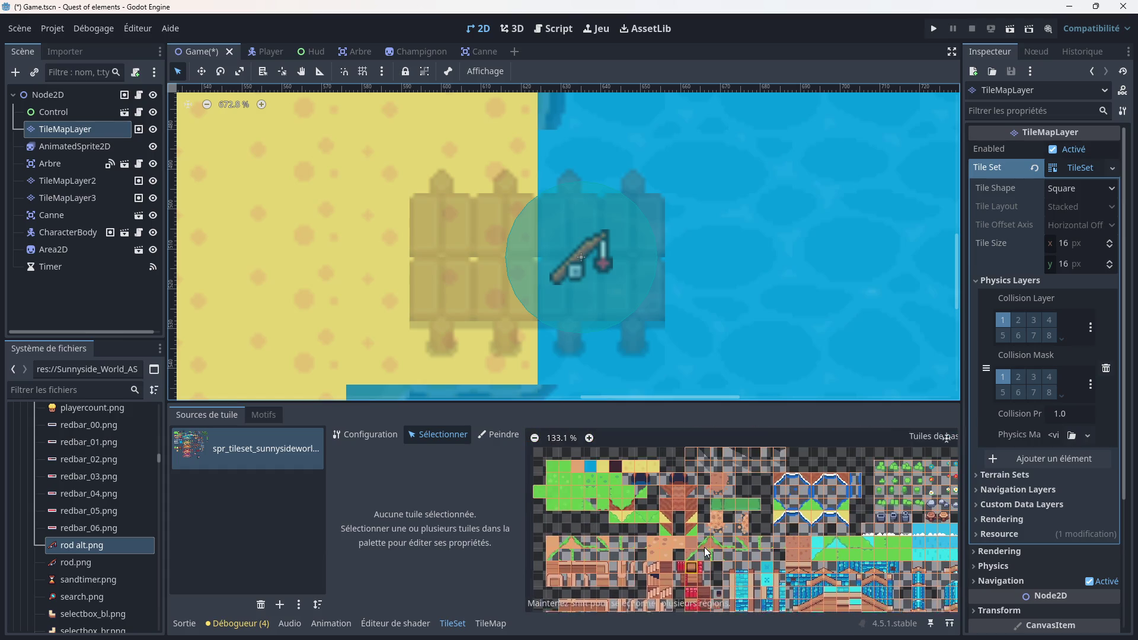
scroll(710, 514, up, 3)
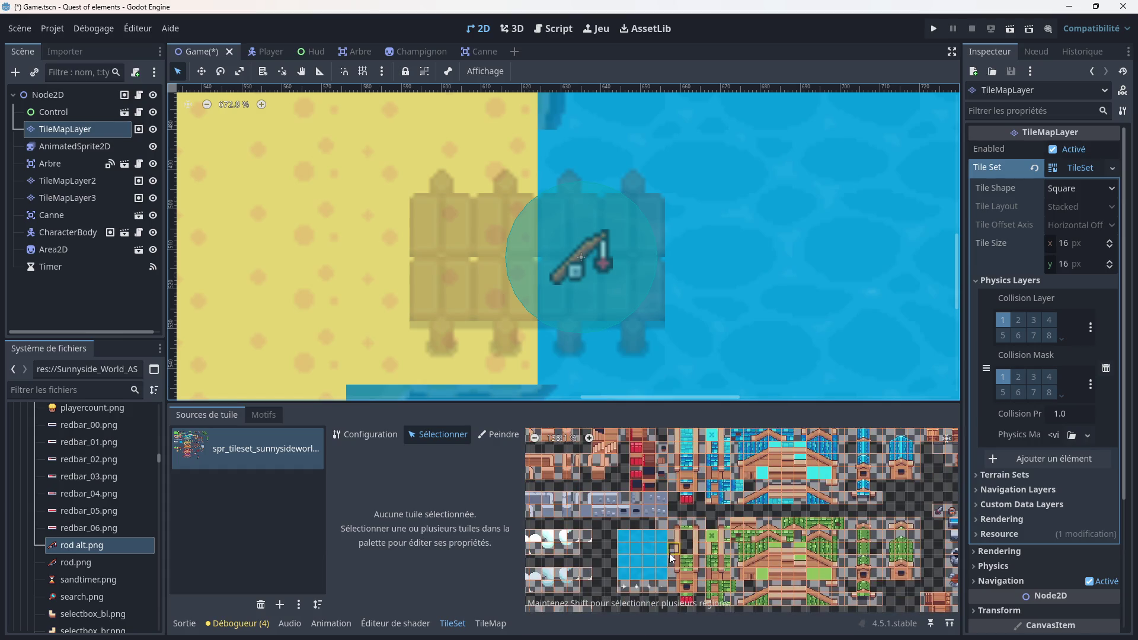
scroll(709, 546, up, 4)
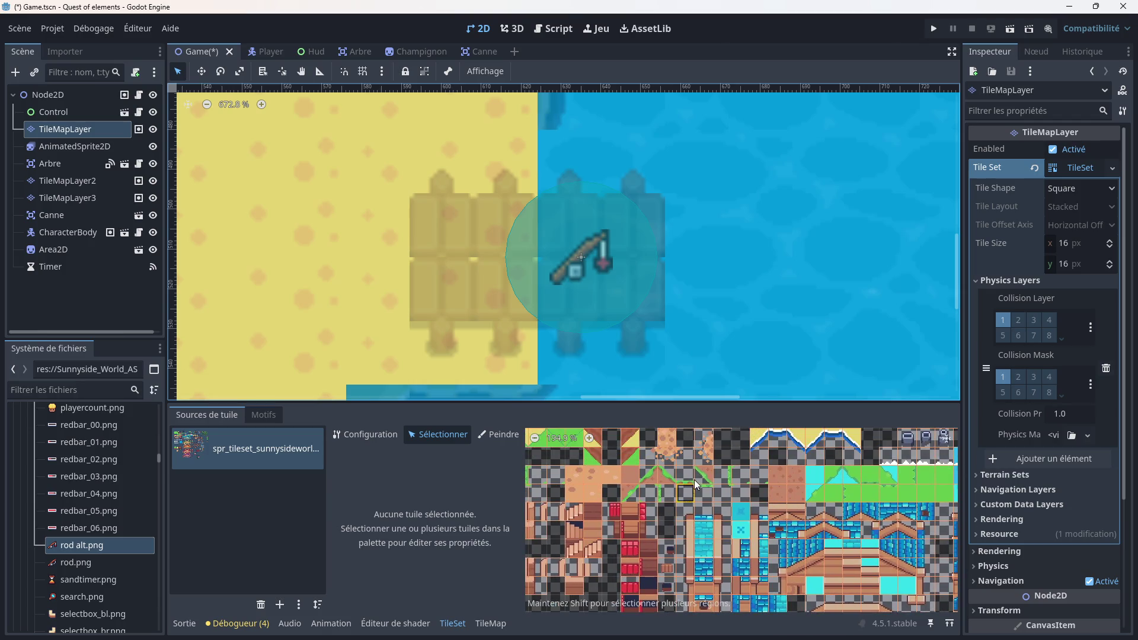
scroll(713, 471, up, 5)
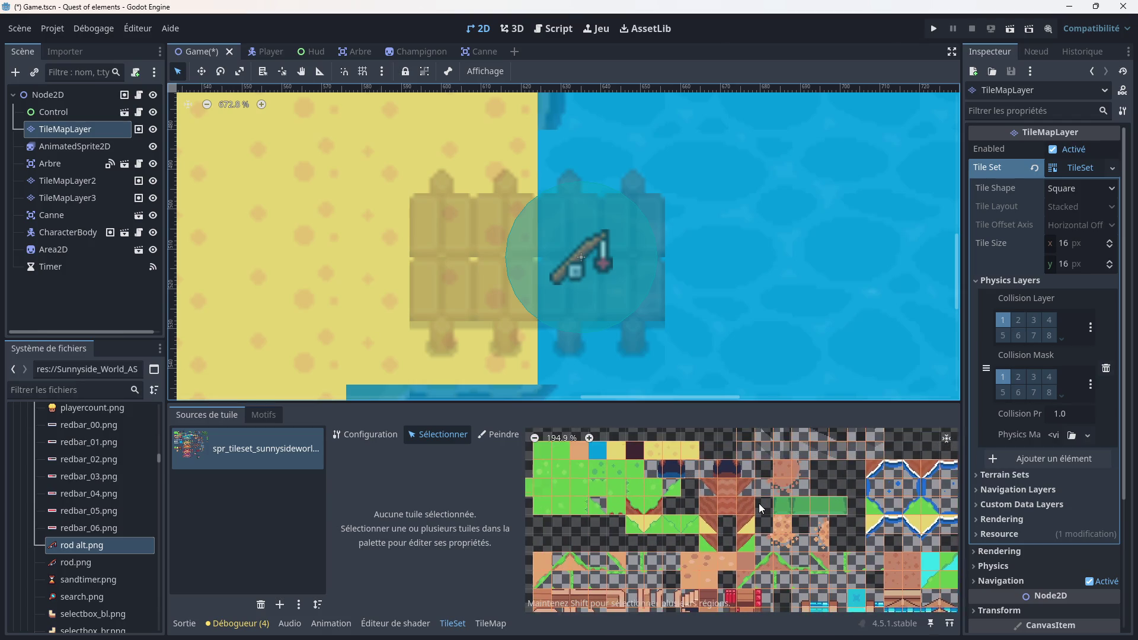
scroll(656, 487, right, 5)
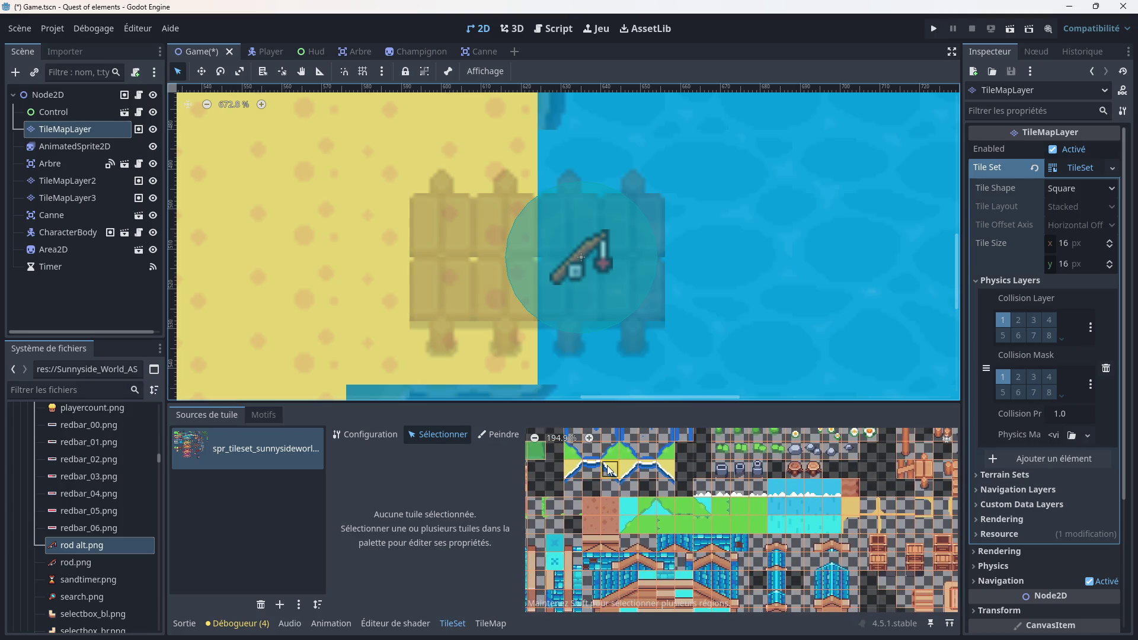
scroll(704, 483, up, 6)
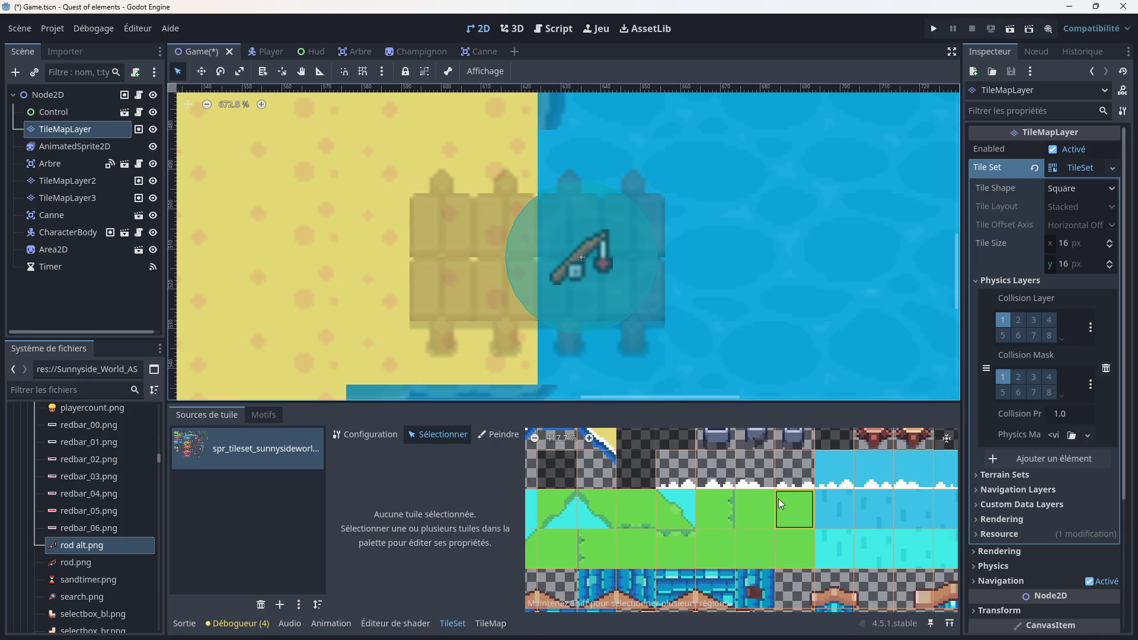
scroll(726, 491, down, 5)
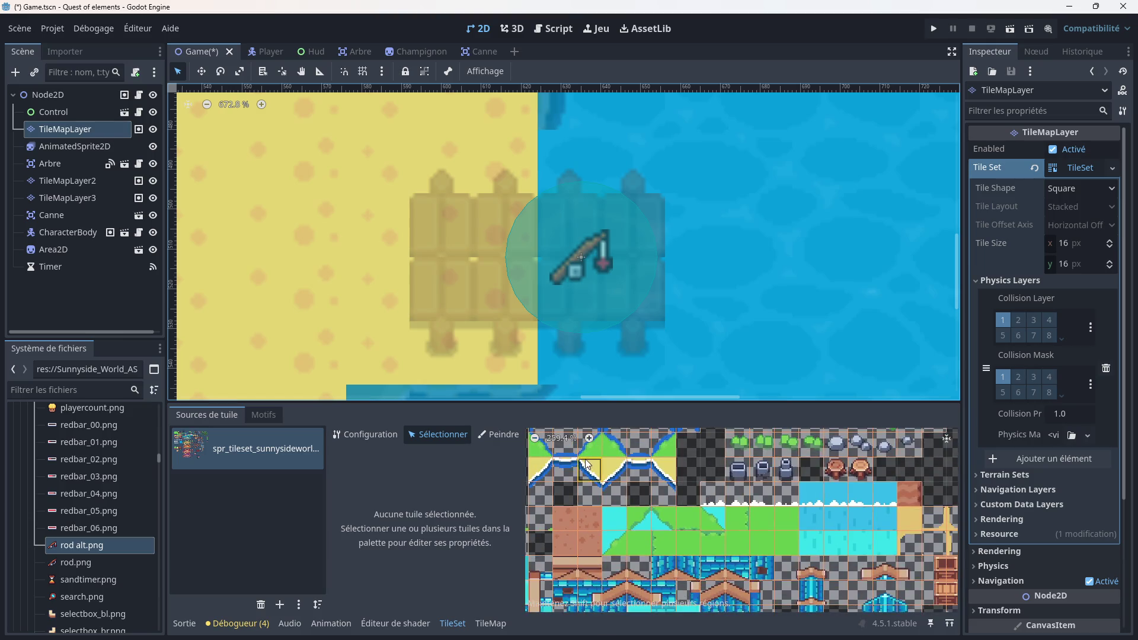
scroll(714, 510, left, 5)
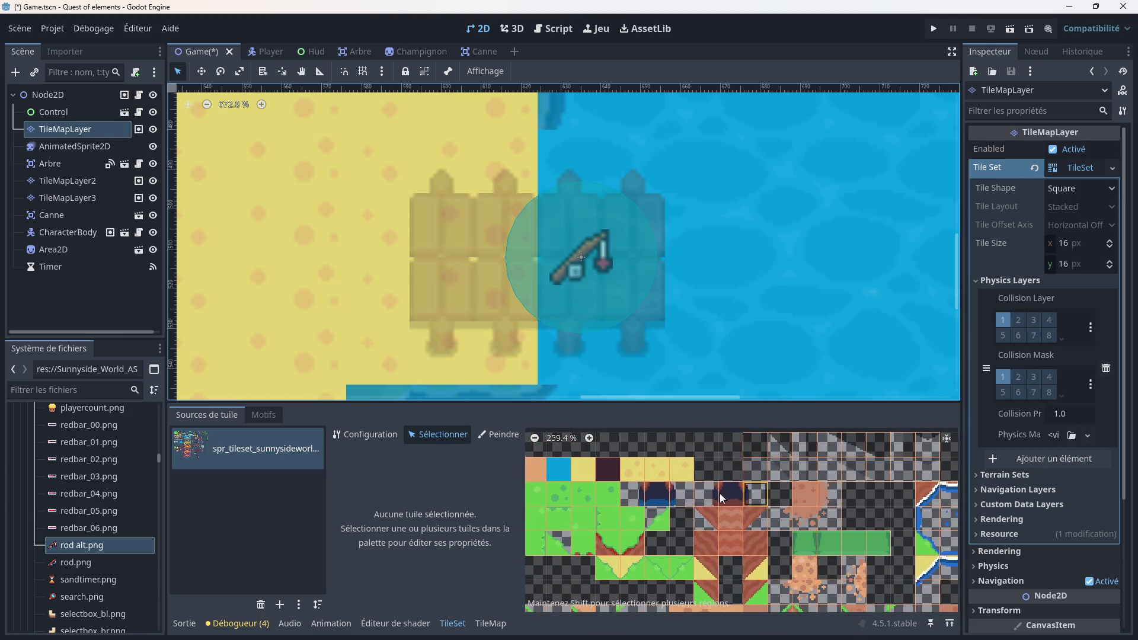
scroll(751, 497, up, 2)
click(643, 479)
scroll(596, 383, up, 2)
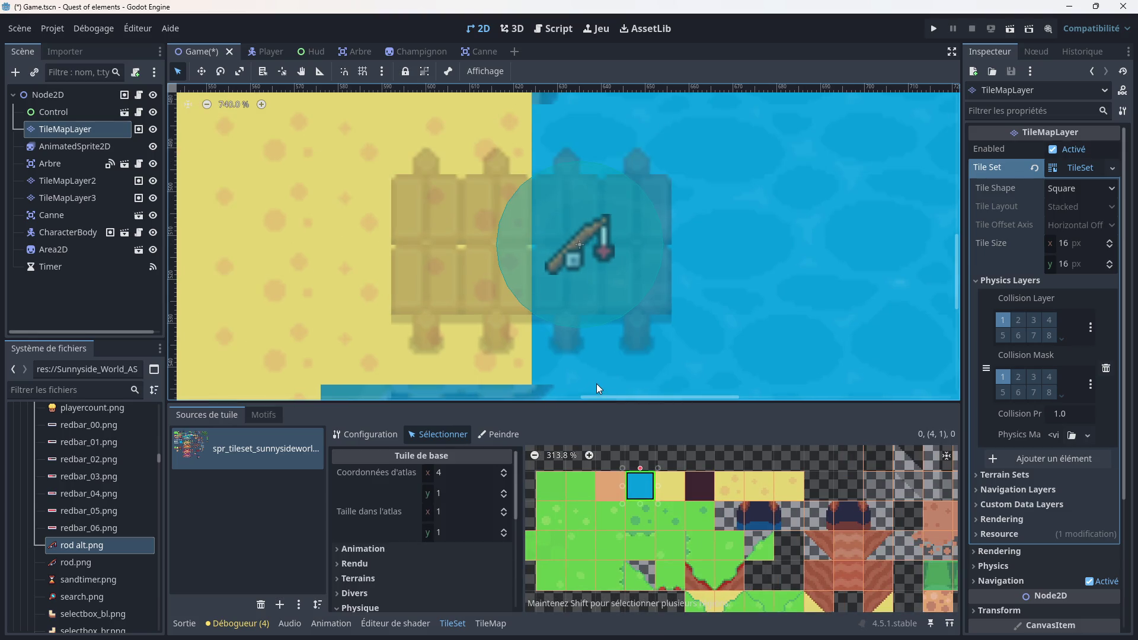
Step: Back in tile painting, paint water tiles under the pier's lake end
click(502, 620)
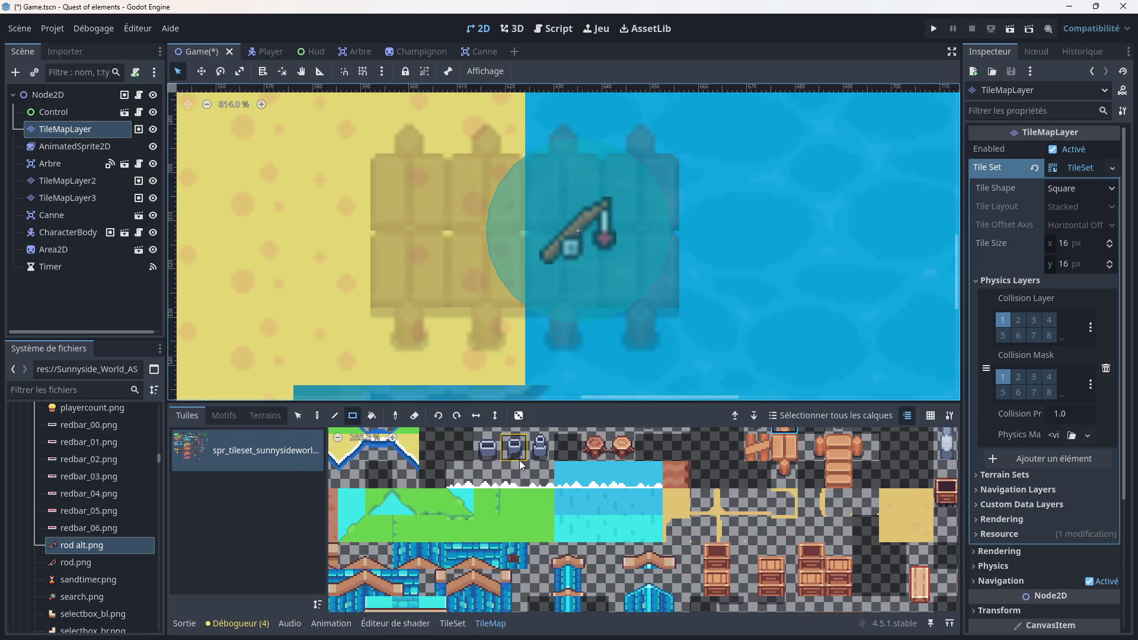
scroll(541, 529, left, 5)
scroll(639, 529, up, 2)
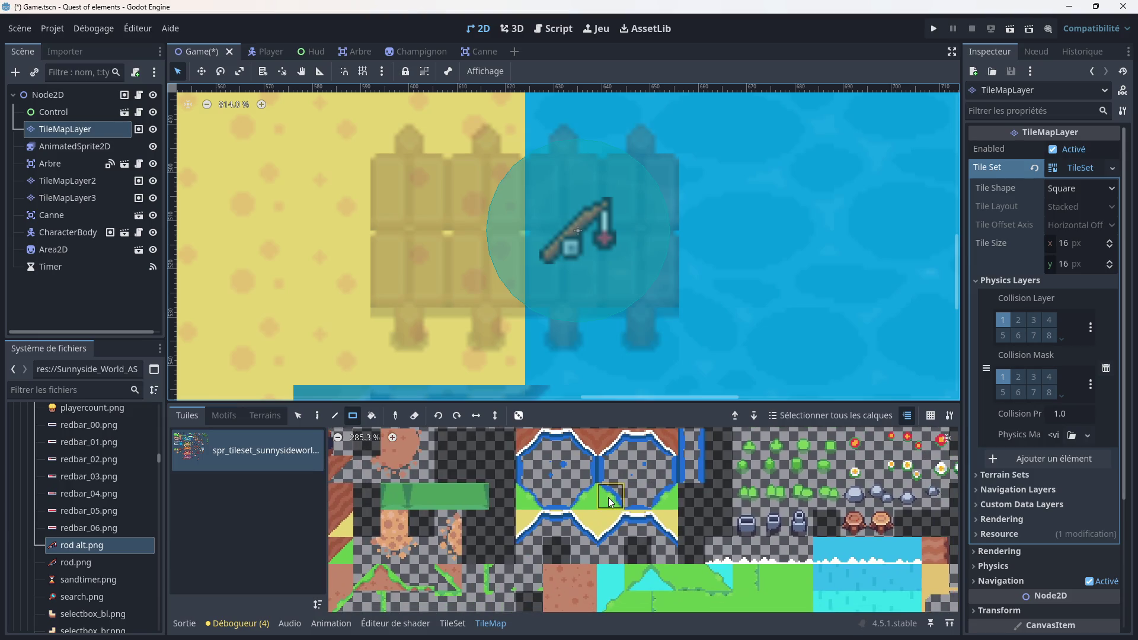
click(613, 588)
drag(582, 226, 619, 264)
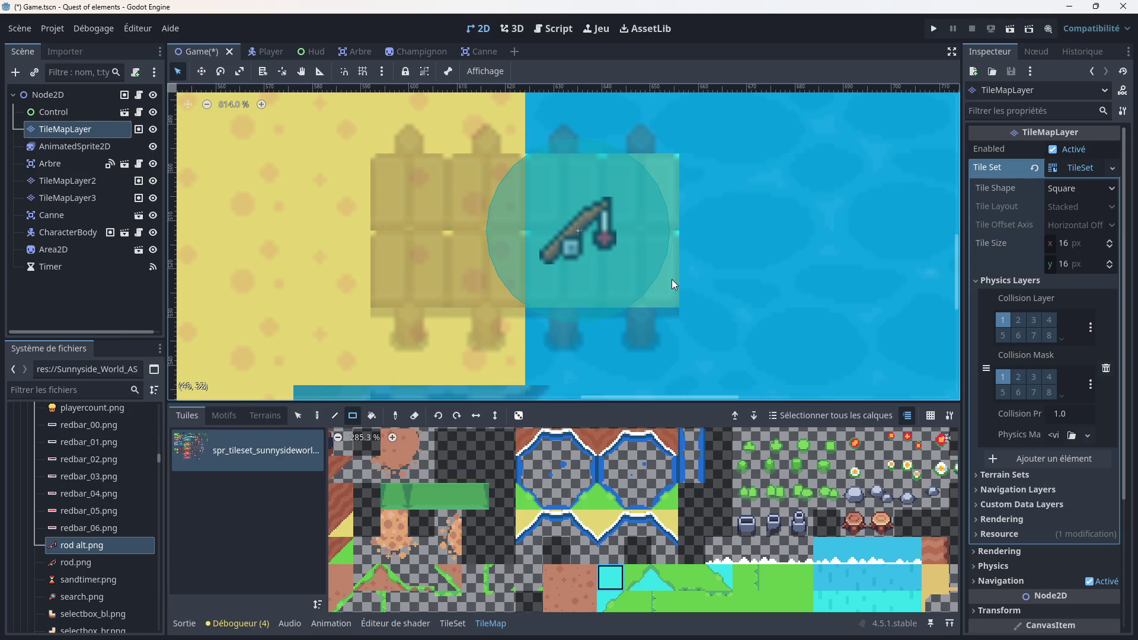
Step: Rectangle-paint cyan water tiles over the dock end around the rod, then save and run the game
scroll(699, 257, down, 3)
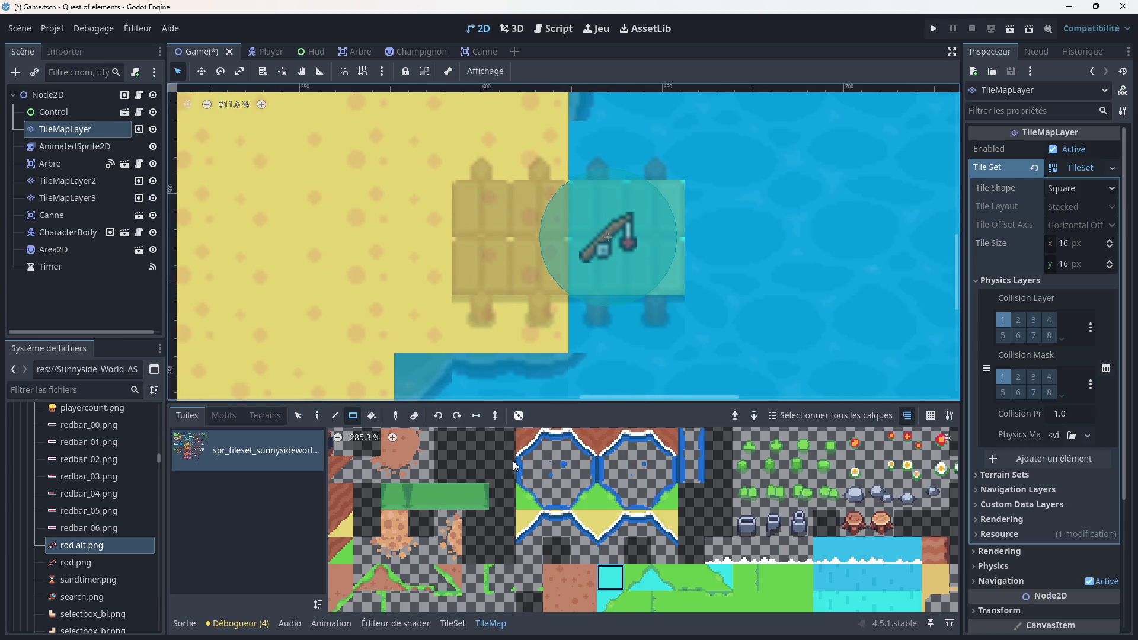
scroll(710, 527, up, 2)
scroll(627, 521, left, 6)
click(457, 499)
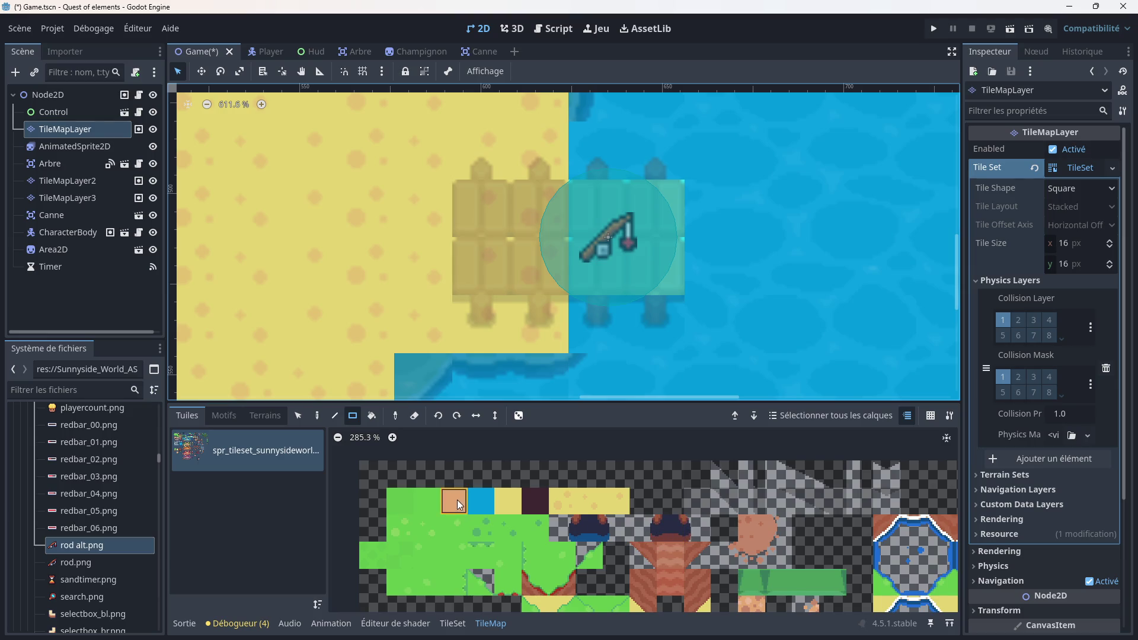
click(479, 506)
mouse_move(614, 237)
mouse_down()
mouse_move(640, 257)
mouse_move(783, 258)
mouse_up()
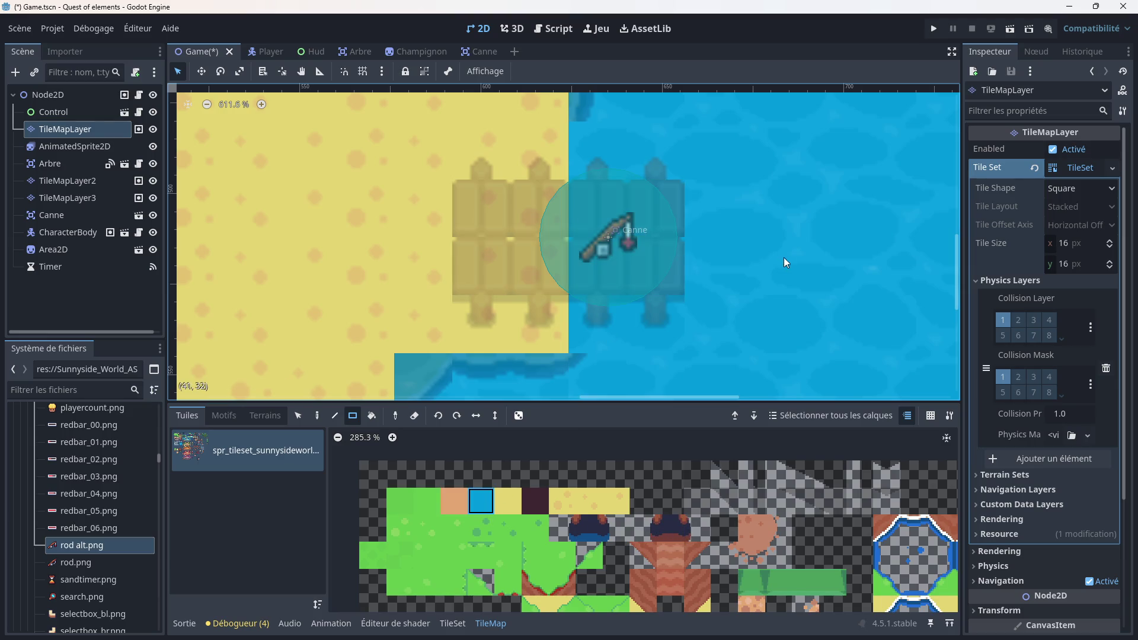
scroll(713, 263, down, 3)
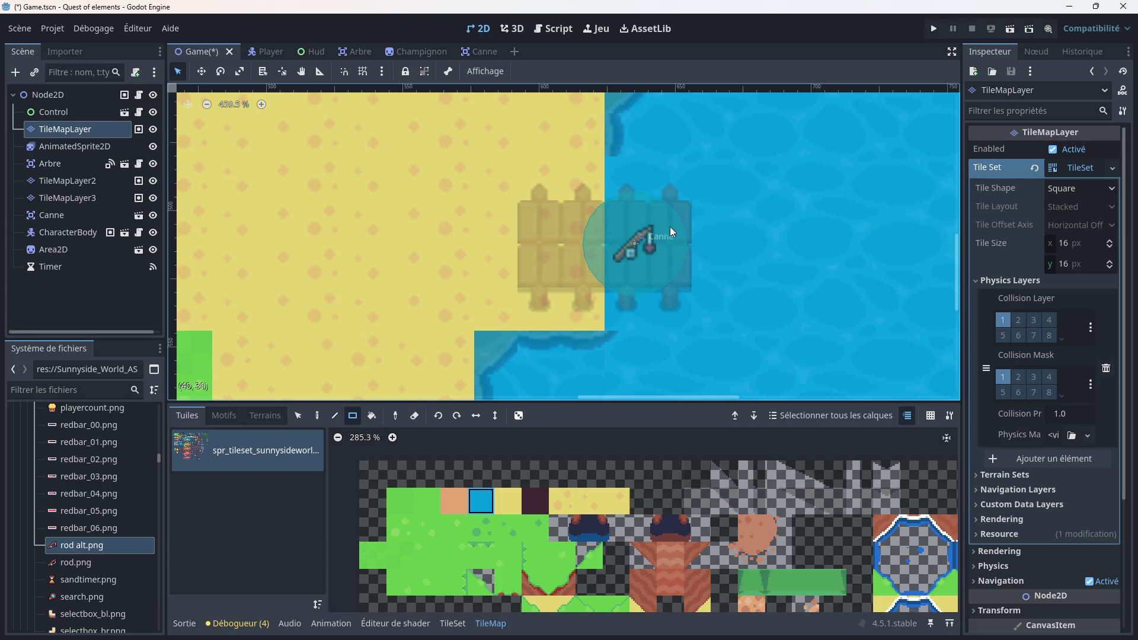
click(934, 28)
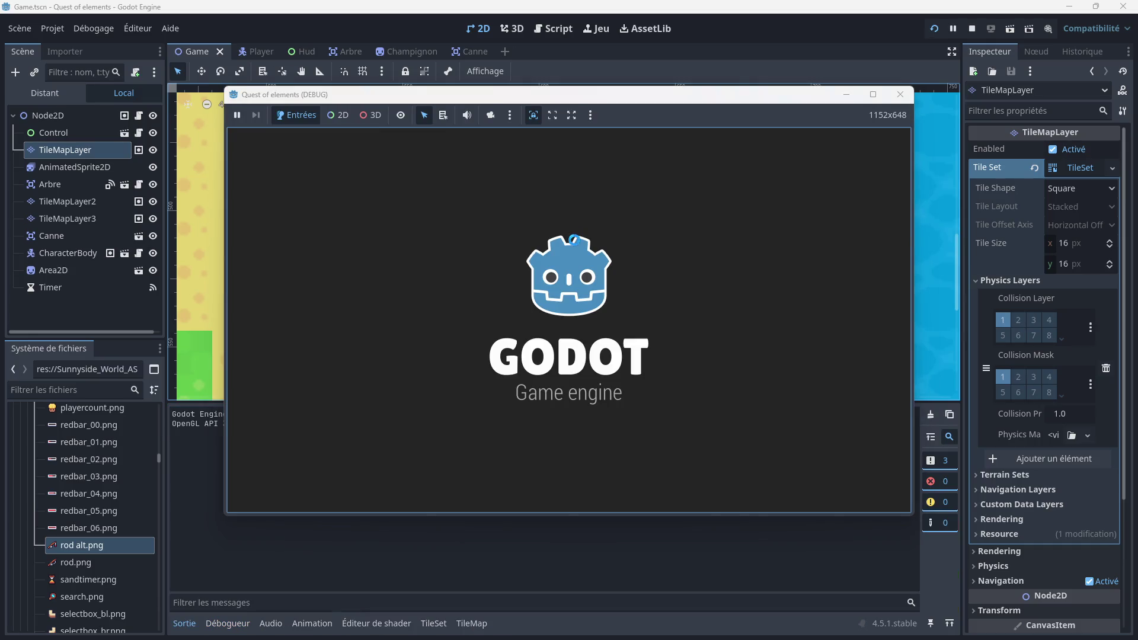
Step: Walk the player down and right across the sand onto the dock, turn left, then close the game window
key(Down)
key(Right)
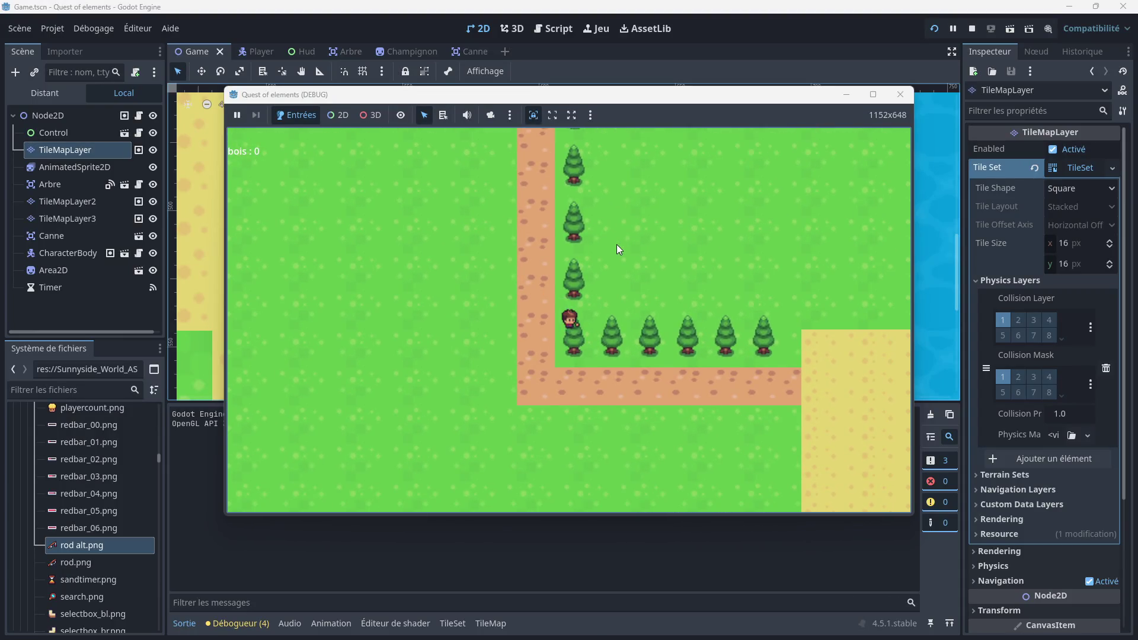
key(Down)
key(Right)
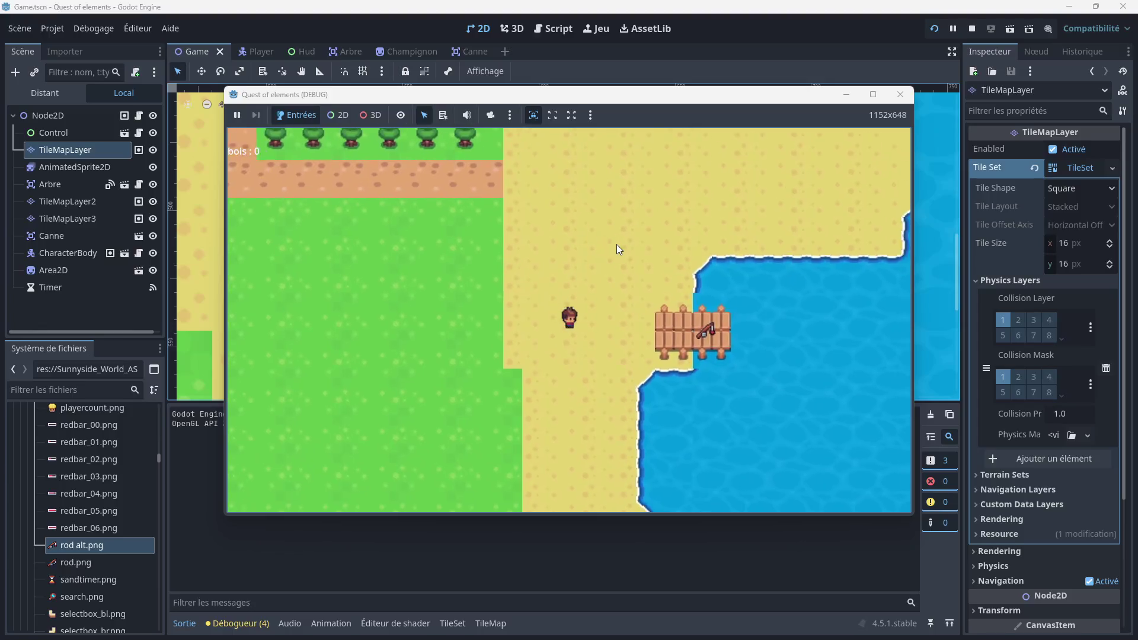
key(Right)
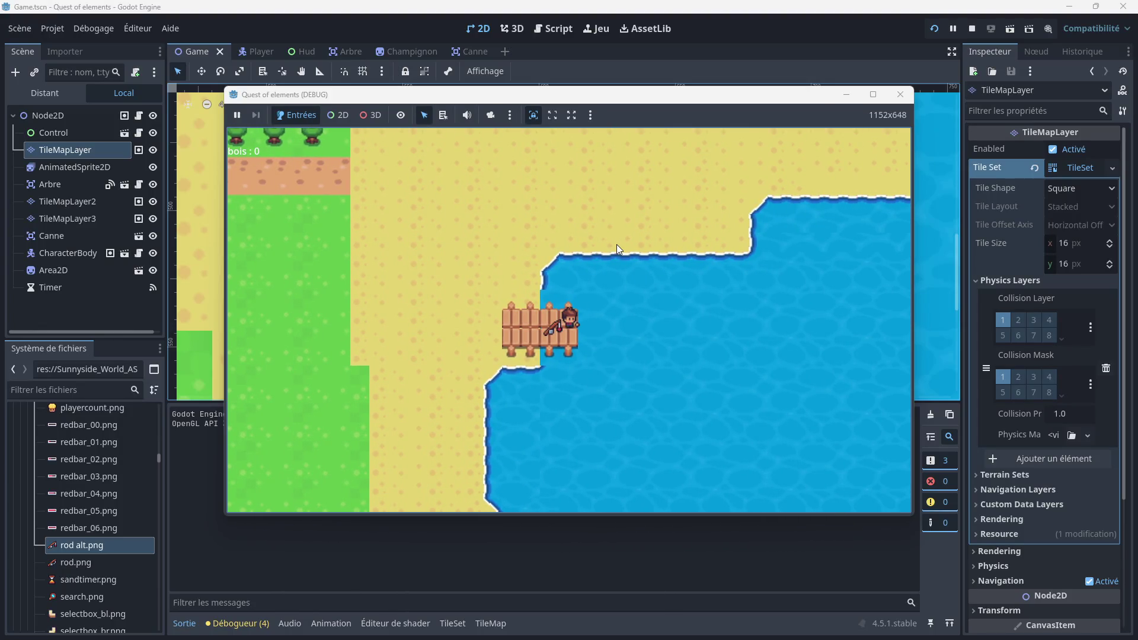
key(Left)
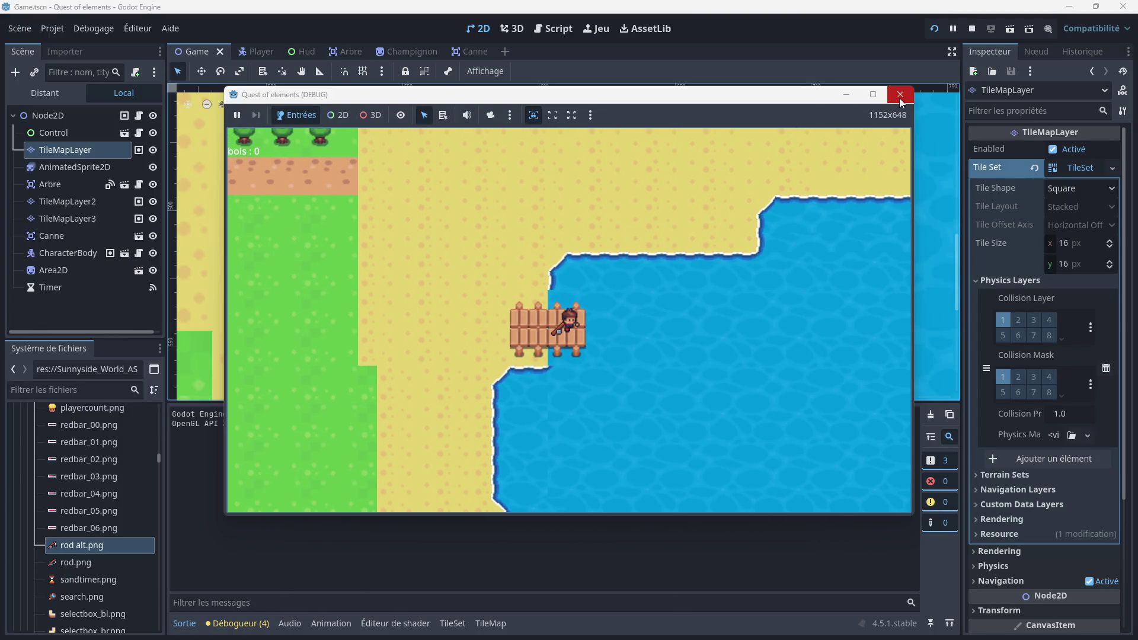
click(899, 100)
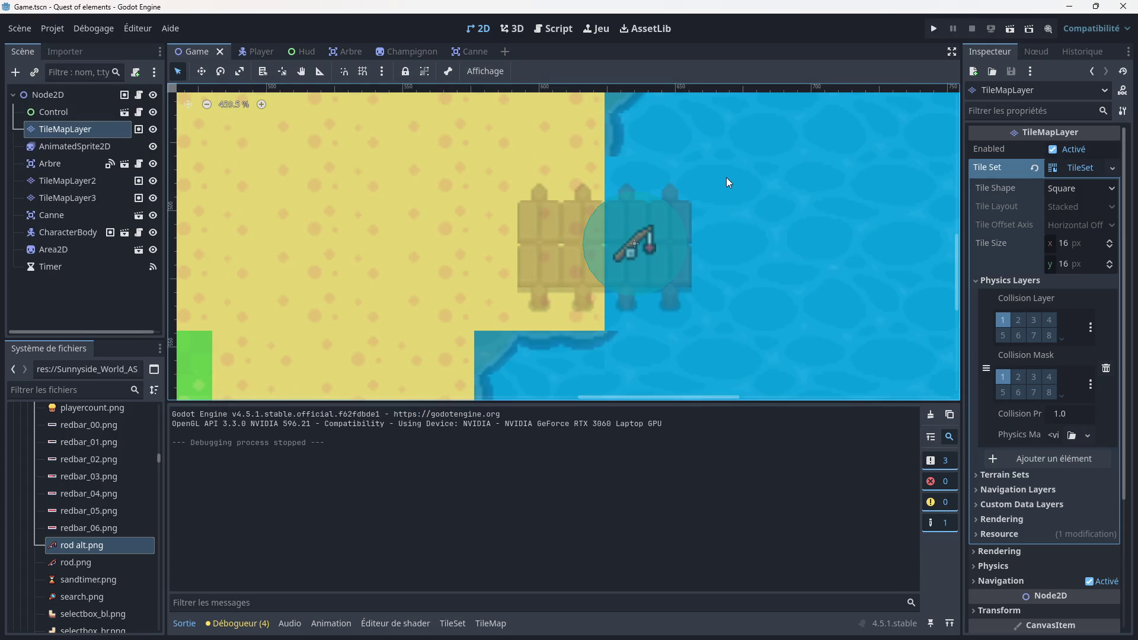
scroll(609, 208, down, 6)
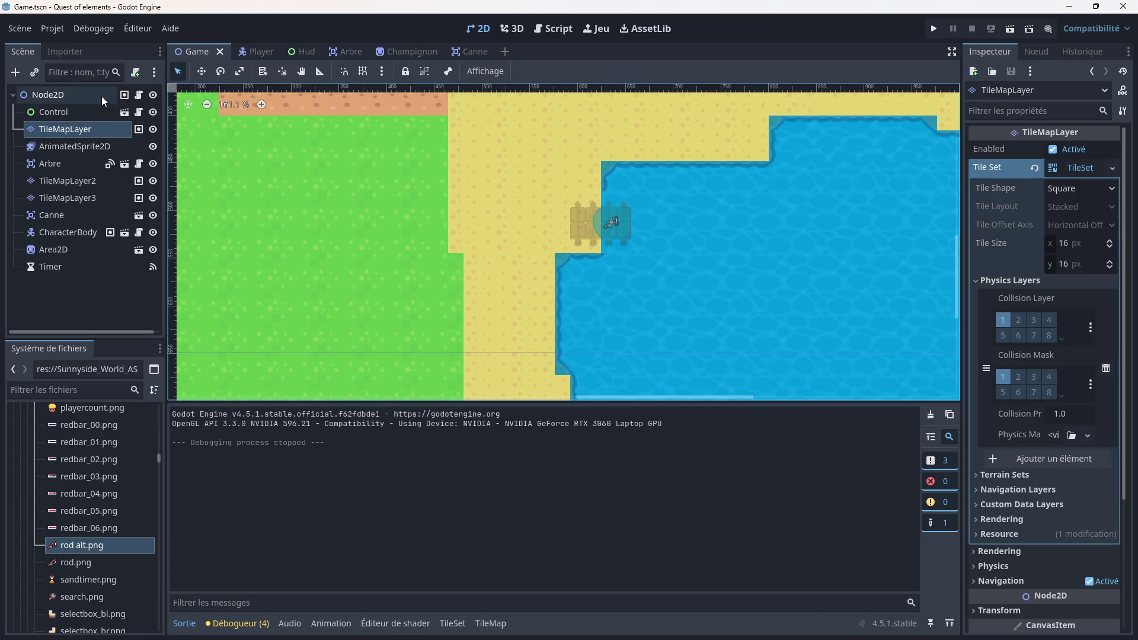
click(69, 96)
scroll(512, 171, down, 3)
drag(514, 183, 542, 229)
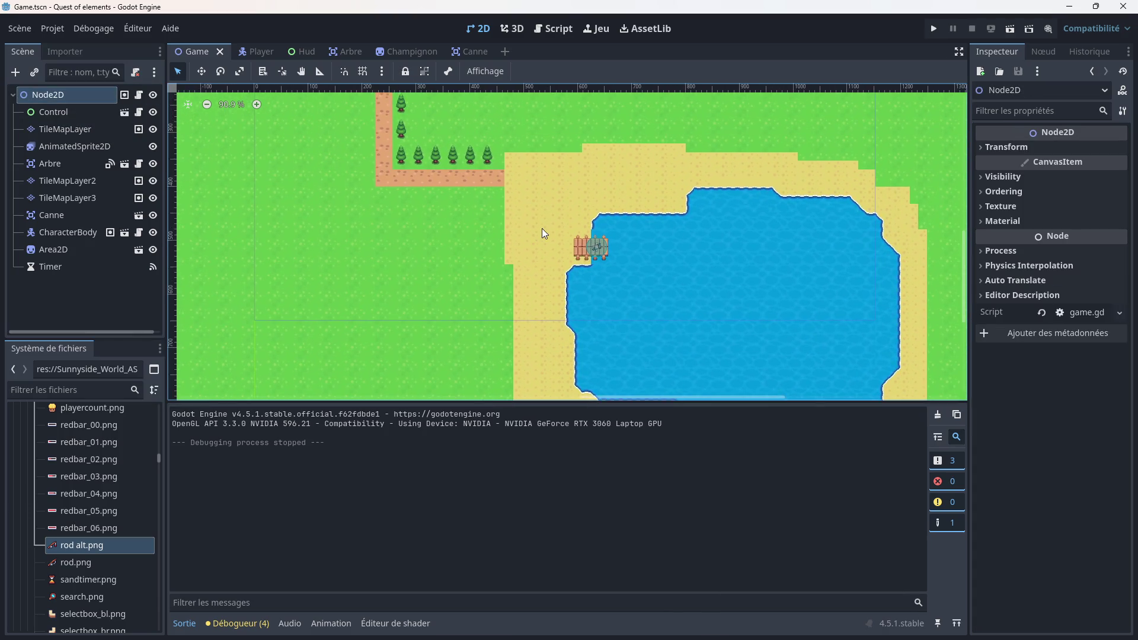
scroll(551, 228, up, 4)
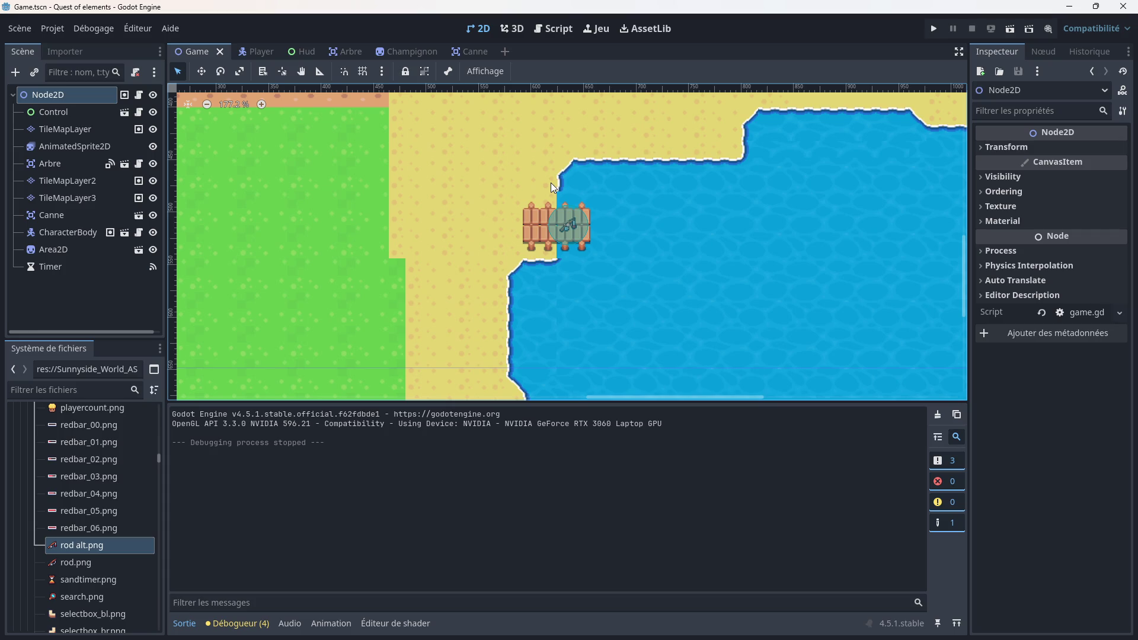
scroll(550, 182, down, 5)
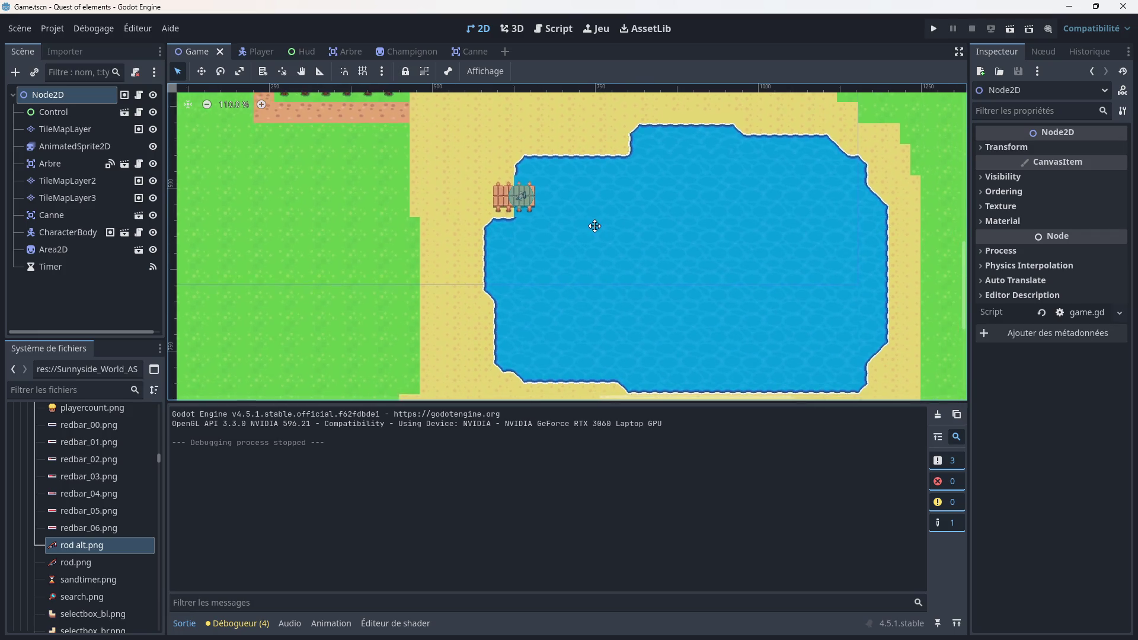
scroll(541, 190, up, 7)
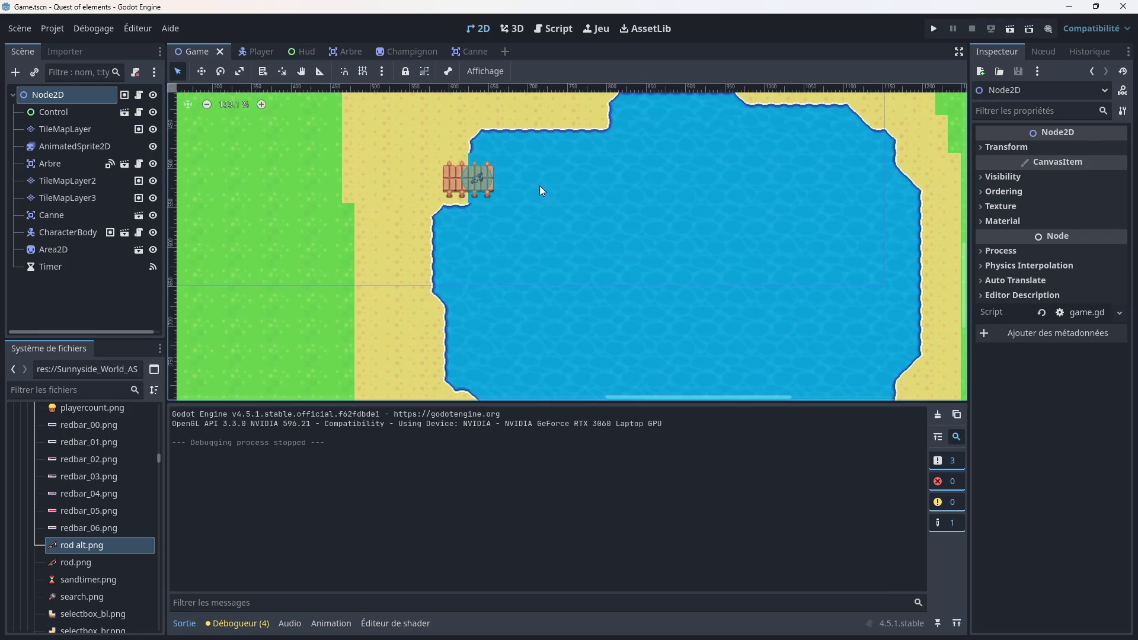
scroll(541, 191, up, 3)
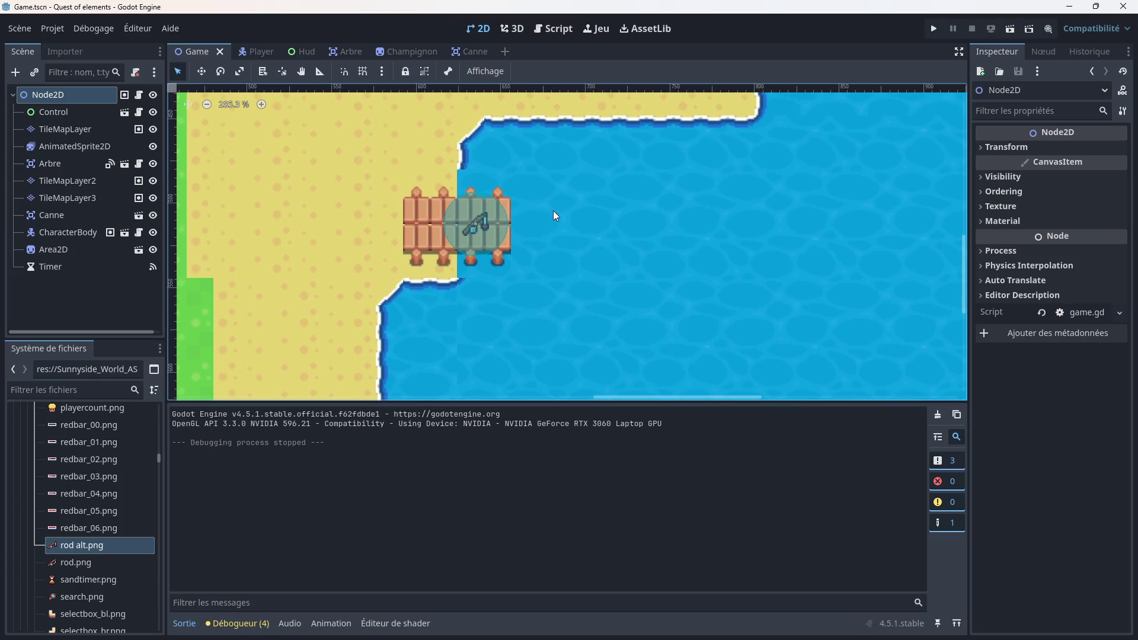
scroll(594, 214, down, 4)
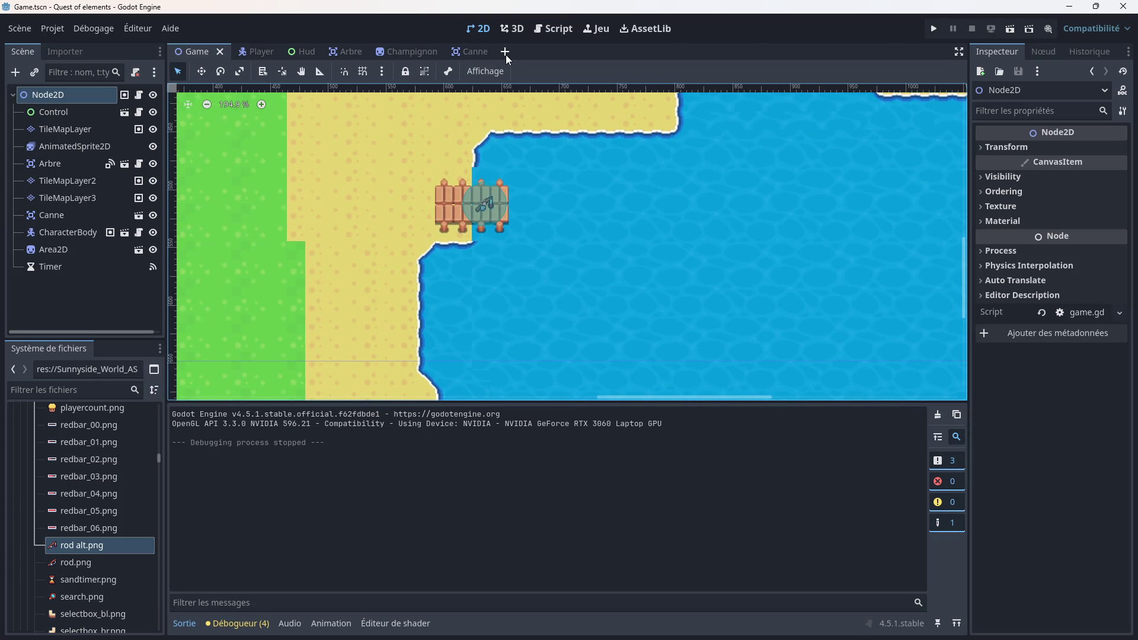
Step: Create a new scene with a Sprite2D as its root node
mouse_move(489, 53)
click(505, 55)
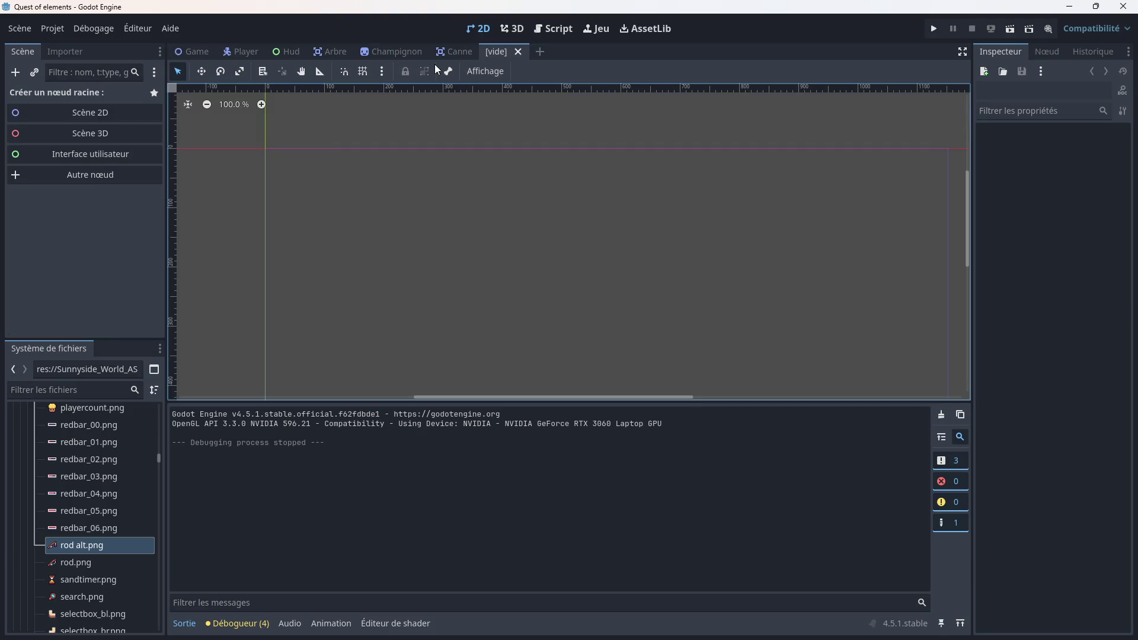
click(99, 177)
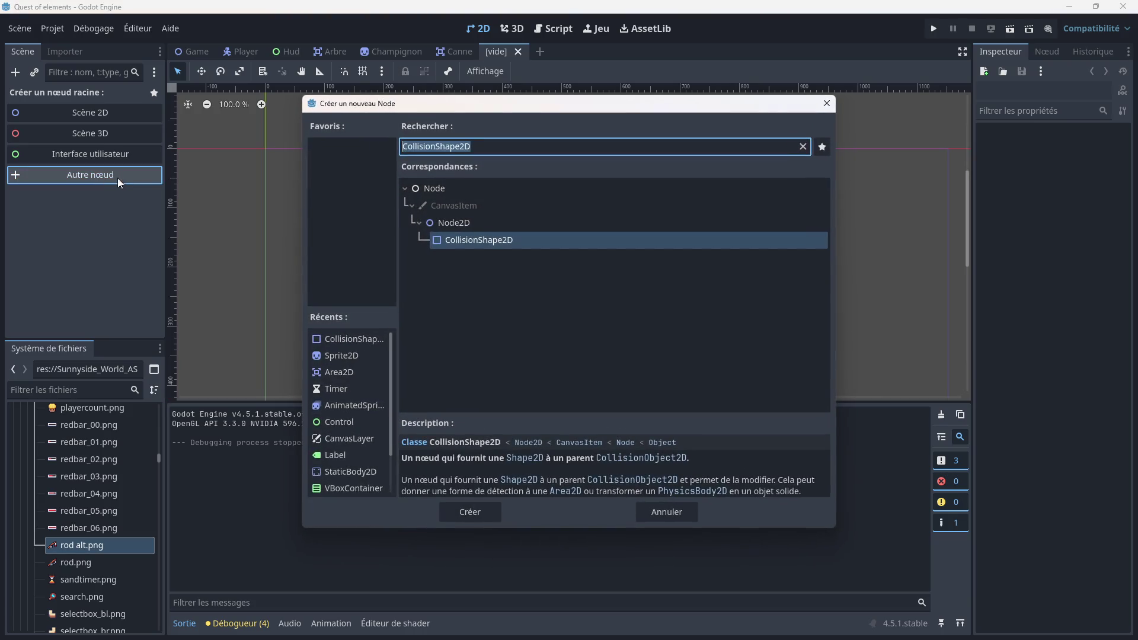
text(spri)
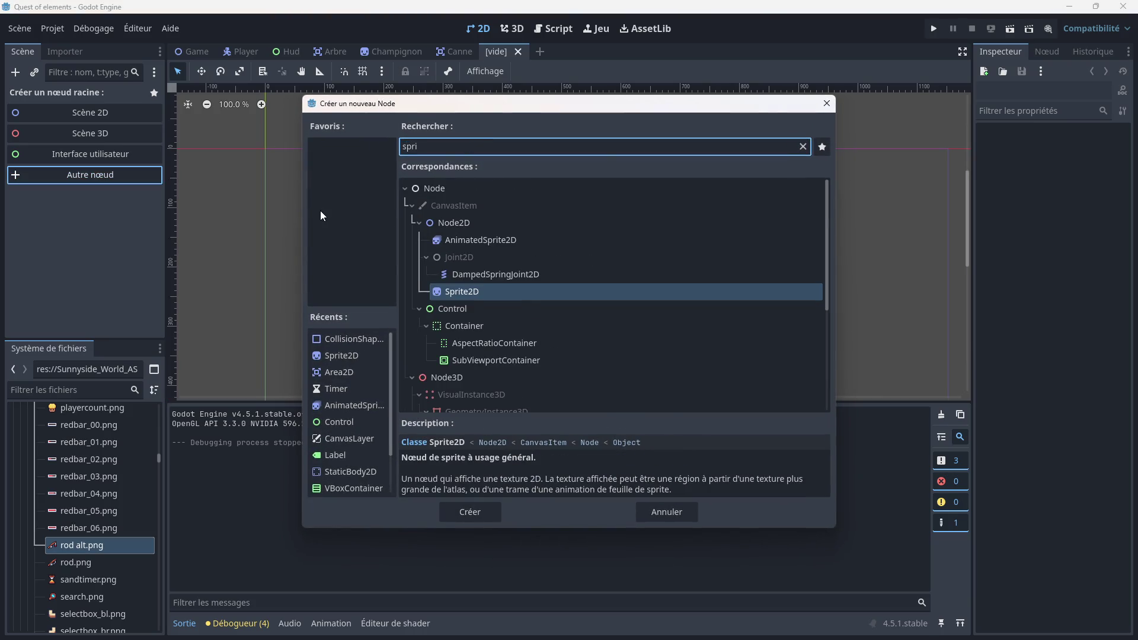
double_click(474, 290)
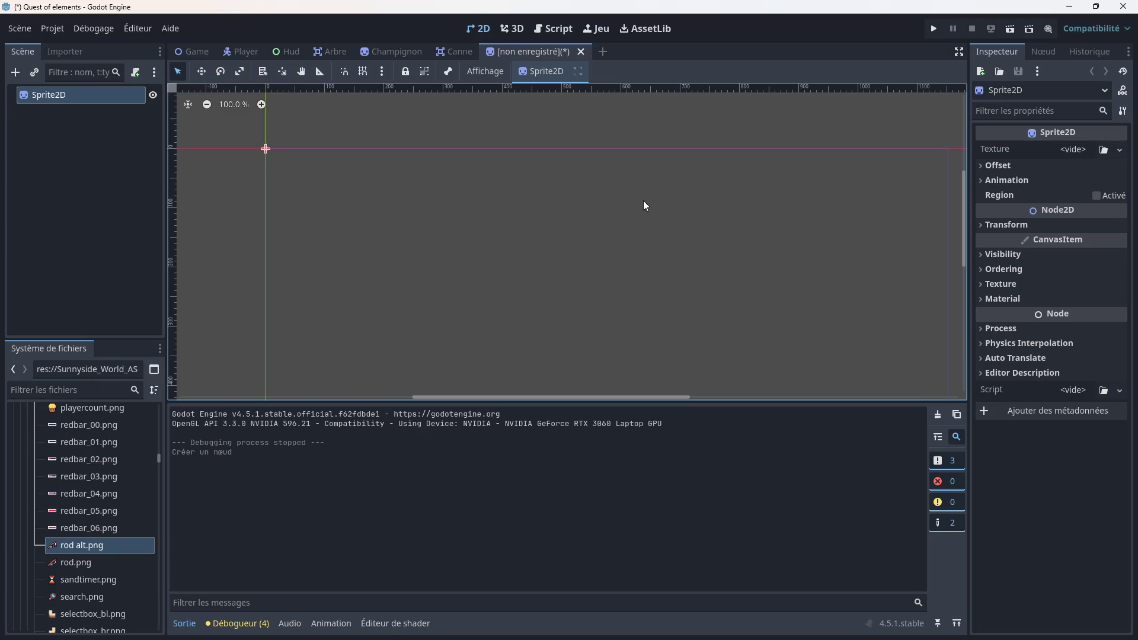
Step: Save the new scene as Poisson.tscn
right_click(545, 57)
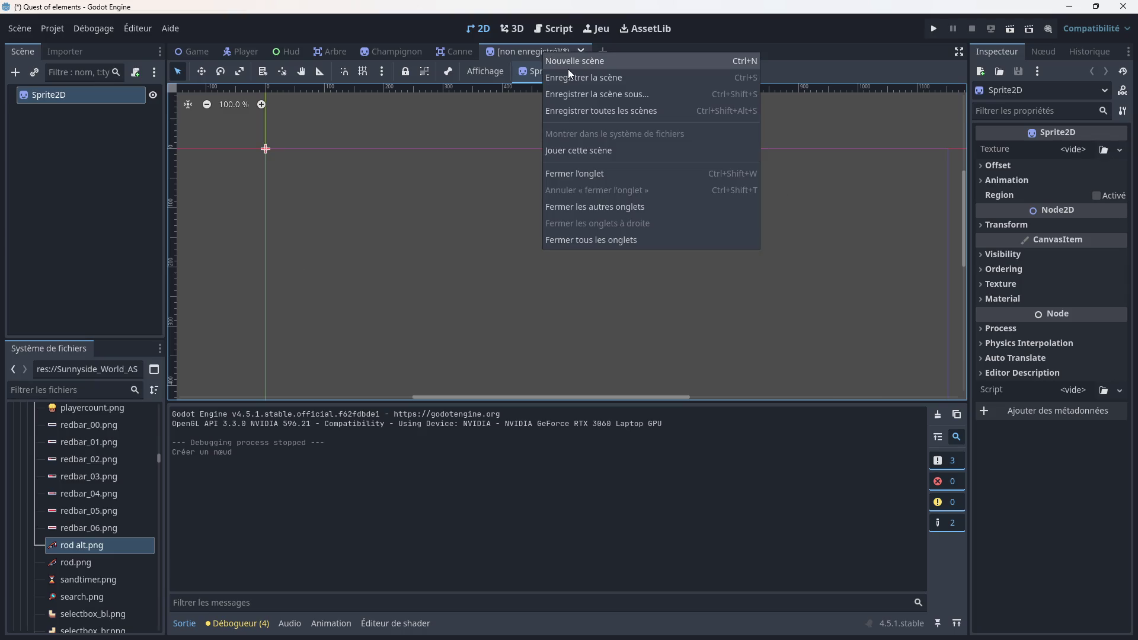
click(568, 73)
text(Poisson.tscn)
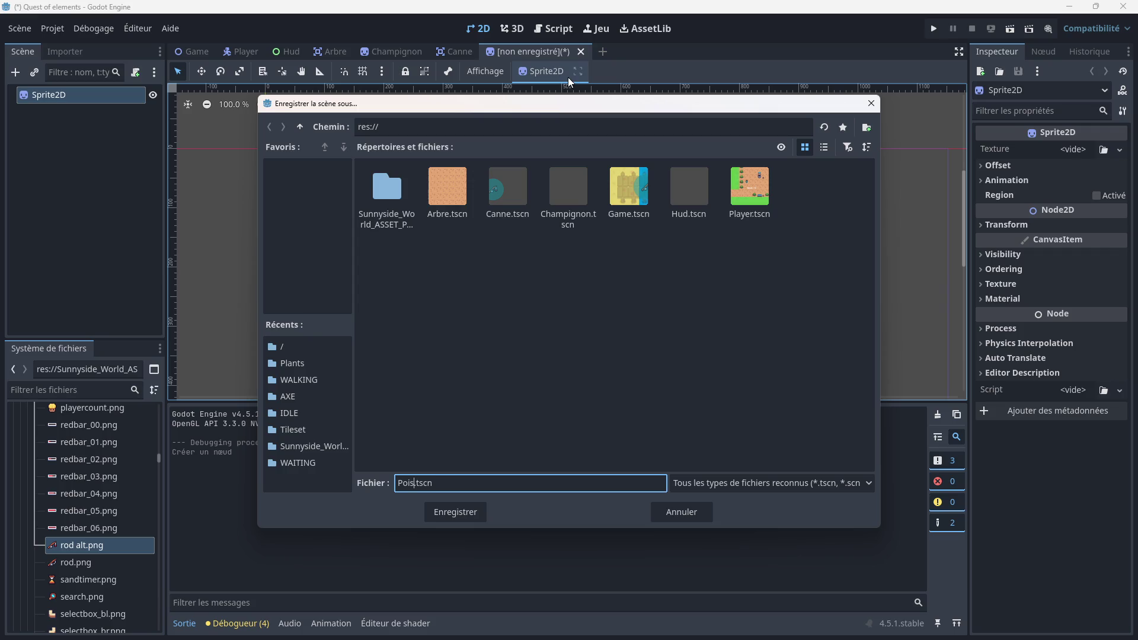
click(463, 504)
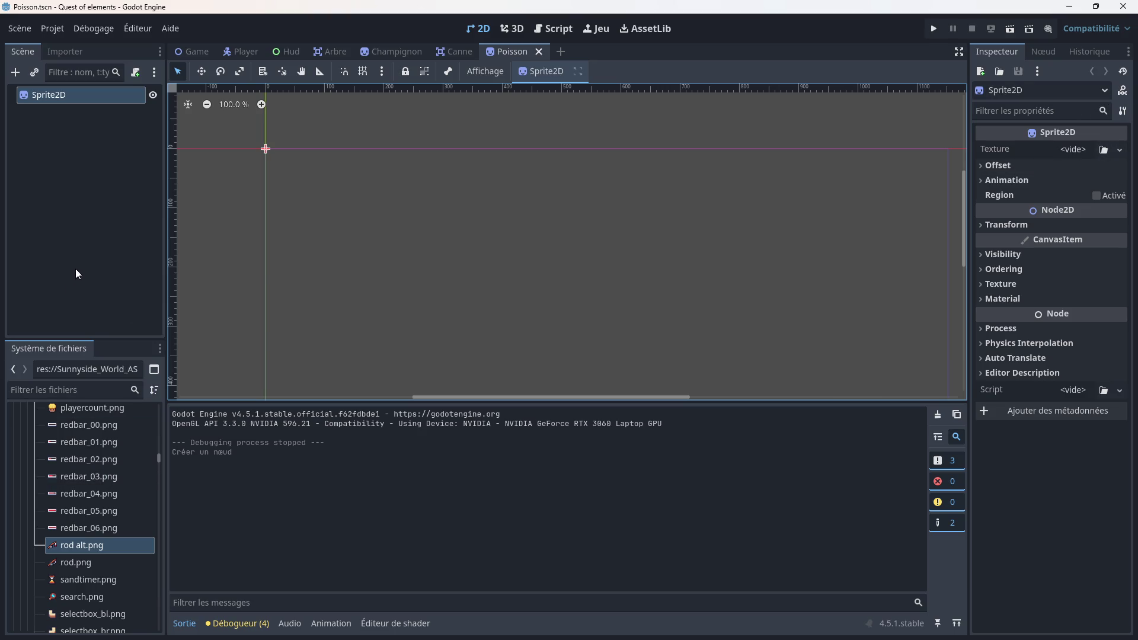
Step: Find fish.png in the FileSystem and assign it as the Sprite2D texture
scroll(85, 525, up, 15)
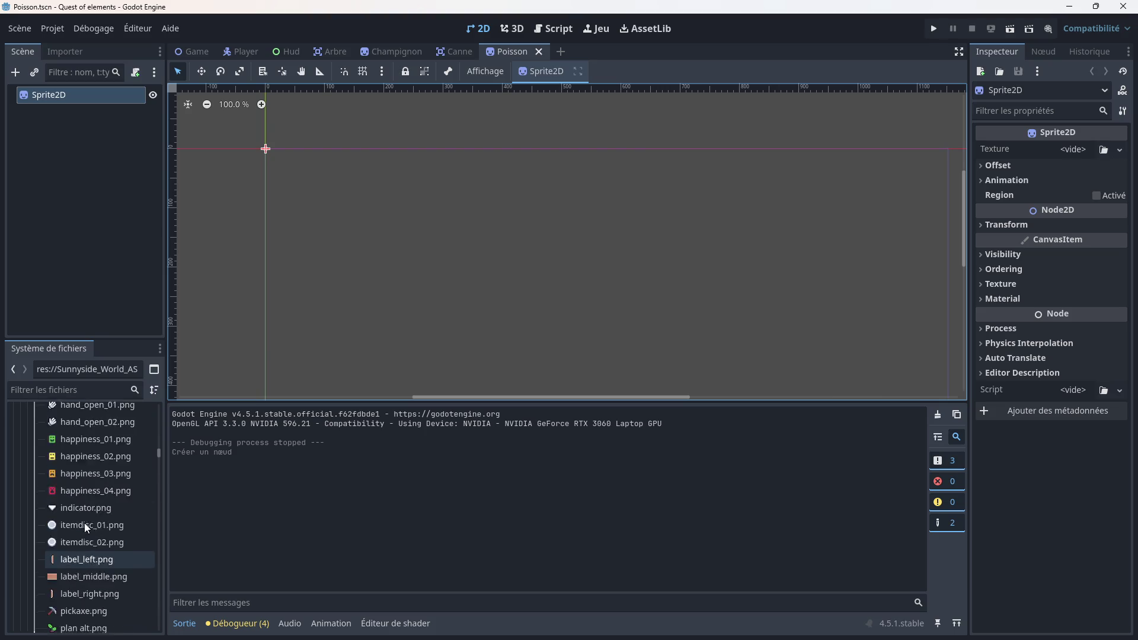
scroll(84, 522, up, 10)
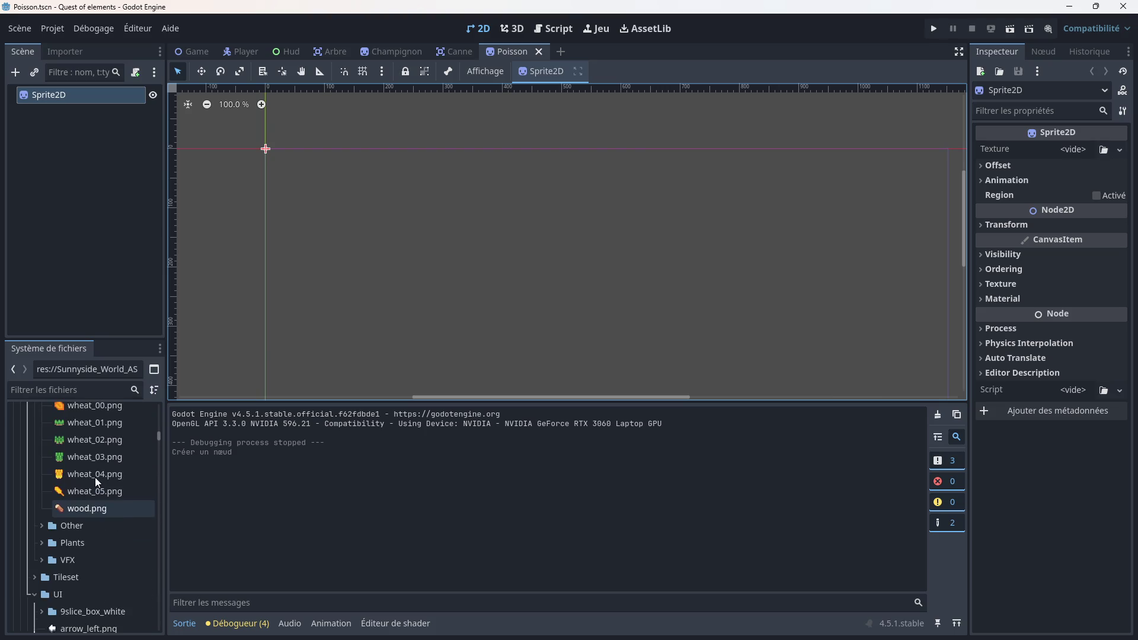
click(42, 541)
scroll(83, 531, down, 2)
click(42, 487)
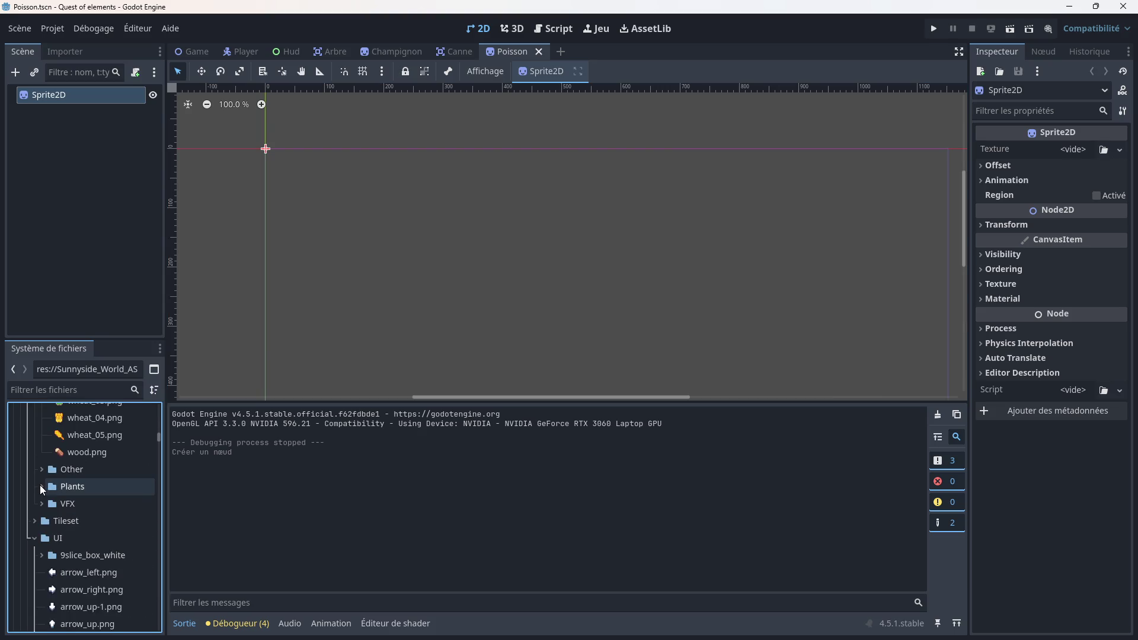
click(42, 469)
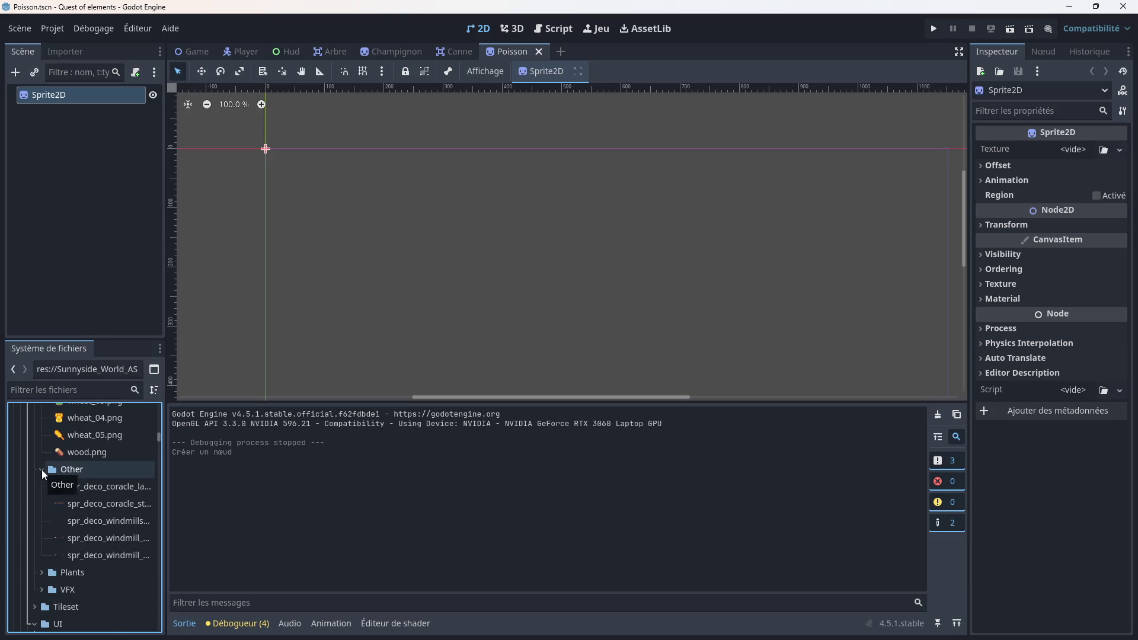
click(41, 470)
scroll(62, 484, up, 4)
scroll(66, 488, up, 12)
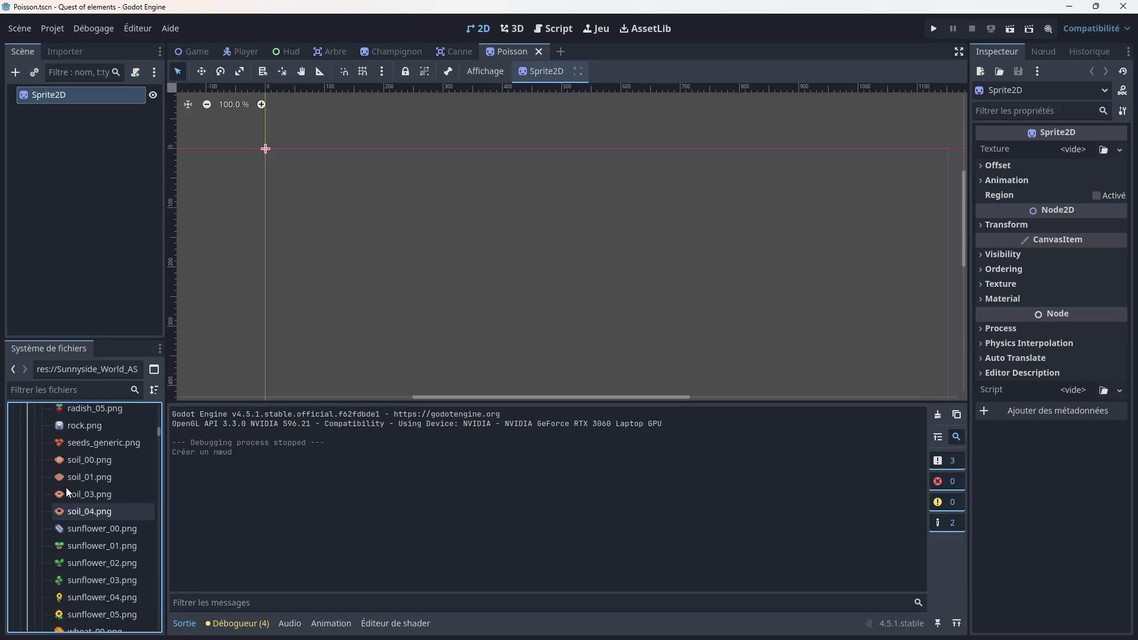
scroll(65, 487, up, 5)
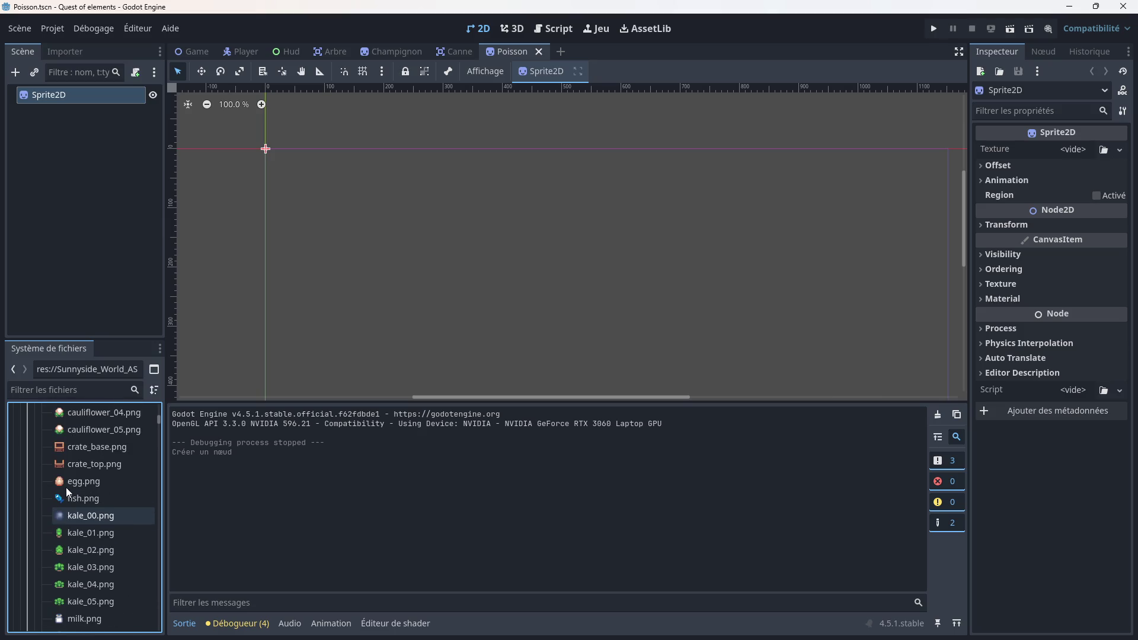
click(85, 497)
drag(85, 497, 86, 97)
Step: Save the Poisson scene and switch back to the Game scene
scroll(275, 155, up, 10)
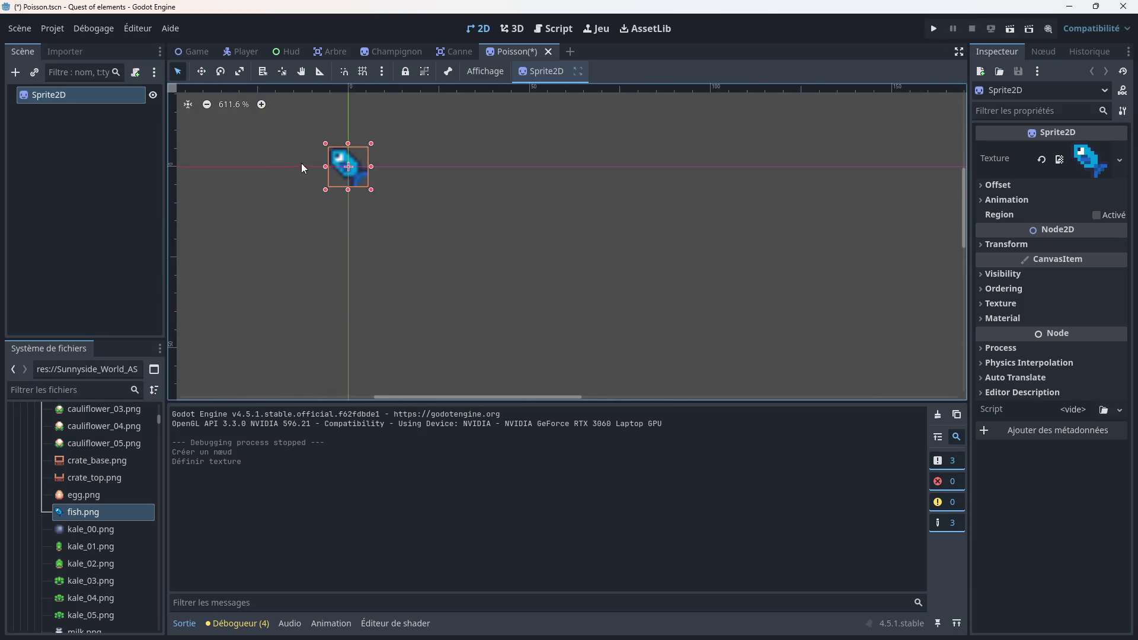
scroll(457, 121, down, 3)
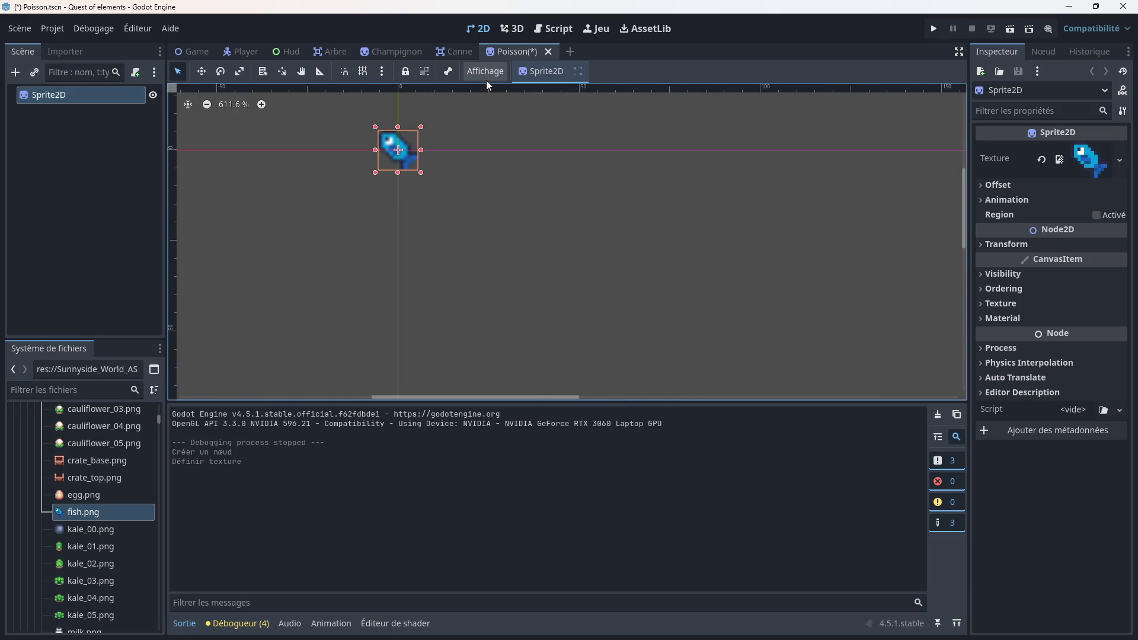
key(ctrl+s)
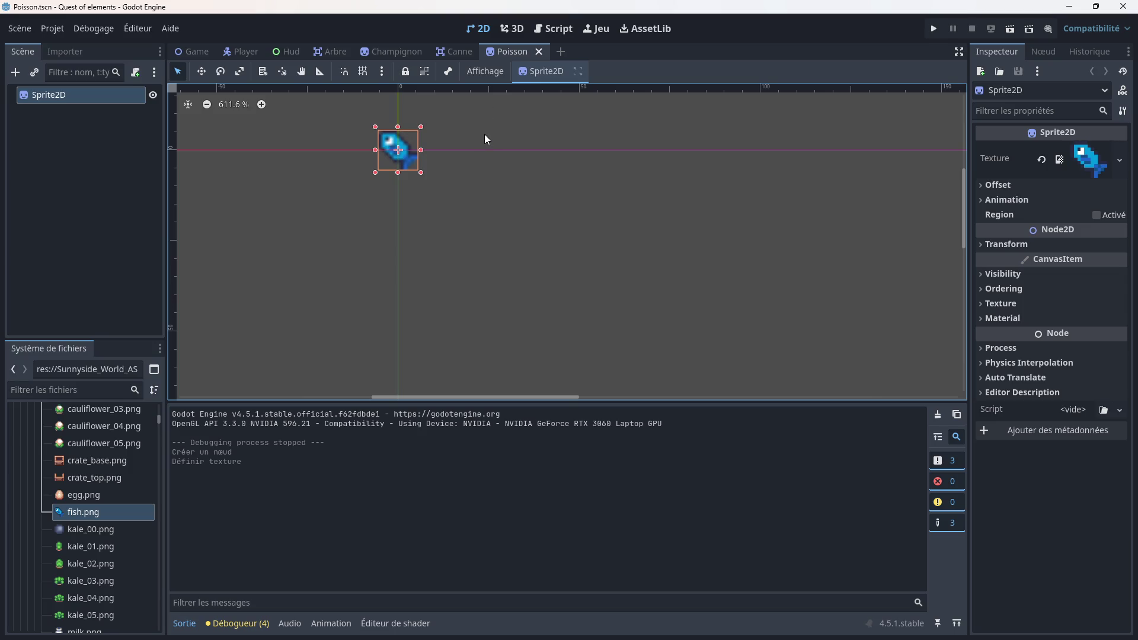
click(191, 50)
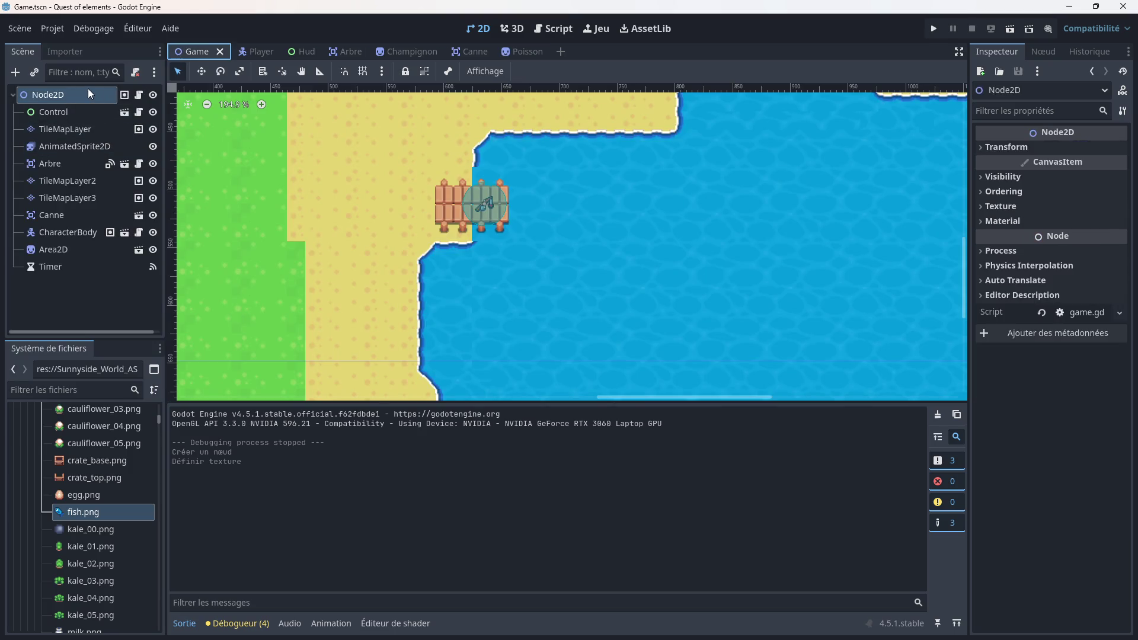
Step: Instance Poisson.tscn as a child of the root Node2D
right_click(73, 92)
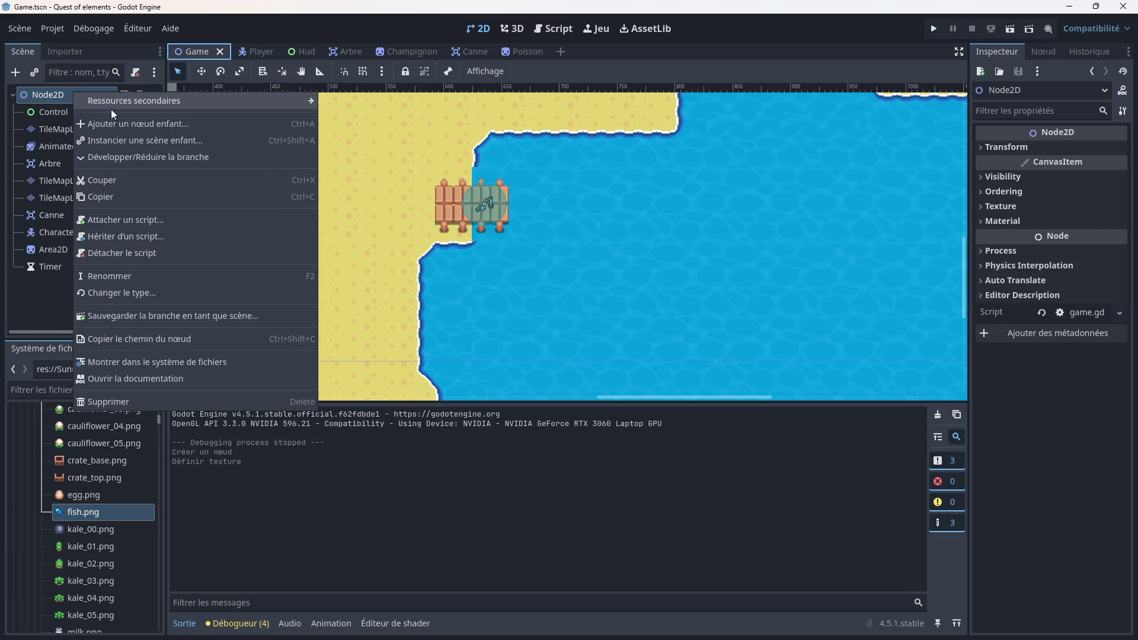
click(121, 139)
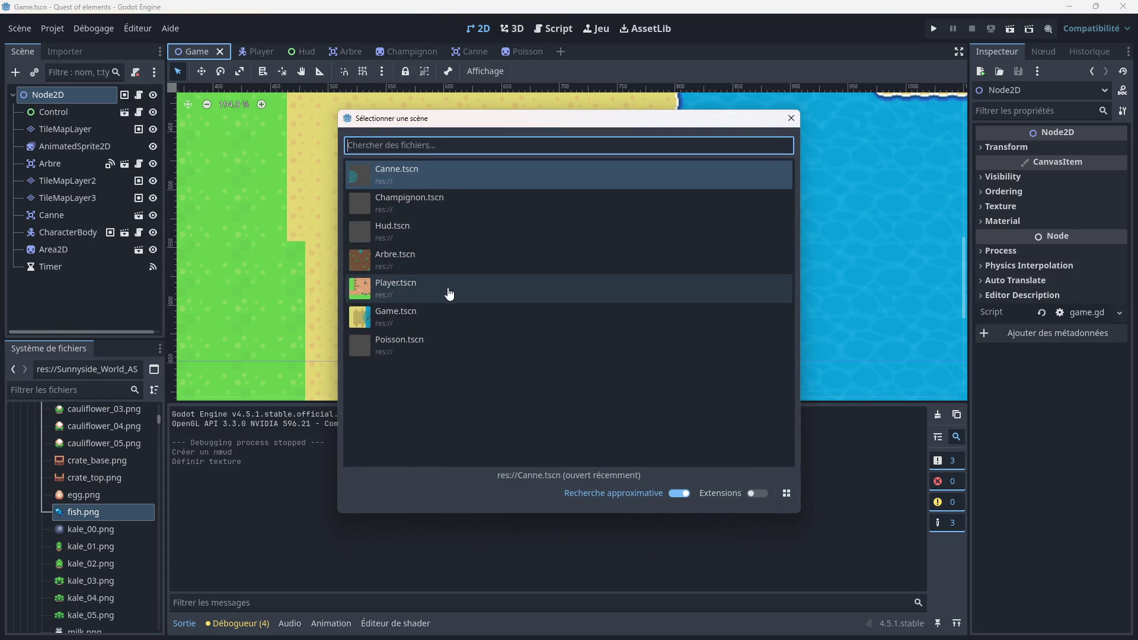
double_click(427, 351)
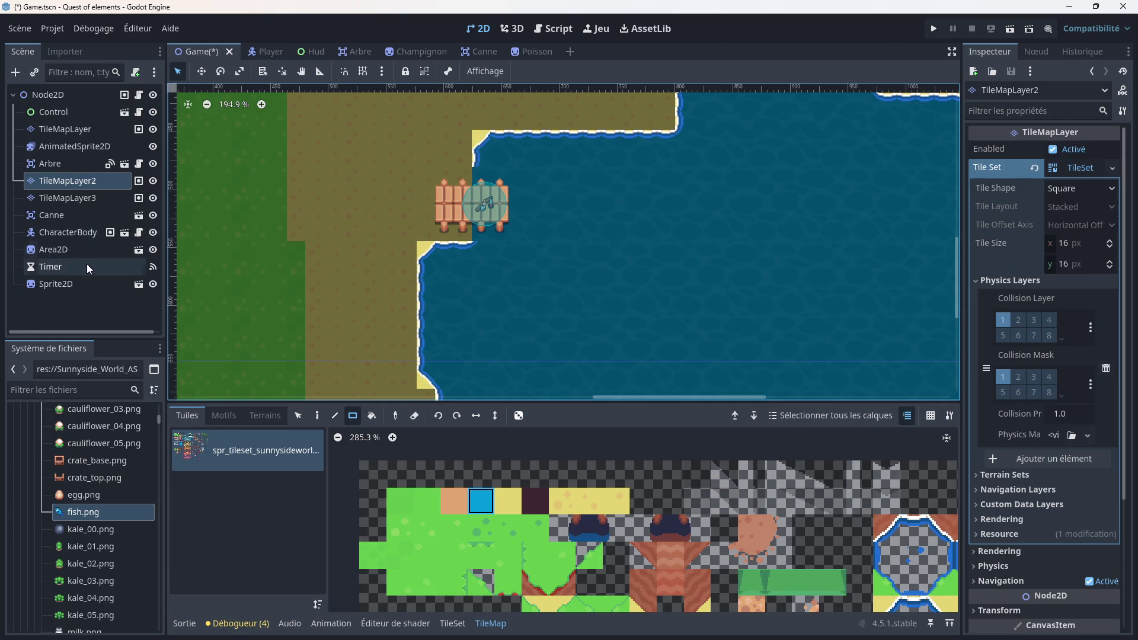
click(65, 285)
Step: Move the fish from the village past the sand into the middle of the lake by the dock
scroll(303, 234, down, 10)
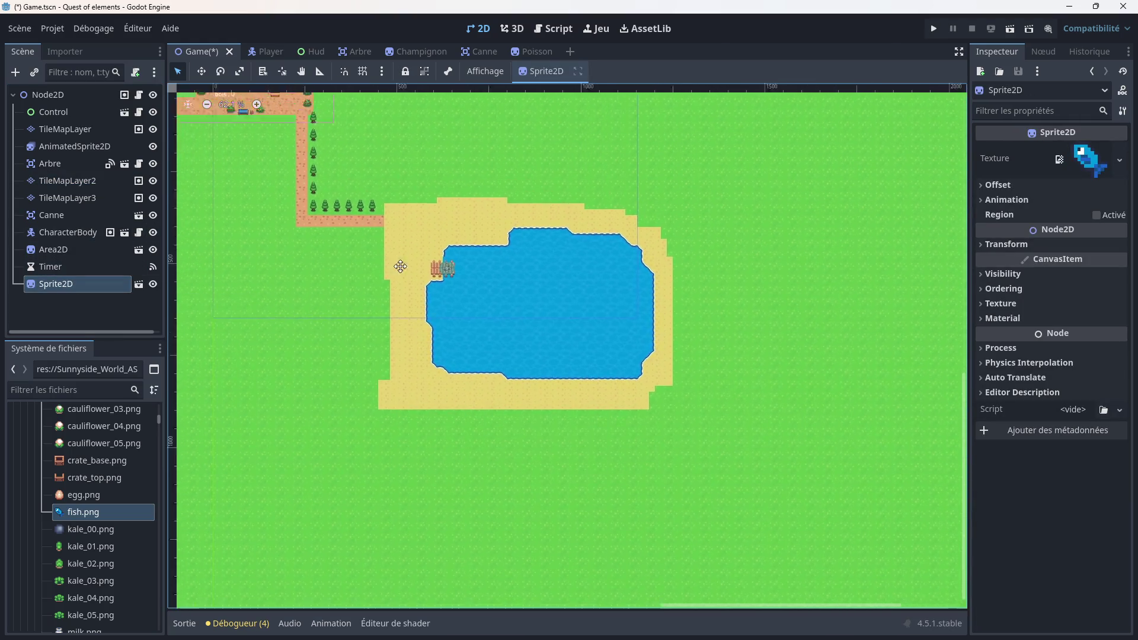
scroll(429, 192, up, 7)
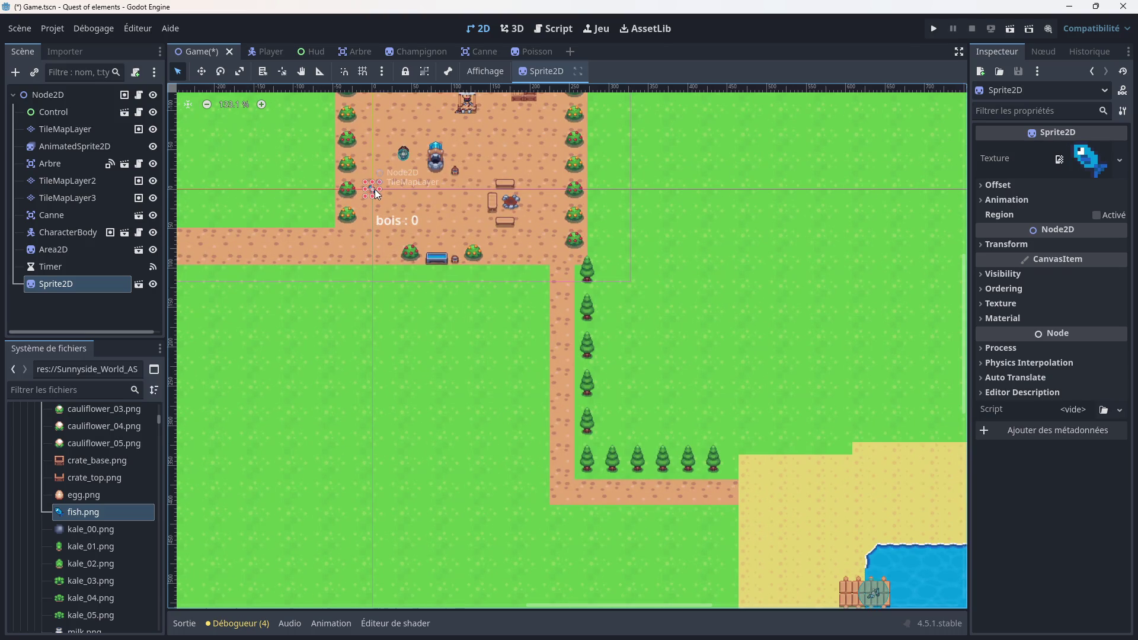
mouse_move(374, 194)
mouse_down()
mouse_move(535, 349)
mouse_move(800, 541)
mouse_up()
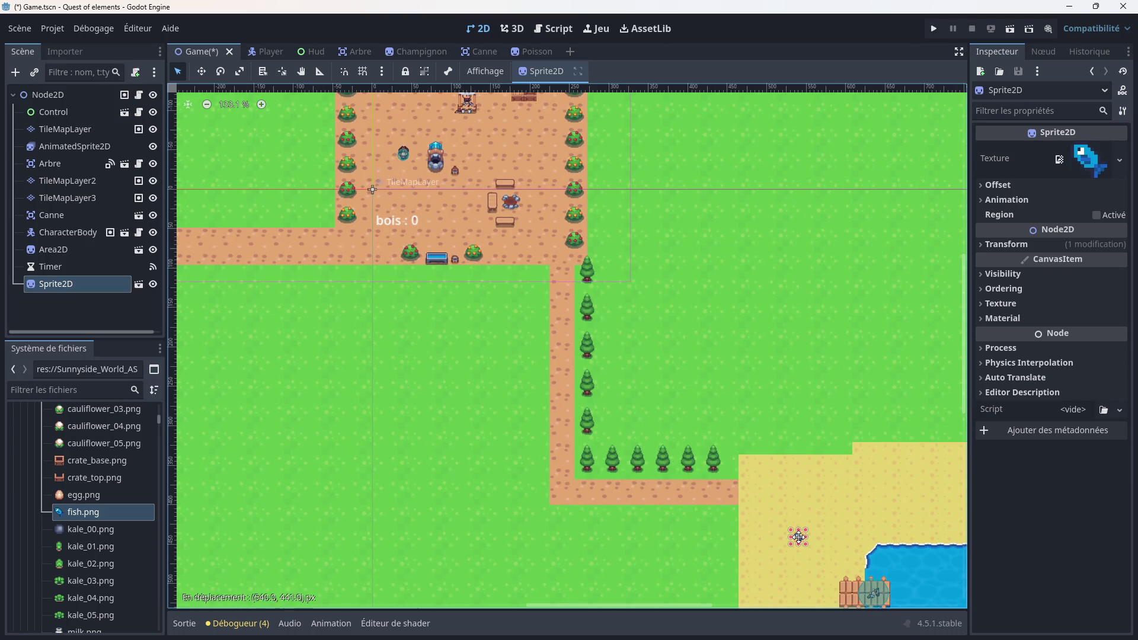
drag(722, 420, 545, 193)
scroll(545, 193, up, 4)
mouse_move(478, 251)
mouse_down()
mouse_move(640, 317)
mouse_move(807, 307)
mouse_up()
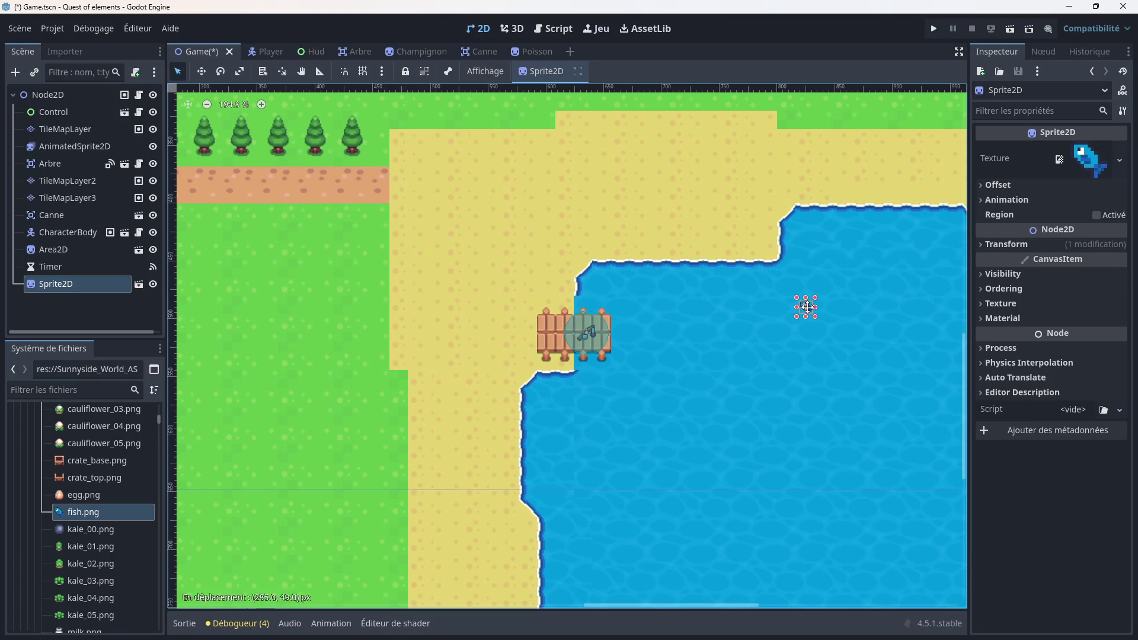
scroll(702, 318, down, 5)
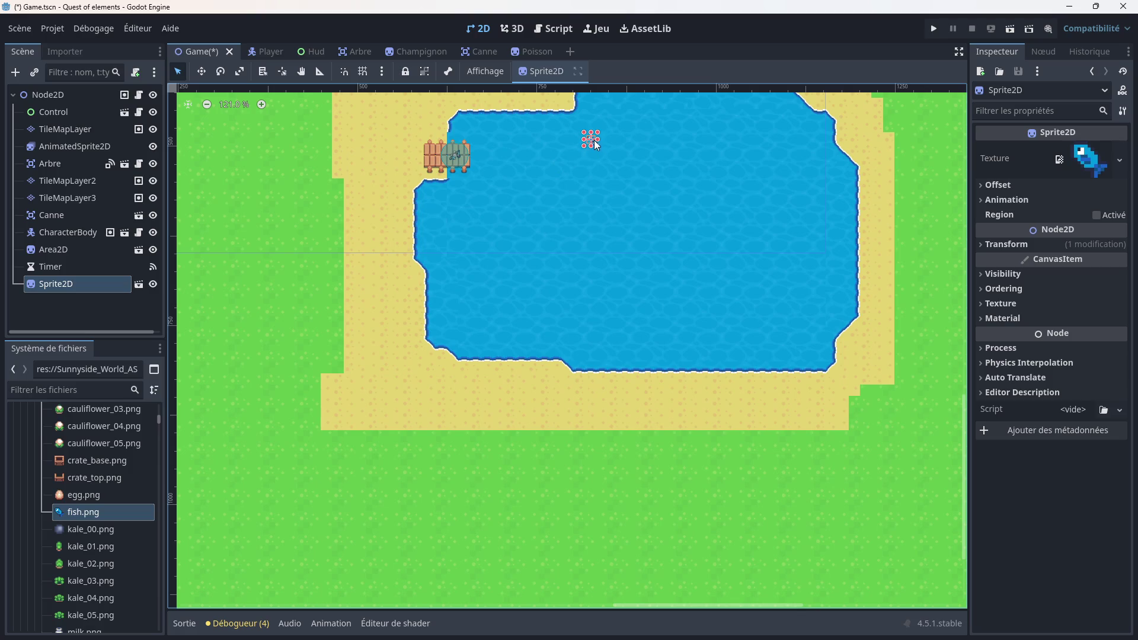
mouse_move(594, 144)
mouse_down()
mouse_move(638, 208)
mouse_move(631, 231)
mouse_up()
scroll(621, 175, up, 1)
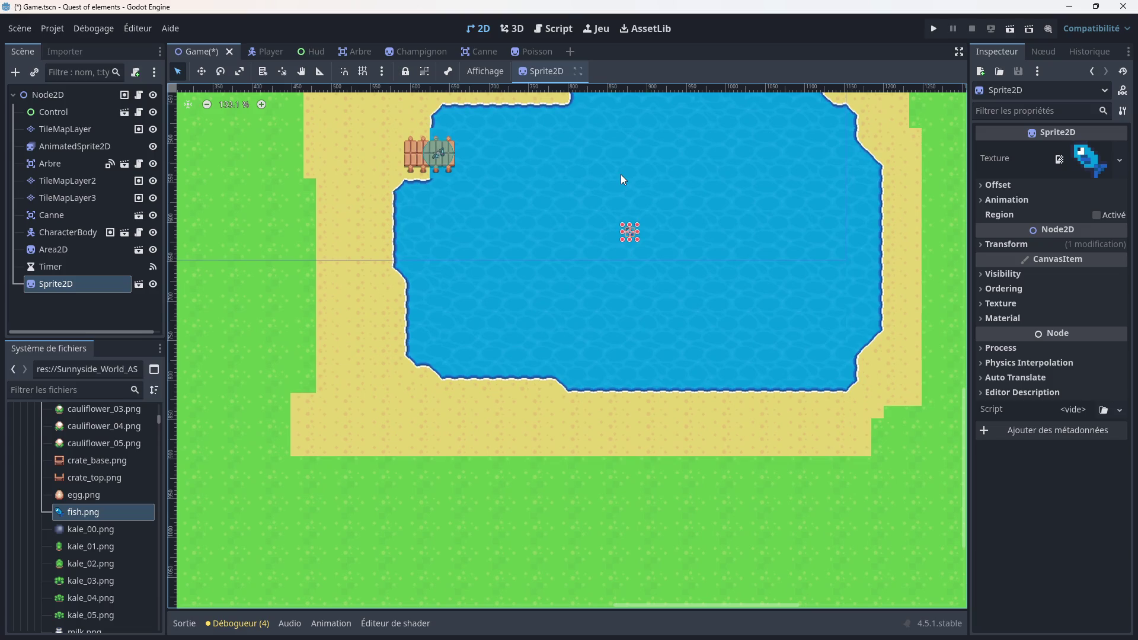
drag(620, 175, 601, 236)
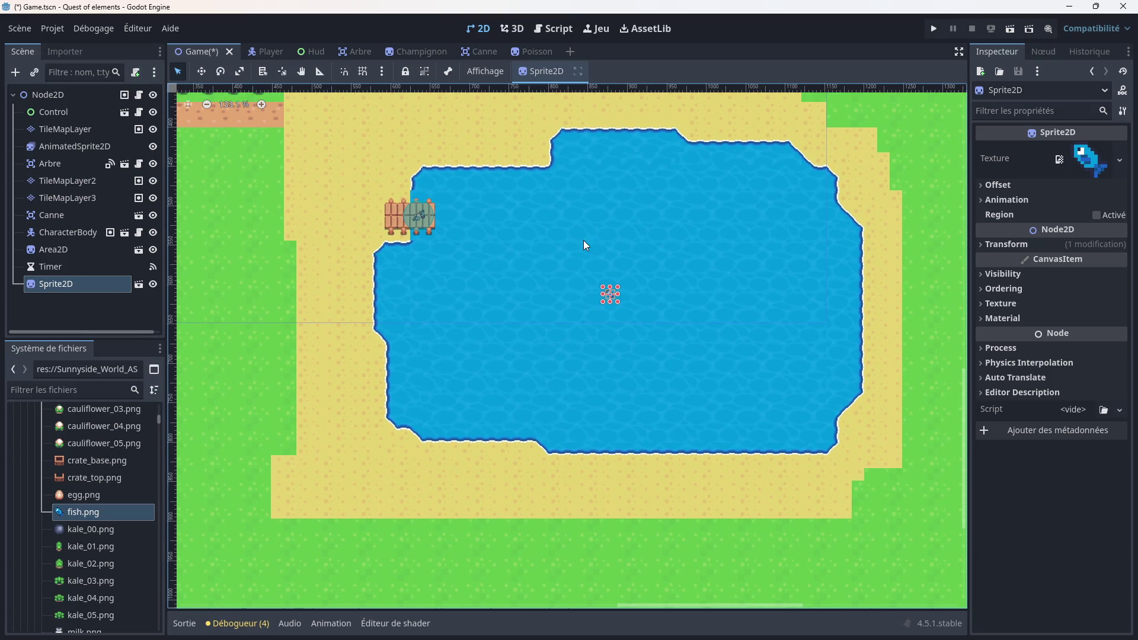
Step: Rename the fish node Poisson, move it up below Canne, and open game.gd
double_click(94, 286)
text(poi)
key(BackSpace)
key(BackSpace)
text(Poisson)
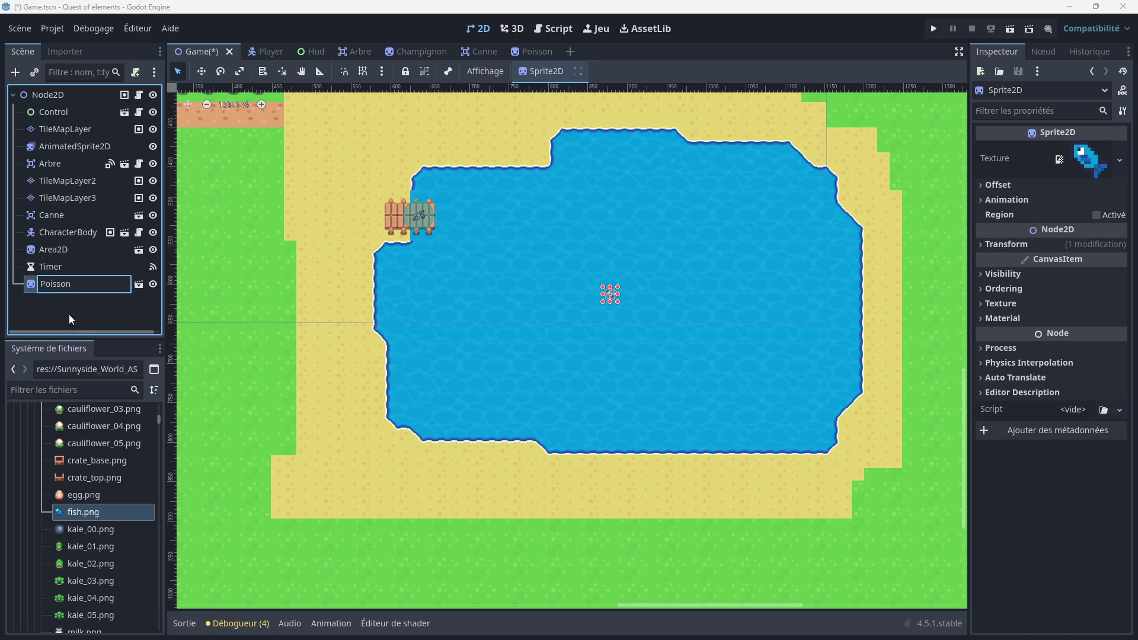
key(Return)
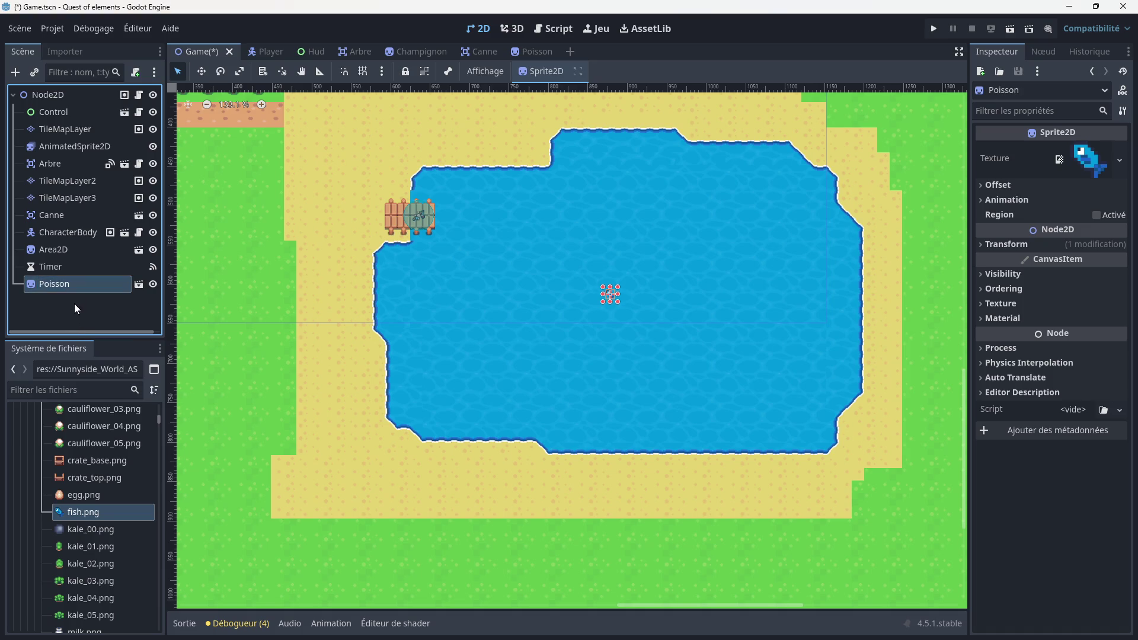
drag(81, 287, 73, 226)
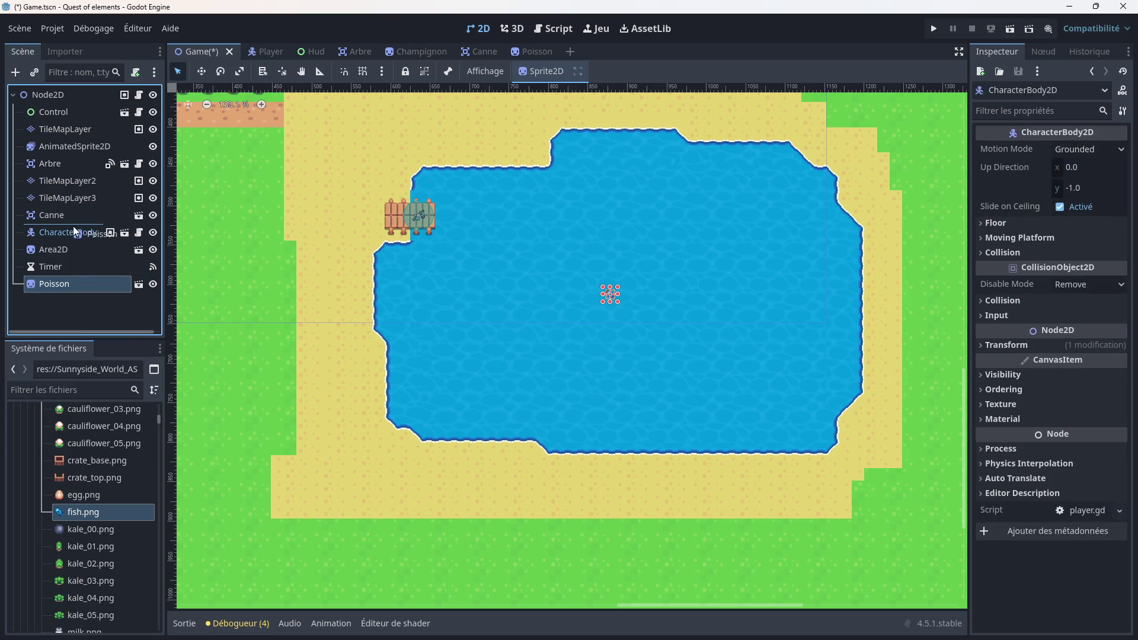
scroll(568, 307, up, 2)
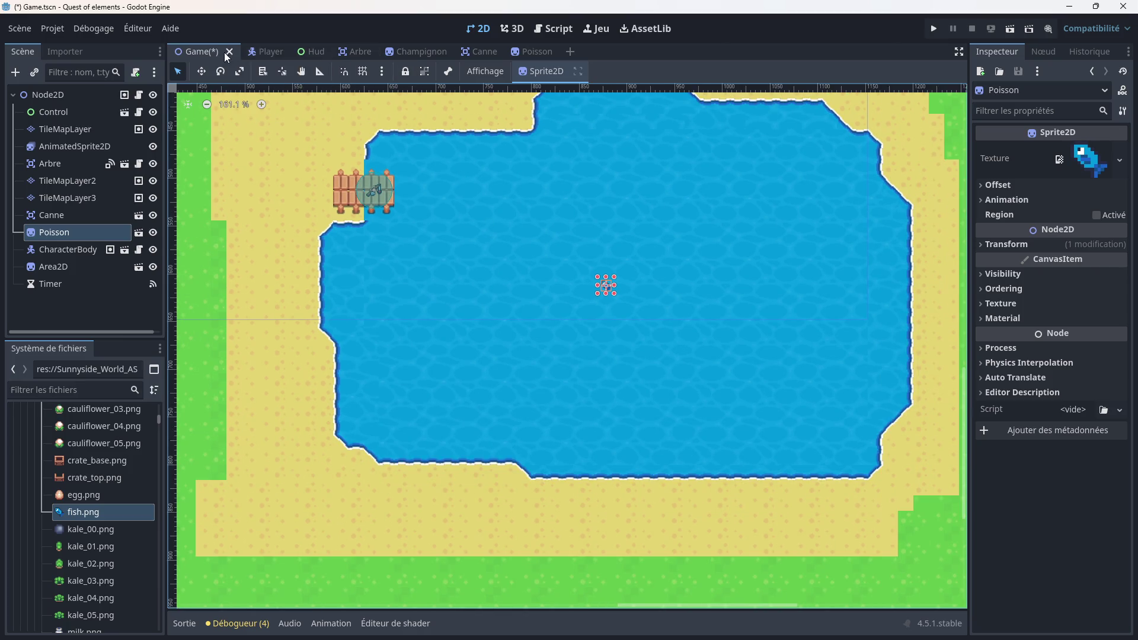
click(553, 29)
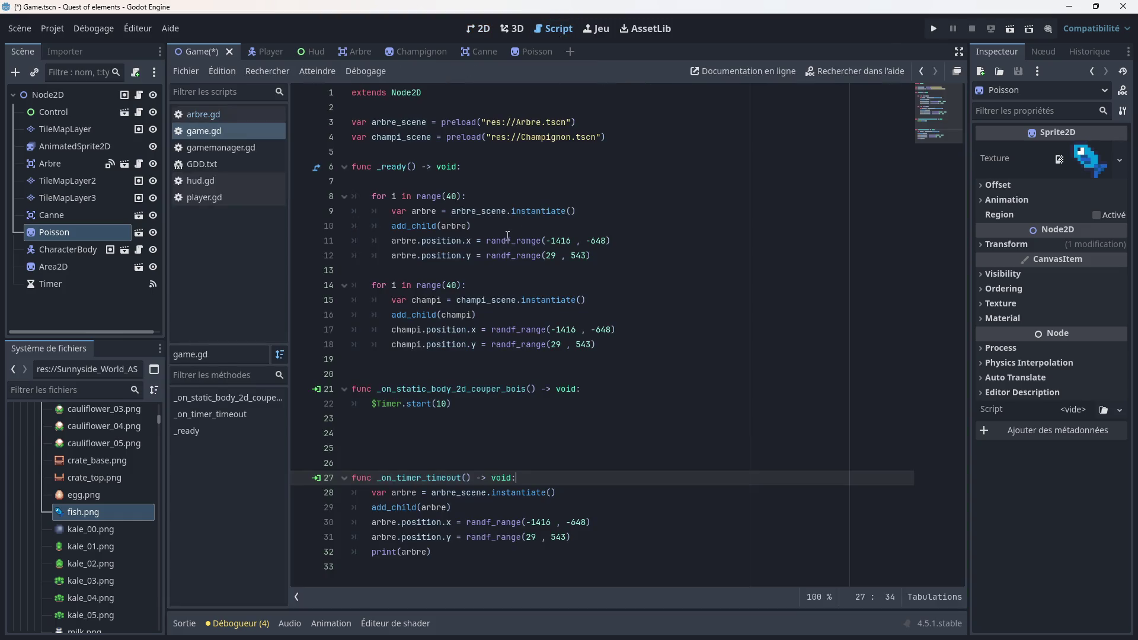
Step: Declare var poisson_scene = preload("res://Poisson.tscn") on line 5
click(393, 144)
click(368, 147)
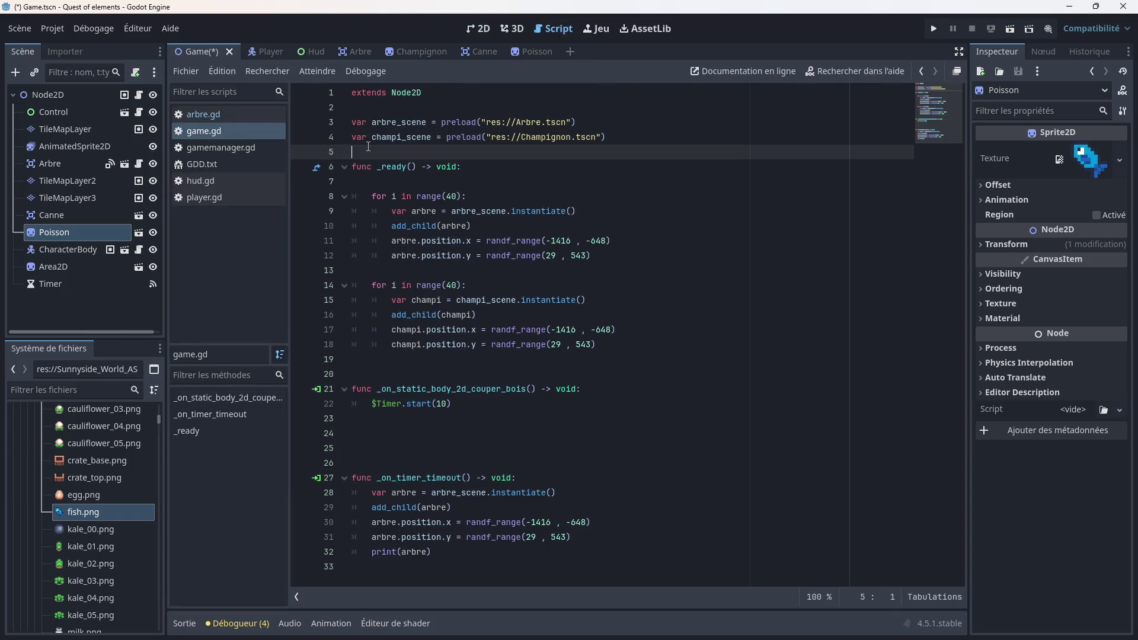
text(var poisson_scene = prel)
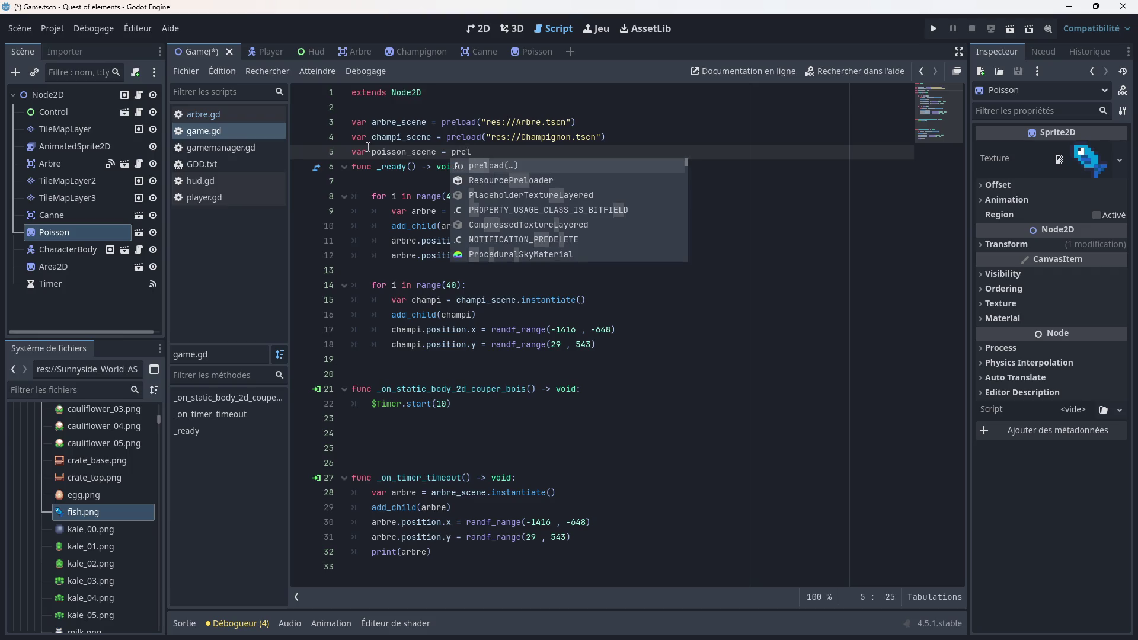
key(Return)
key(Down)
key(Down)
key(Down)
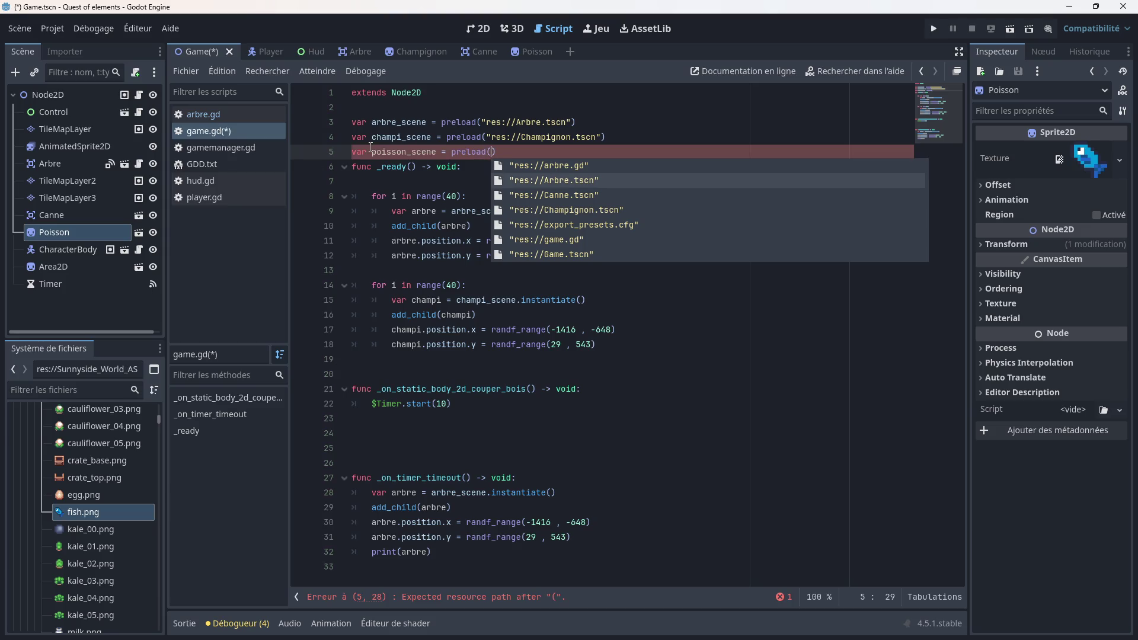
key(Down)
key(Down)
key(Down)
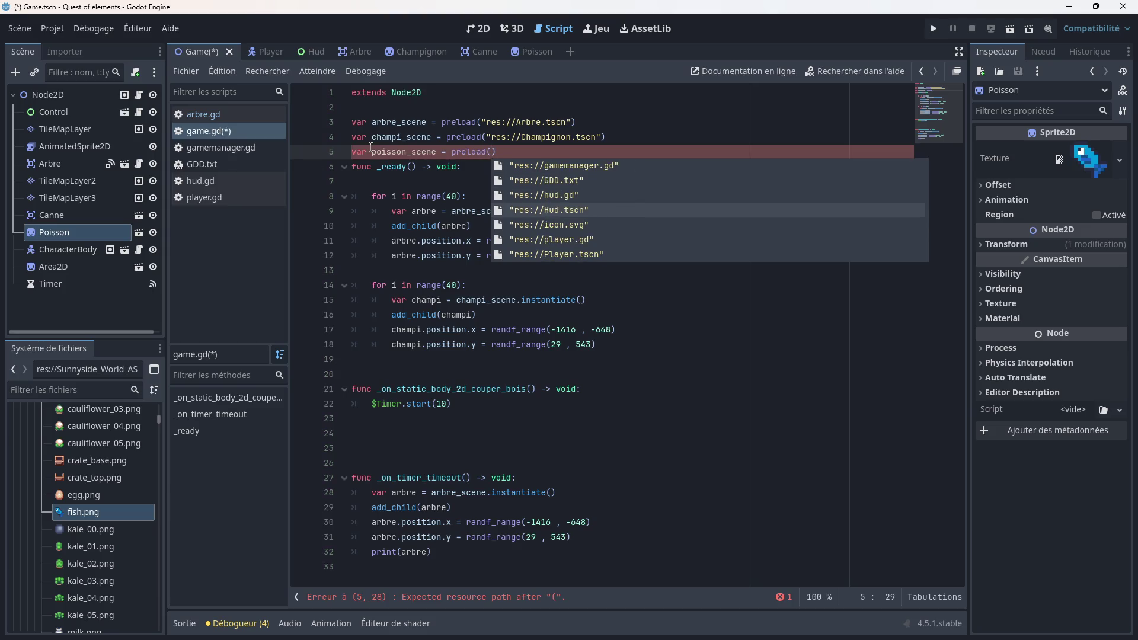
key(Return)
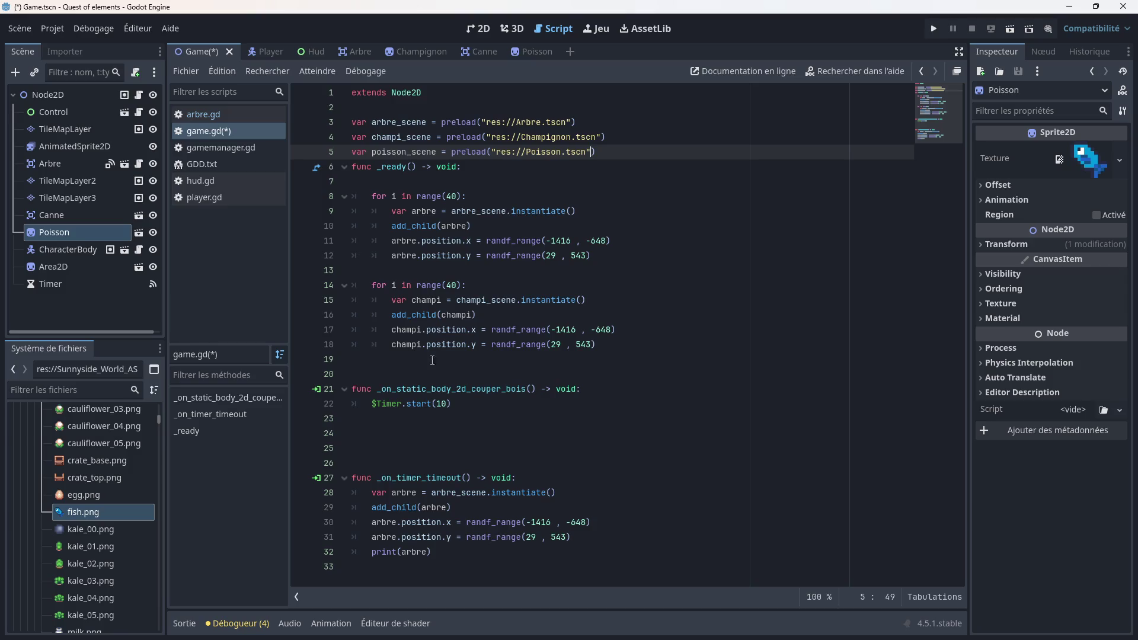
Step: Duplicate the mushroom-spawning loop from lines 14–18 as a new loop at line 20
drag(600, 346, 353, 286)
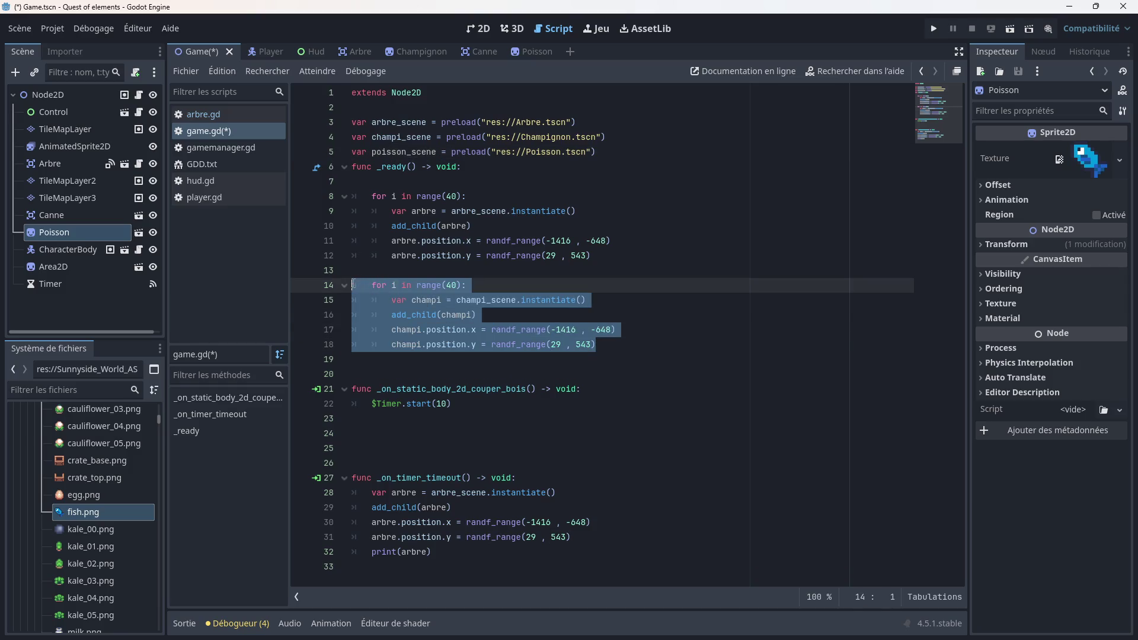
right_click(383, 292)
click(427, 375)
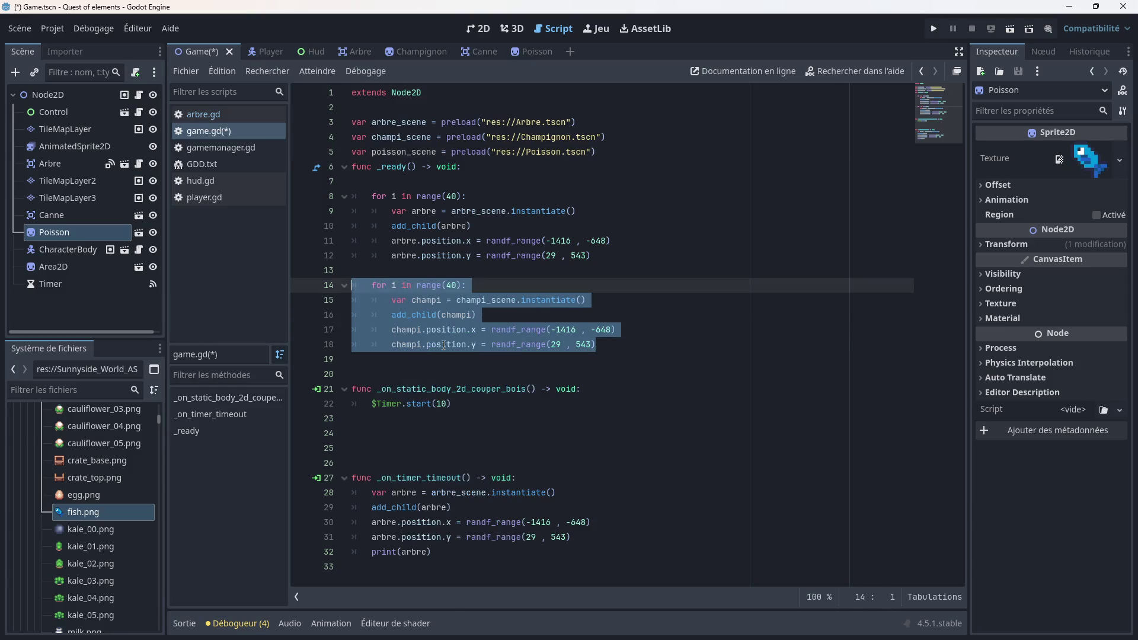
click(600, 350)
key(Return)
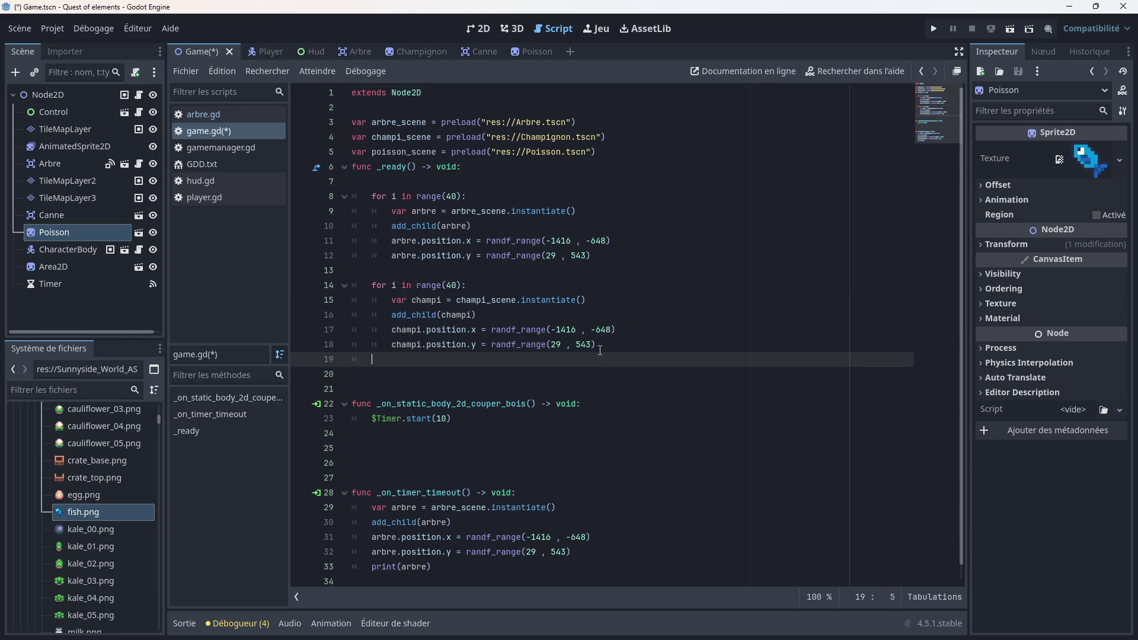
key(BackSpace)
key(Return)
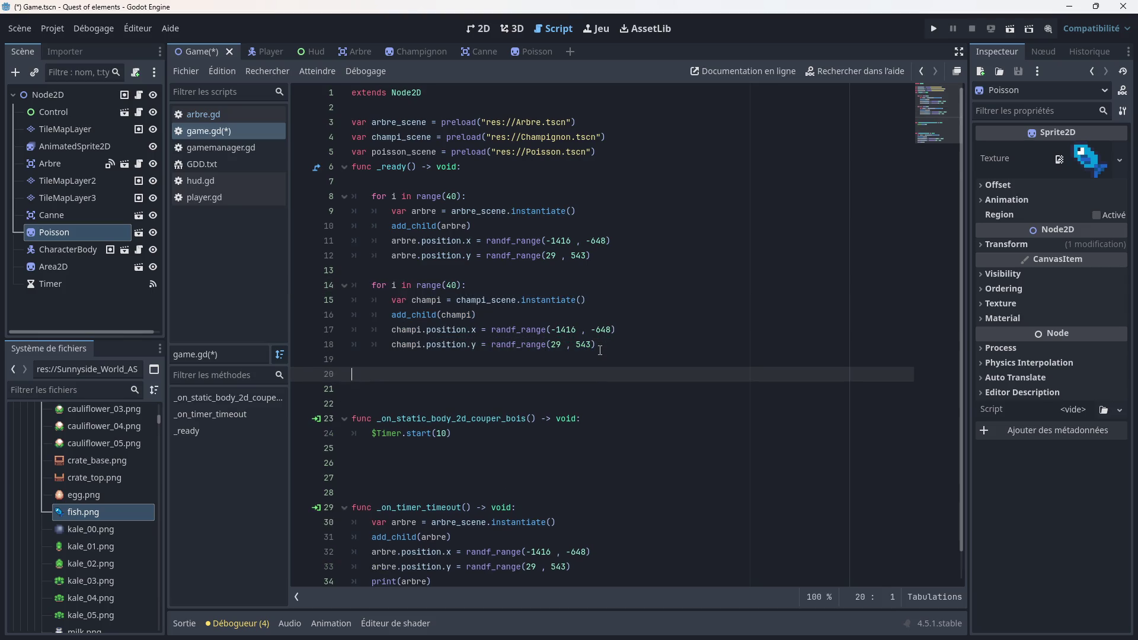
key(ctrl+v)
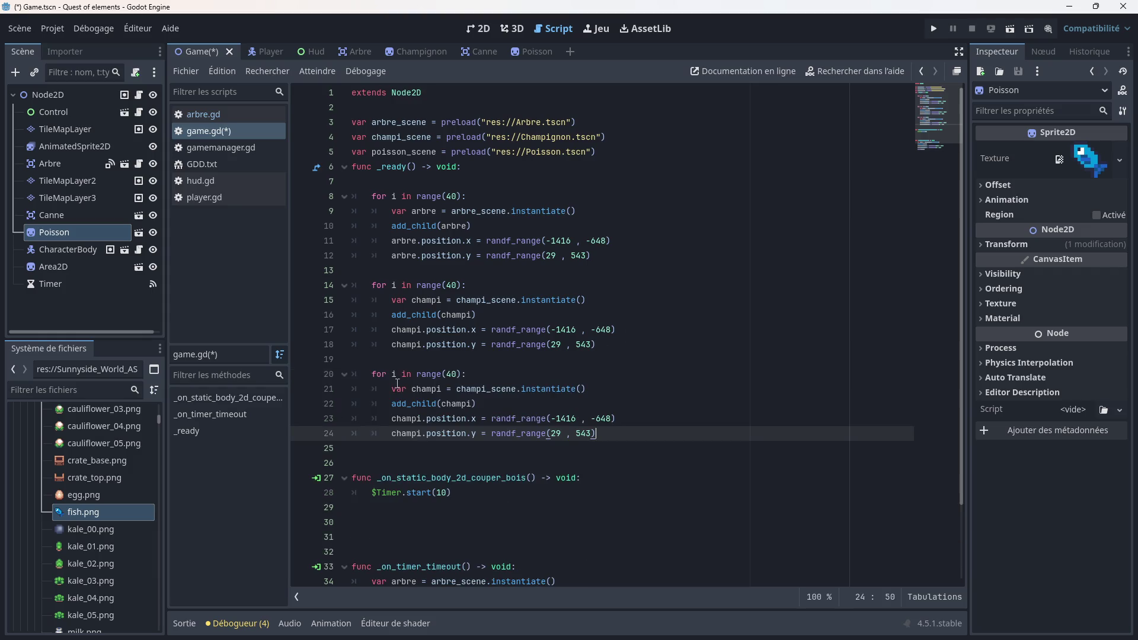
Step: Rename champi to poisson and champi_scene to poisson_scene on lines 21–22
click(441, 390)
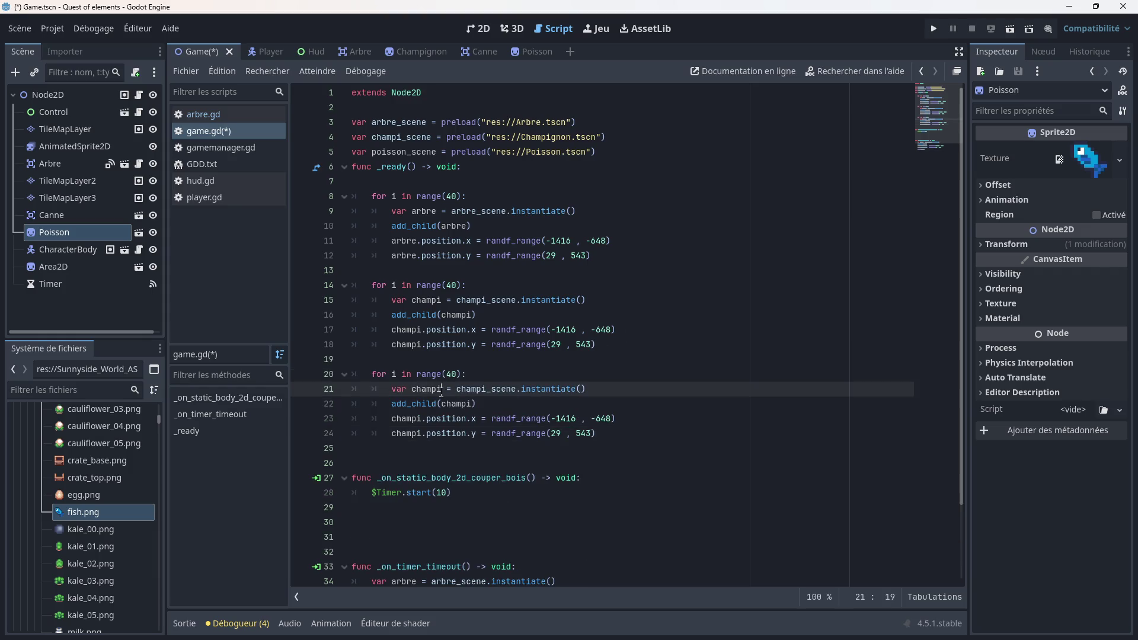
key(BackSpace)
key(BackSpace)
key(BackSpace)
text(poisso)
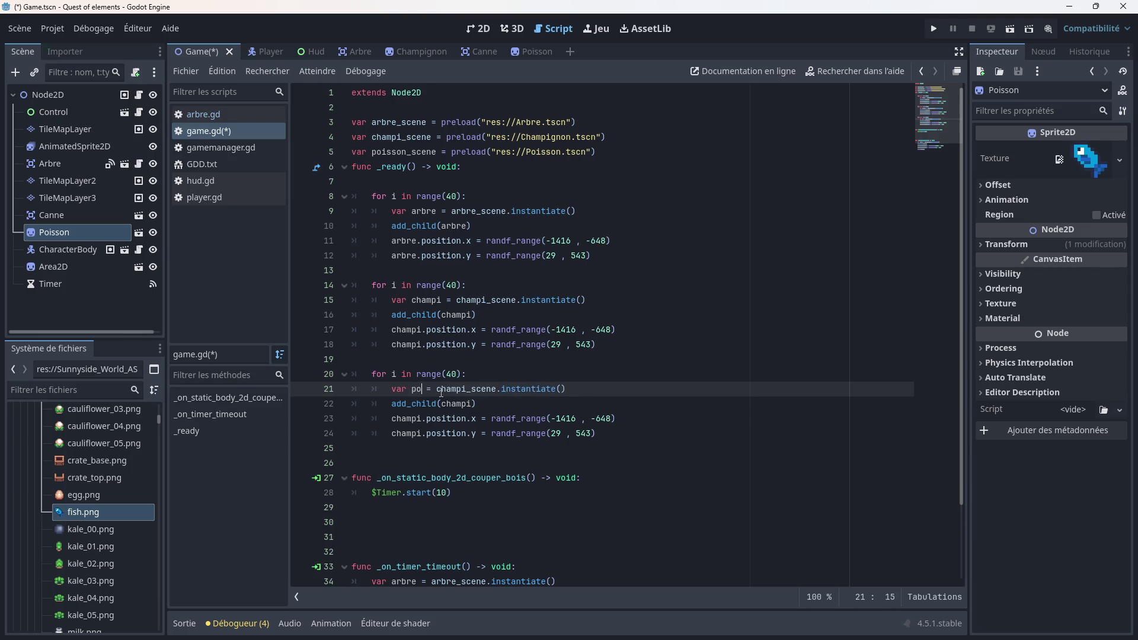
text(n)
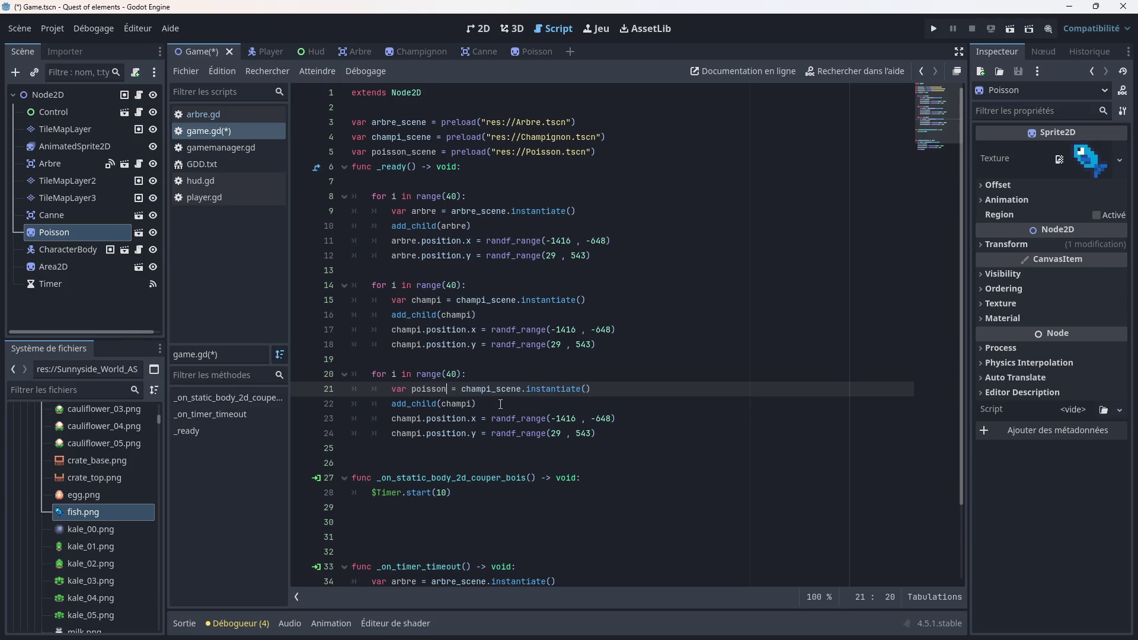
drag(522, 388, 462, 389)
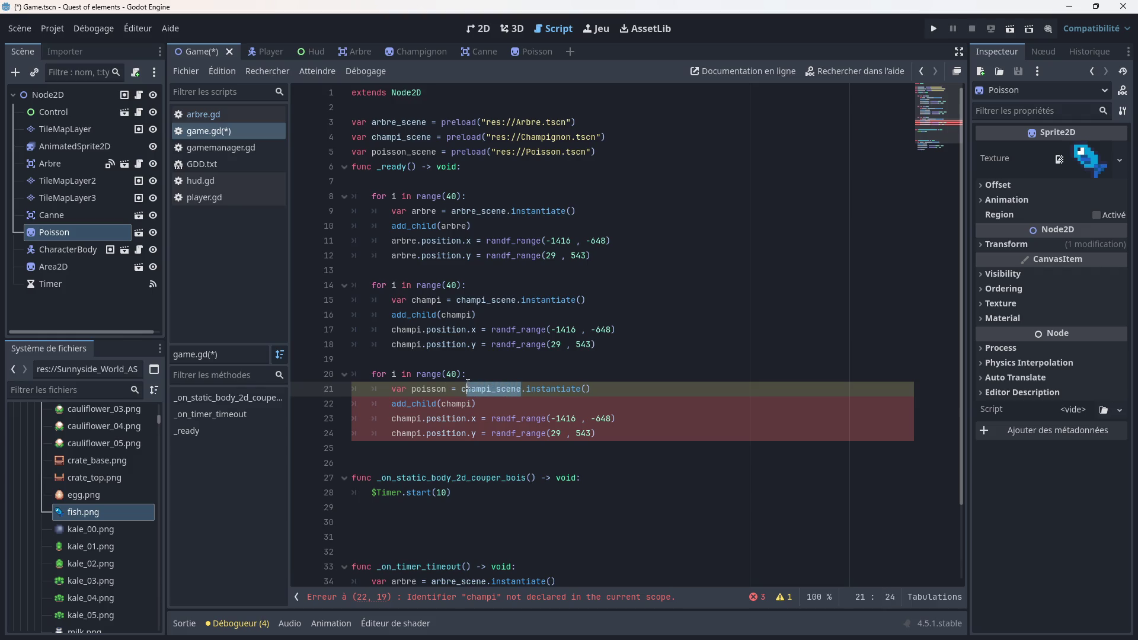
text(poisson_)
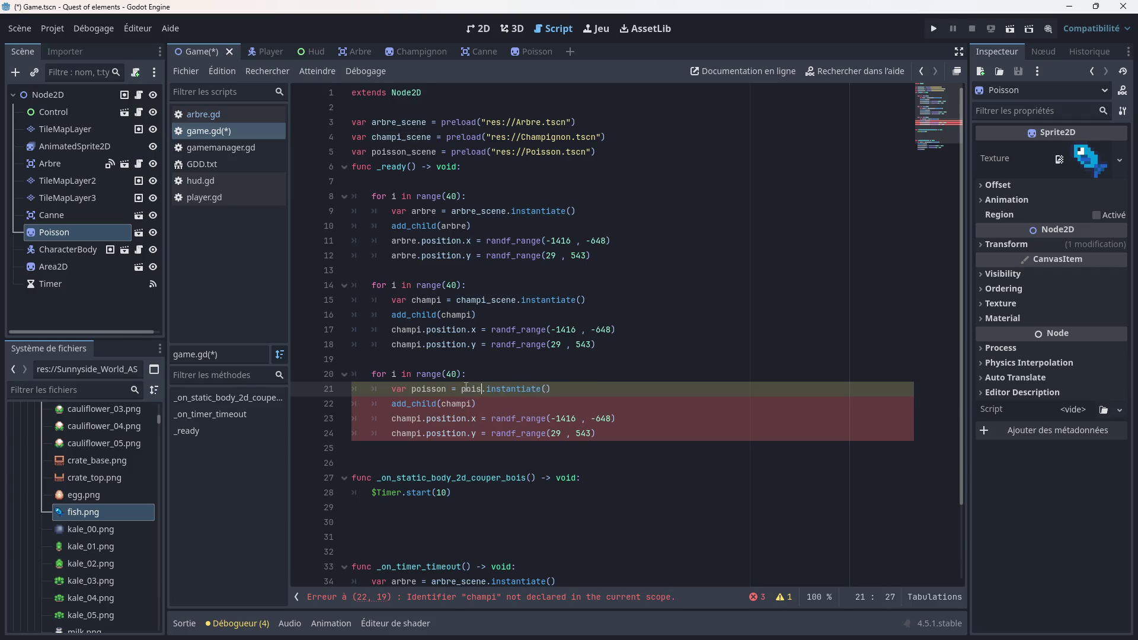
text(scene)
drag(471, 403, 442, 404)
text(poisson)
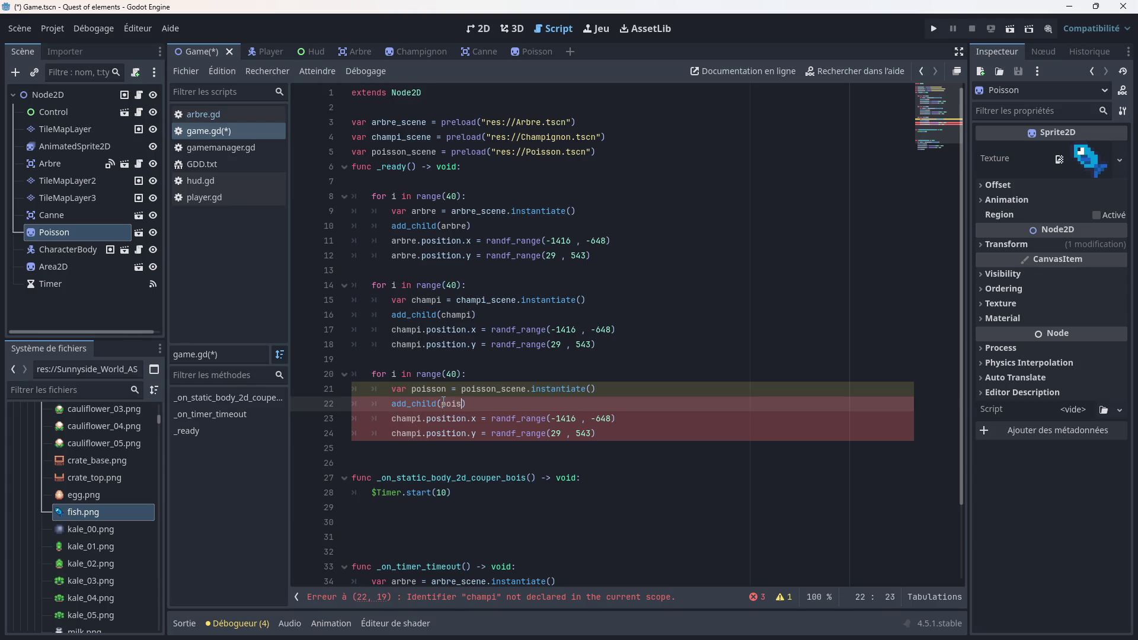
Step: Replace champi with poisson on lines 23 and 24
click(420, 420)
key(BackSpace)
key(BackSpace)
key(BackSpace)
text(poisson)
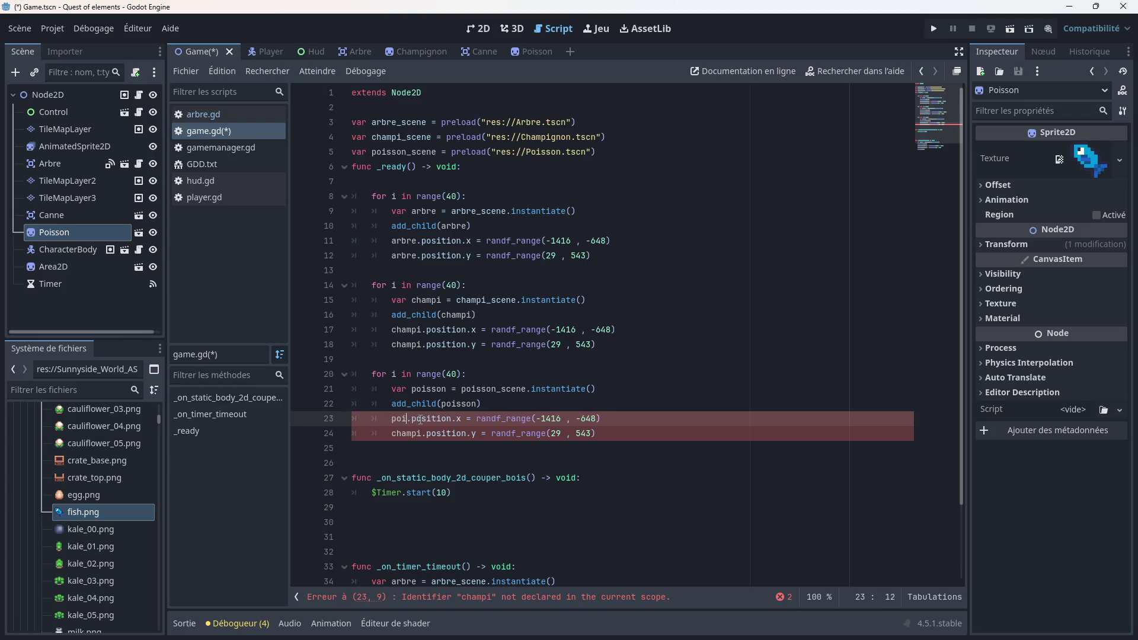
key(Escape)
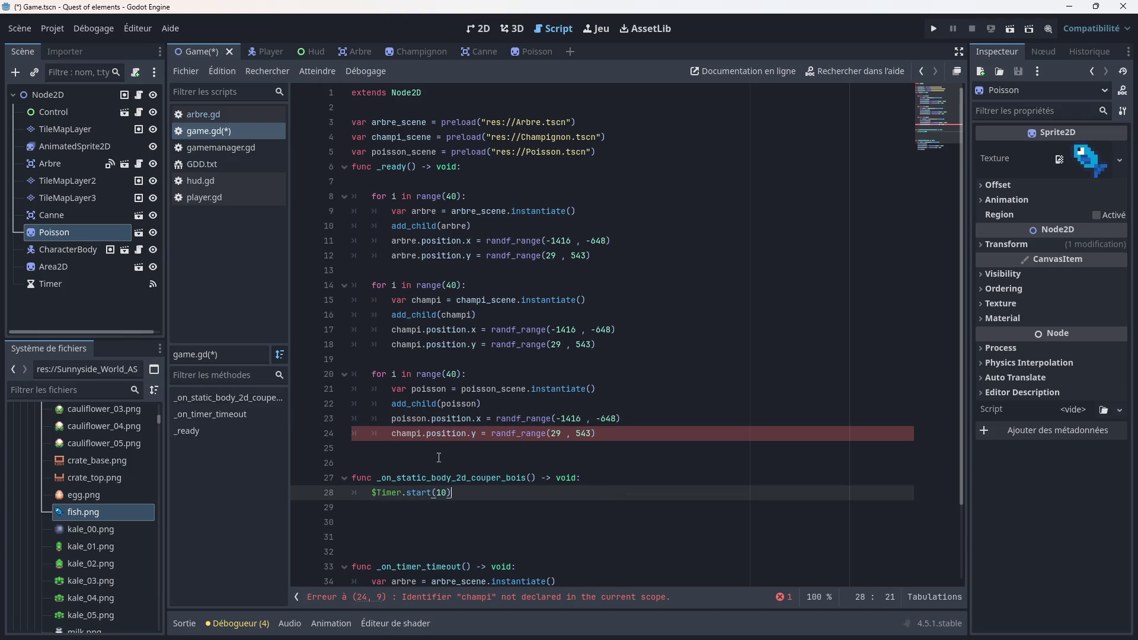
click(419, 434)
key(BackSpace)
key(BackSpace)
key(BackSpace)
key(Delete)
text(poisson)
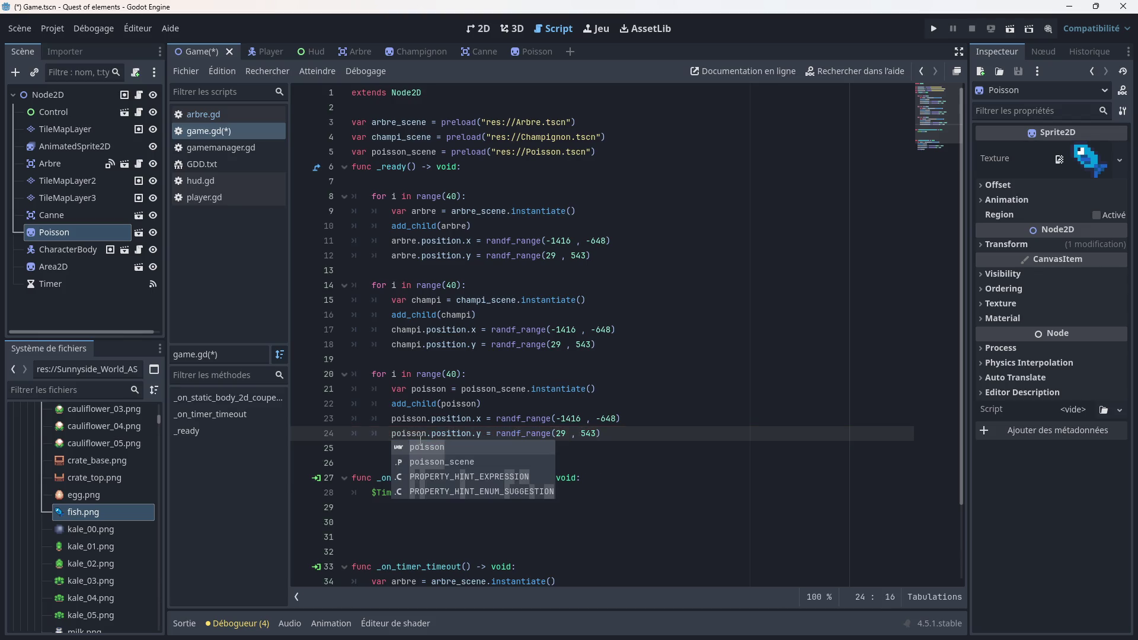
key(Escape)
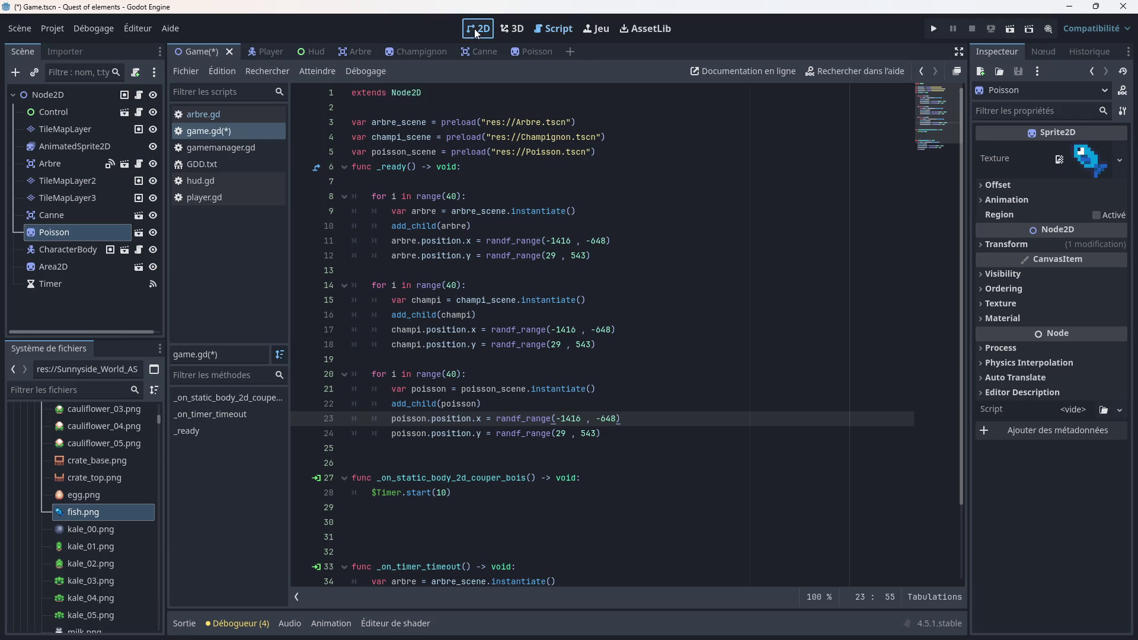
click(478, 29)
scroll(508, 246, down, 3)
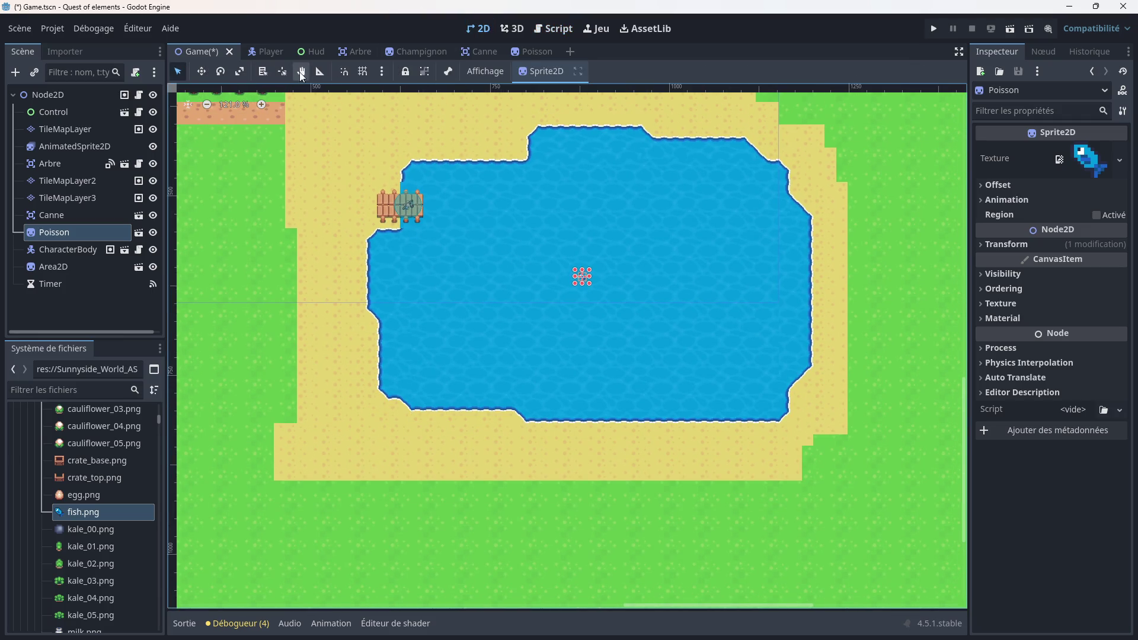
click(319, 72)
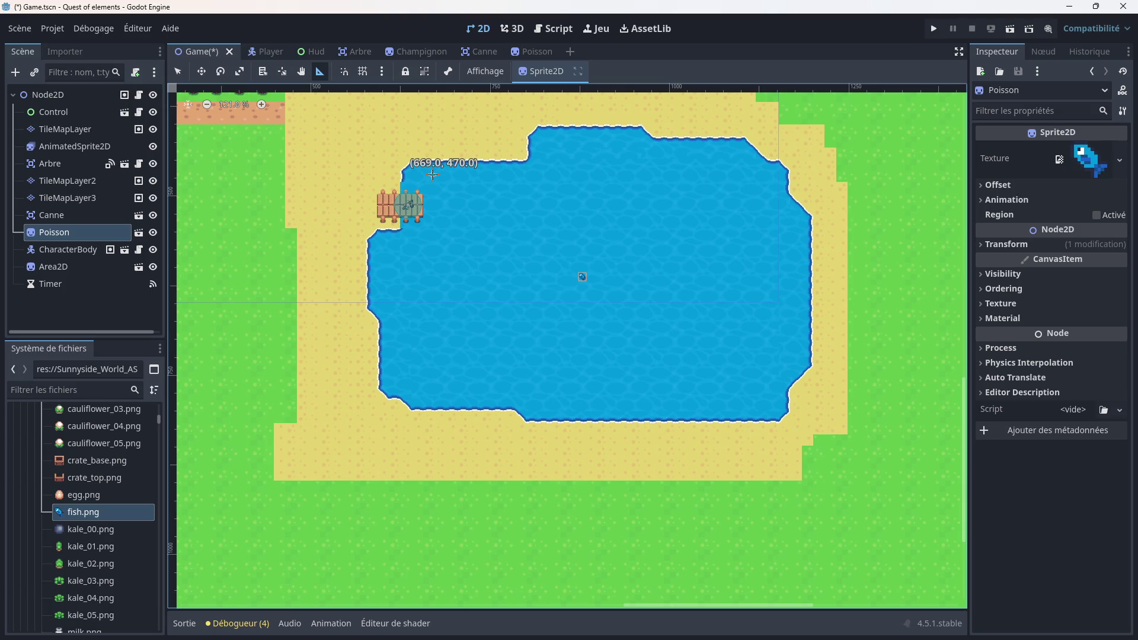
click(432, 175)
click(754, 383)
click(553, 29)
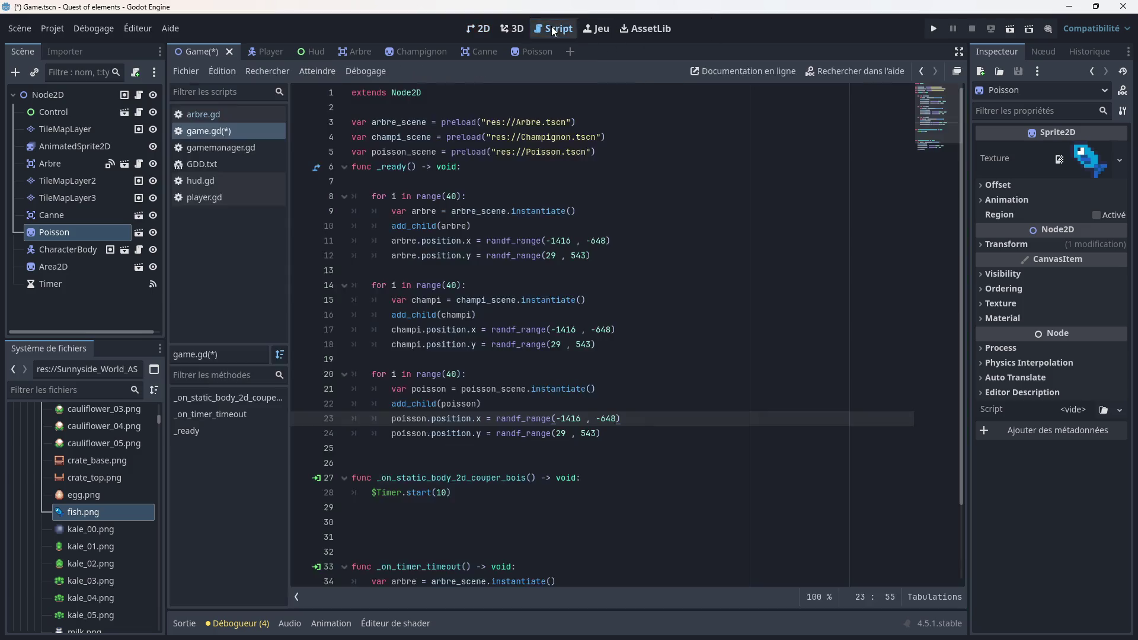
Step: Change the fish x range on line 23 to randf_range(669, 1118)
click(581, 424)
key(BackSpace)
key(BackSpace)
key(BackSpace)
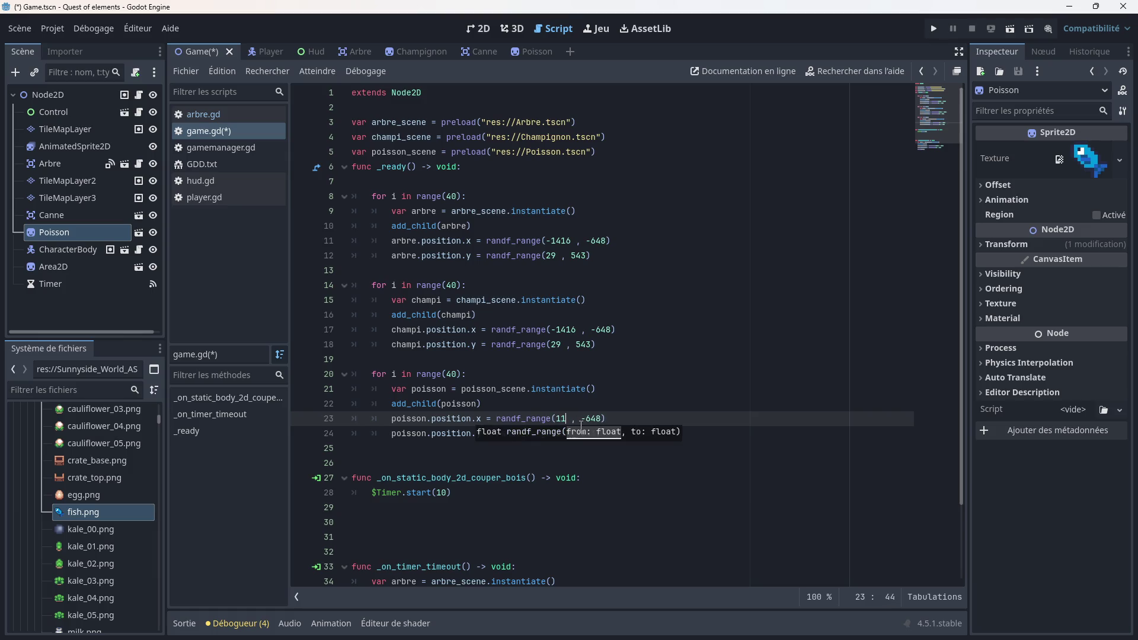
text(669)
click(605, 424)
key(BackSpace)
key(BackSpace)
key(BackSpace)
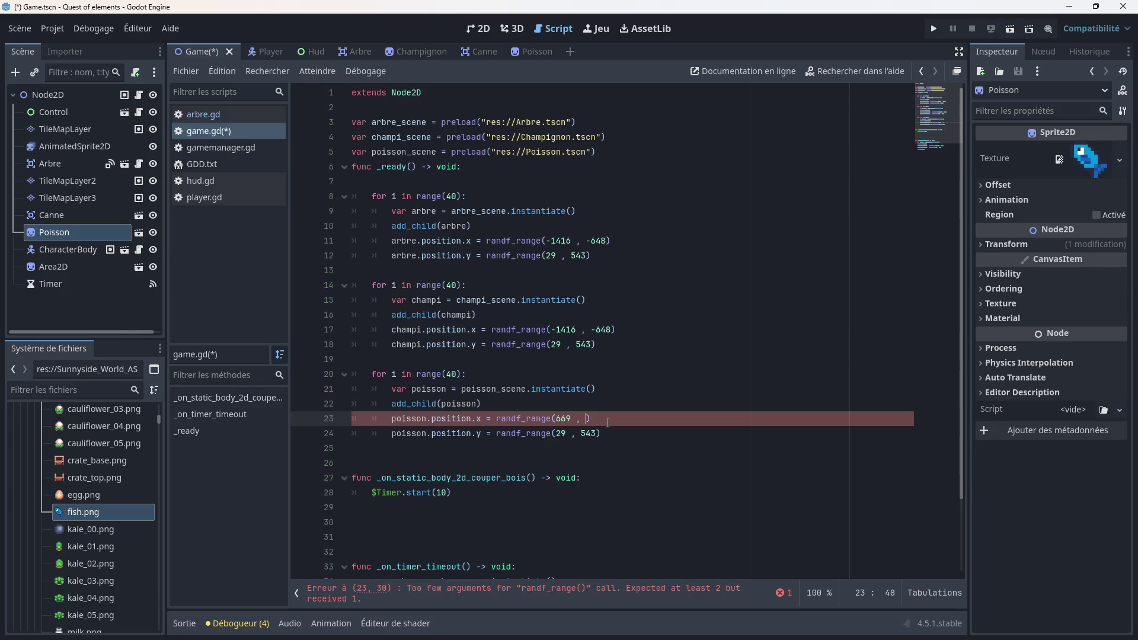
text(11)
text(18)
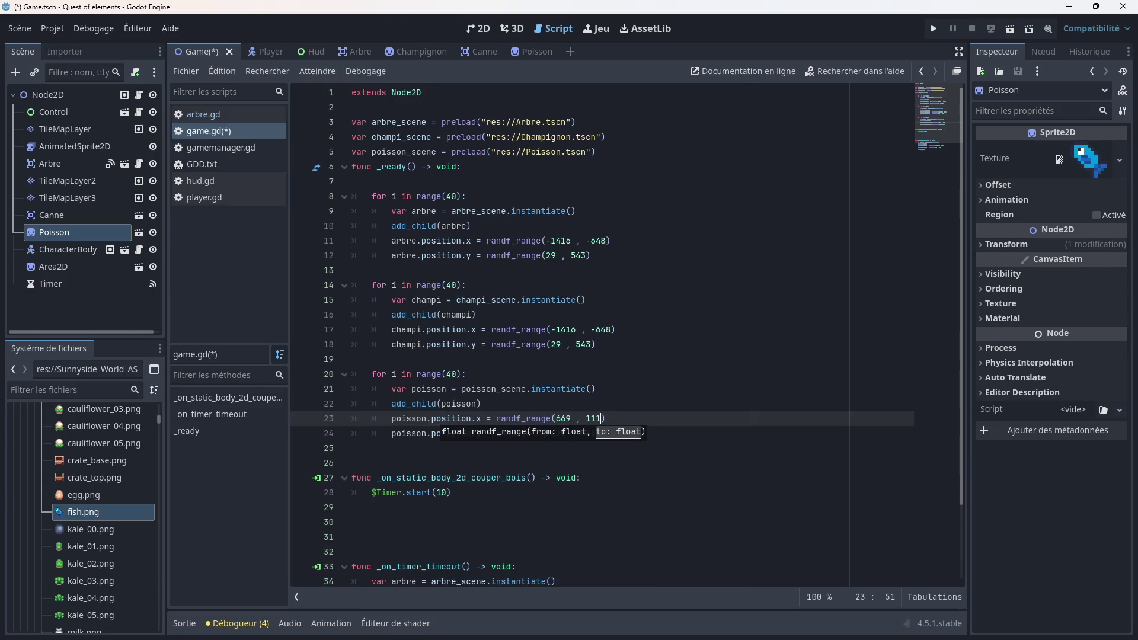
key(Up)
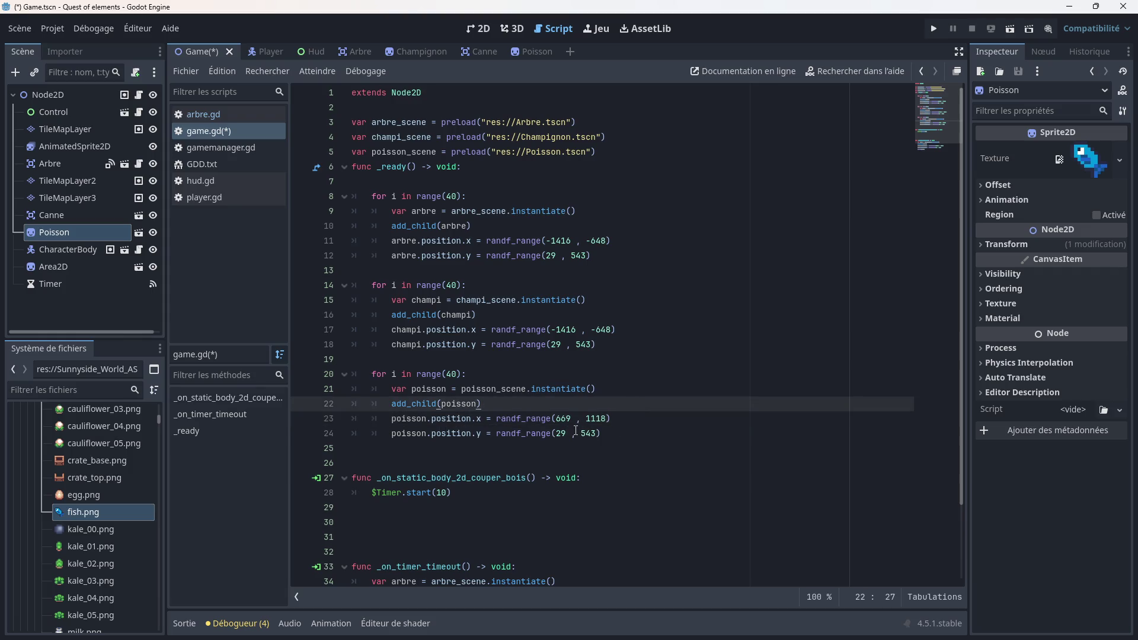
Step: Change the y range on line 24 to randf_range(470, 761) and save
click(567, 432)
key(BackSpace)
key(BackSpace)
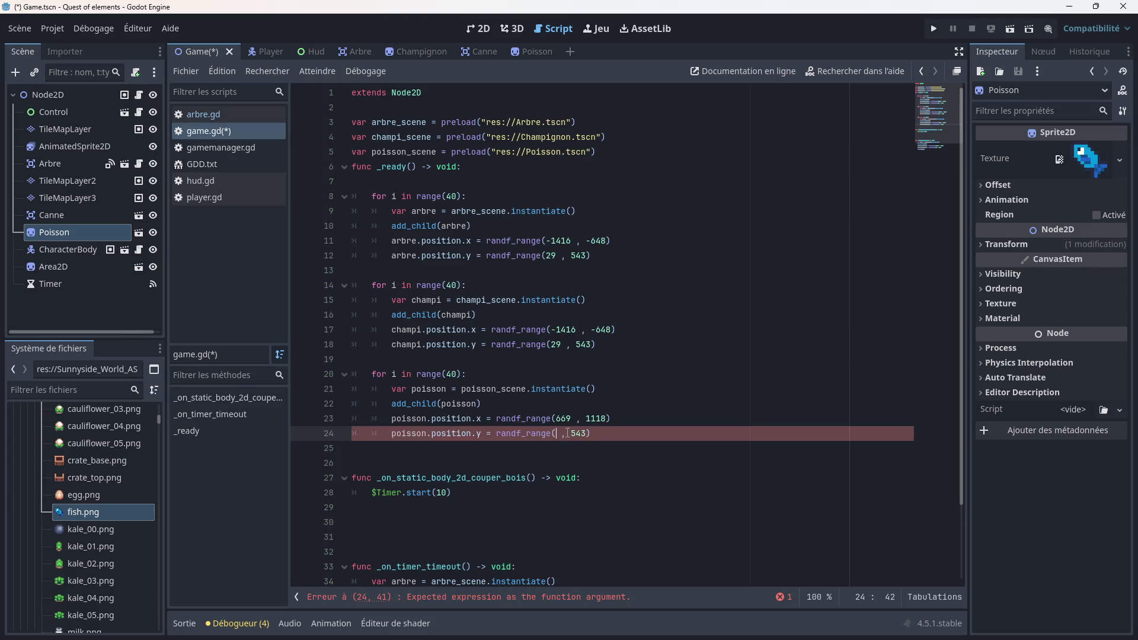
text(470)
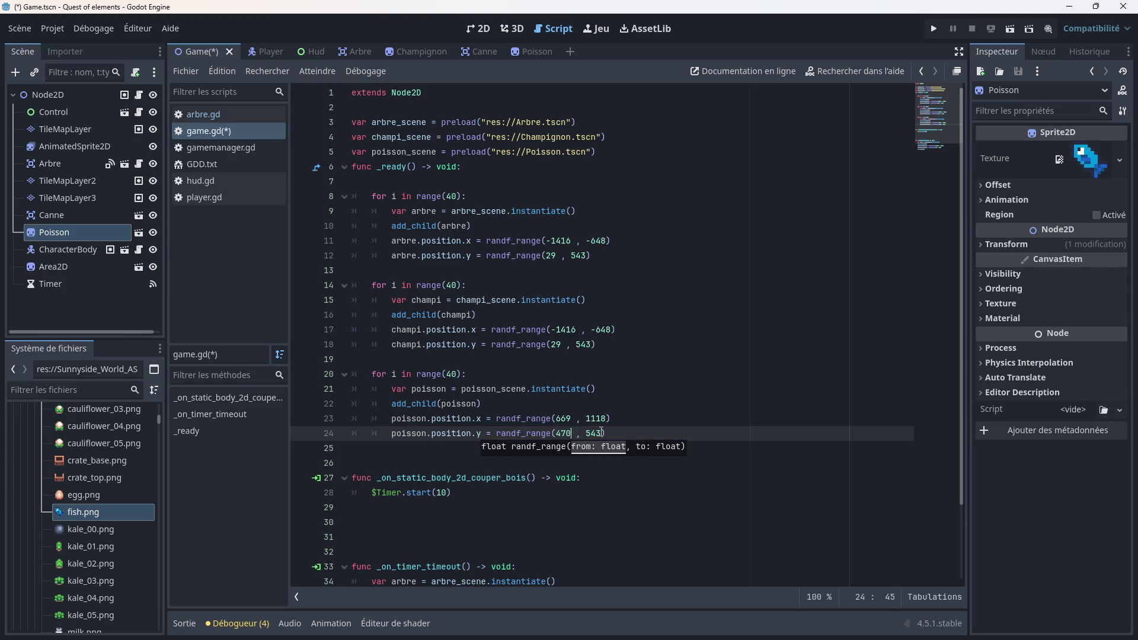
click(601, 433)
key(BackSpace)
key(BackSpace)
key(BackSpace)
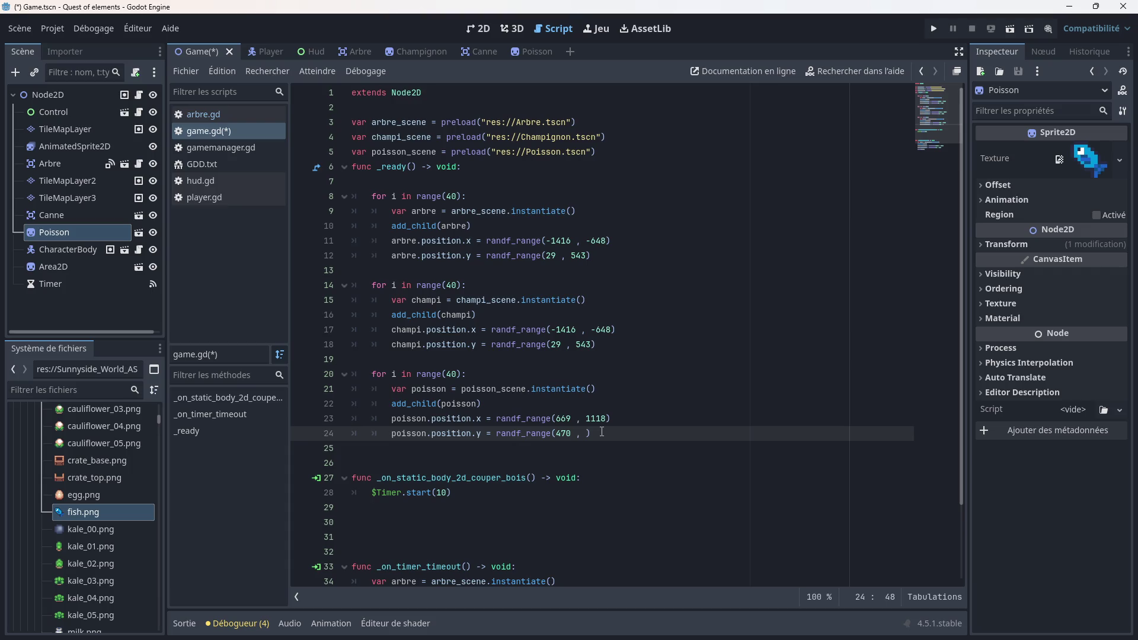
text(761)
click(647, 406)
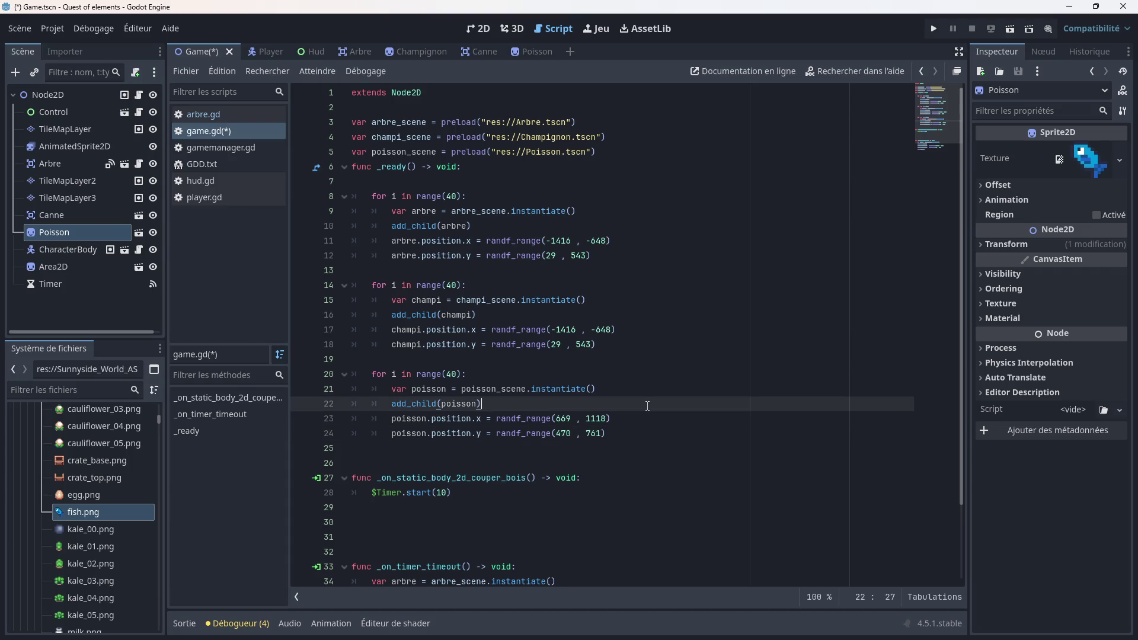
key(ctrl+s)
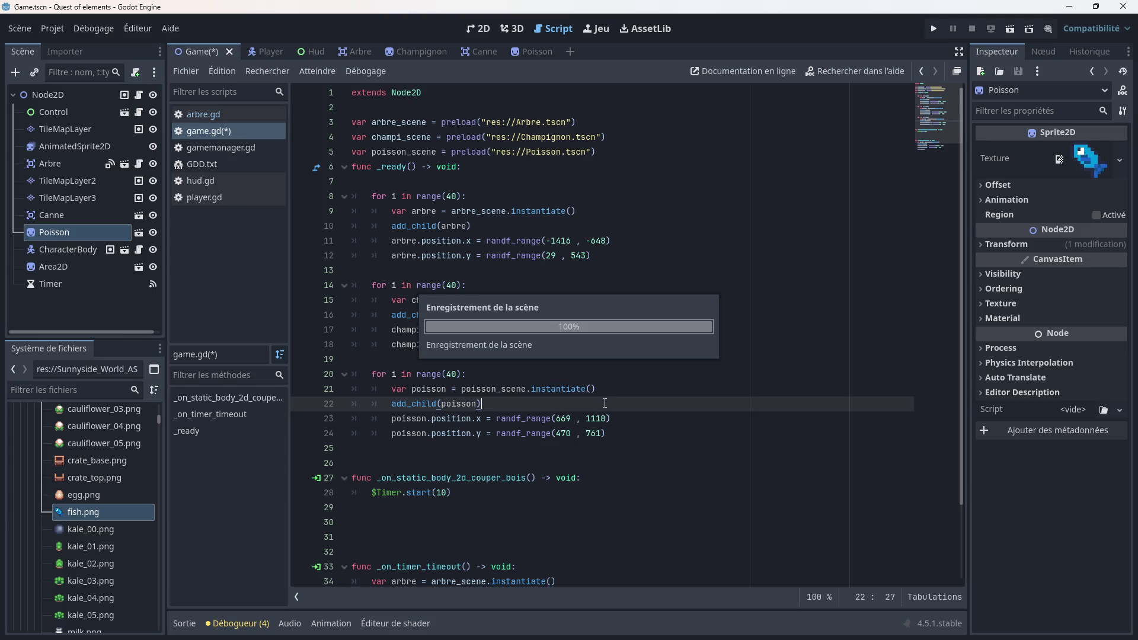
Step: Playtest the game, walking past the dock along the lake shore to check the scattered fish, then stop it
click(930, 28)
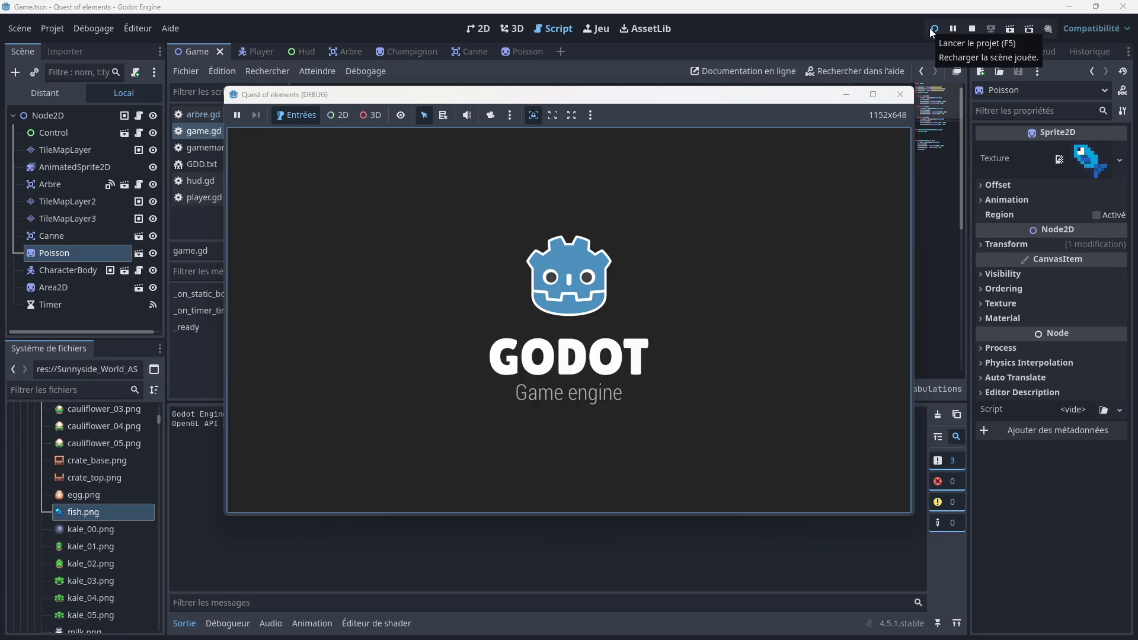
key(Down)
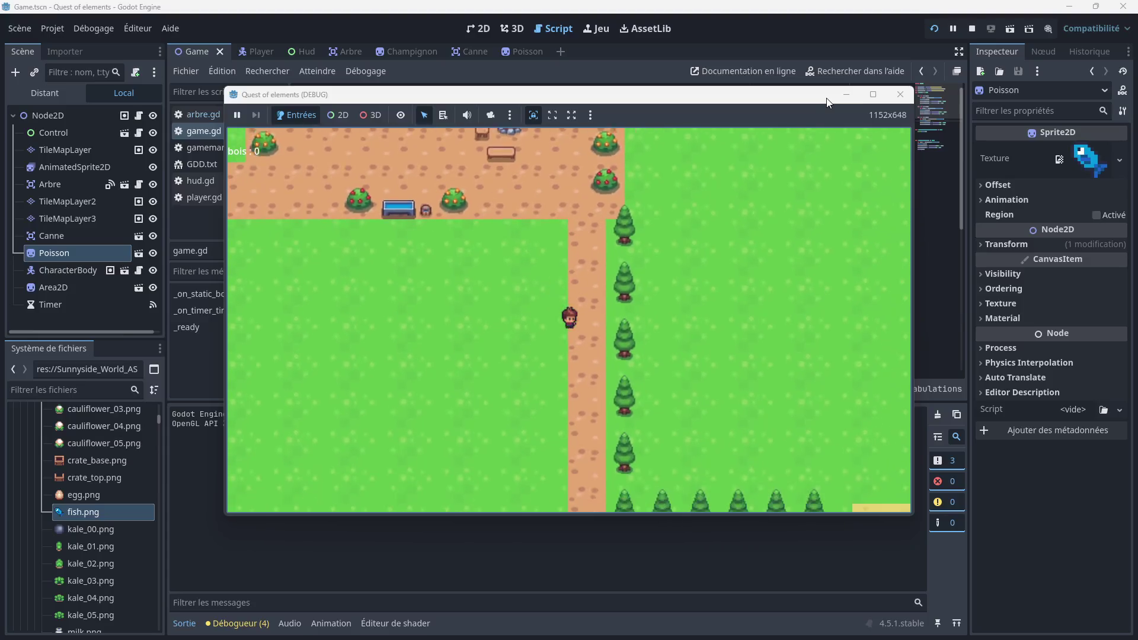
key(Right)
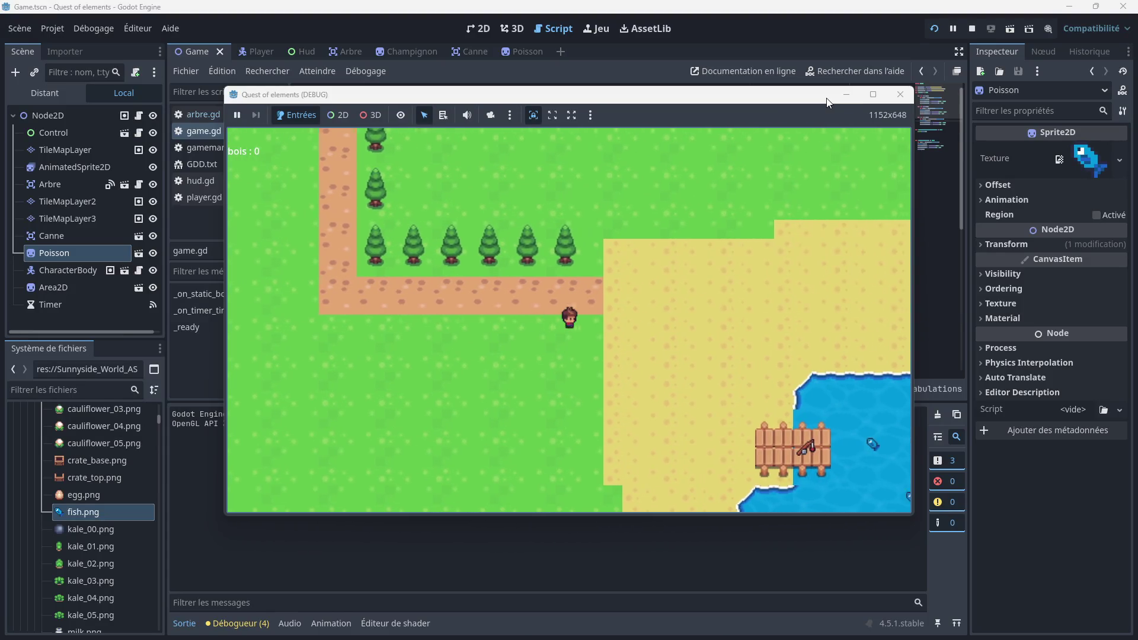
key(Down)
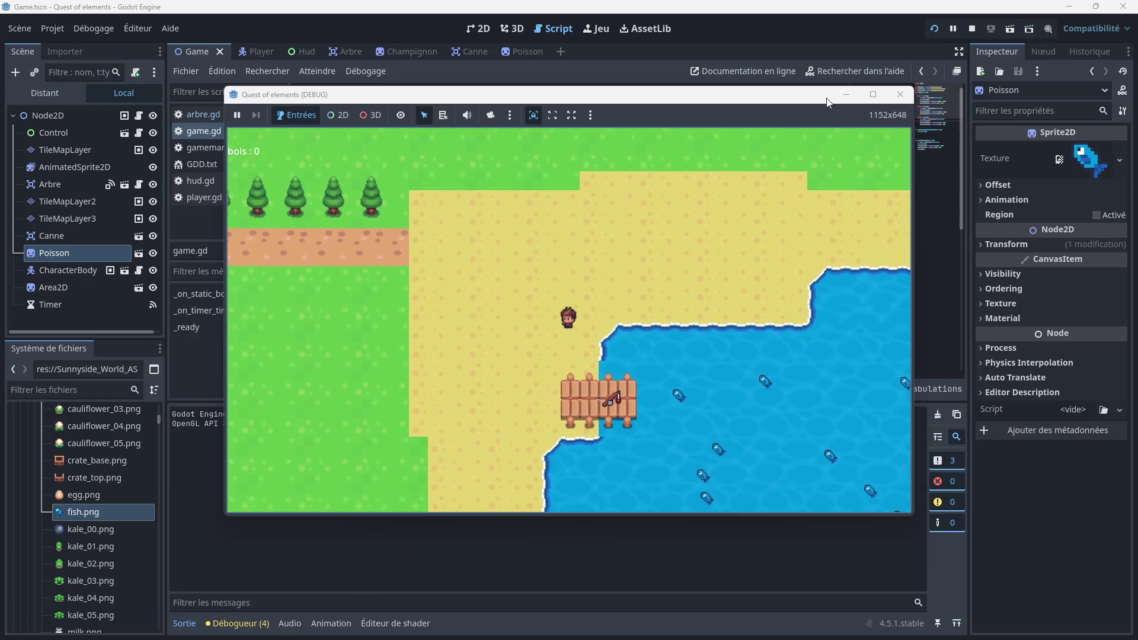
key(Down)
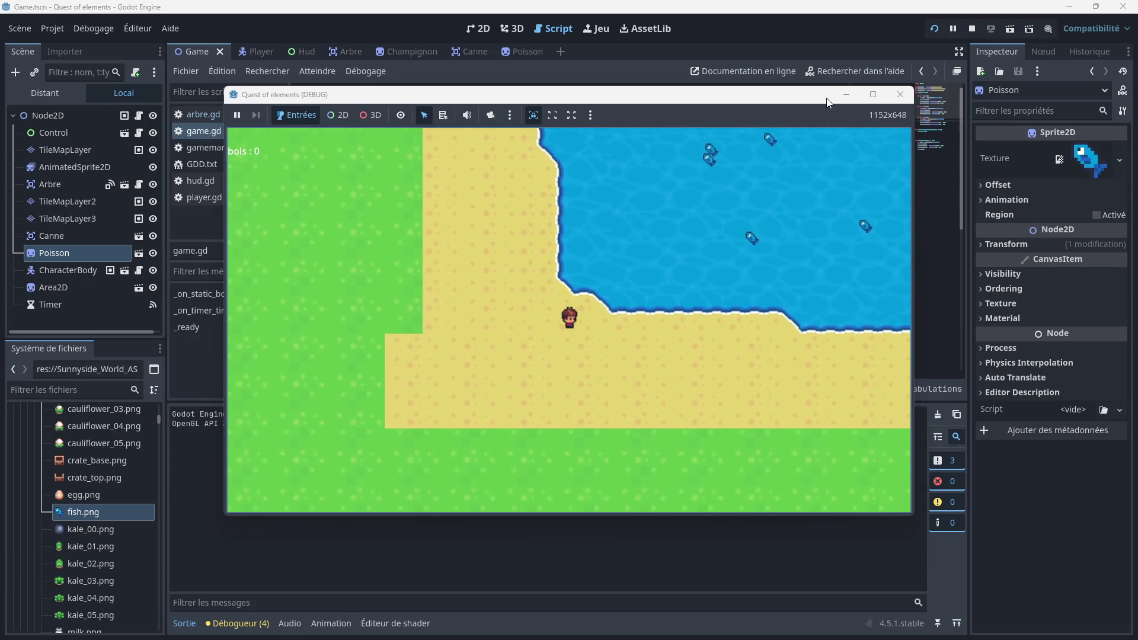
key(Right)
key(Down)
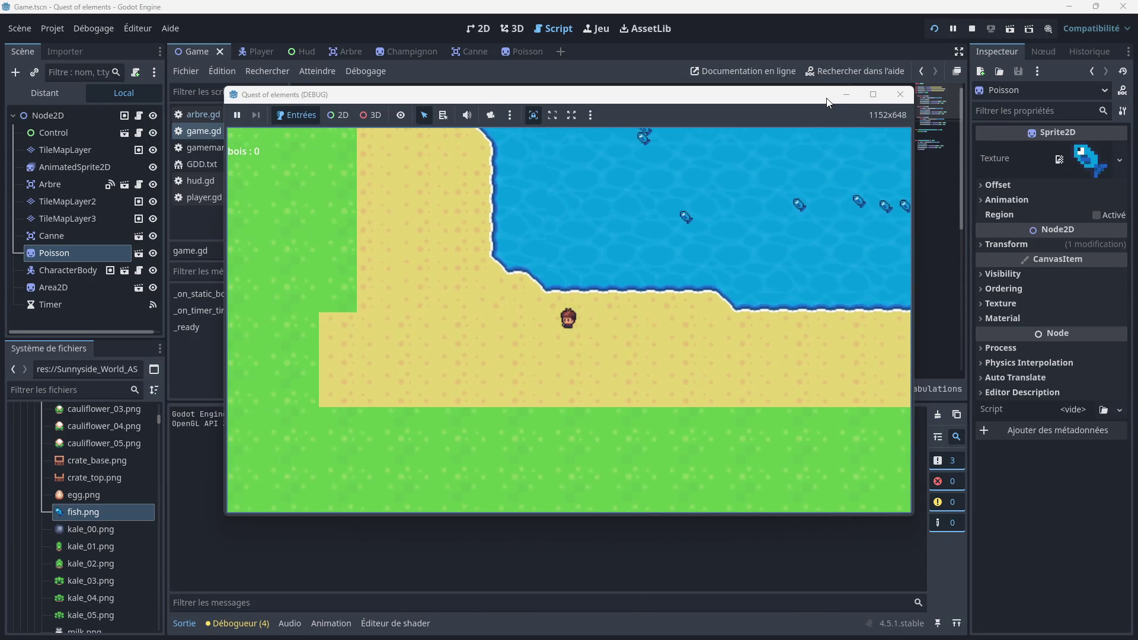
key(Up)
key(Left)
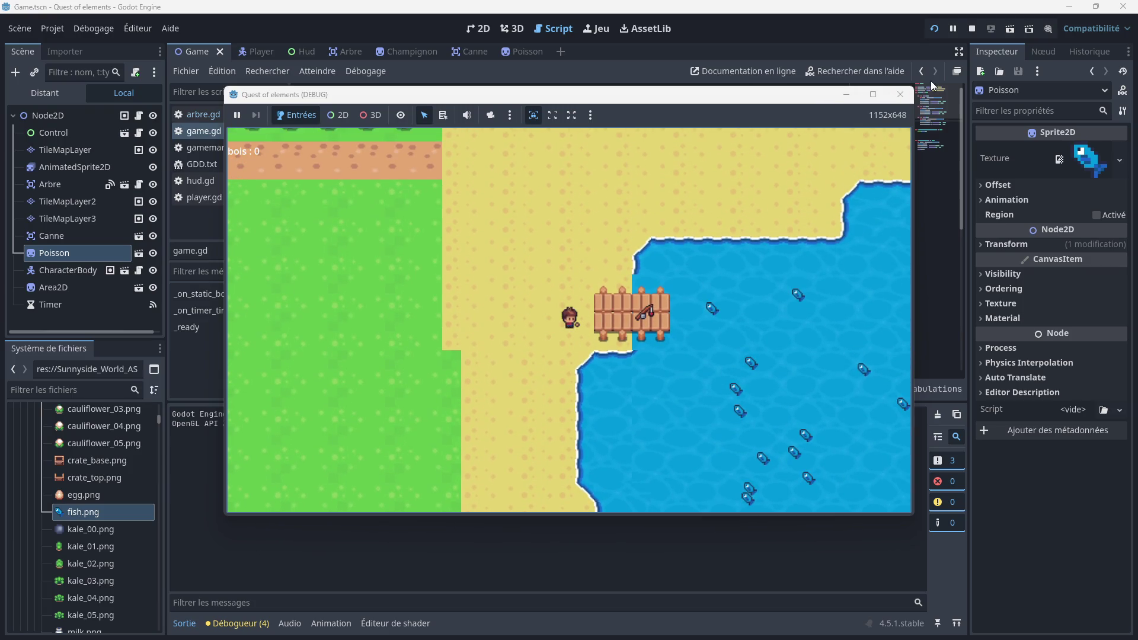
click(715, 93)
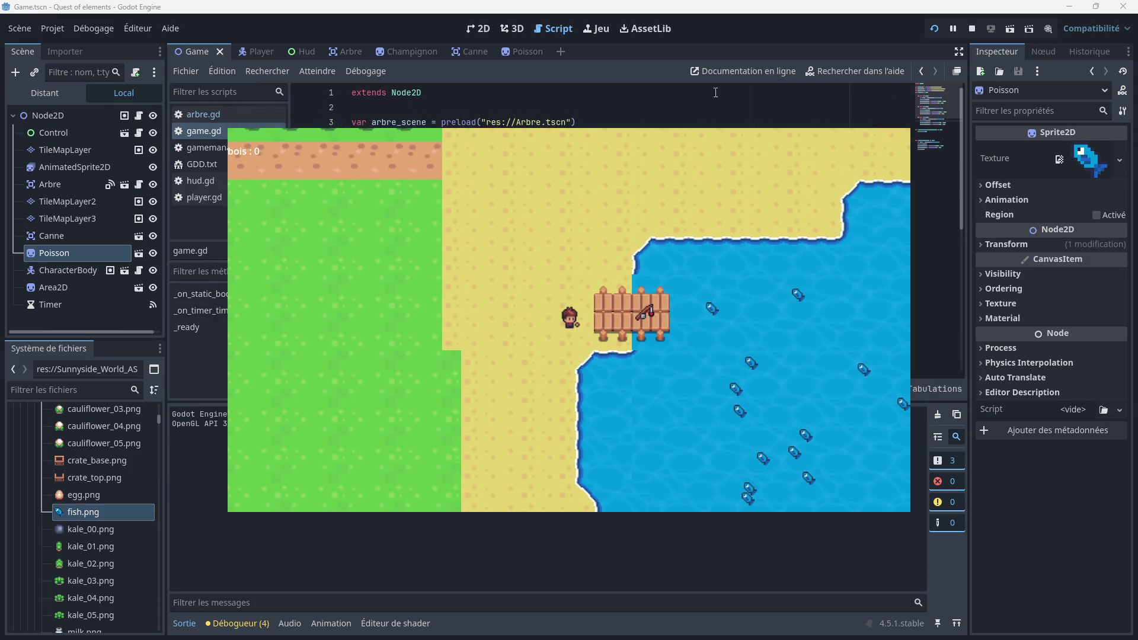
key(F8)
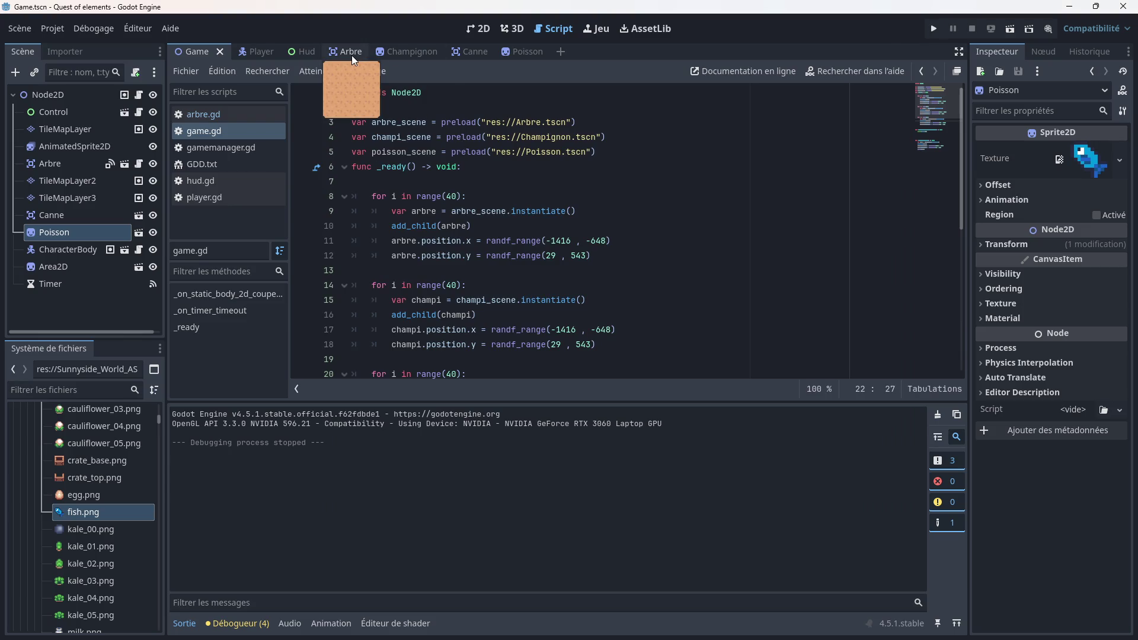
Step: Switch to the Arbre scene and bring up its arbre.gd script
click(351, 53)
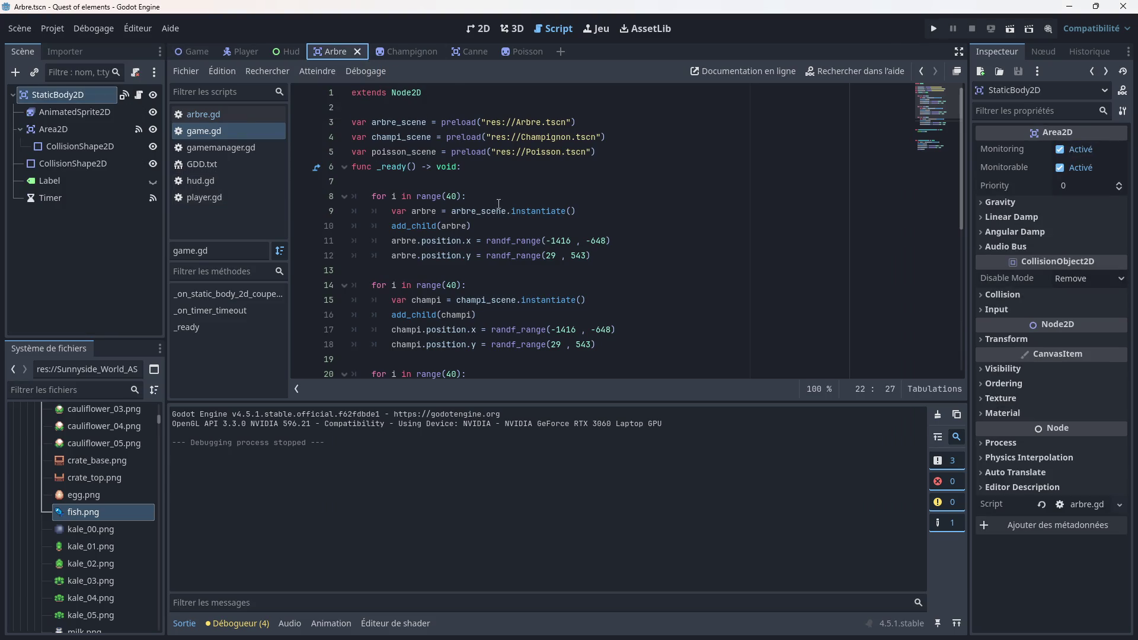
click(235, 114)
scroll(428, 205, up, 2)
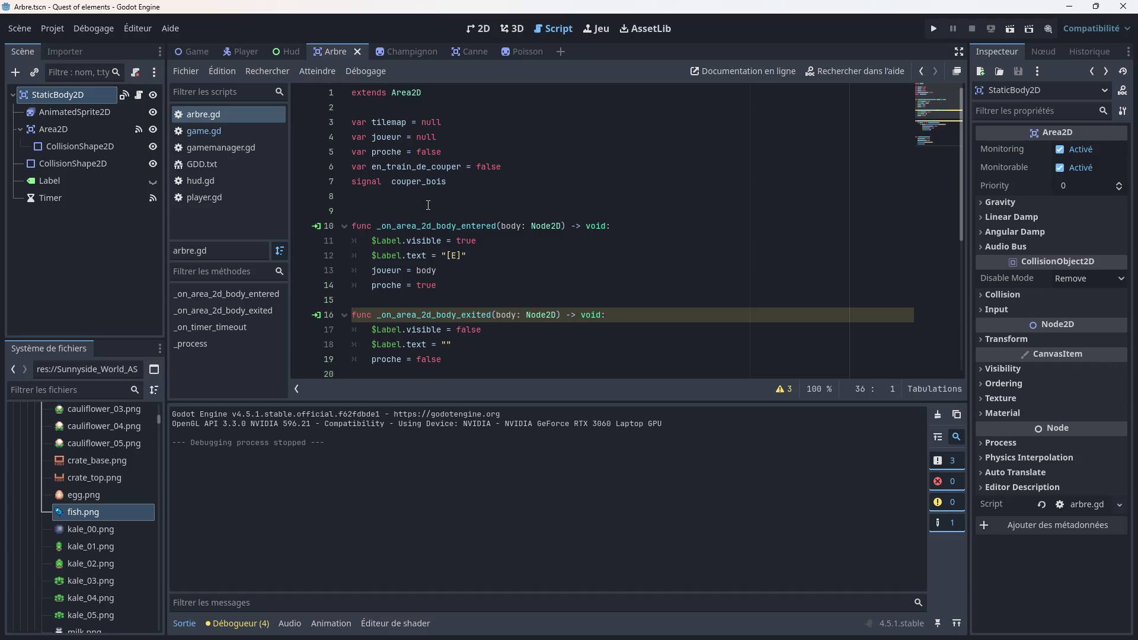
Step: In the Canne scene's 2D view, add a Label child node under Area2D
scroll(470, 203, down, 5)
scroll(471, 202, down, 1)
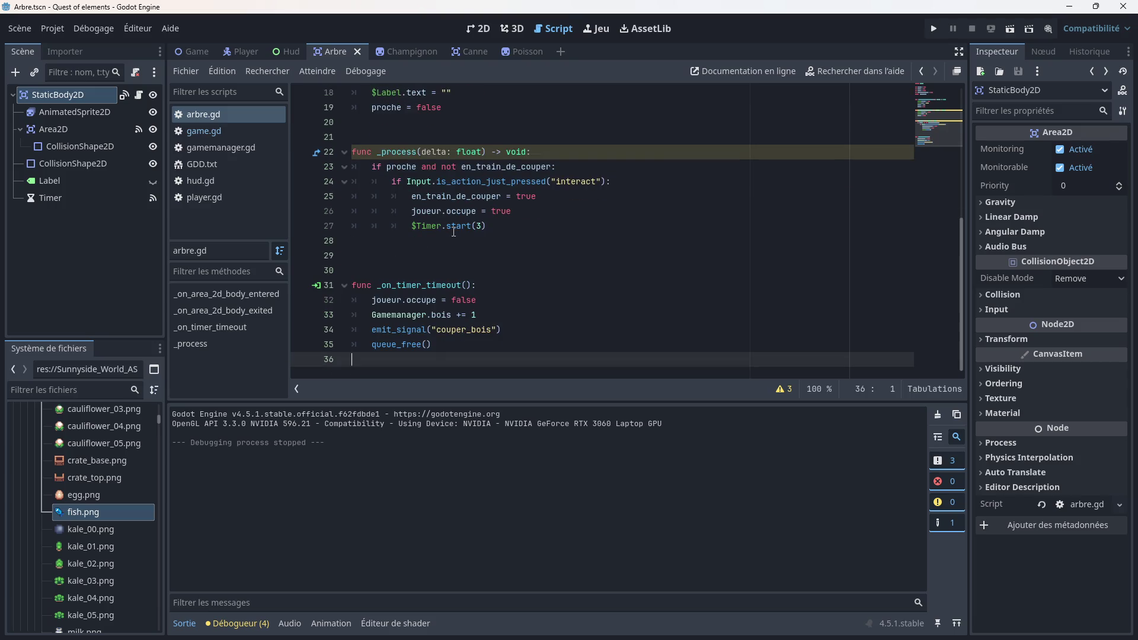
scroll(472, 153, up, 6)
click(478, 53)
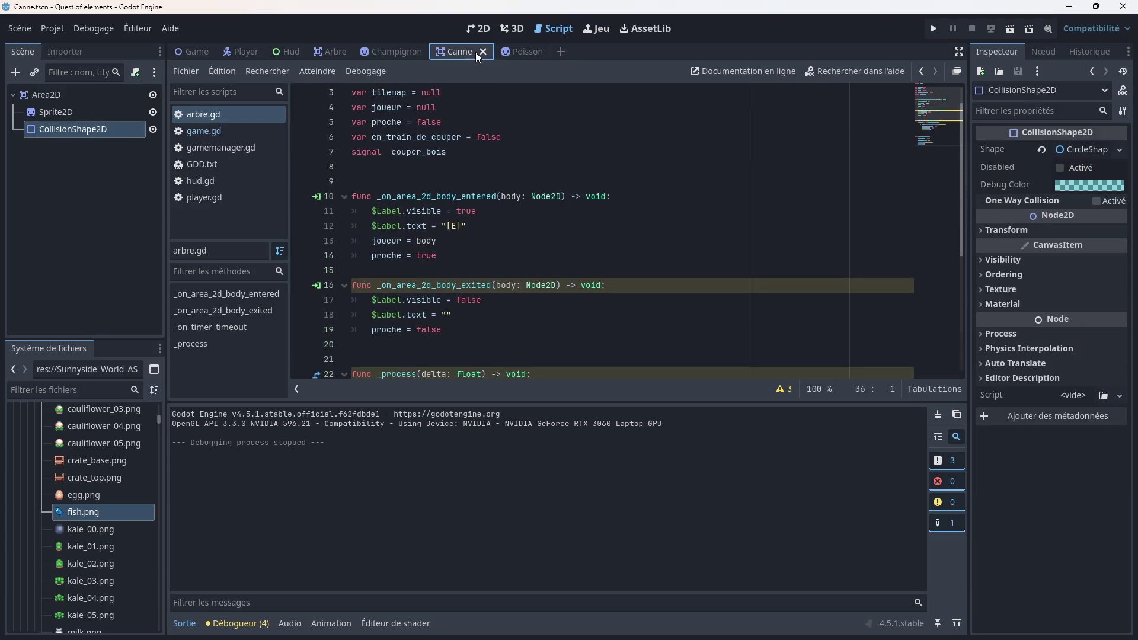
click(477, 28)
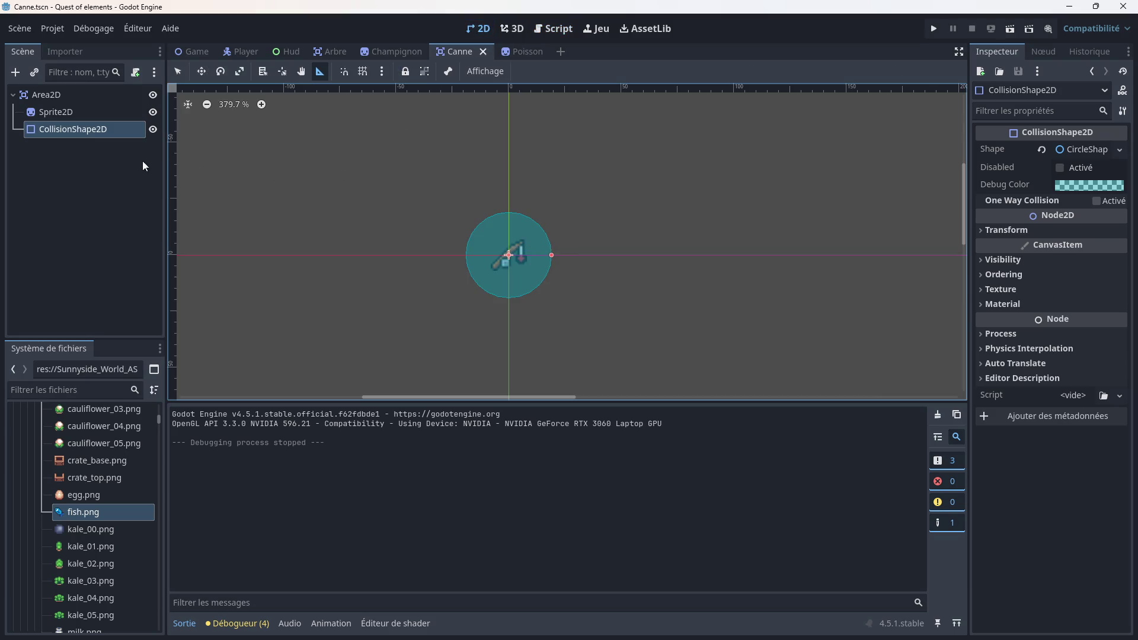
right_click(71, 94)
click(98, 99)
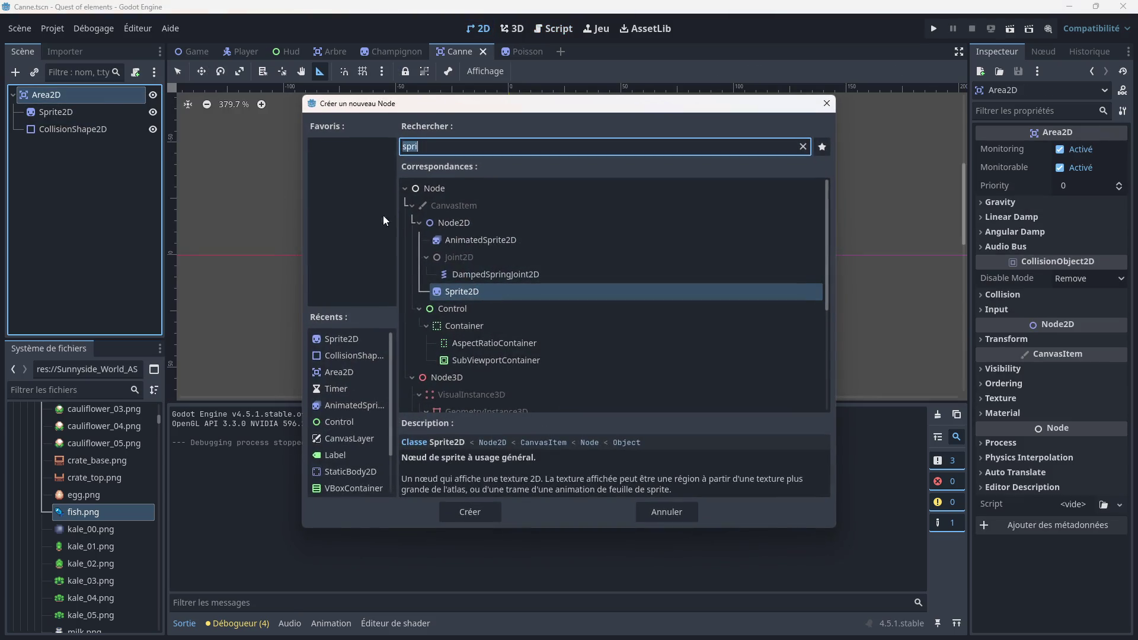
scroll(478, 330, down, 5)
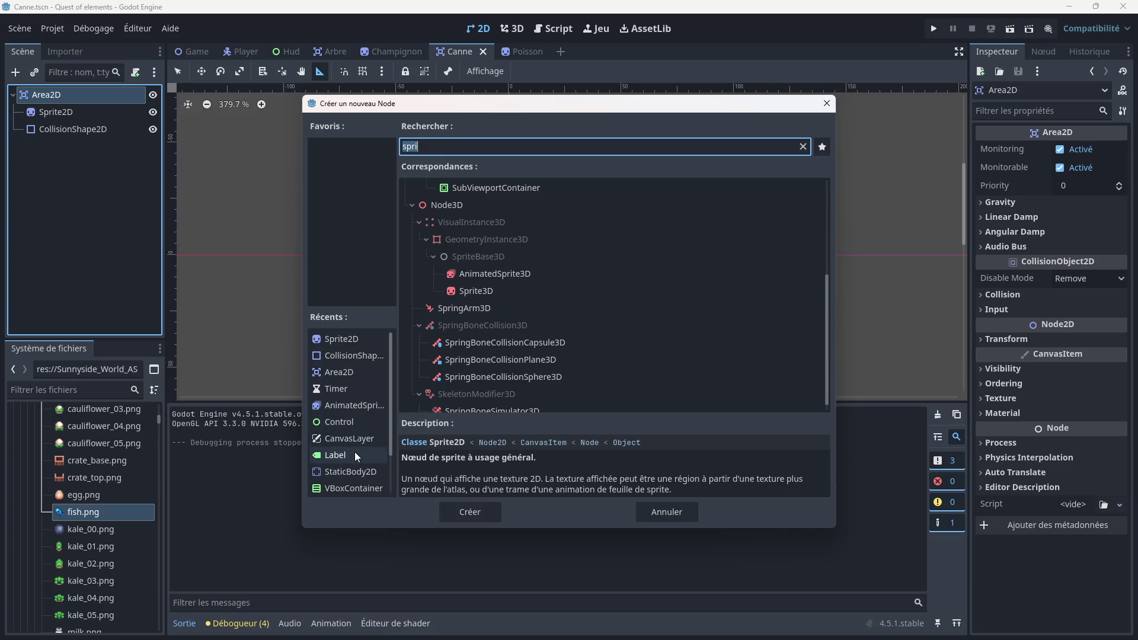
double_click(354, 452)
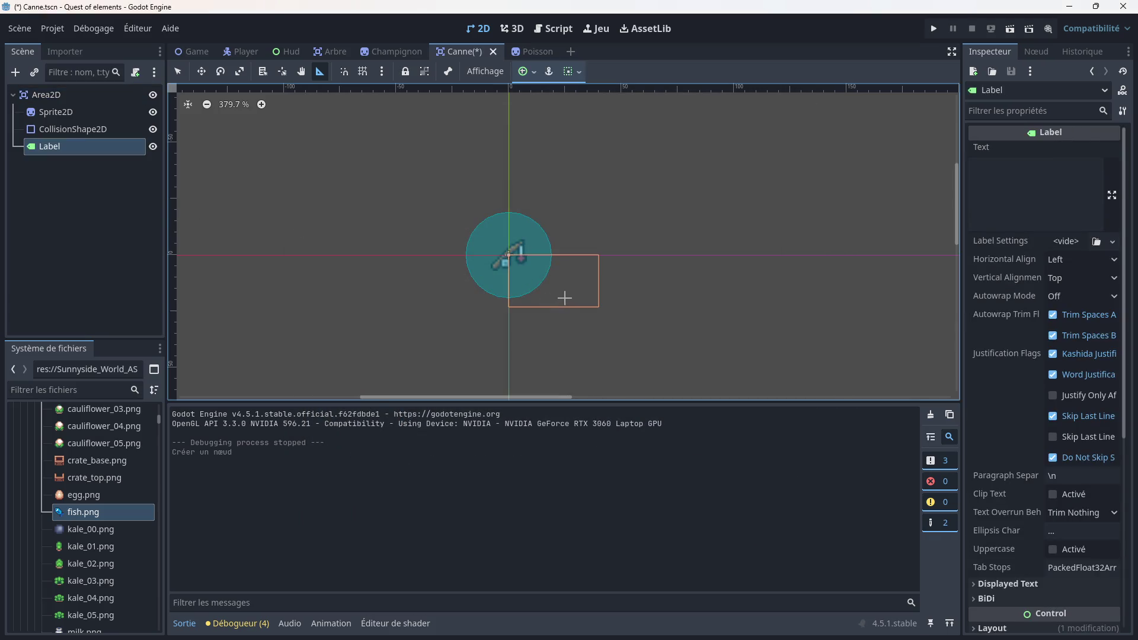
Step: Move the label to (-37, -33), just above the fishing rod, and save the scene
click(178, 72)
drag(584, 304, 504, 234)
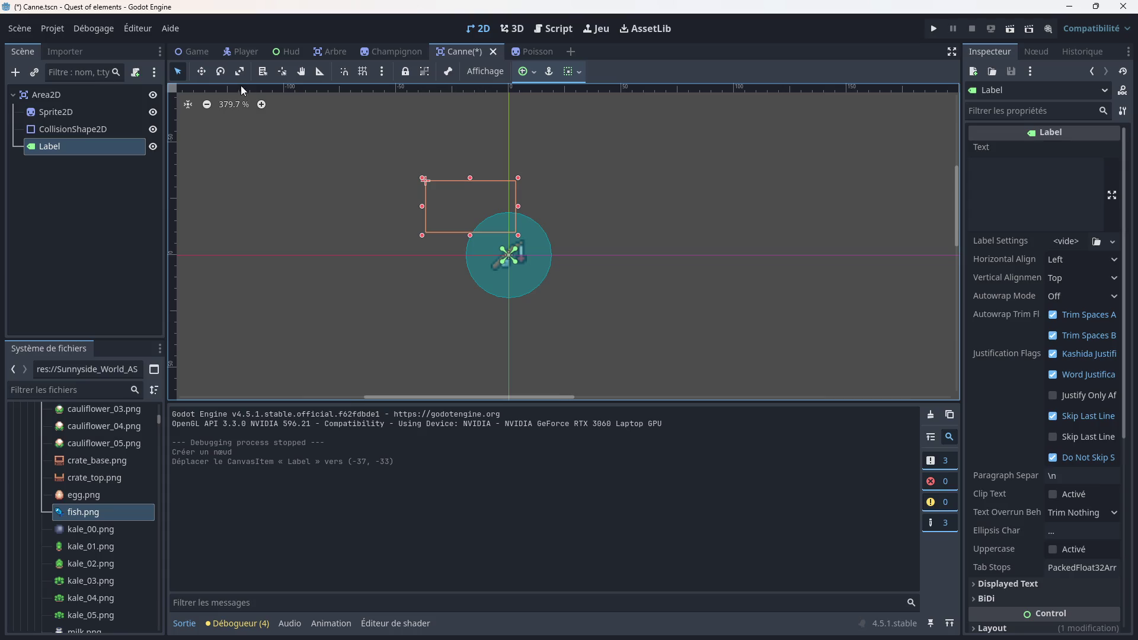
key(ctrl+s)
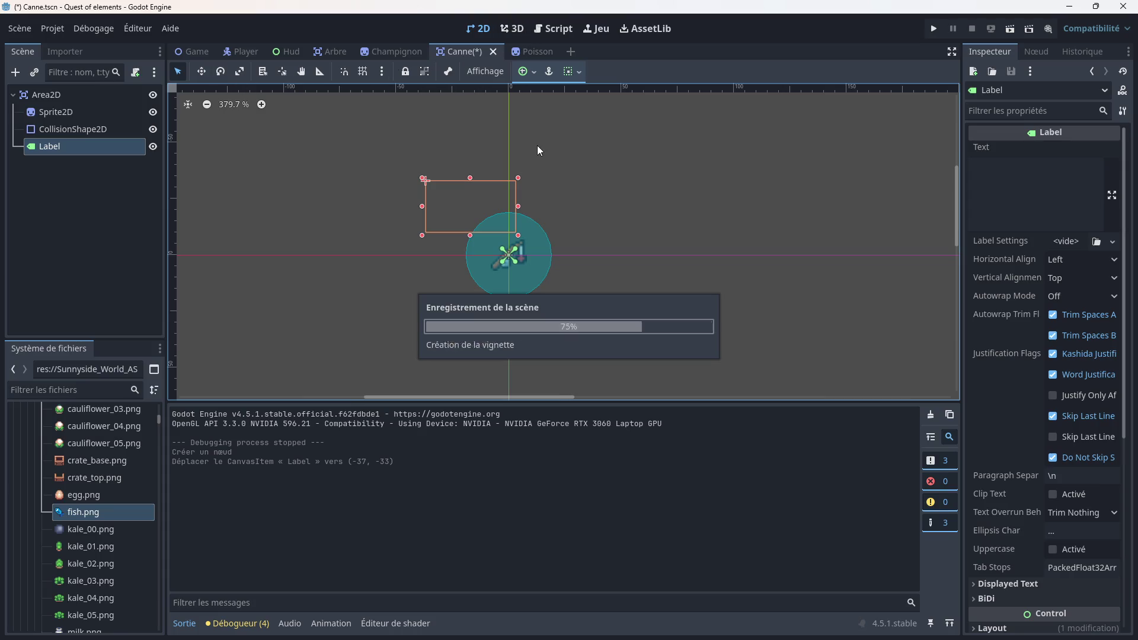
Step: Delete the unused 'var tilemap = null' line from arbre.gd
click(554, 29)
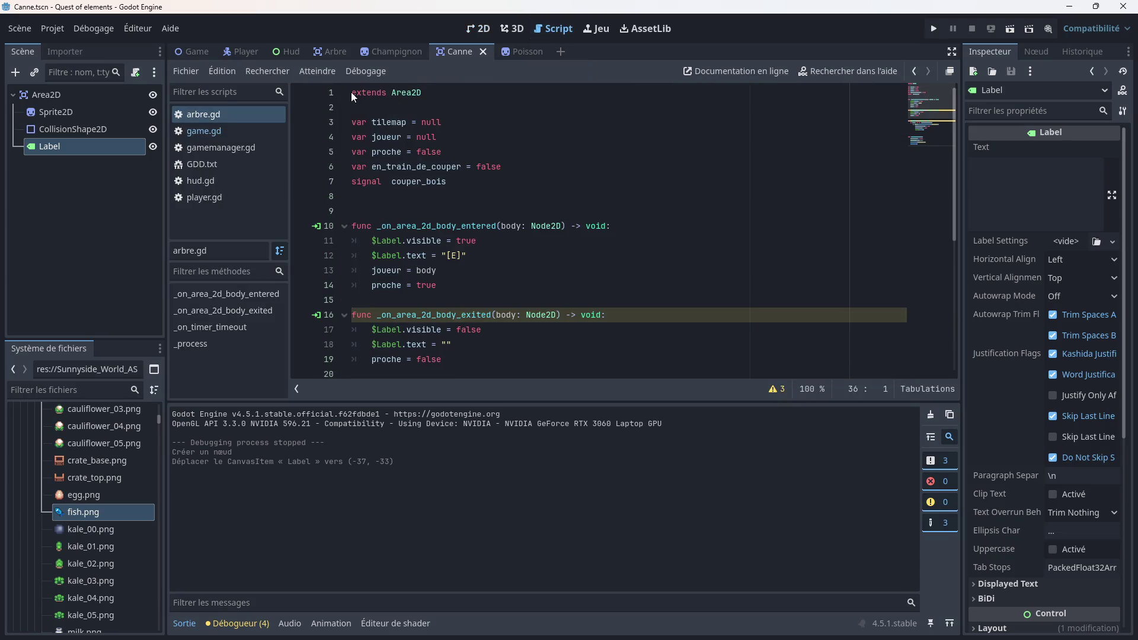
drag(452, 121, 353, 118)
key(BackSpace)
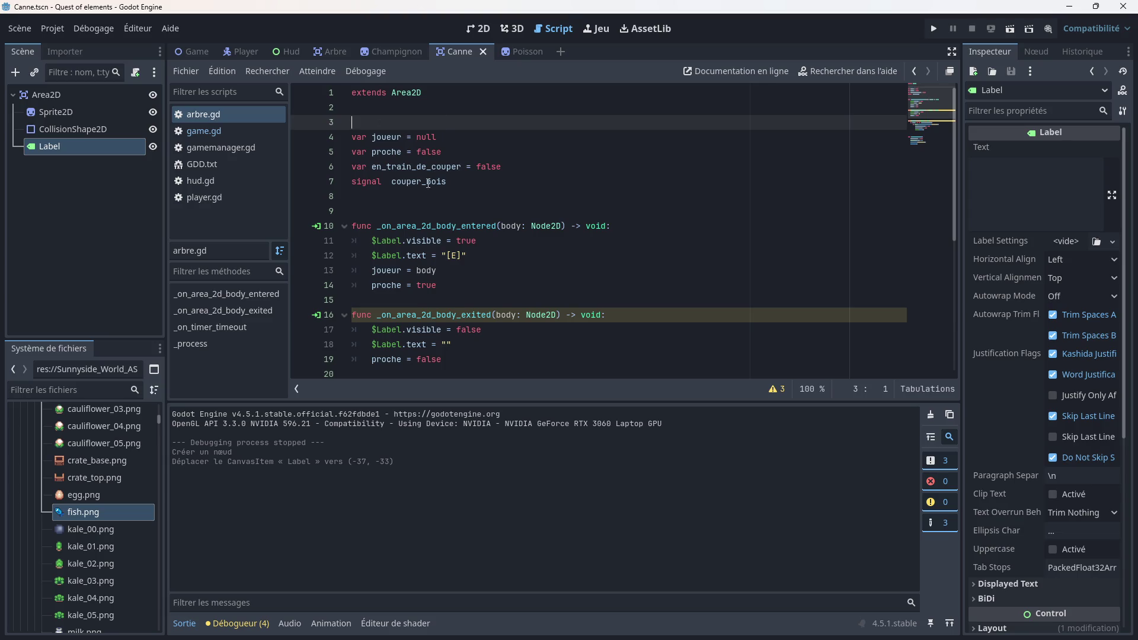
click(428, 191)
Step: Copy the full arbre.gd code and return to the Canne scene's Area2D
mouse_move(353, 94)
mouse_down()
mouse_move(432, 186)
mouse_move(566, 482)
mouse_up()
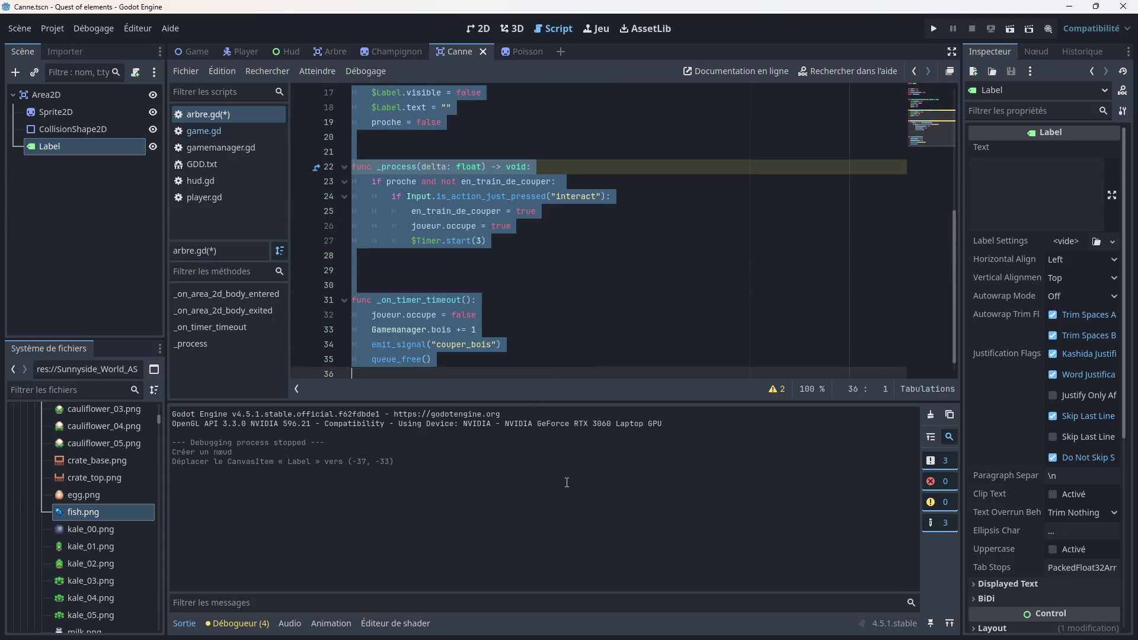
right_click(461, 229)
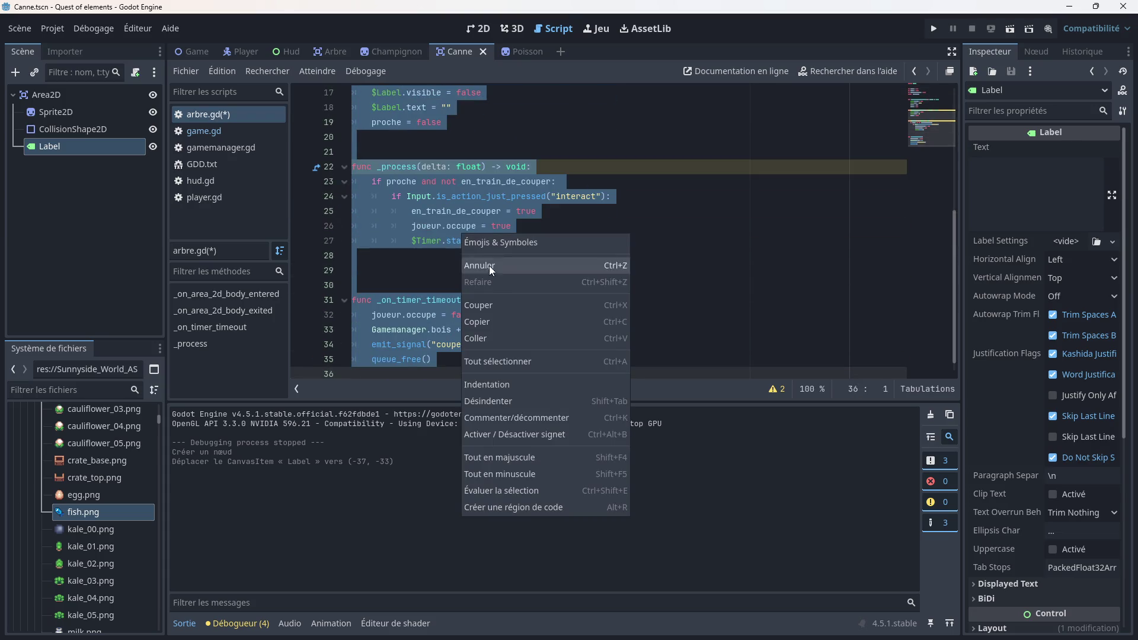
click(499, 321)
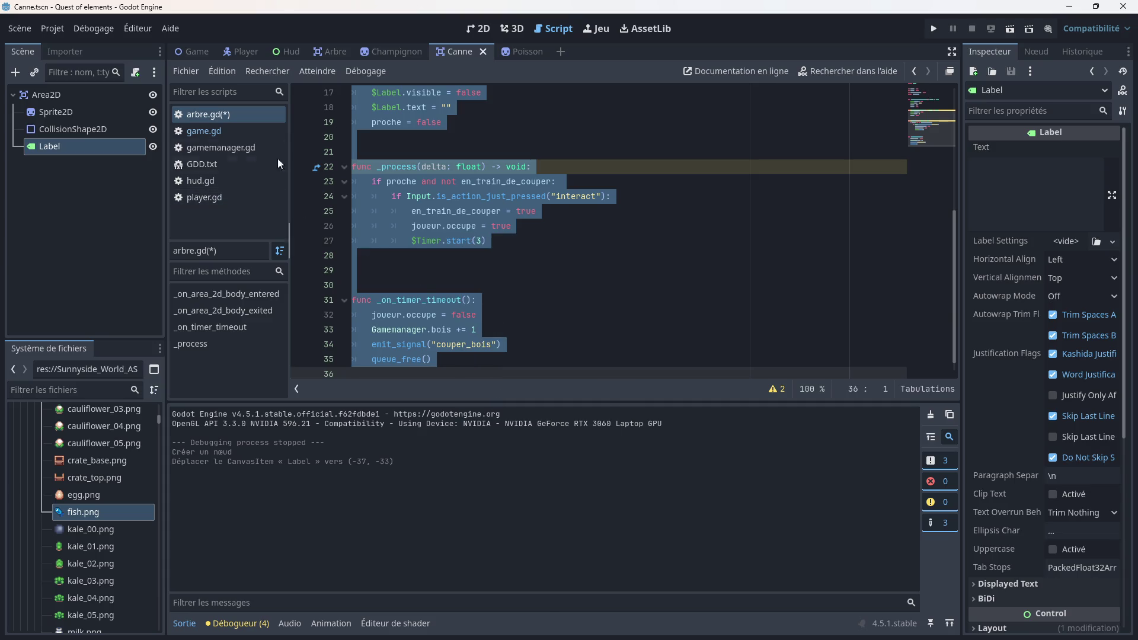
click(507, 51)
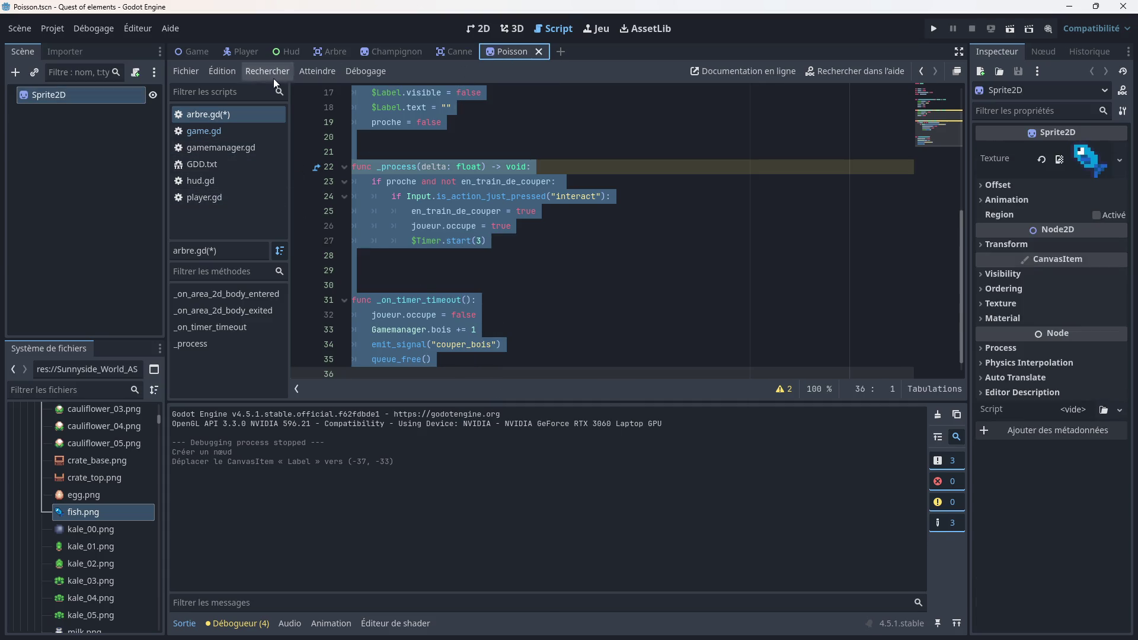
click(450, 54)
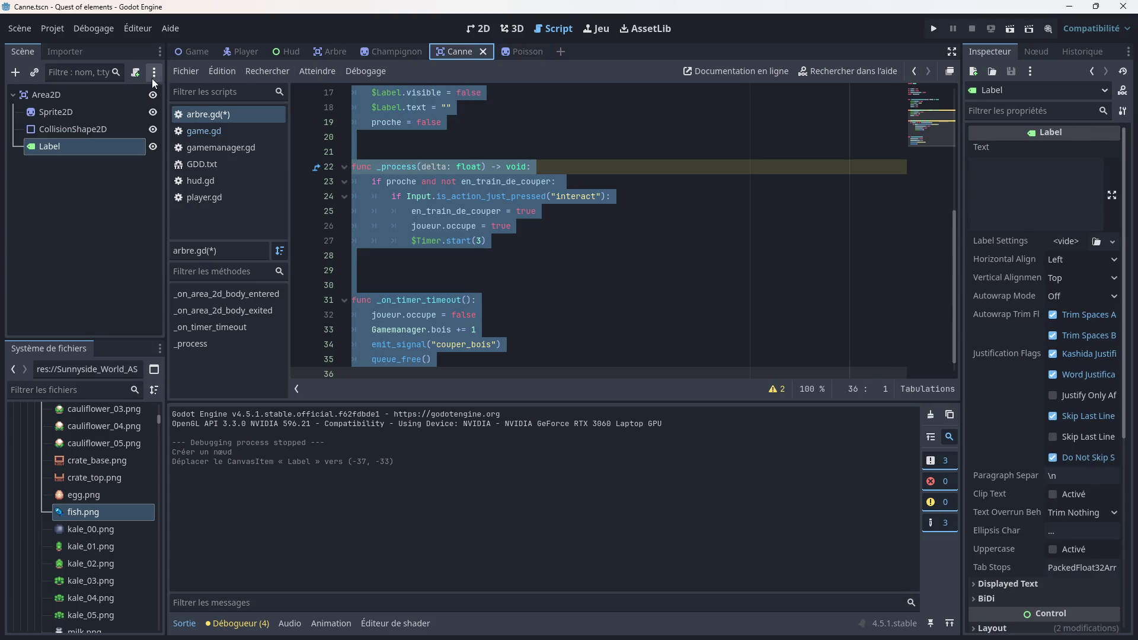
right_click(106, 95)
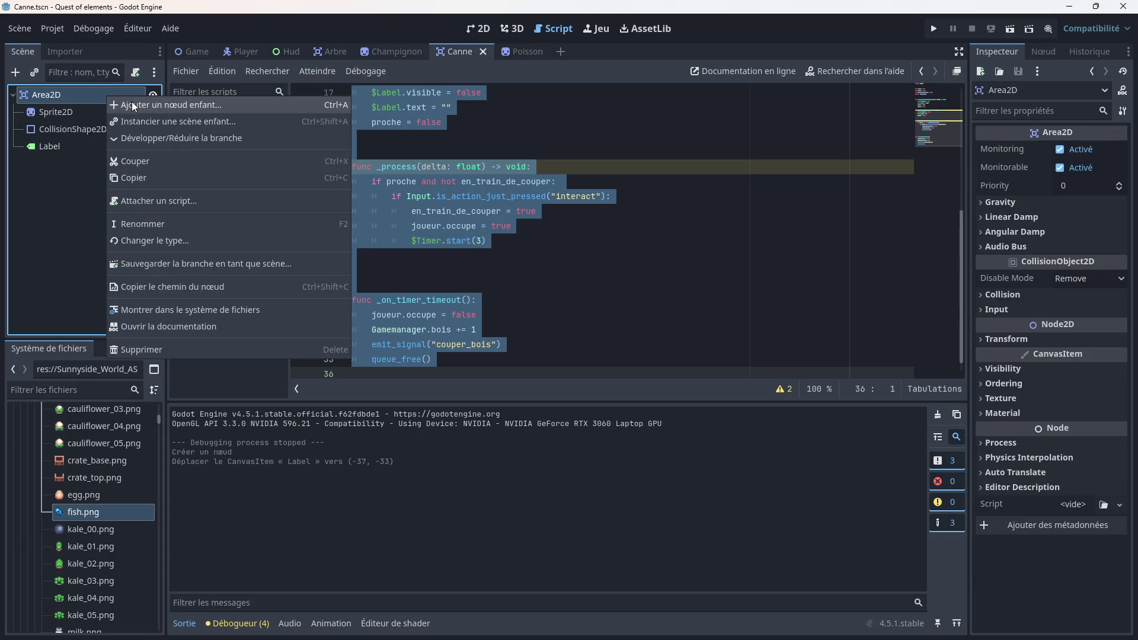
Step: Attach a new canne.gd script to the Canne Area2D, replacing its contents with the tree code
click(148, 199)
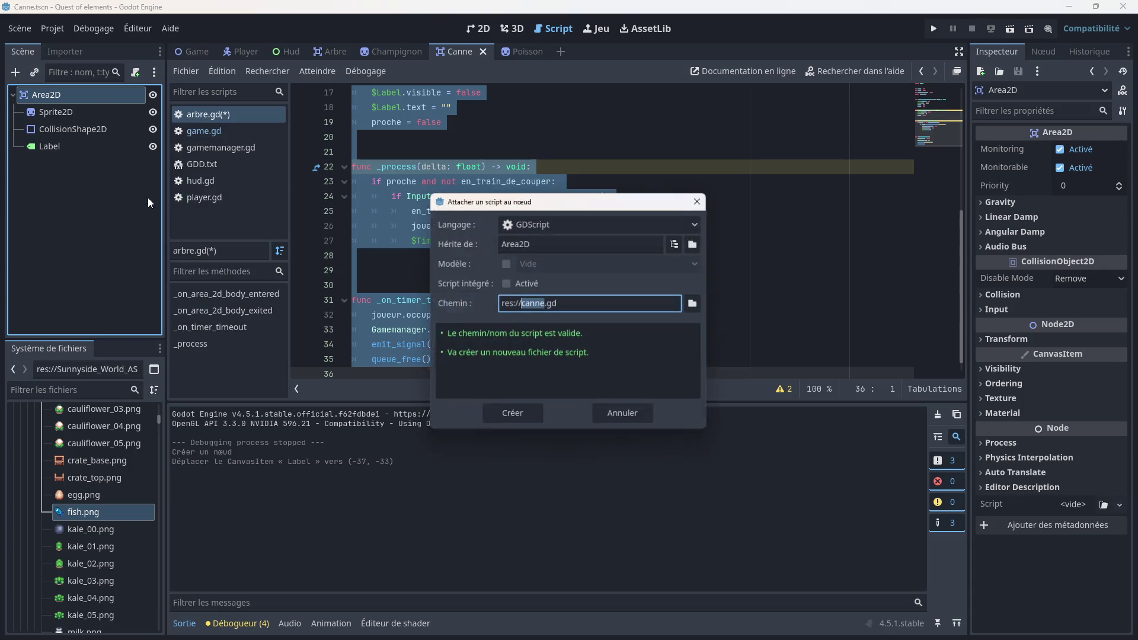
click(515, 415)
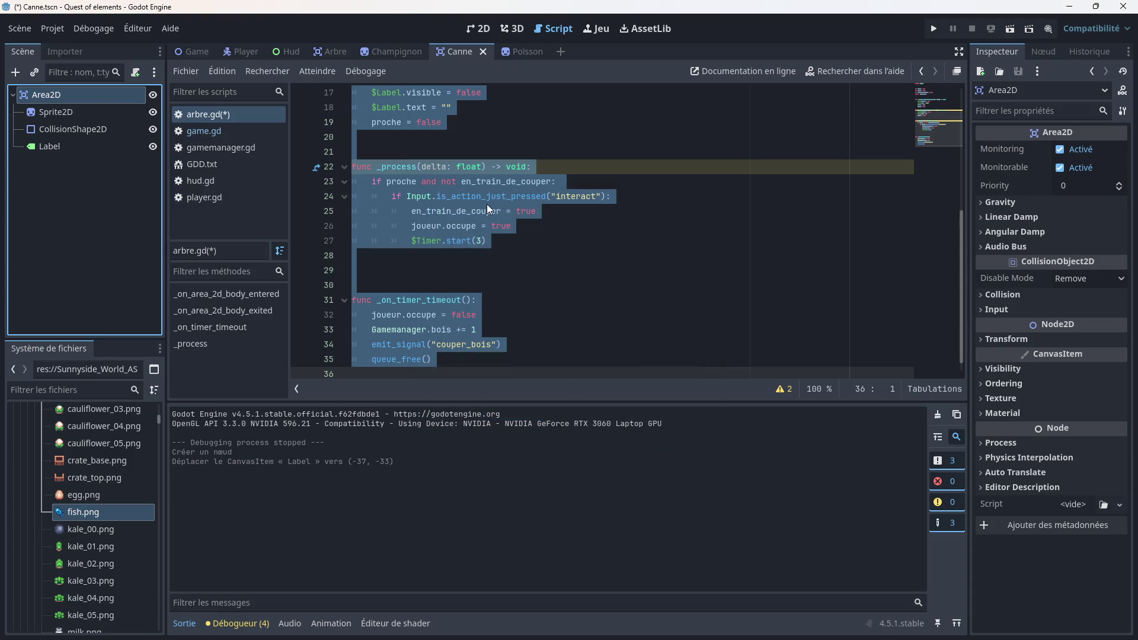
key(ctrl+a)
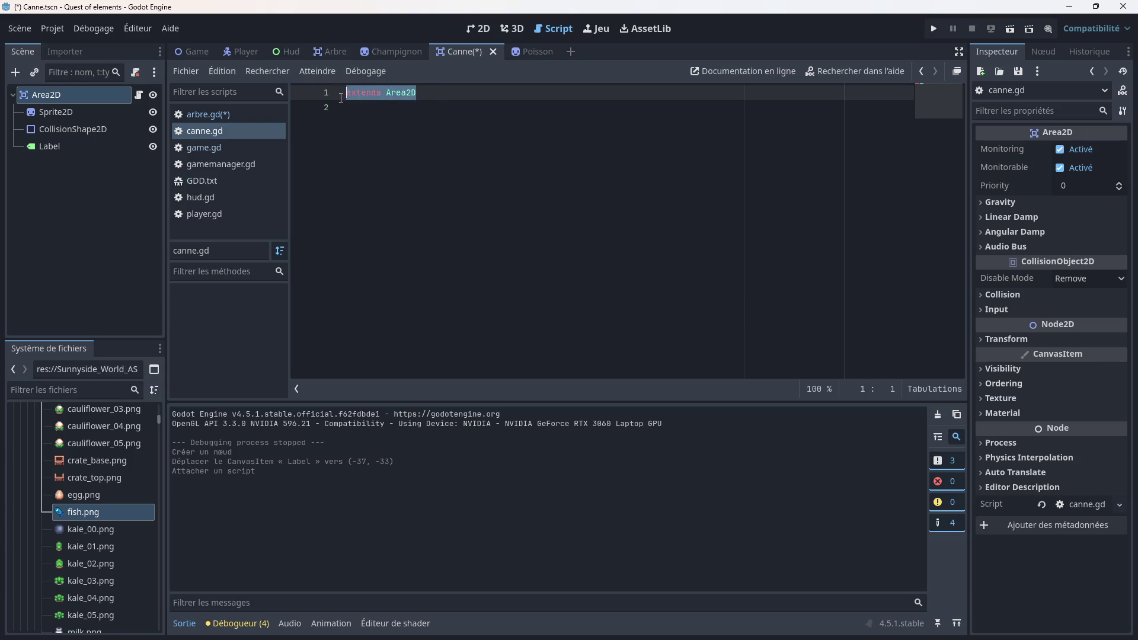
key(ctrl+v)
scroll(415, 177, up, 5)
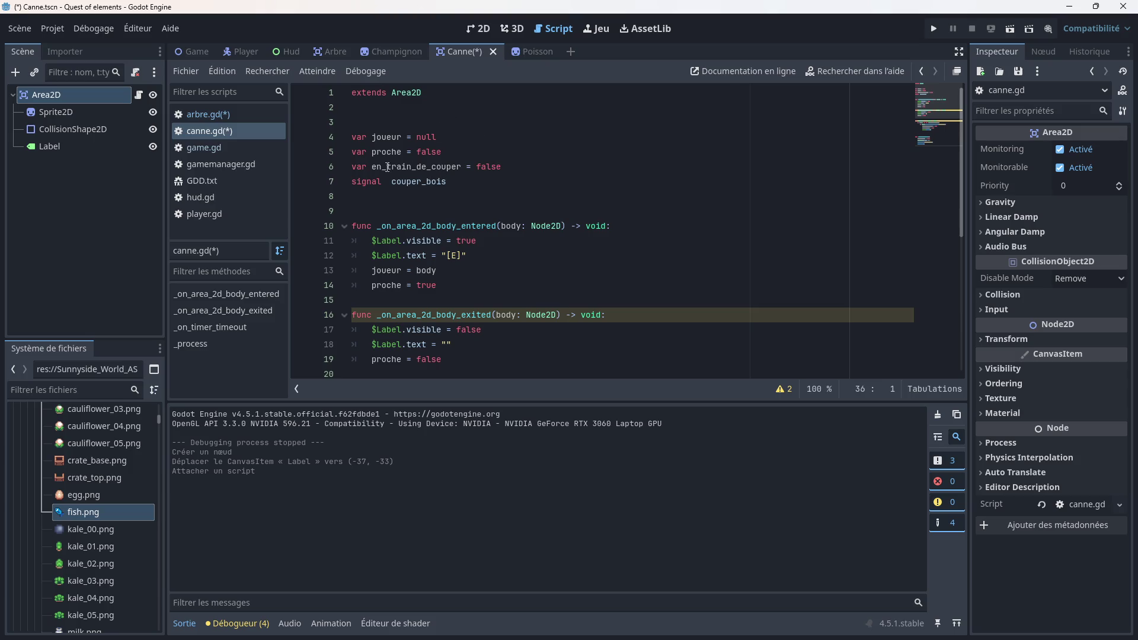
Step: Rename en_train_de_couper to en_train_de_pecher and signal couper_bois to peche_poisson
mouse_move(462, 168)
mouse_down()
mouse_move(409, 169)
mouse_move(431, 170)
mouse_up()
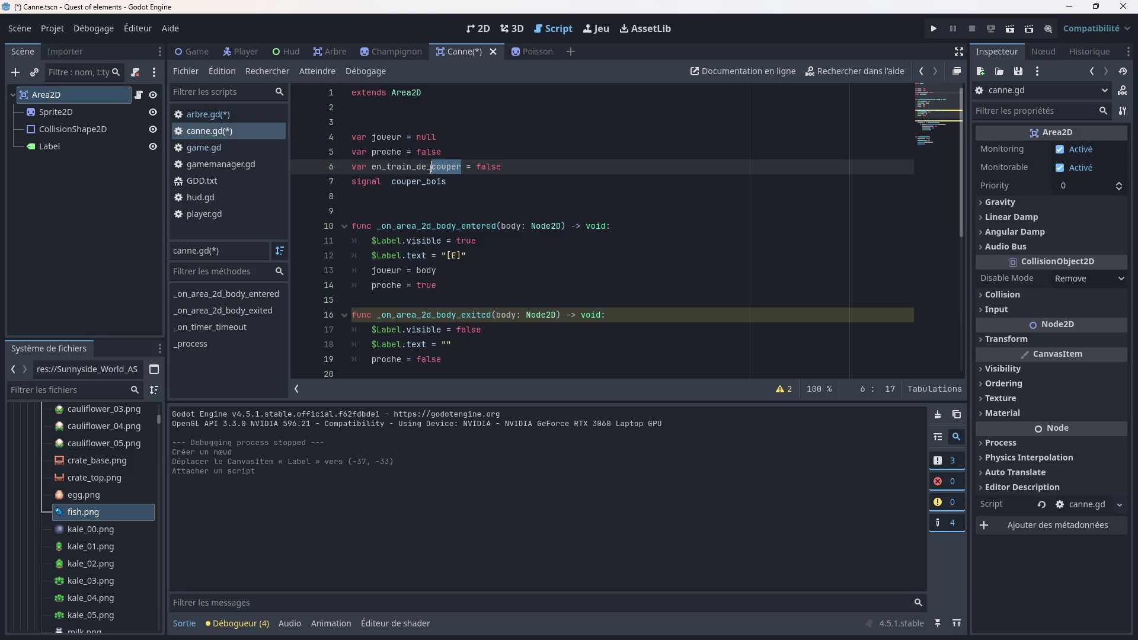
text(pecher)
click(459, 196)
drag(447, 181, 391, 181)
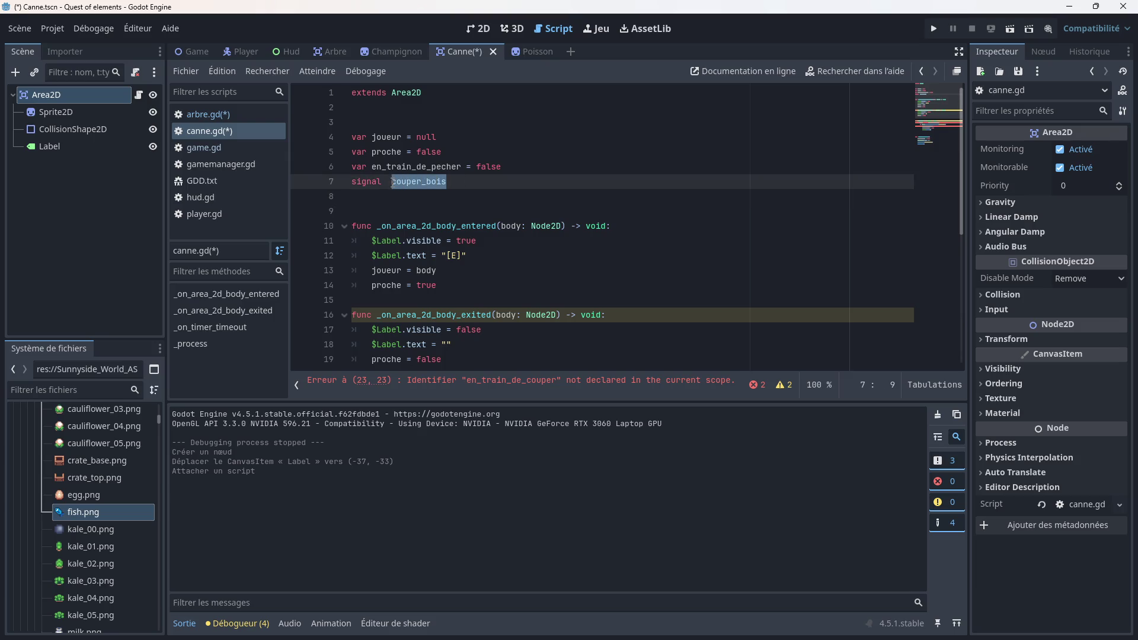
text(peche)
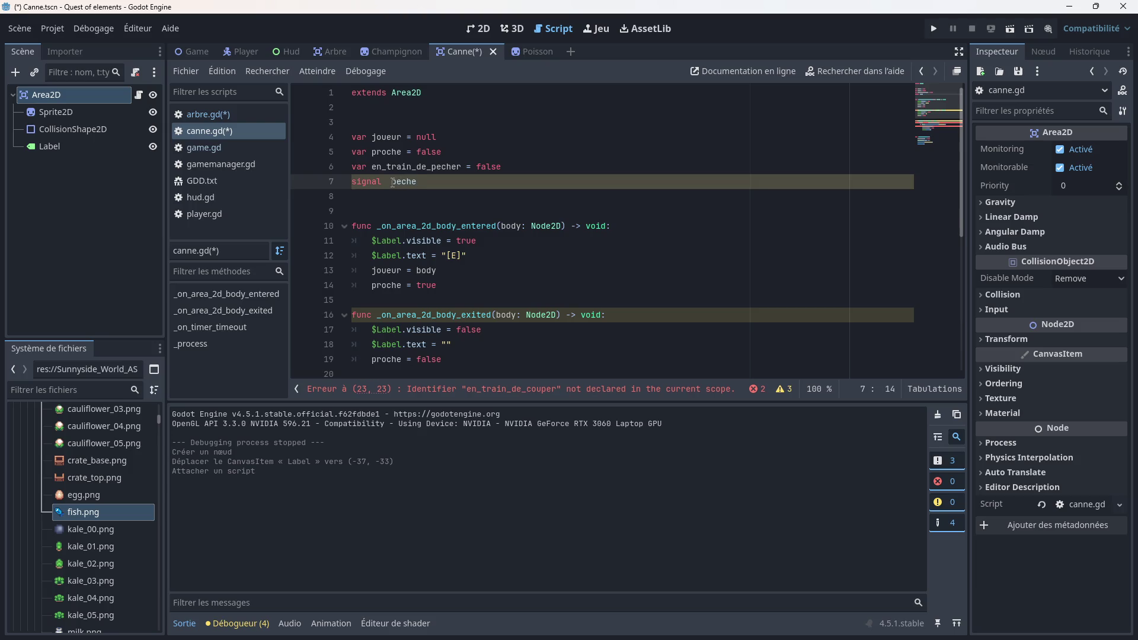
text(_poisson)
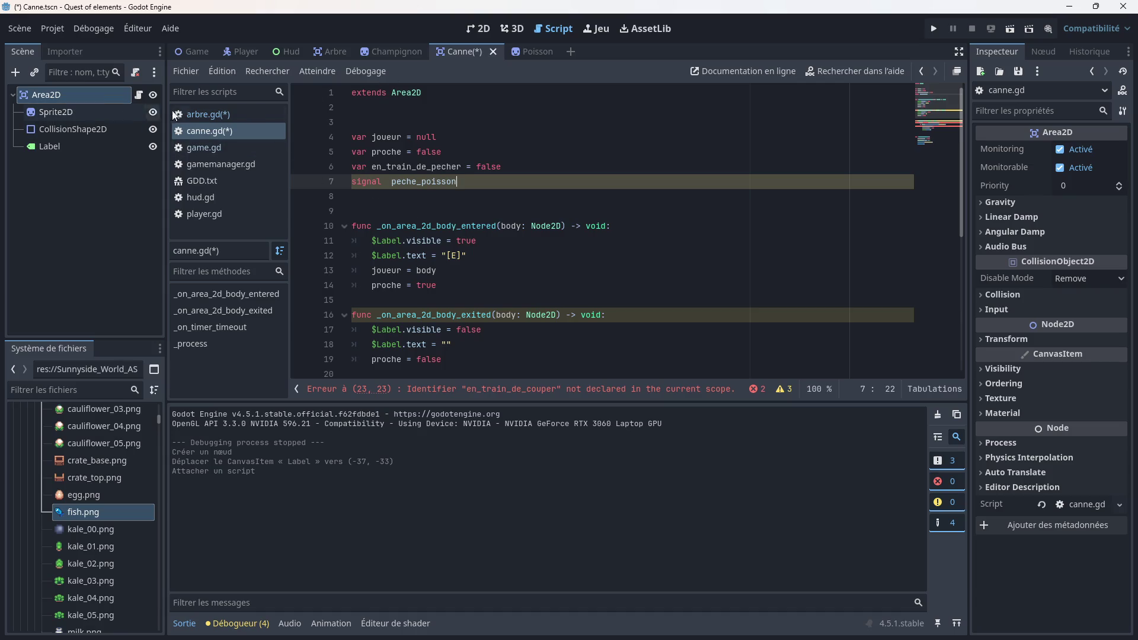
click(1041, 52)
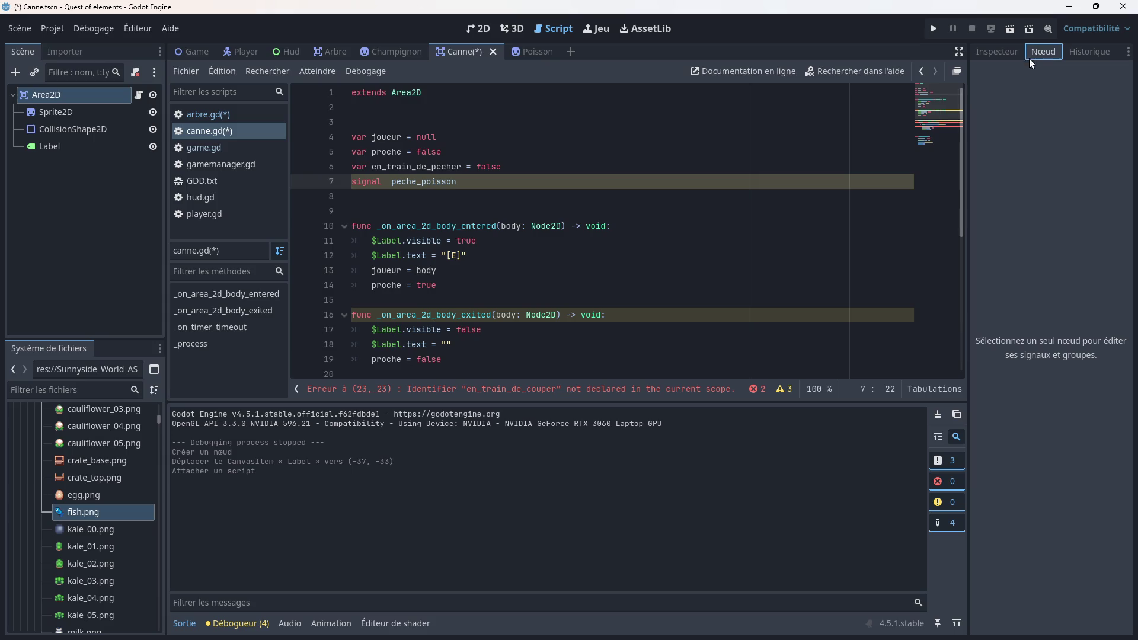
Step: Connect Area2D's body_entered and body_exited signals to _on_body_entered and _on_body_exited
click(83, 97)
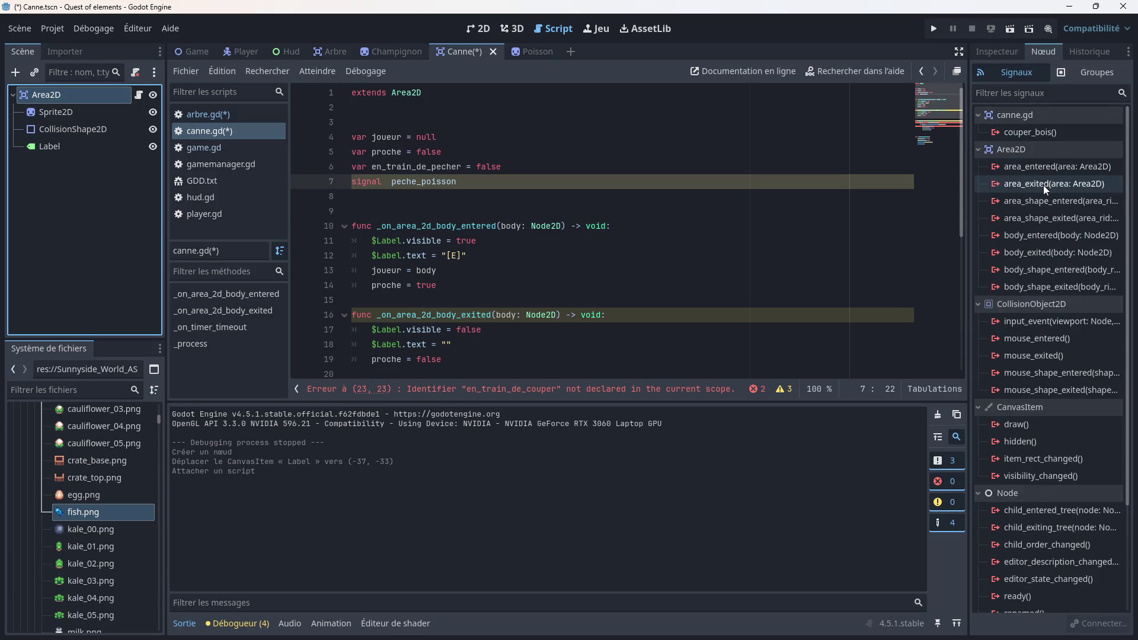
double_click(1027, 237)
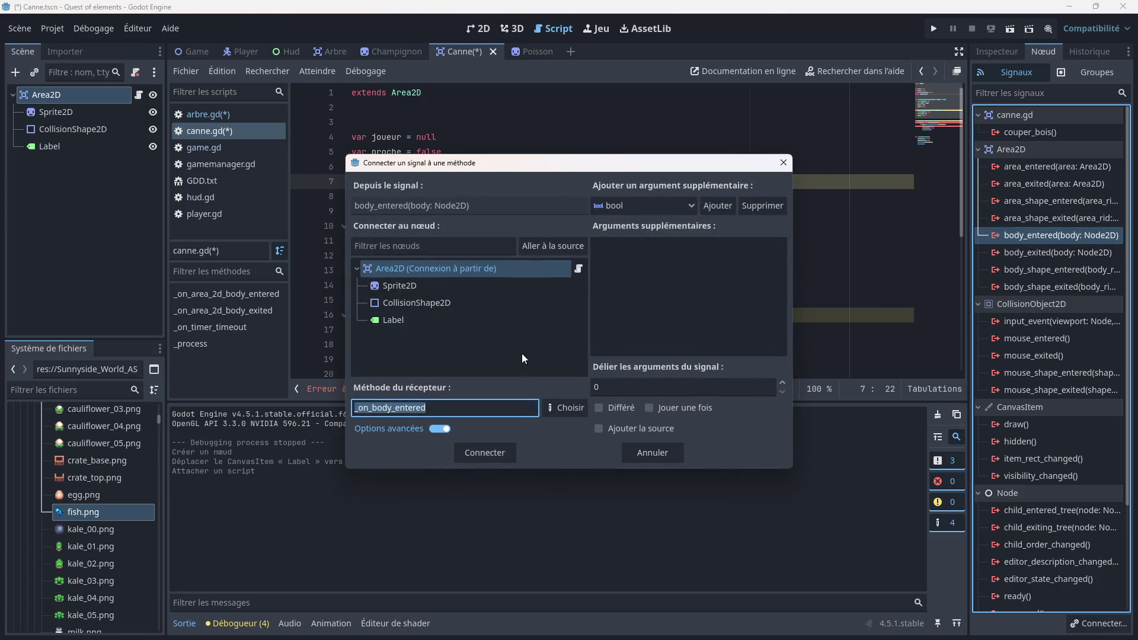
click(485, 452)
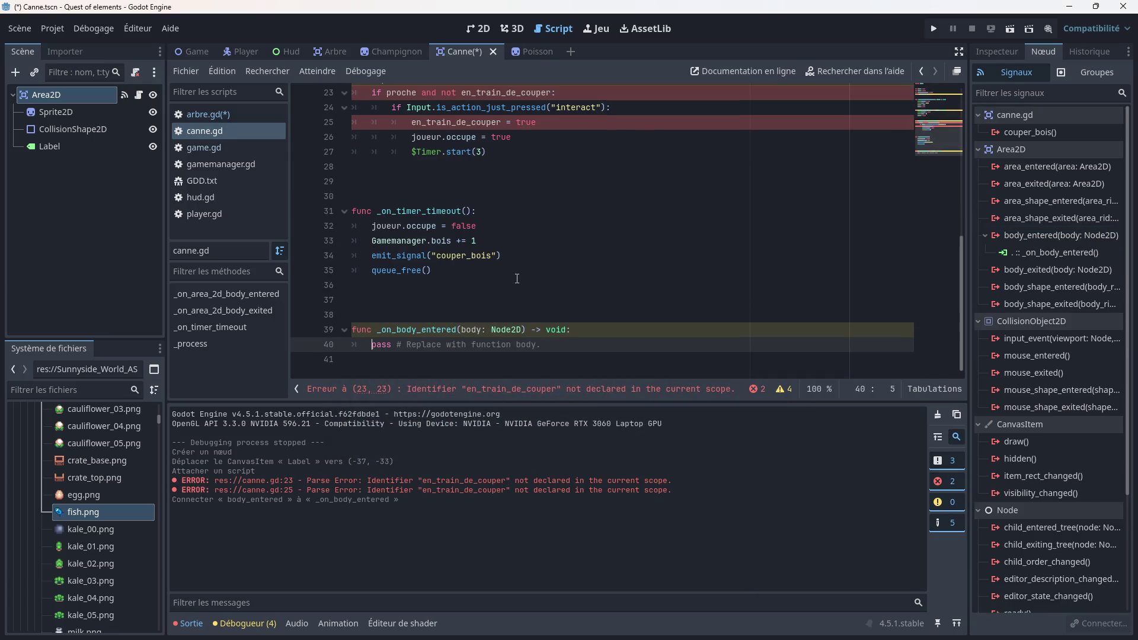
double_click(1018, 271)
click(487, 453)
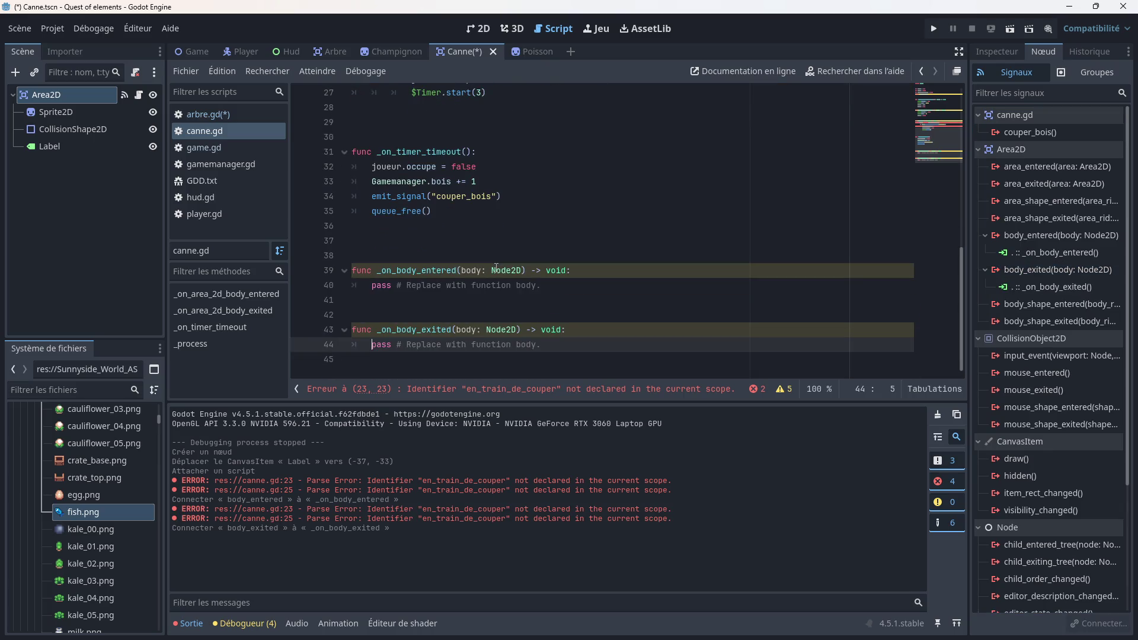
Step: Remove the pass placeholder and the stray empty _on_body_entered declaration from canne.gd
drag(549, 289, 347, 287)
key(BackSpace)
mouse_move(569, 270)
mouse_down()
mouse_move(354, 275)
mouse_move(373, 158)
mouse_move(389, 224)
mouse_move(354, 186)
mouse_up()
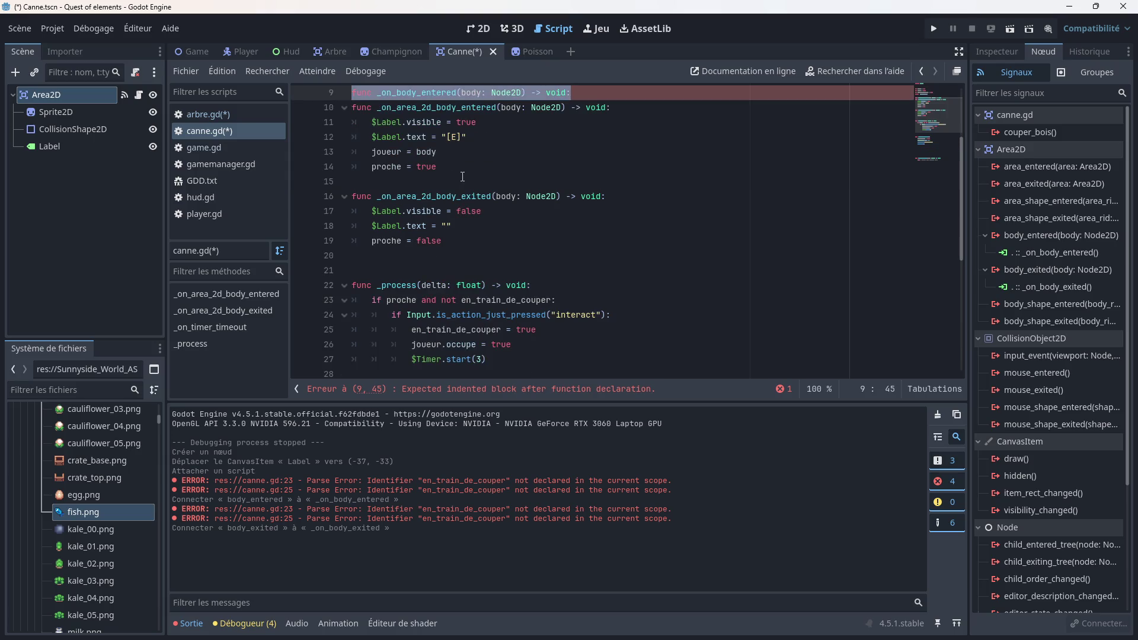
scroll(462, 176, up, 2)
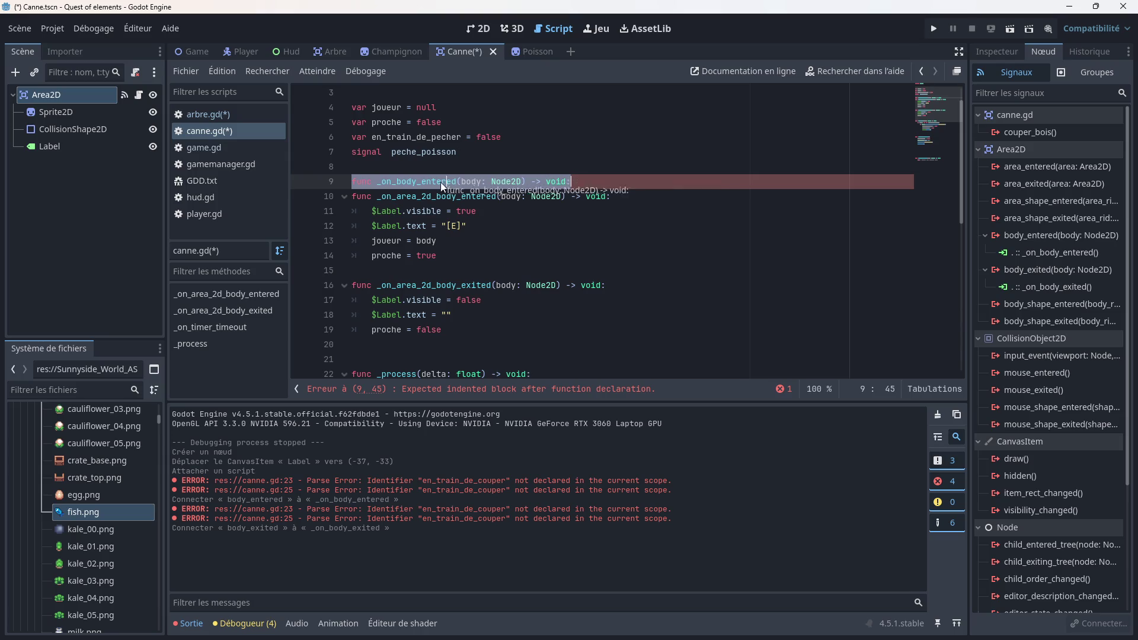
key(BackSpace)
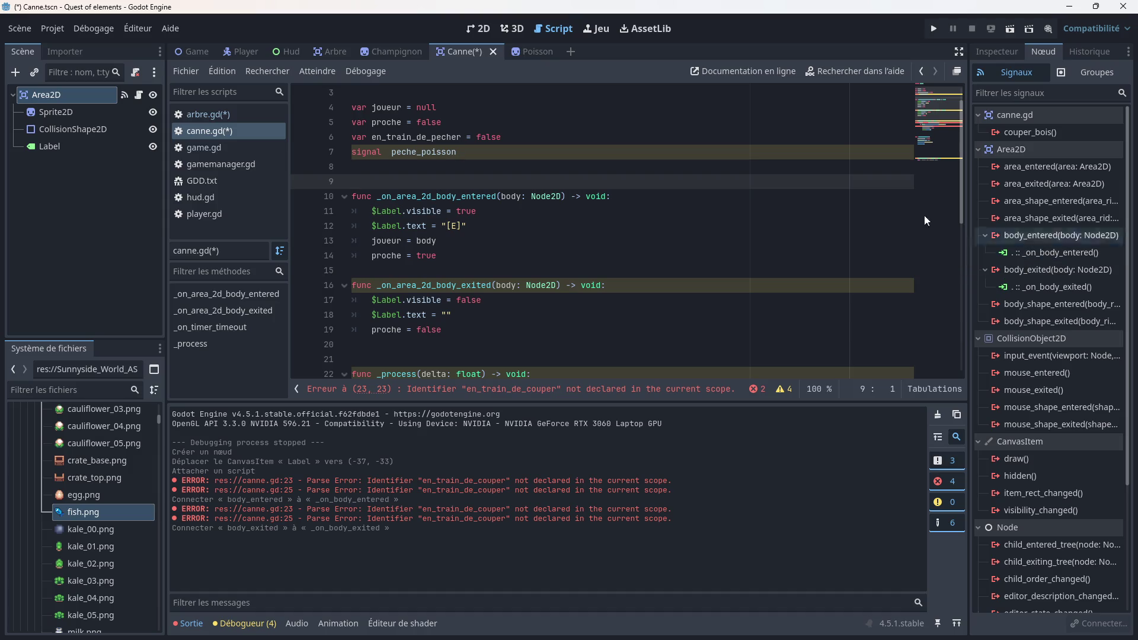
click(264, 113)
Step: Compare against arbre.gd's _process and inspect canne.gd's existing _on_body_entered connection
click(457, 167)
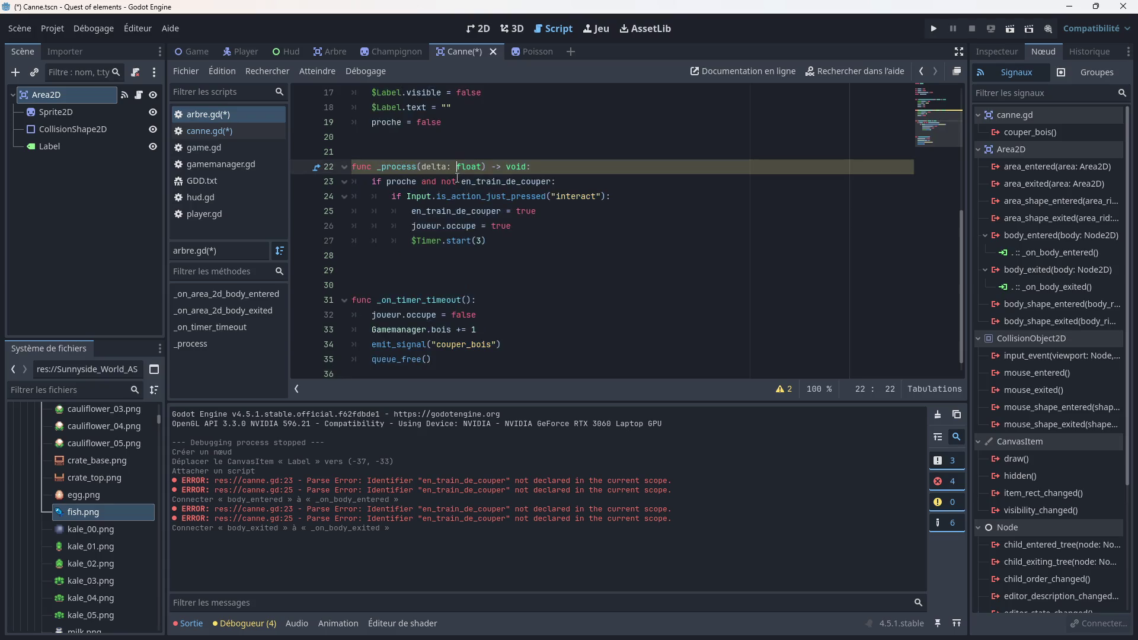
scroll(466, 189, up, 4)
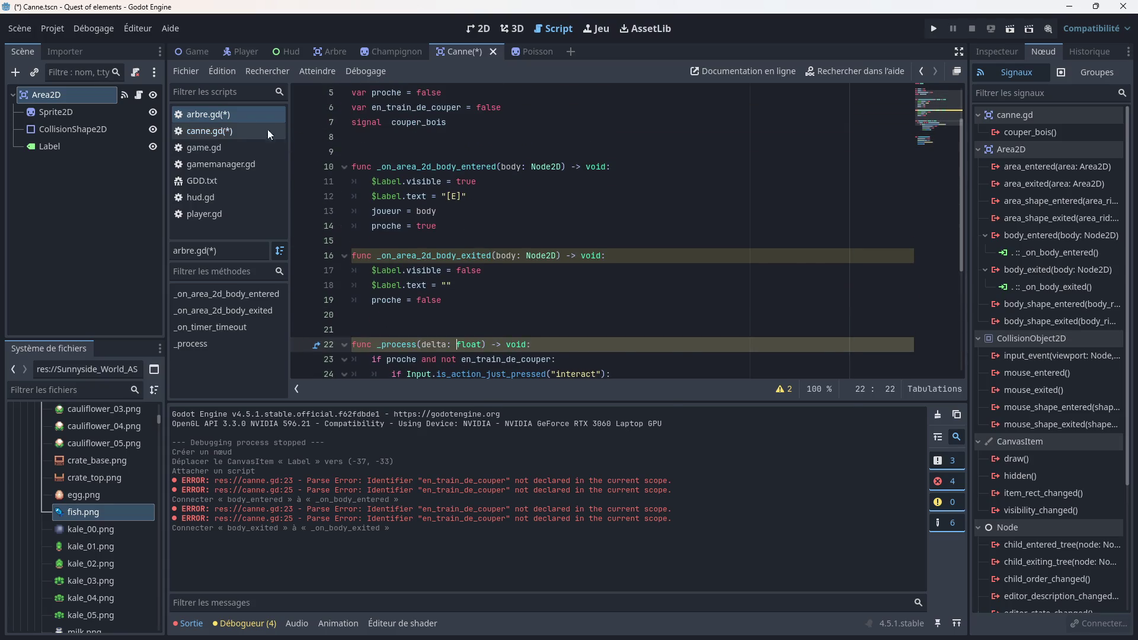
click(244, 134)
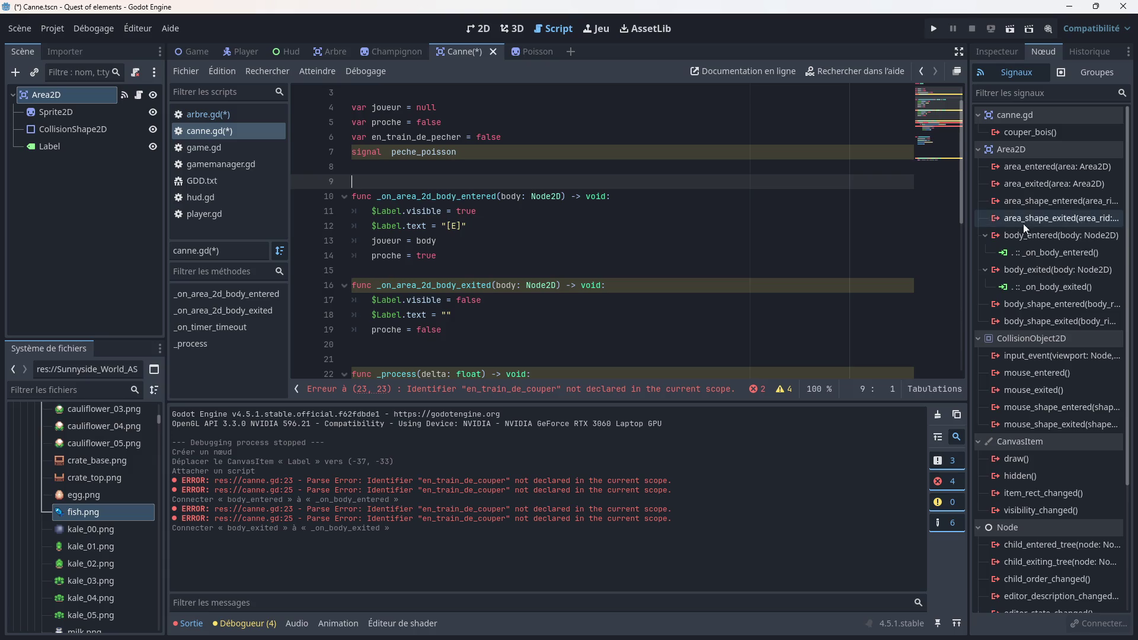
click(1048, 253)
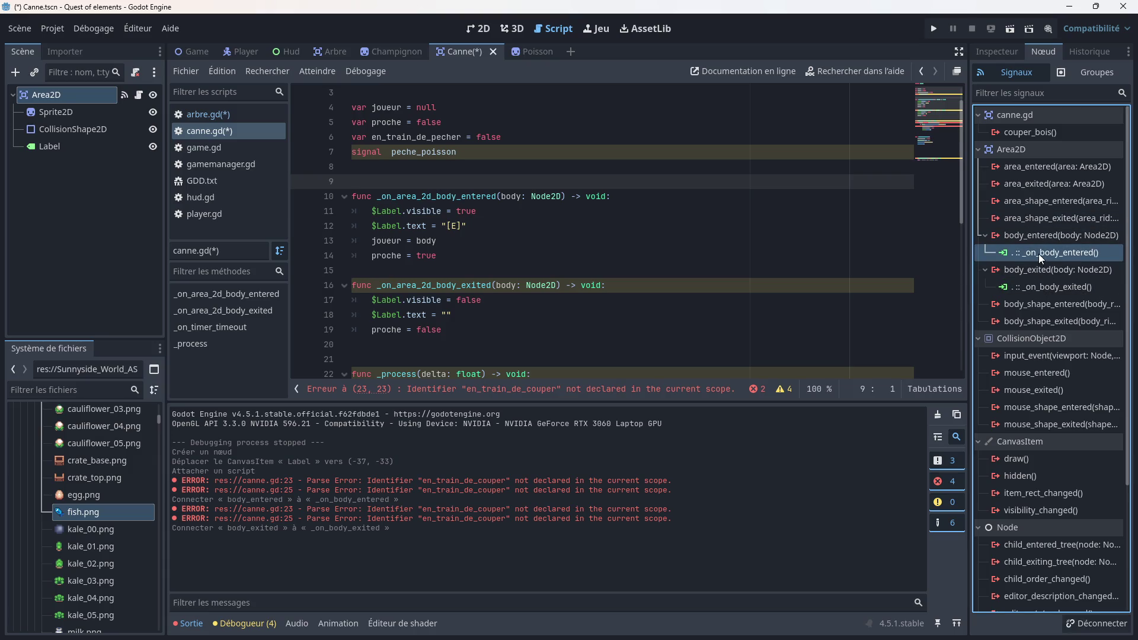
mouse_move(1072, 510)
scroll(597, 239, down, 8)
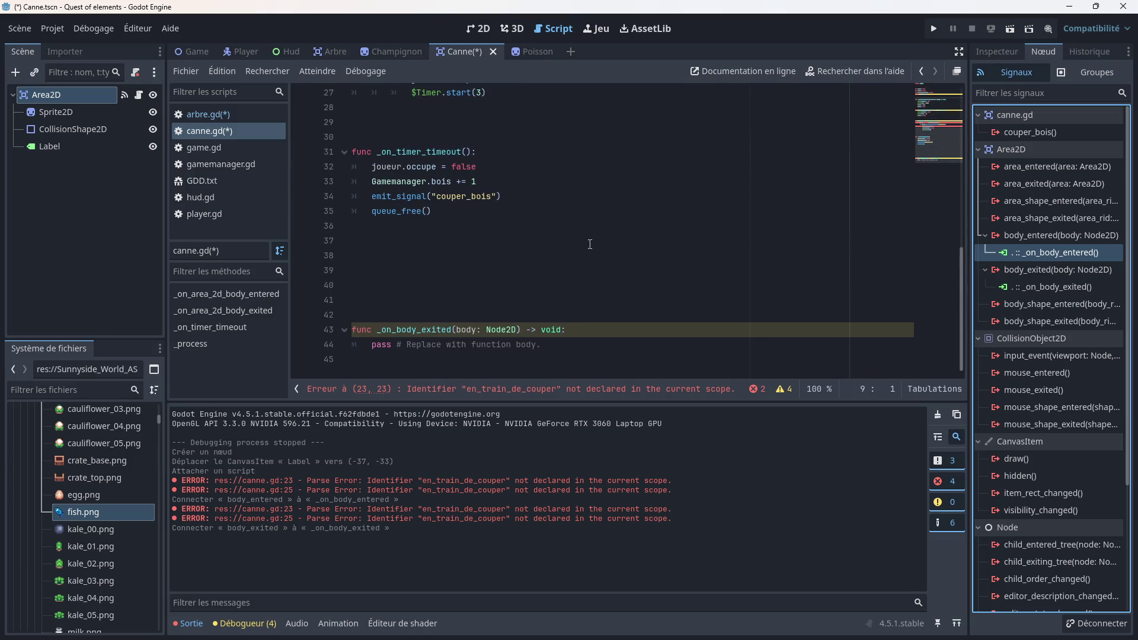
Step: Replace the old _on_area_2d_body_exited declaration with the generated _on_body_exited handler
drag(548, 346, 356, 346)
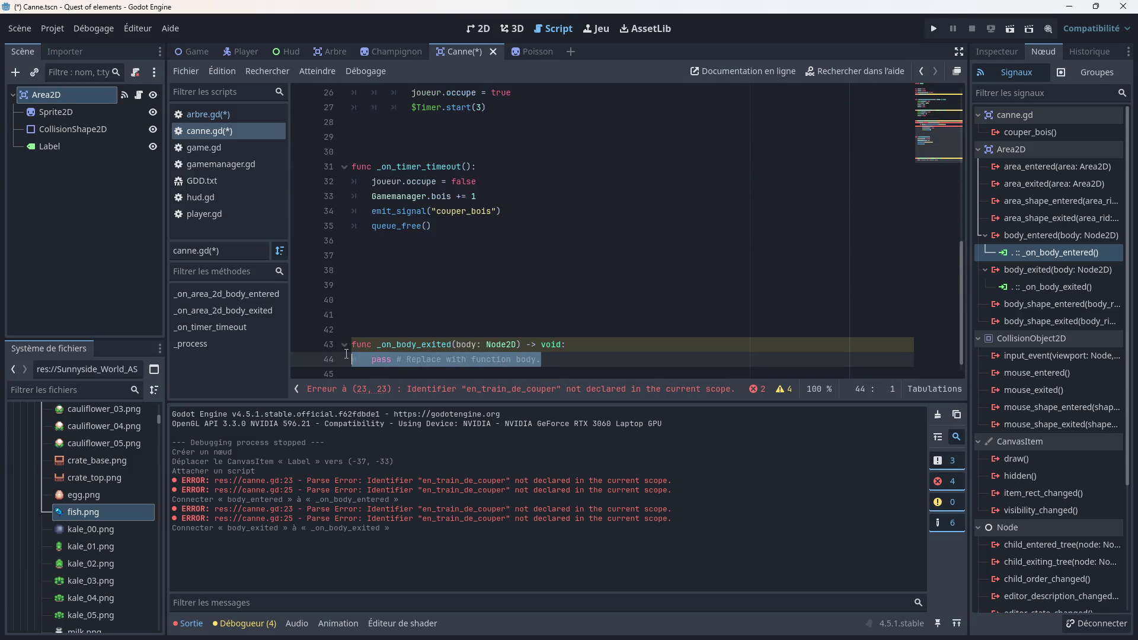
key(BackSpace)
key(shift+Up)
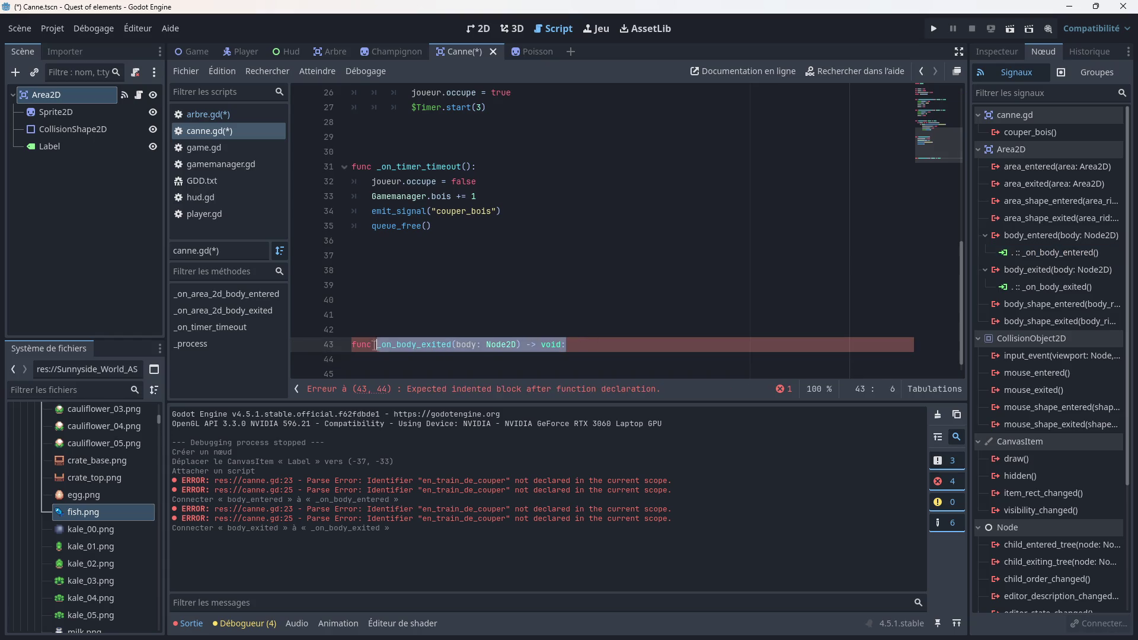
mouse_move(415, 344)
mouse_down()
mouse_move(403, 207)
mouse_move(422, 243)
mouse_move(414, 287)
mouse_move(361, 287)
mouse_up()
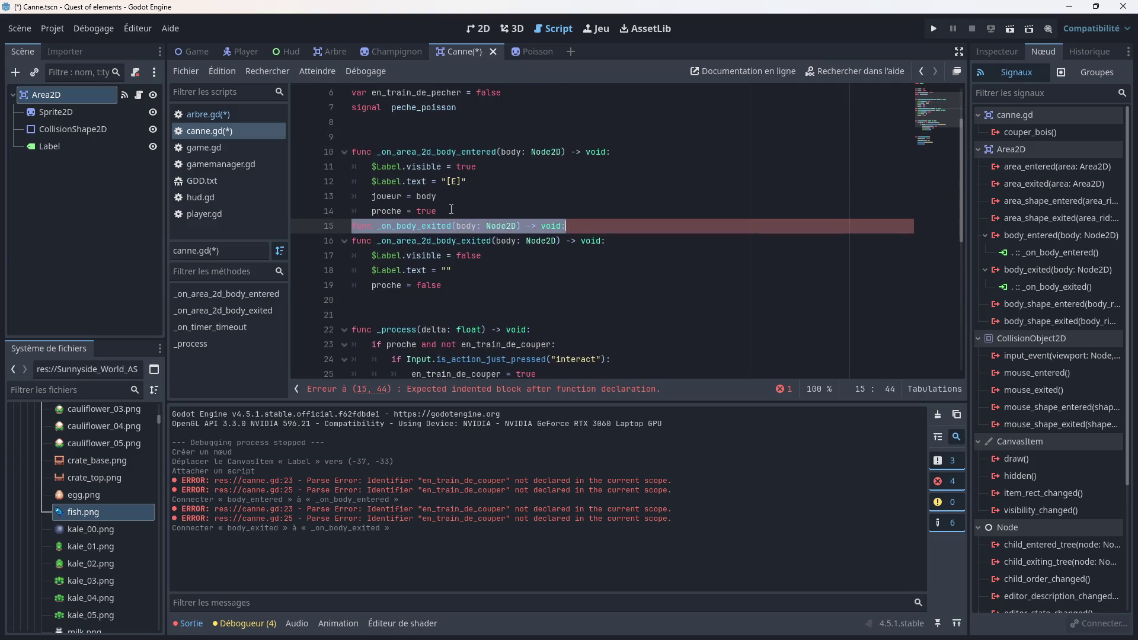
drag(603, 239, 352, 247)
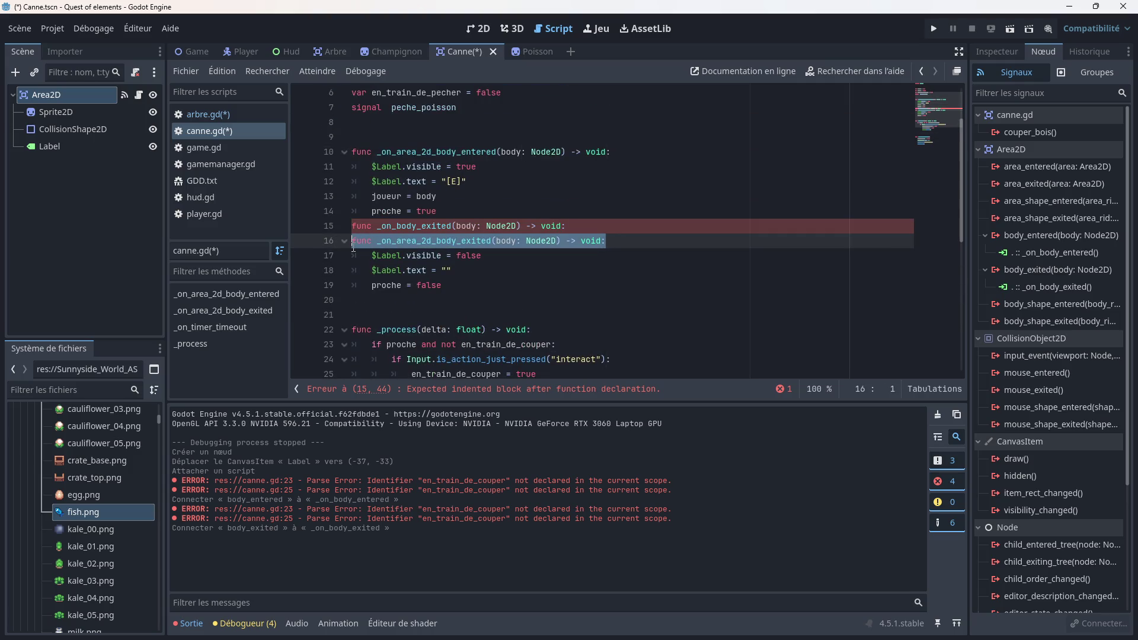
key(BackSpace)
key(BackSpace)
click(476, 212)
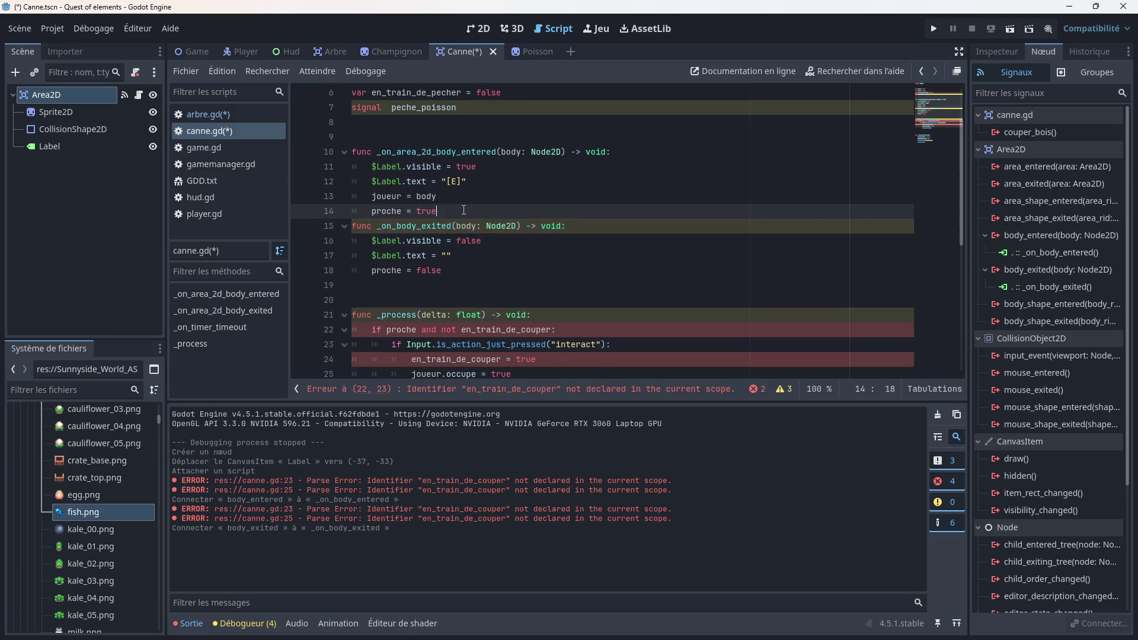
key(Return)
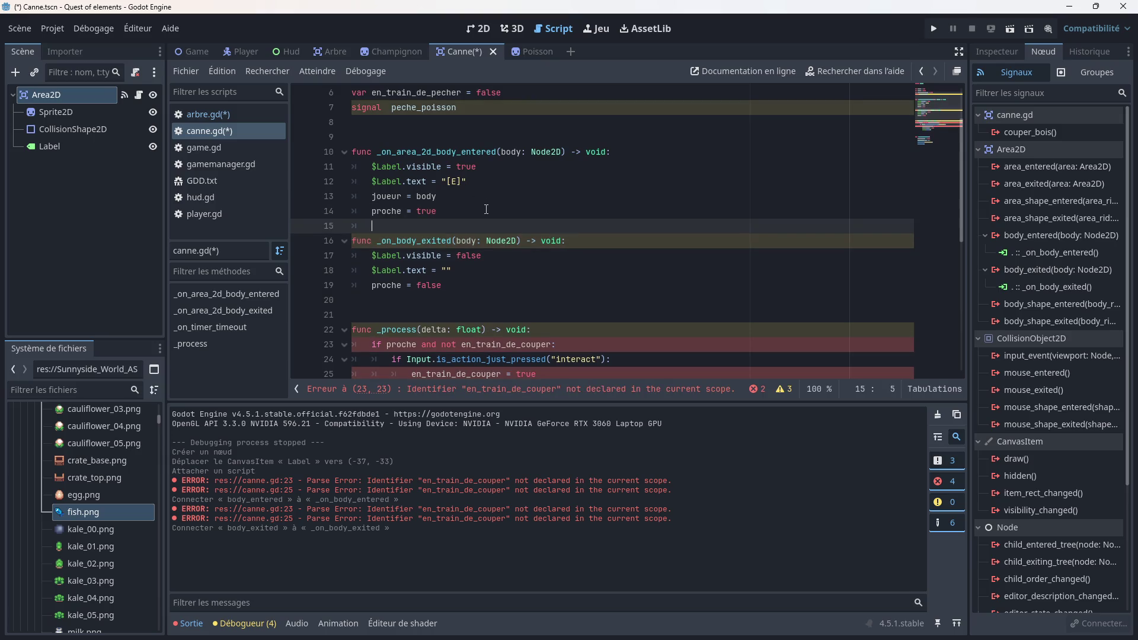
Step: Delete the old _on_area_2d_body_entered declaration from canne.gd
scroll(486, 209, up, 3)
drag(612, 226, 501, 227)
triple_click(482, 225)
key(BackSpace)
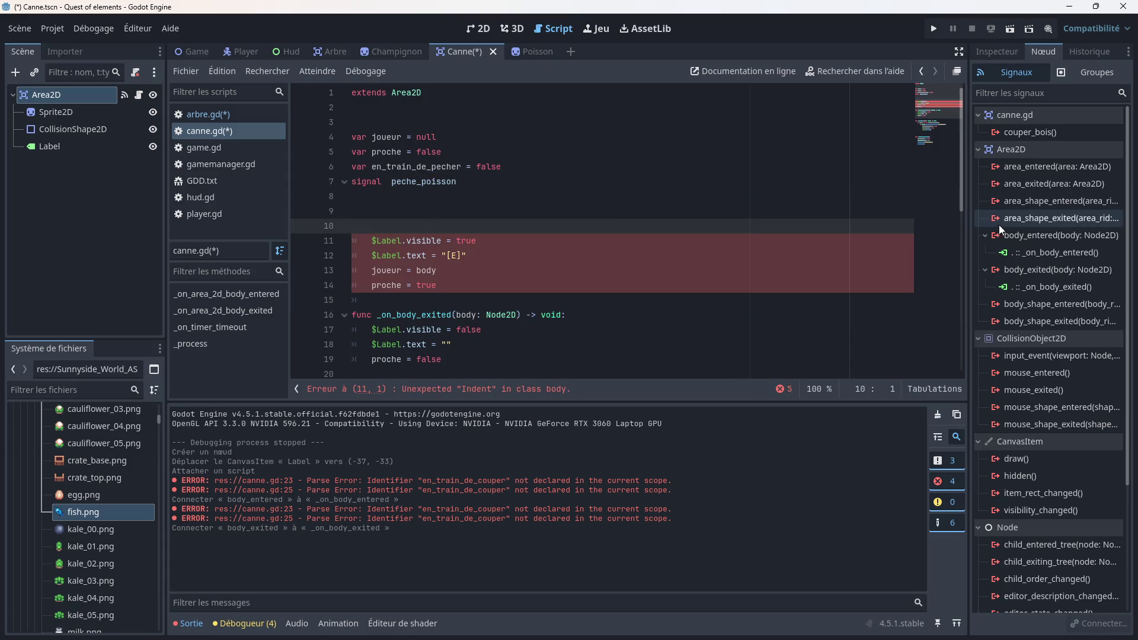
Step: Disconnect the body_entered signal and reconnect it to the canne.gd script
click(1046, 252)
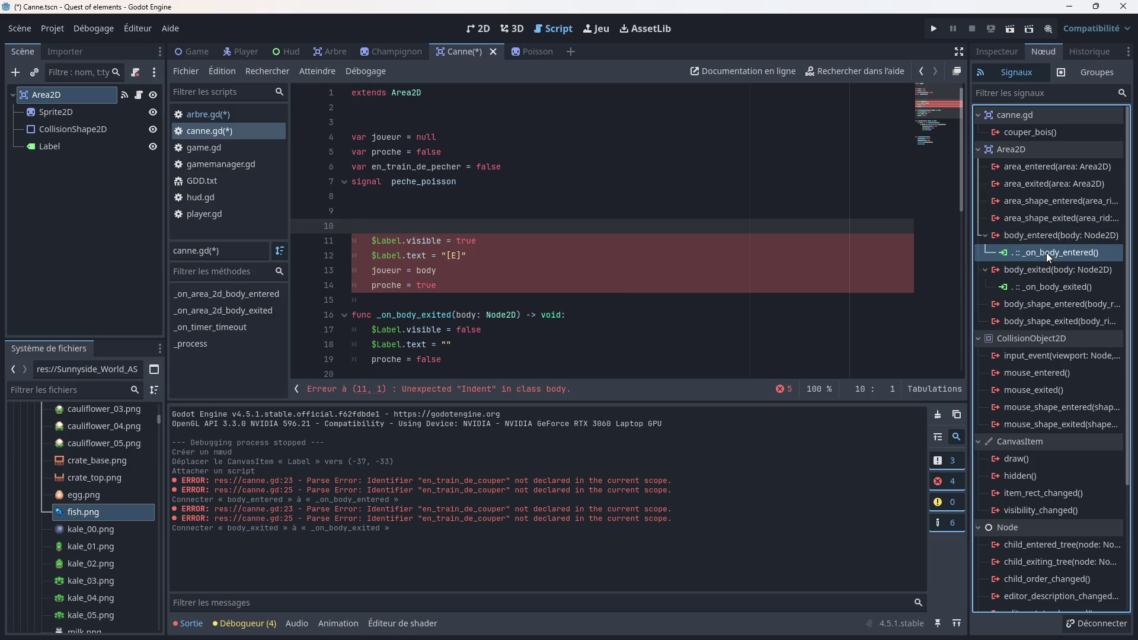
click(1031, 237)
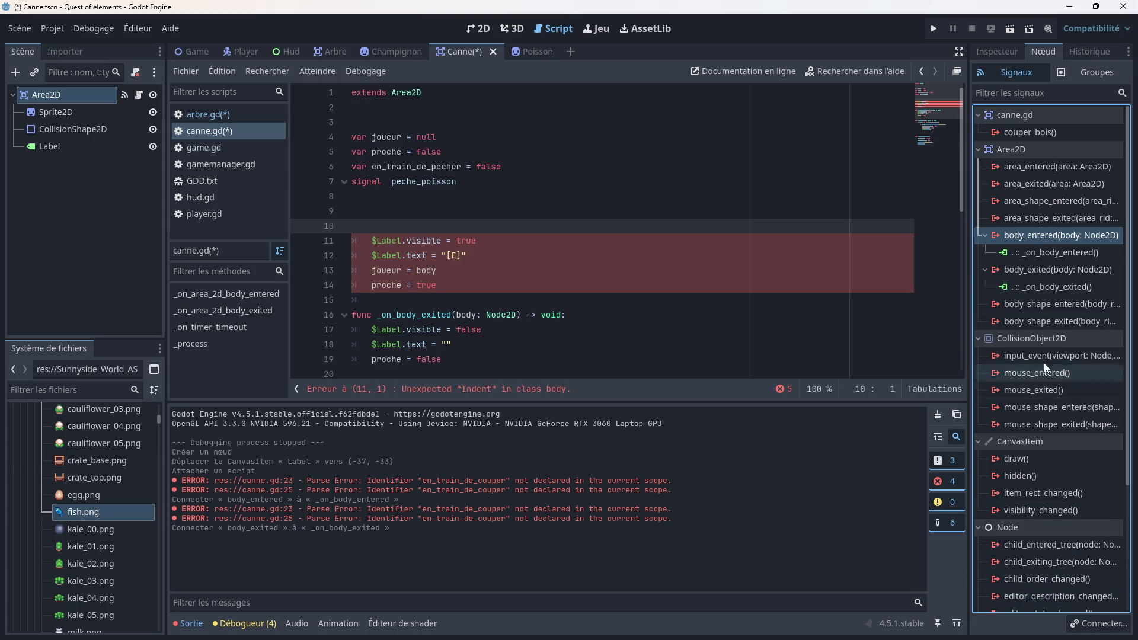
click(1035, 249)
click(1096, 624)
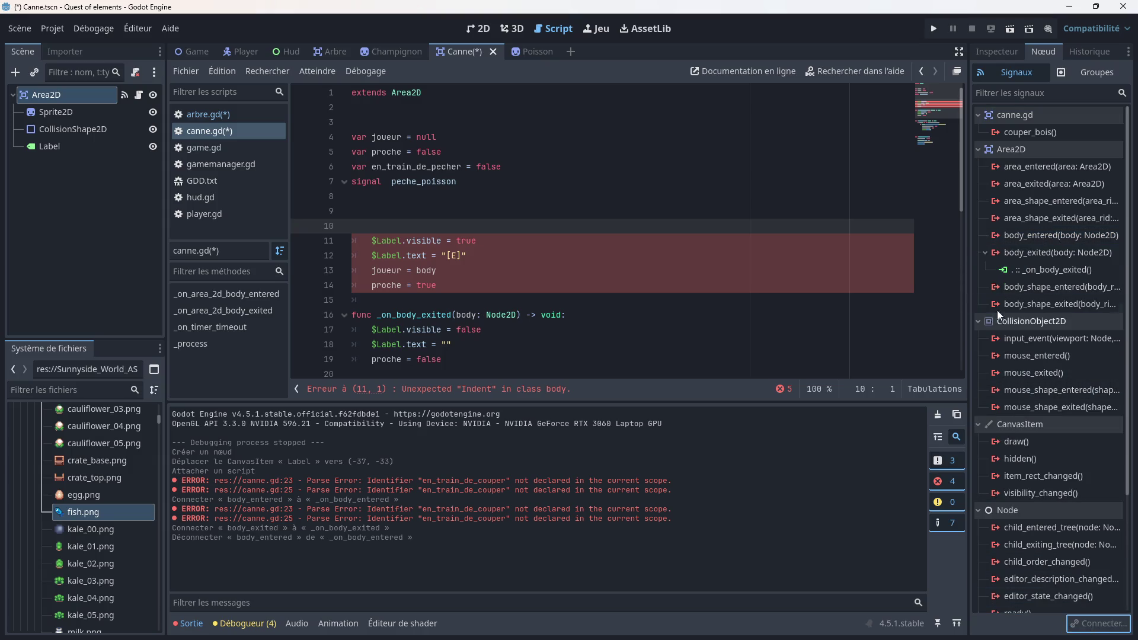
click(1030, 239)
click(1095, 623)
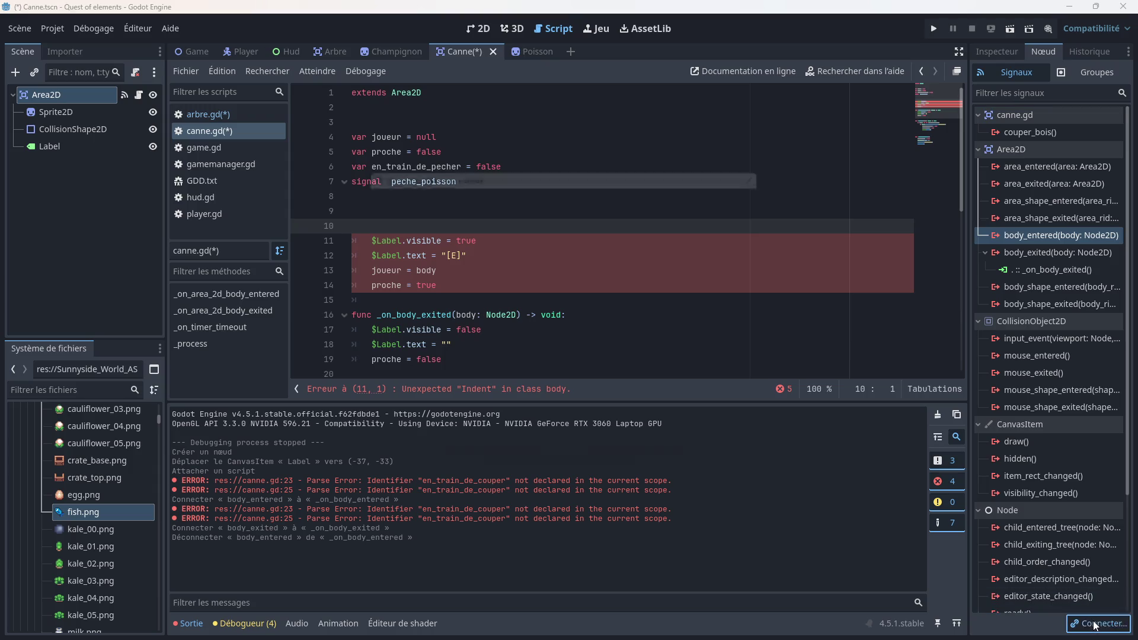
click(492, 457)
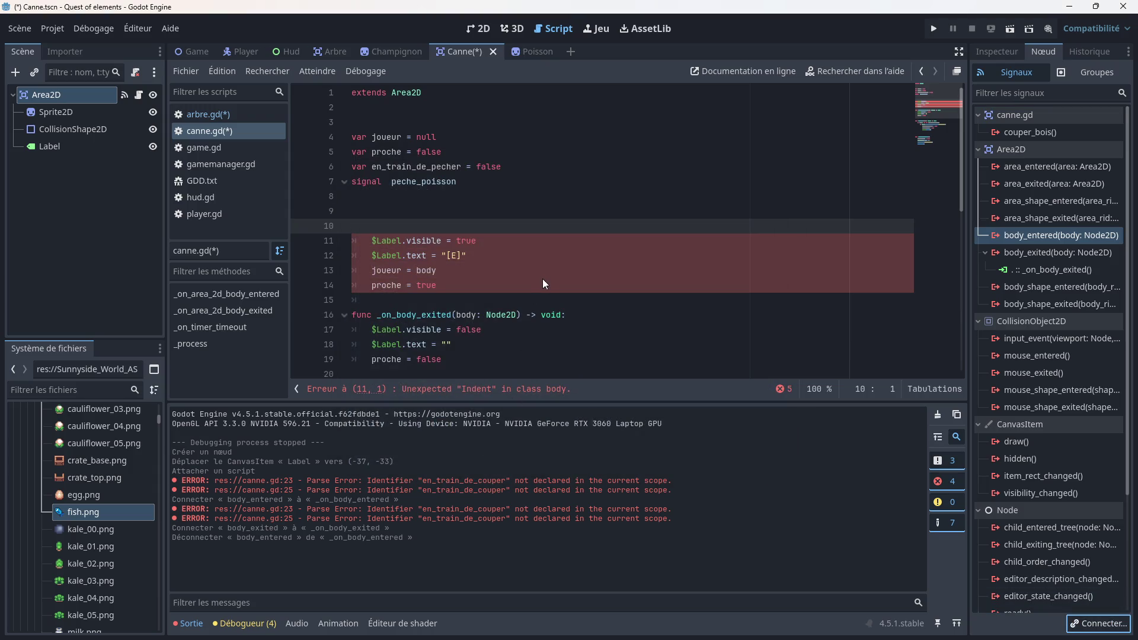
Step: Remove the generated pass and move the _on_body_entered declaration to line 11 above the enter code
drag(557, 350, 350, 347)
key(BackSpace)
drag(586, 323, 630, 330)
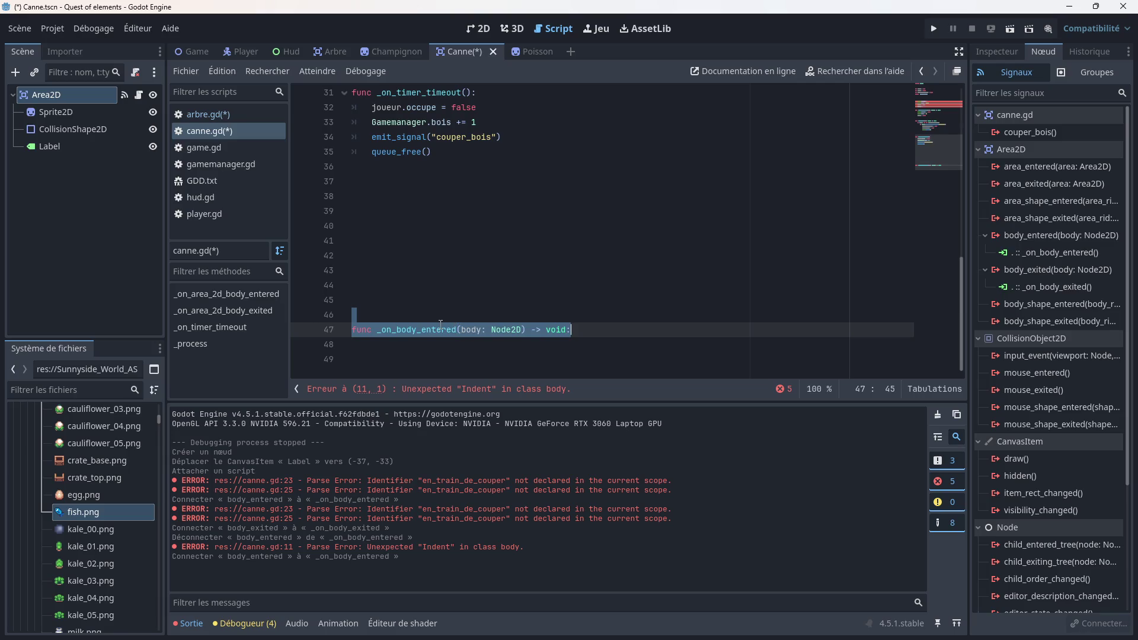
mouse_move(439, 323)
mouse_down()
mouse_move(432, 180)
mouse_move(440, 252)
mouse_move(375, 214)
mouse_move(365, 224)
mouse_move(435, 208)
mouse_move(437, 254)
mouse_move(474, 230)
mouse_move(450, 240)
mouse_move(372, 227)
mouse_up()
scroll(461, 201, up, 4)
click(461, 200)
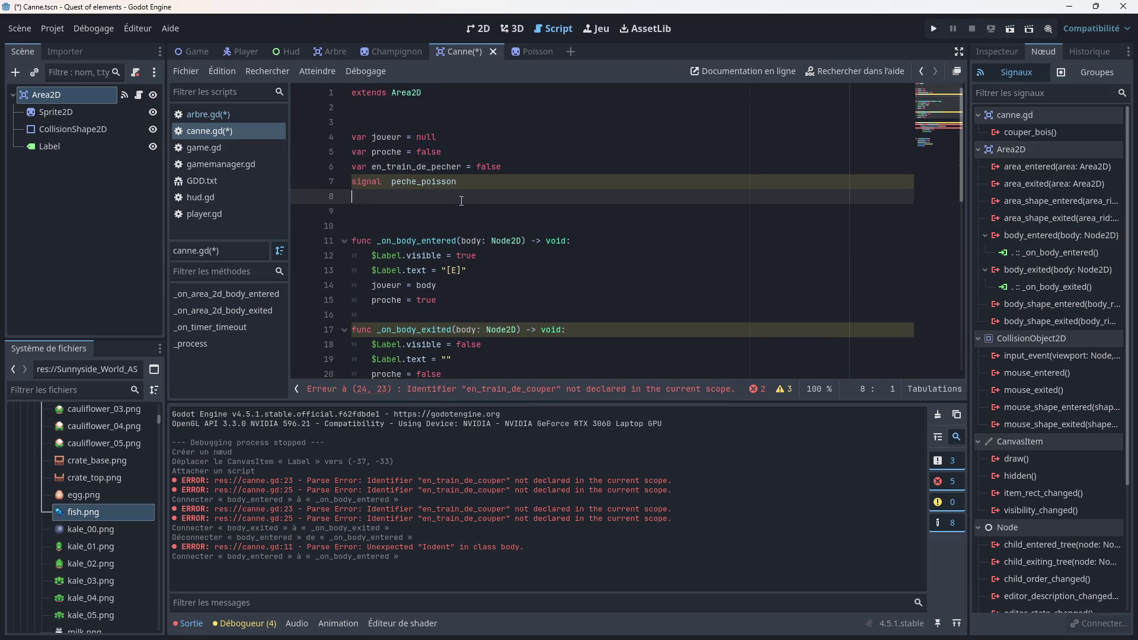
scroll(478, 216, down, 3)
scroll(483, 218, up, 2)
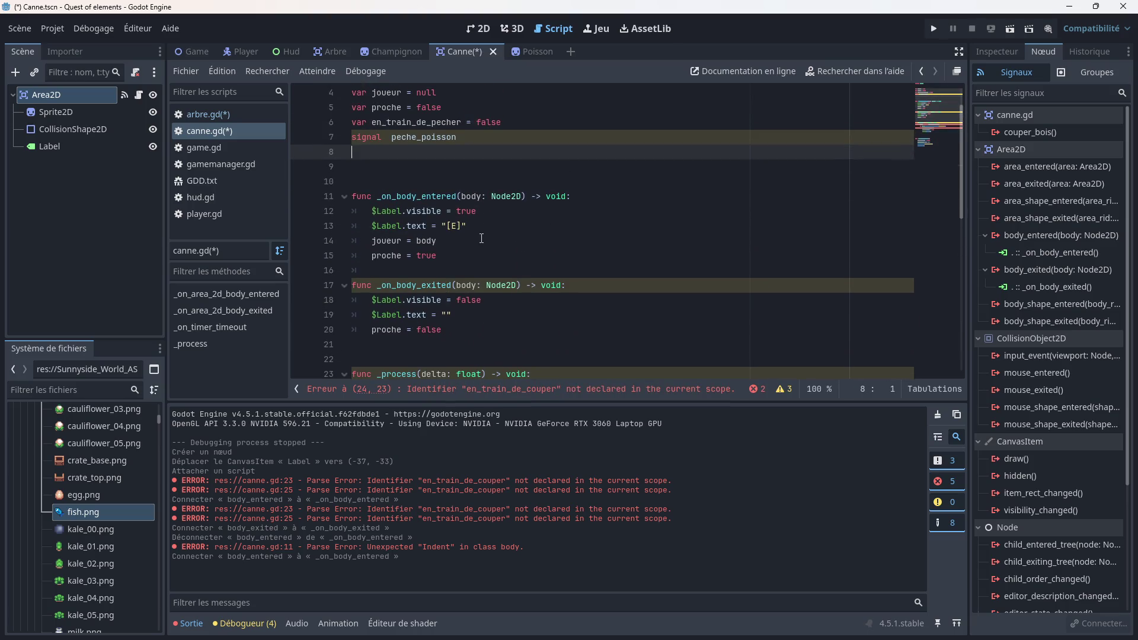
scroll(486, 219, up, 1)
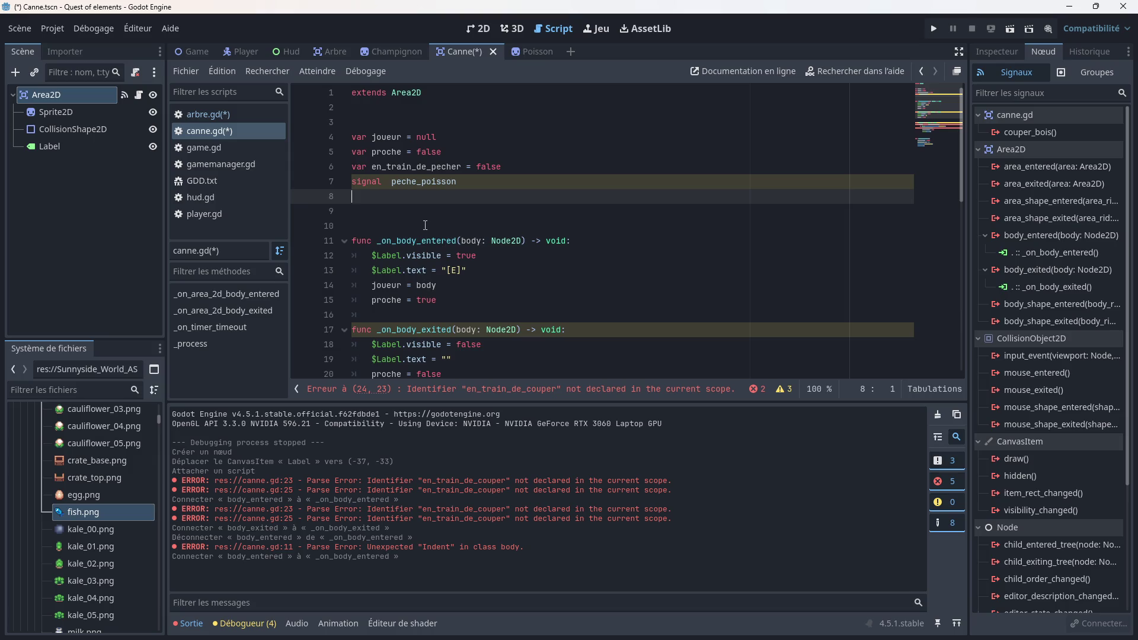
click(986, 51)
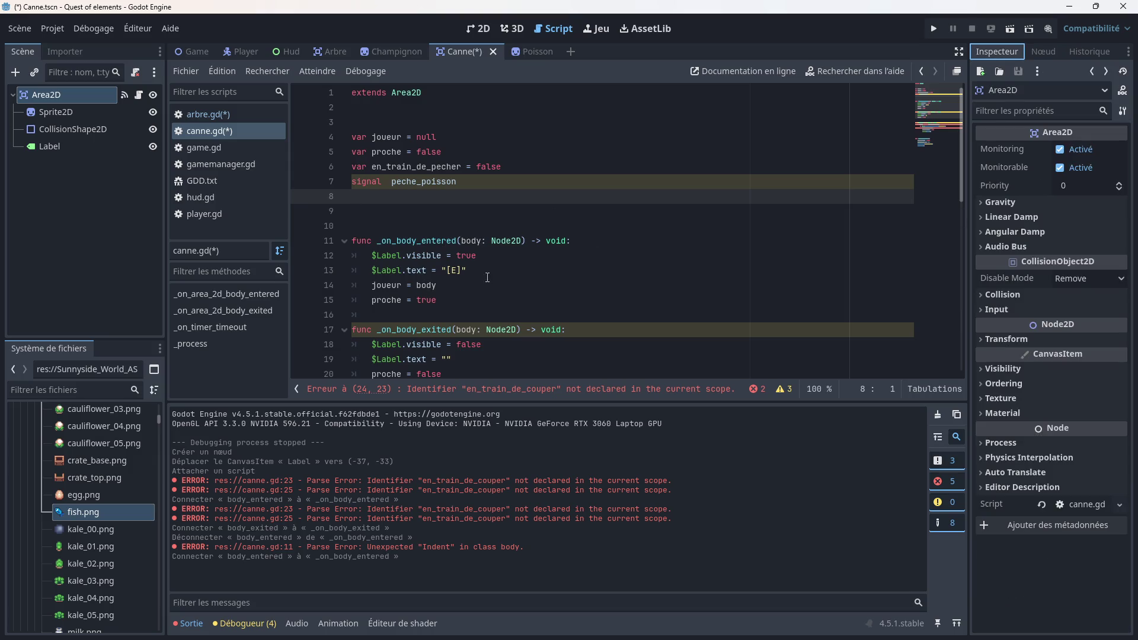
click(487, 278)
scroll(483, 267, down, 4)
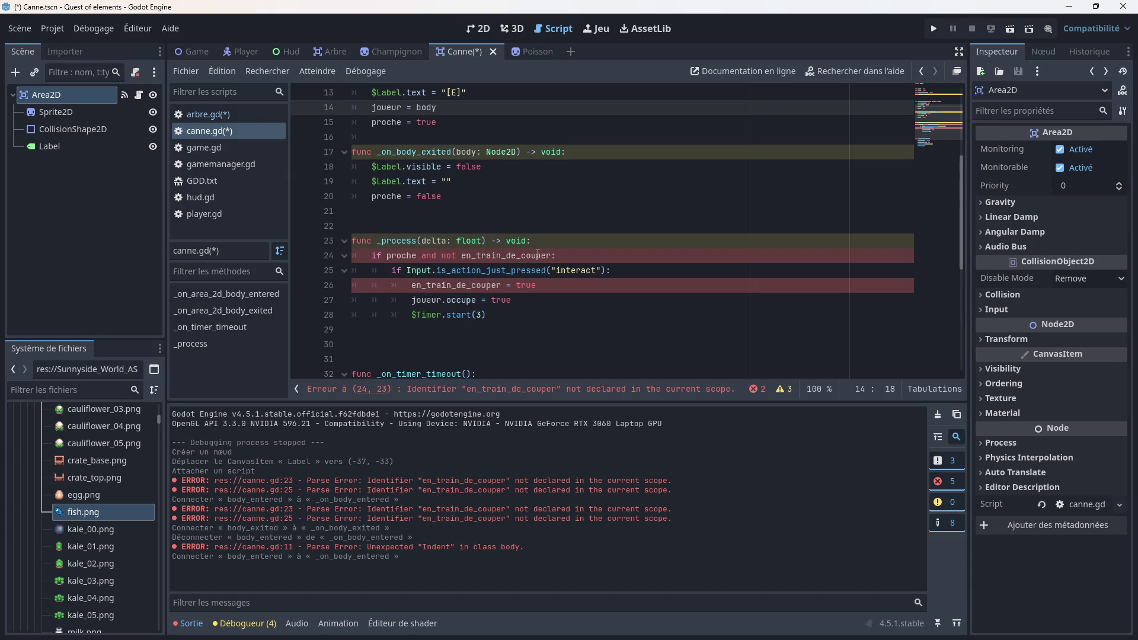
click(548, 256)
key(BackSpace)
key(BackSpace)
key(BackSpace)
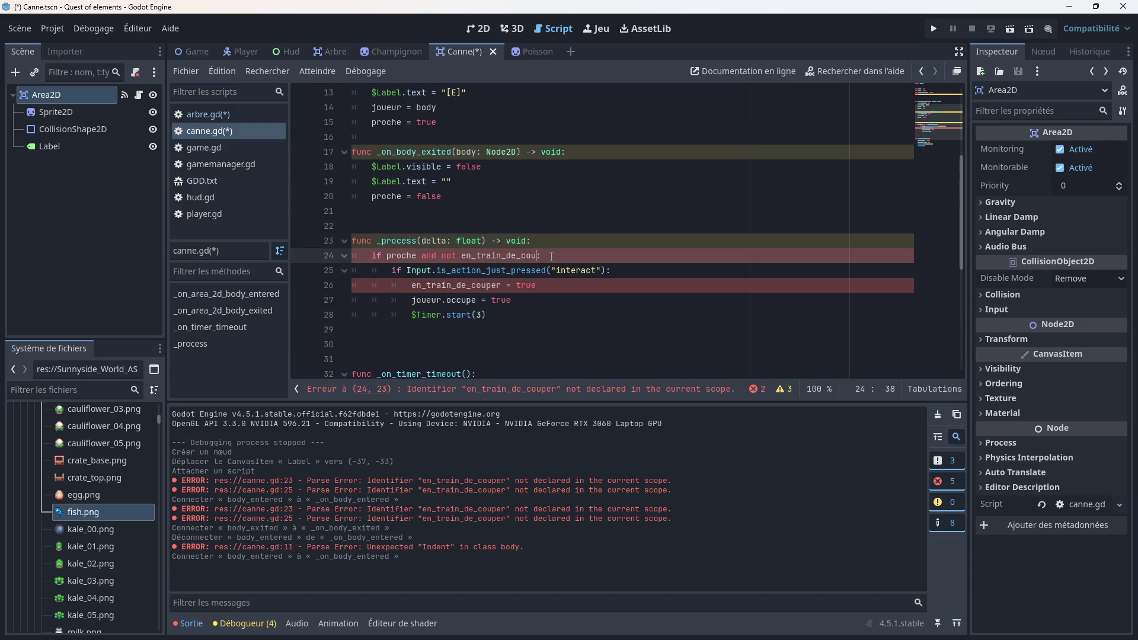
text(pecher)
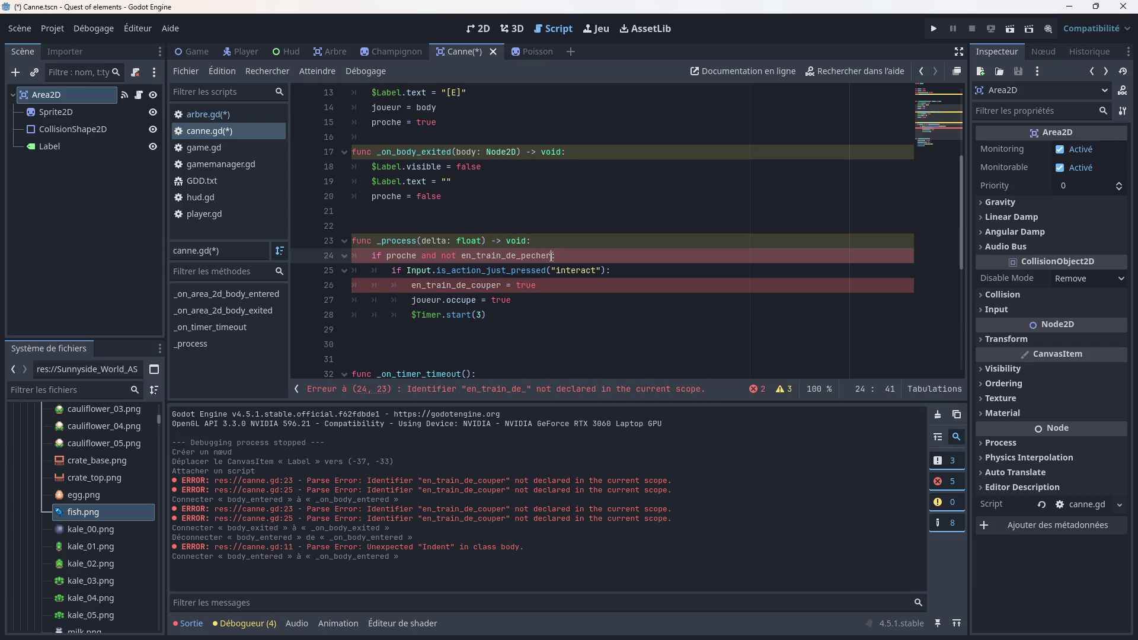
click(507, 228)
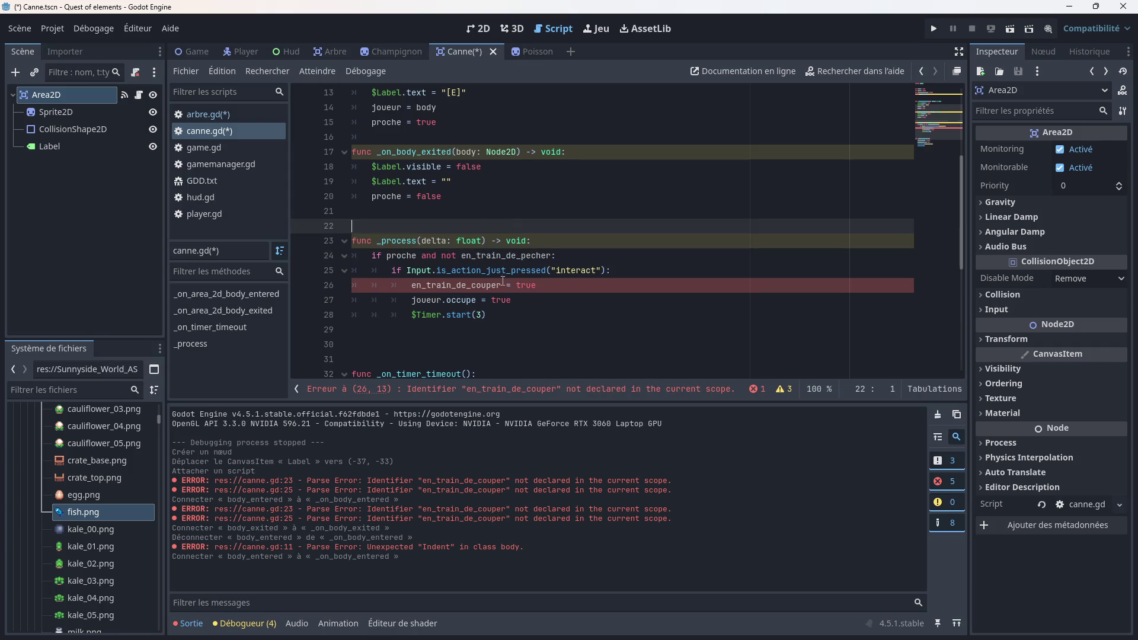
click(502, 285)
key(BackSpace)
key(BackSpace)
key(BackSpace)
text(peche)
key(Down)
key(Down)
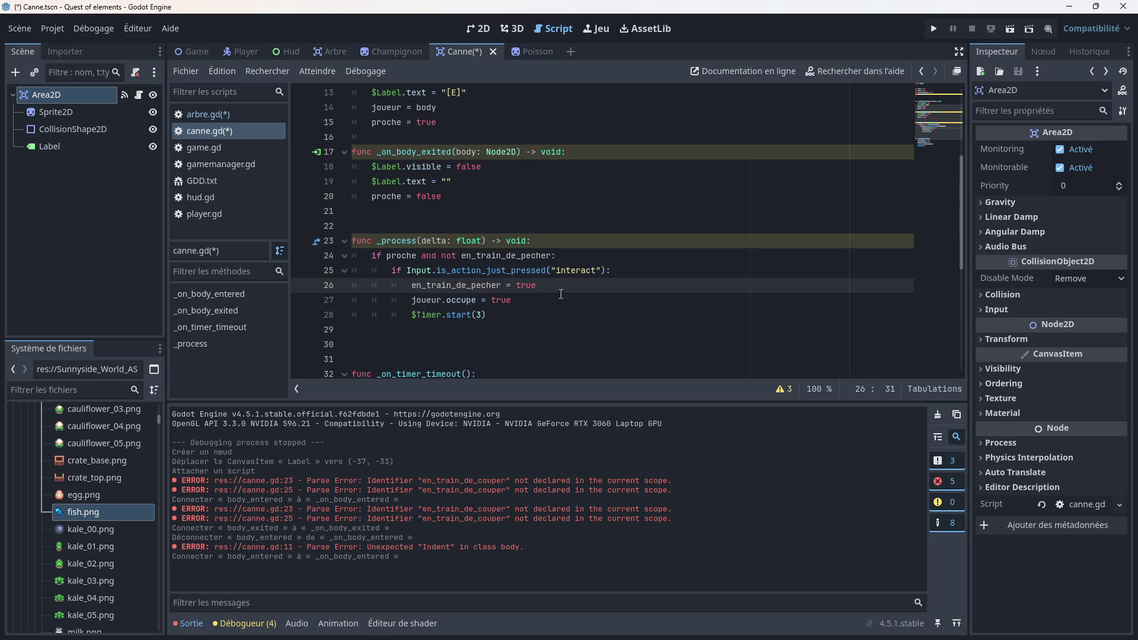
scroll(520, 278, down, 5)
scroll(520, 278, up, 2)
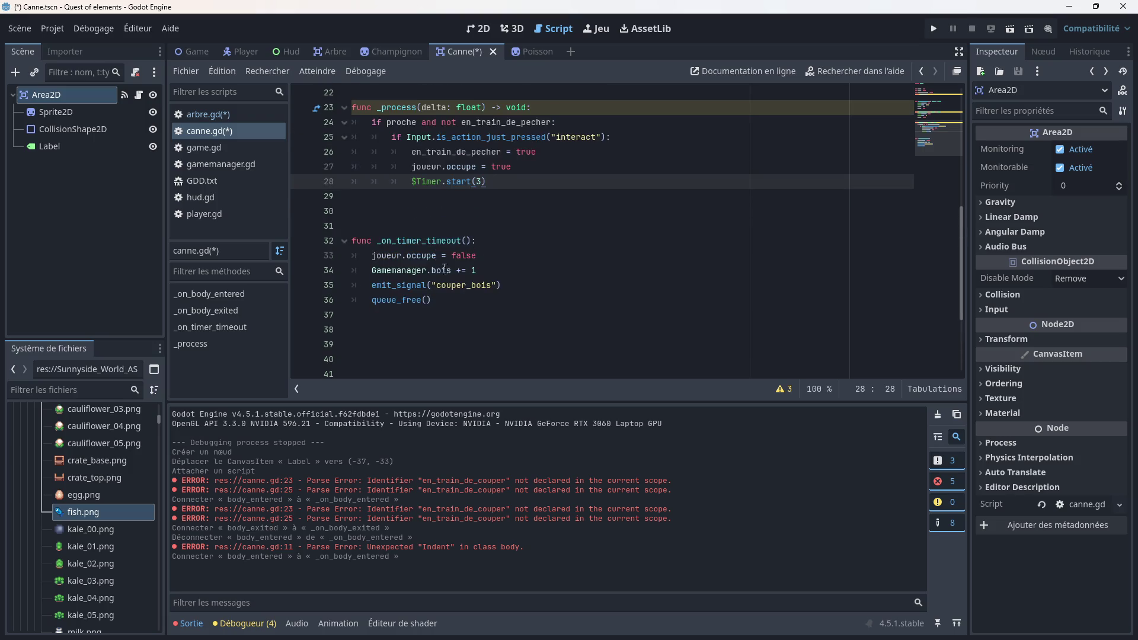
Step: Add 'var poisson = 0' to gamemanager.gd
click(205, 164)
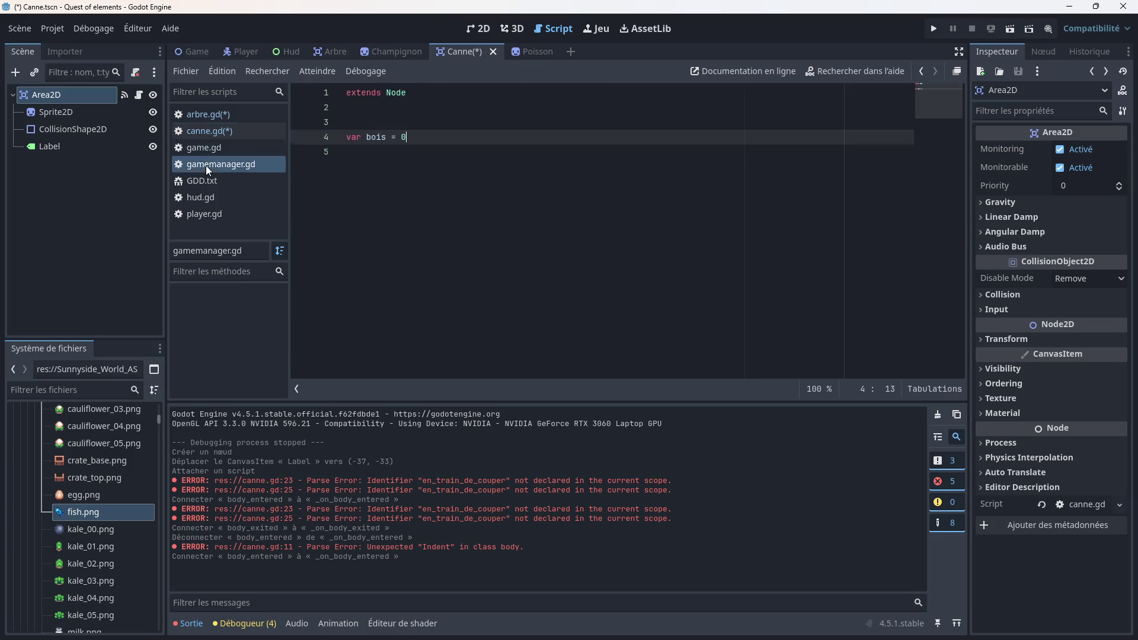
click(381, 151)
text(var pois)
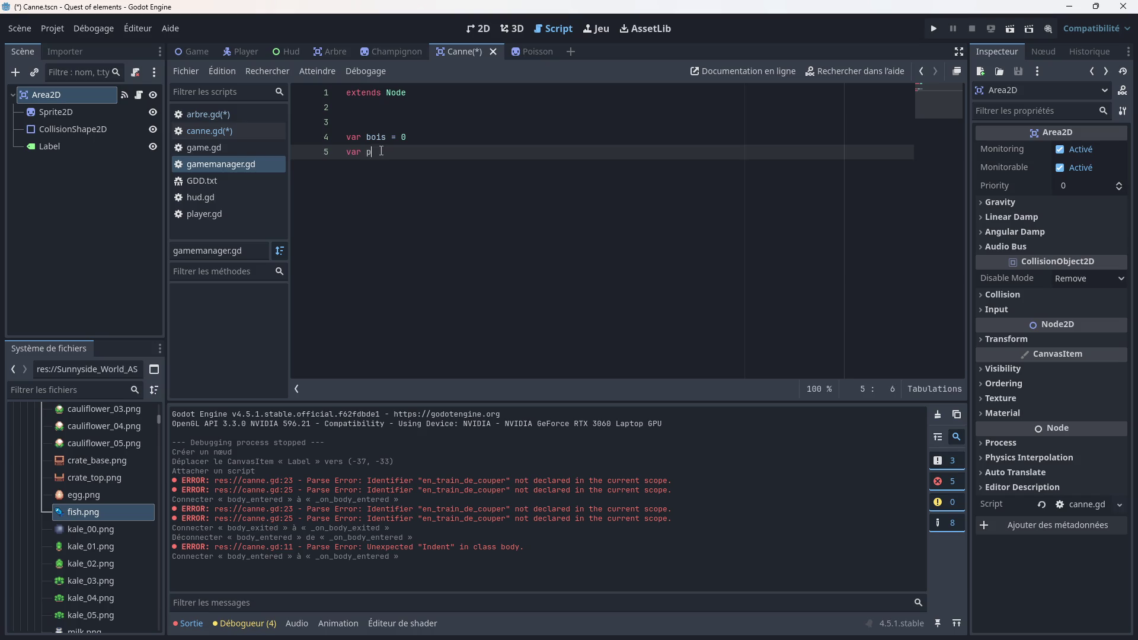
text(son = 0)
Step: In canne.gd's timer timeout, change Gamemanager.bois to Gamemanager.poisson
click(208, 131)
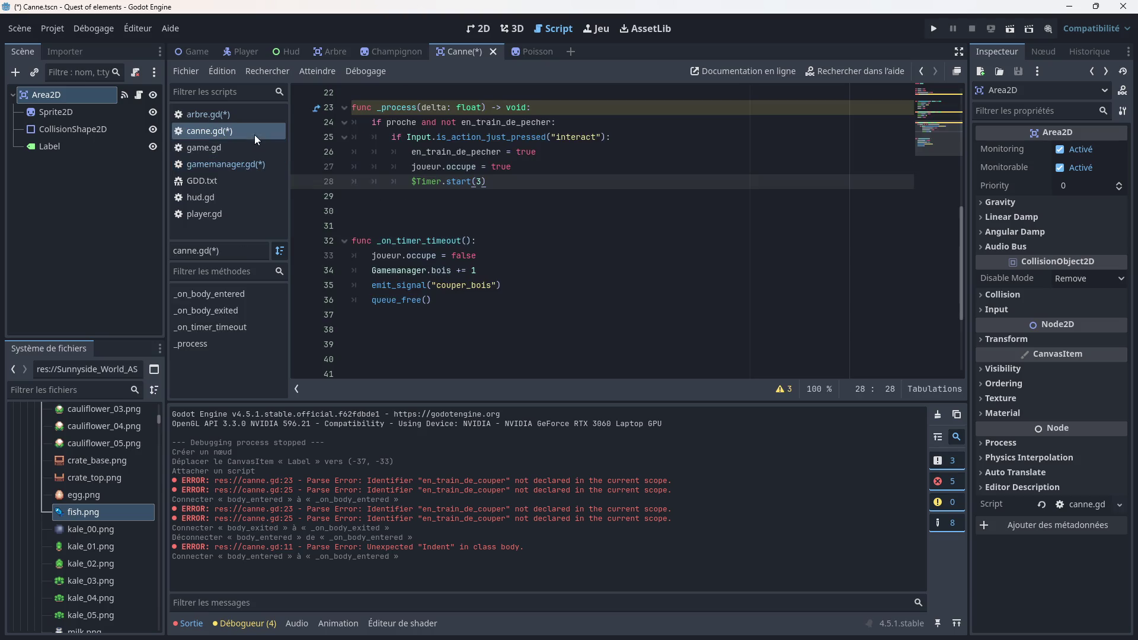
click(450, 270)
key(BackSpace)
key(BackSpace)
key(BackSpace)
text(pois)
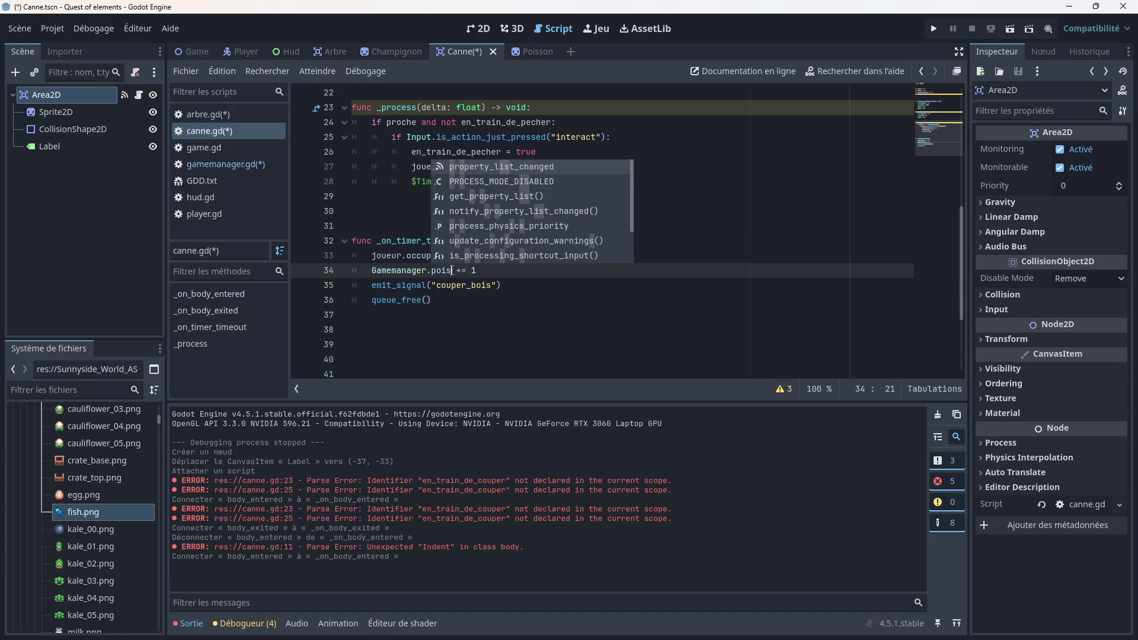
text(son)
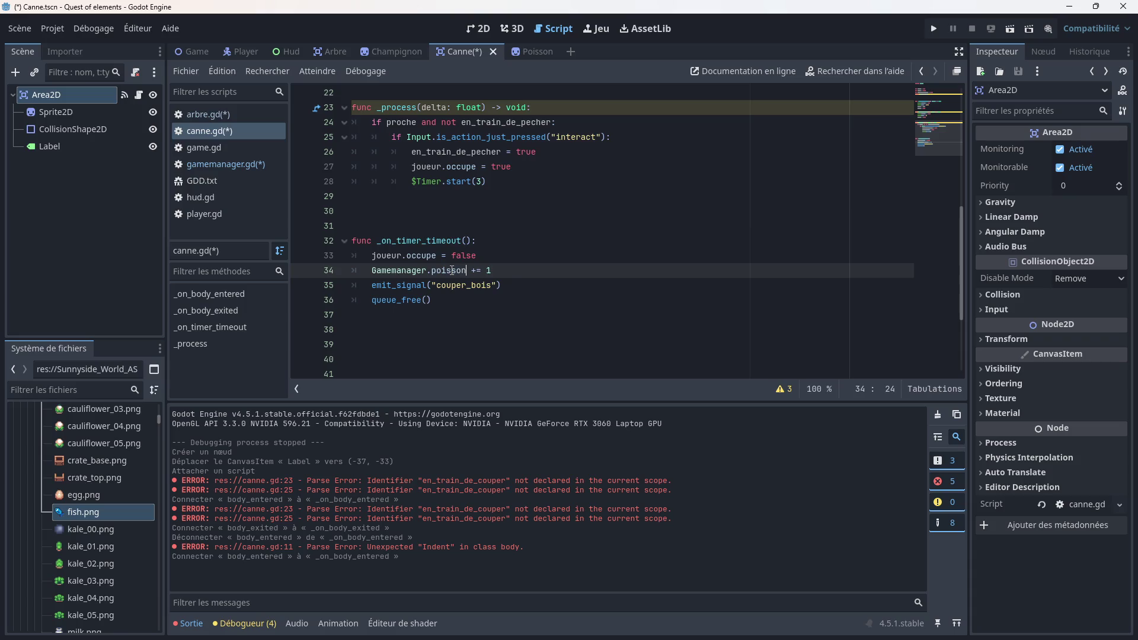
click(480, 241)
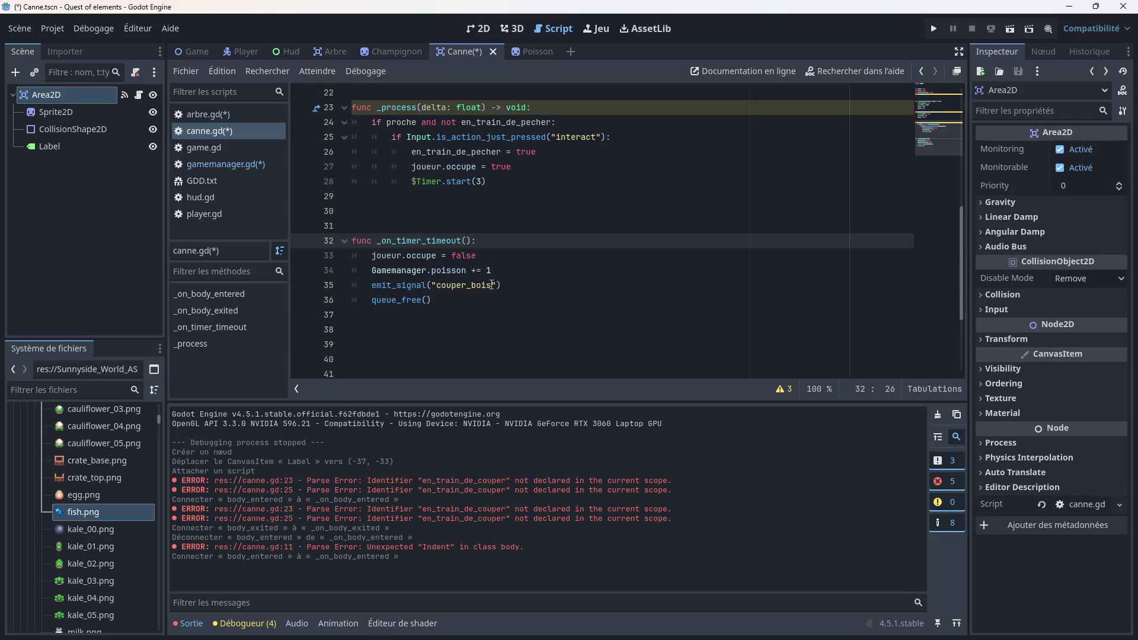
scroll(490, 285, up, 7)
scroll(474, 265, down, 6)
scroll(483, 270, down, 1)
Step: Change the emitted signal from couper_bois to peche_poisson
drag(491, 285, 437, 285)
text(peche)
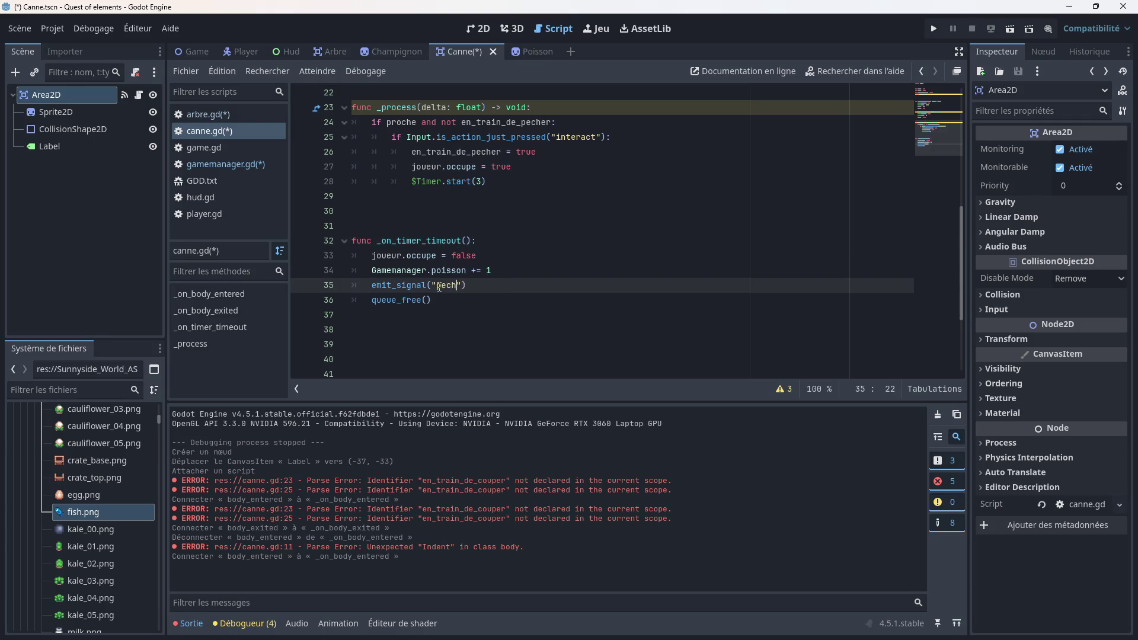
key(Return)
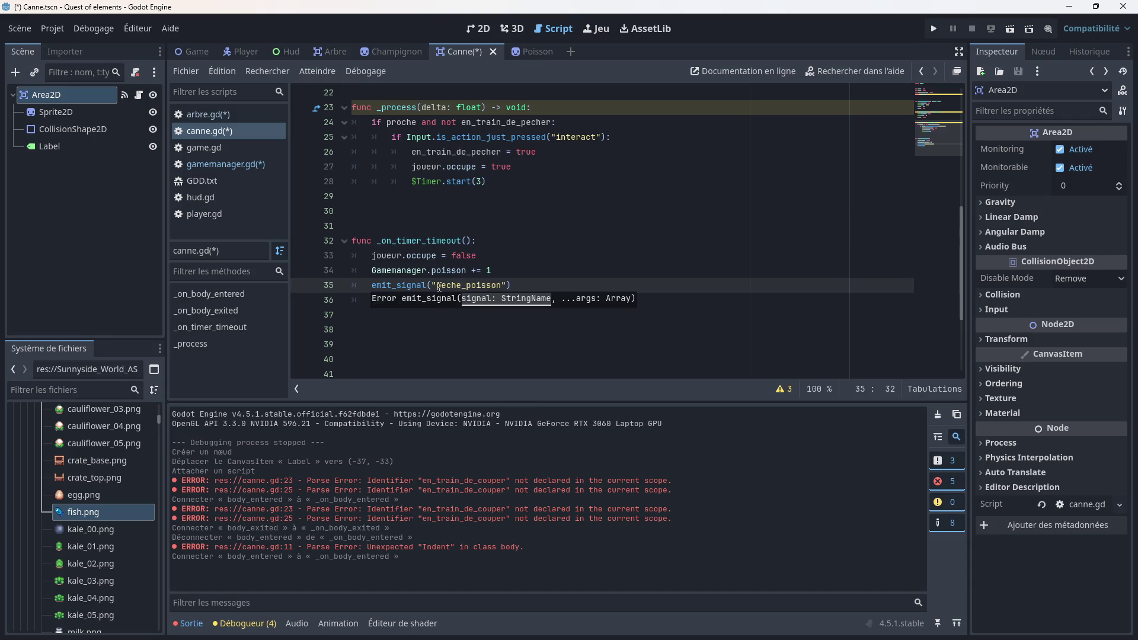
click(544, 255)
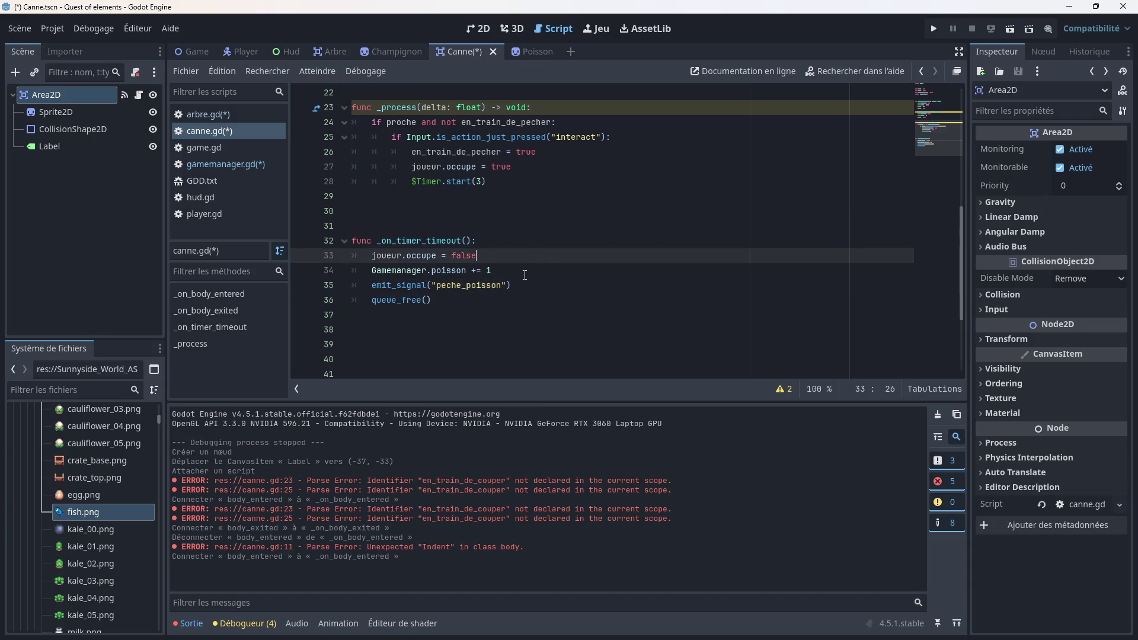
scroll(525, 275, up, 3)
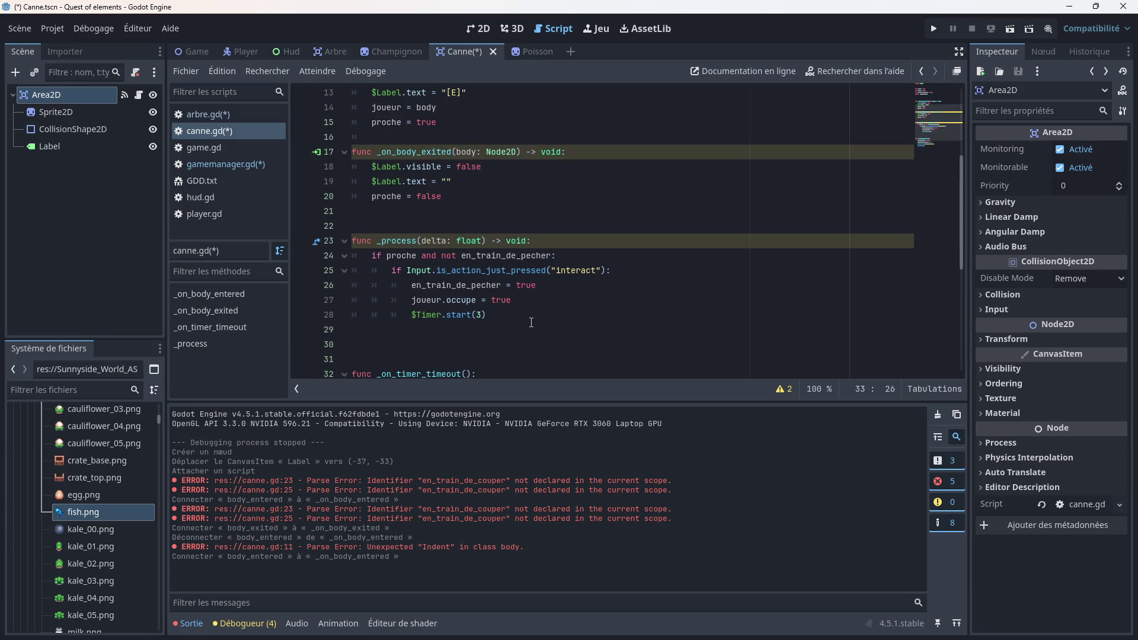
scroll(531, 322, up, 4)
scroll(531, 322, down, 8)
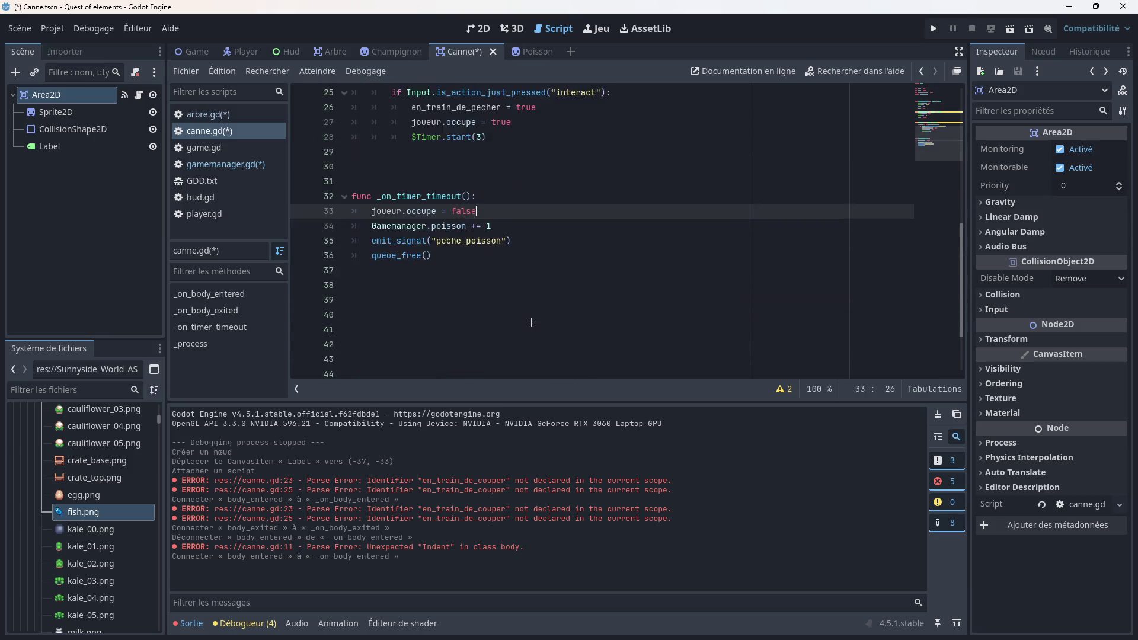
scroll(531, 322, up, 1)
drag(445, 302, 354, 306)
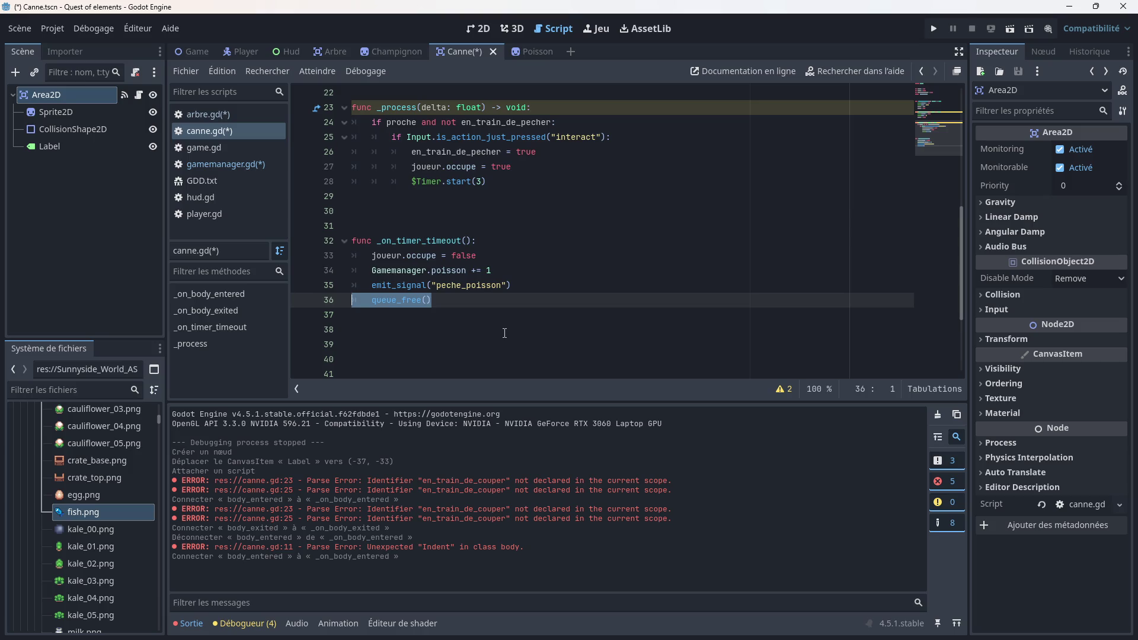
Step: Delete the queue_free() call from the timeout handler, leaving an indented empty line 36
key(Delete)
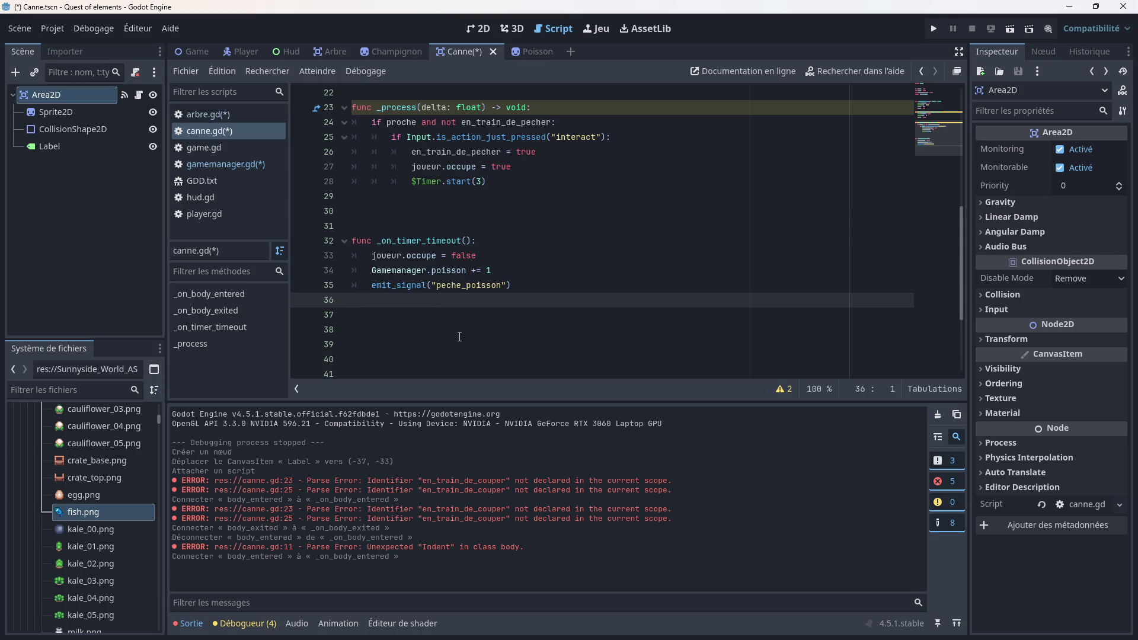
key(Tab)
scroll(398, 305, up, 7)
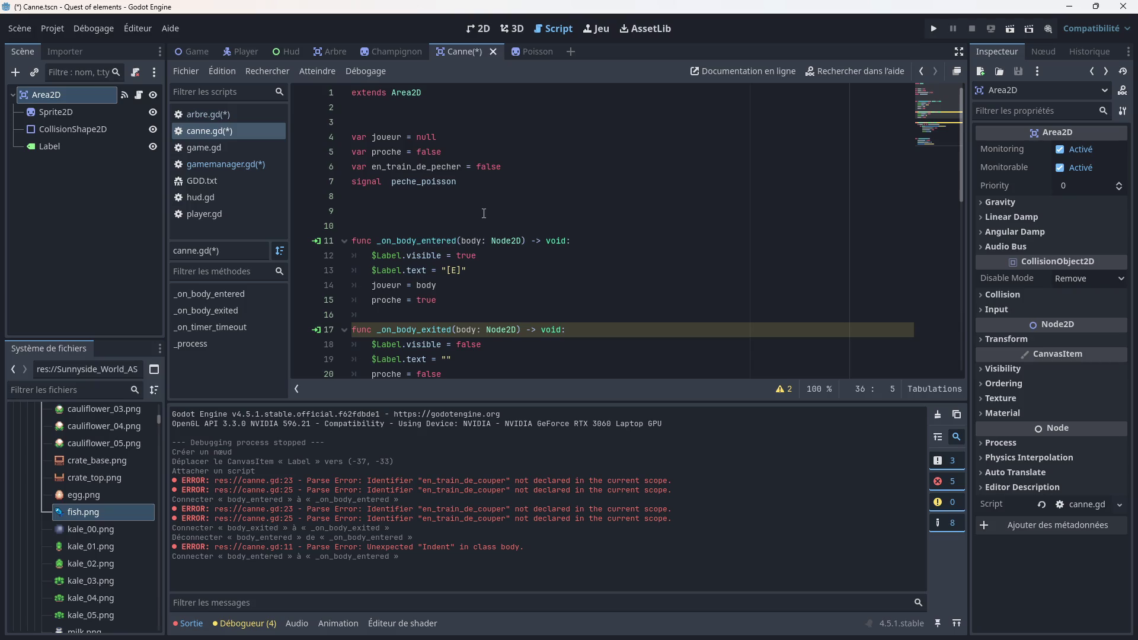
scroll(483, 214, down, 6)
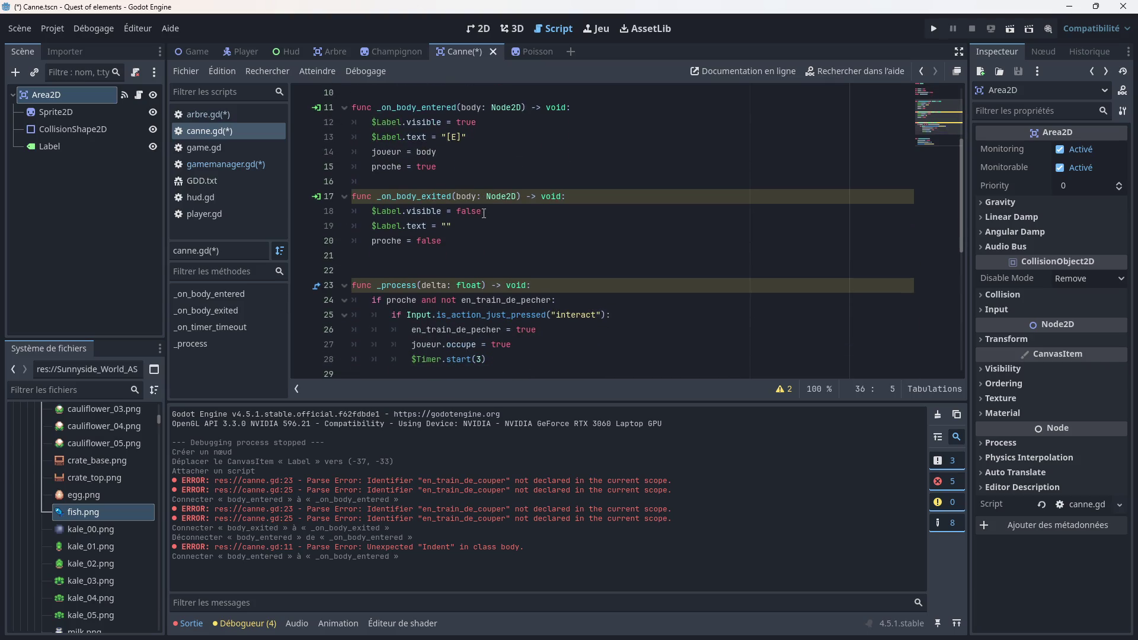
scroll(484, 213, down, 1)
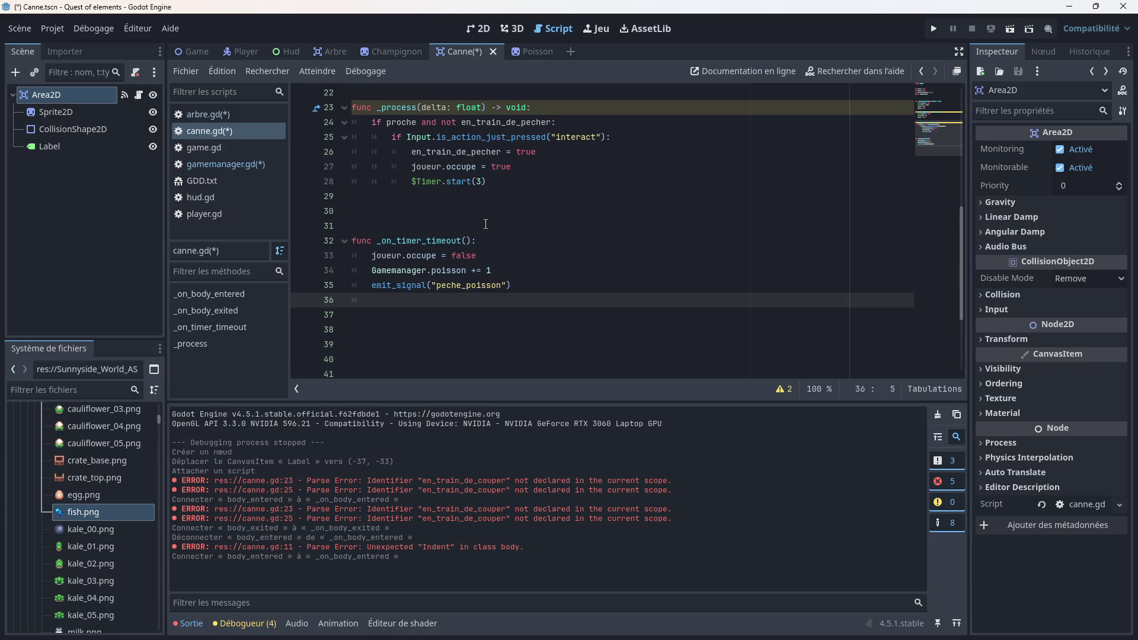
scroll(486, 224, up, 1)
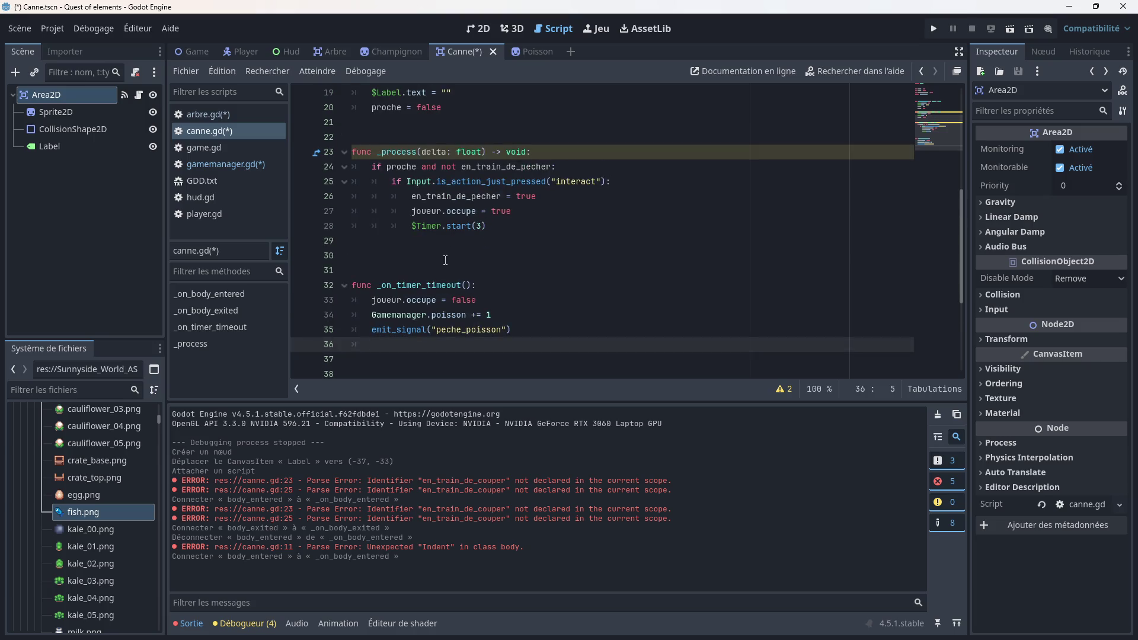
scroll(445, 260, up, 5)
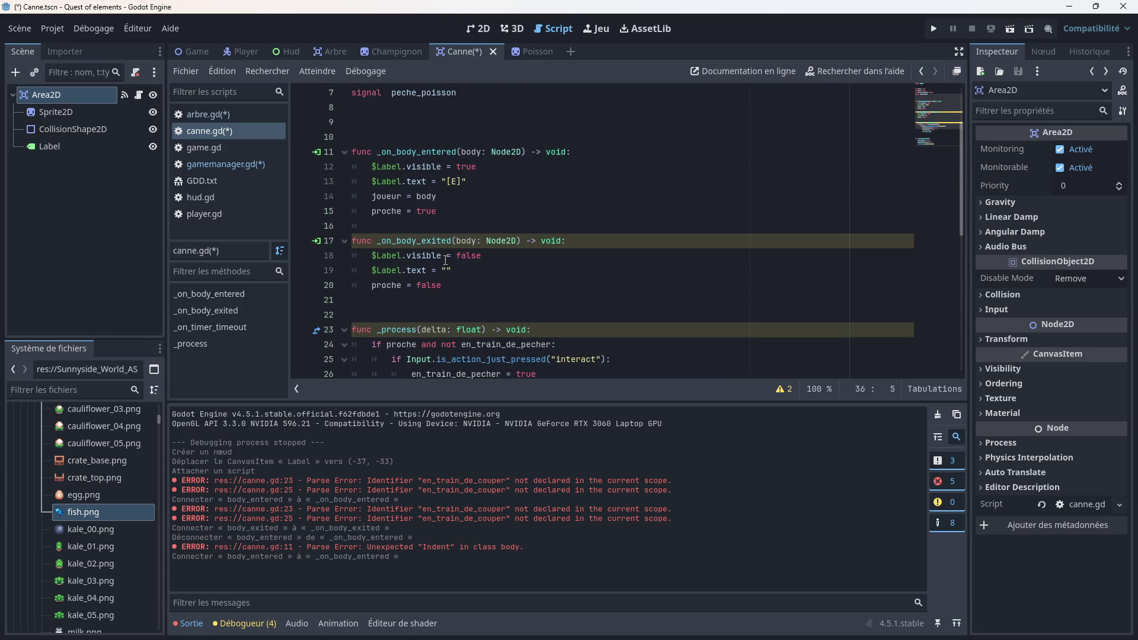
scroll(445, 260, down, 6)
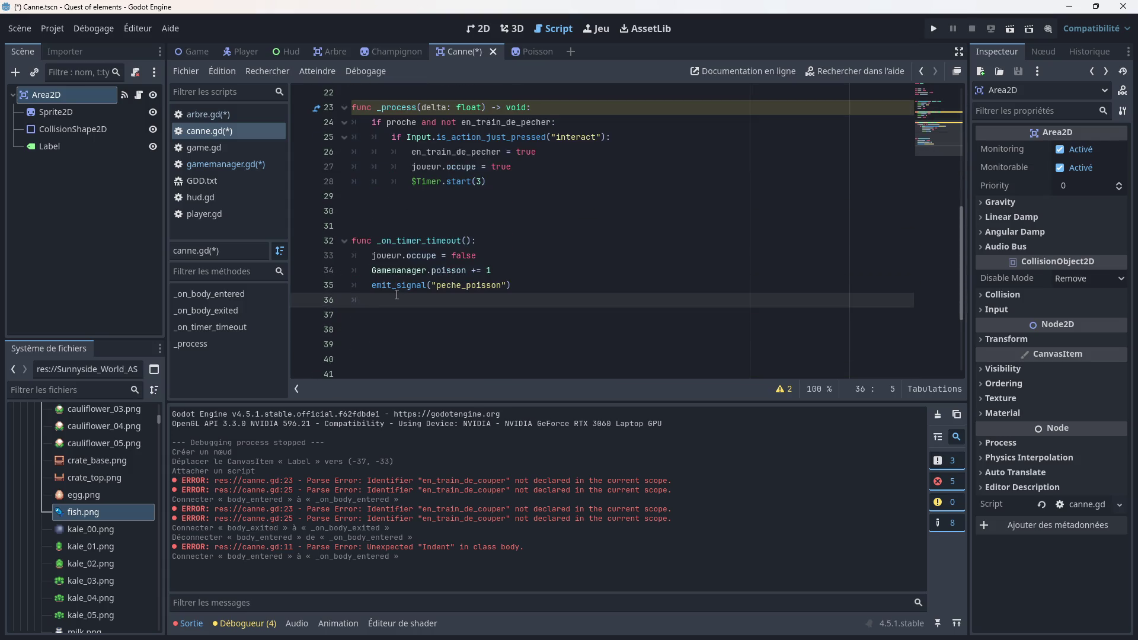
Step: Try retyping queue_free with a "poisson" argument, then erase the call again
text(queu)
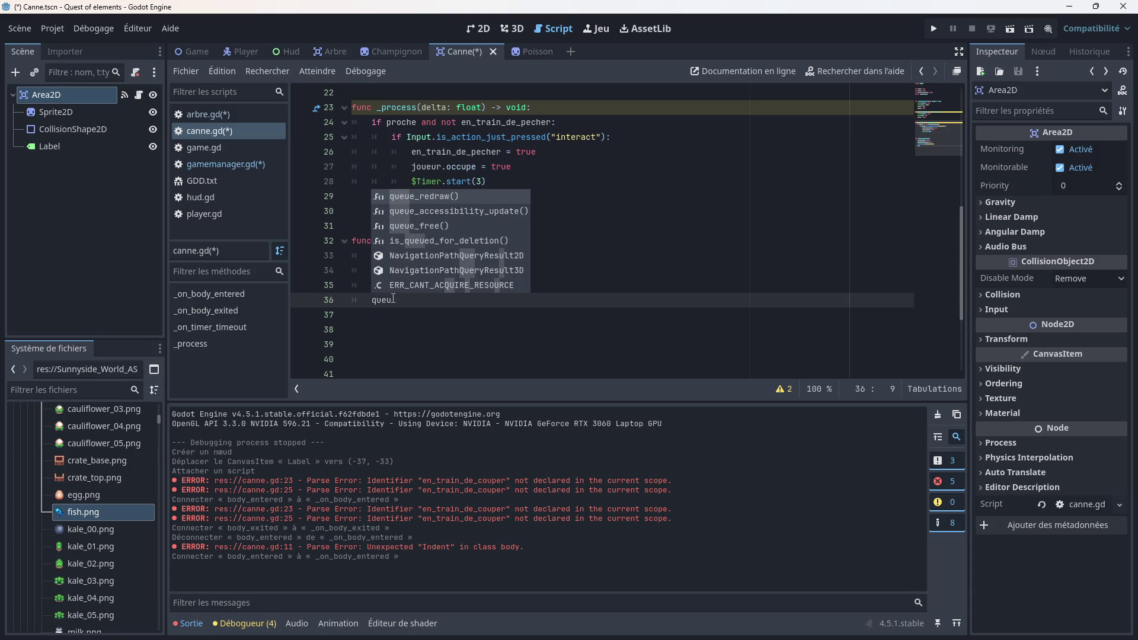
key(Down)
key(Down)
key(Return)
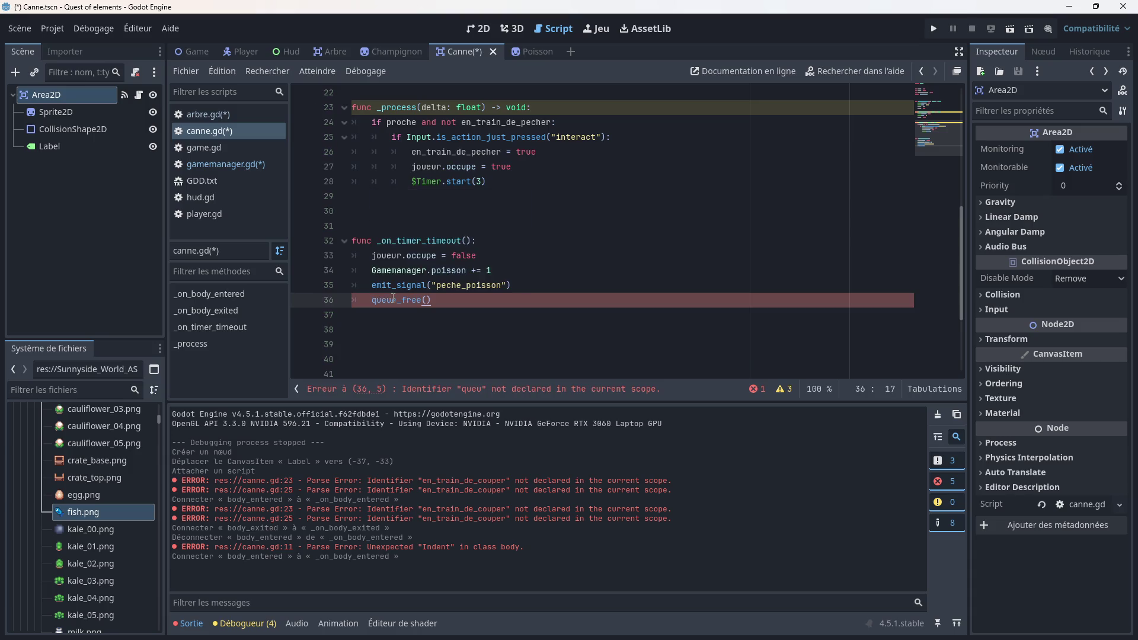
key(Left)
text(")
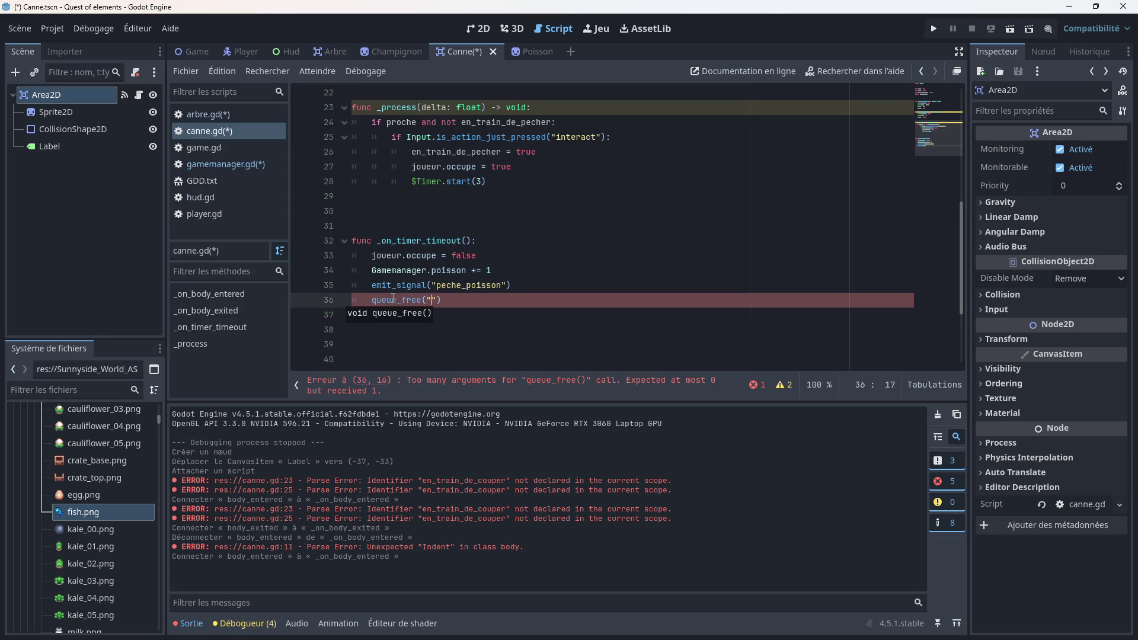
text(po)
text(isson)
double_click(444, 300)
key(BackSpace)
key(BackSpace)
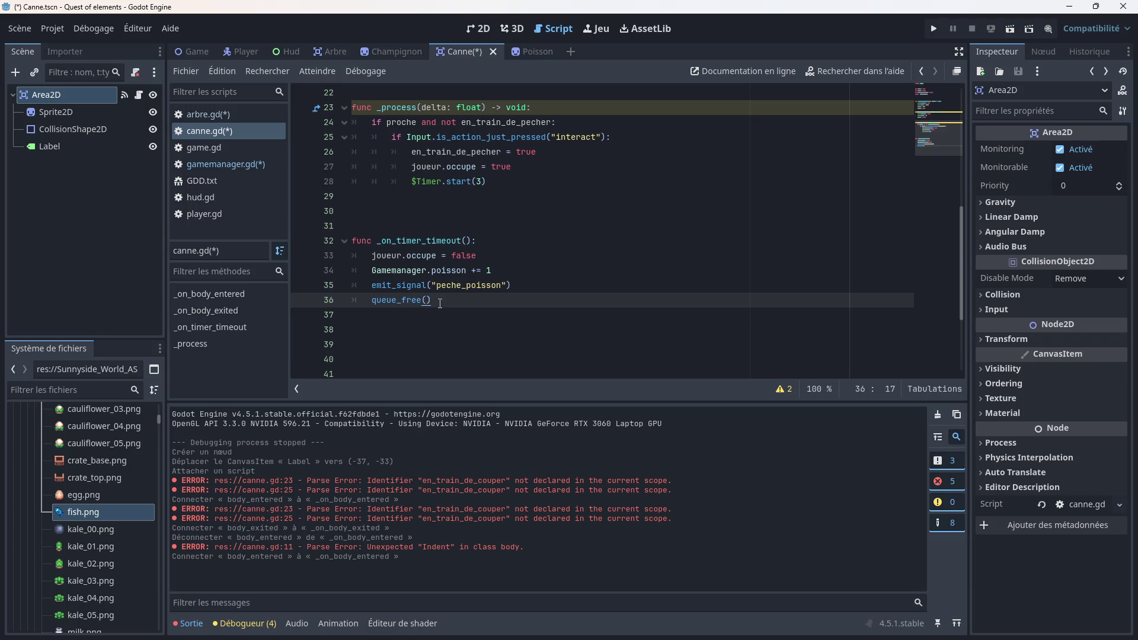
key(BackSpace)
key(BackSpace)
key(BackSpace)
key(BackSpace)
scroll(480, 294, up, 2)
Step: Add a Timer child node under the Canne scene's Area2D from the Recent list
click(534, 51)
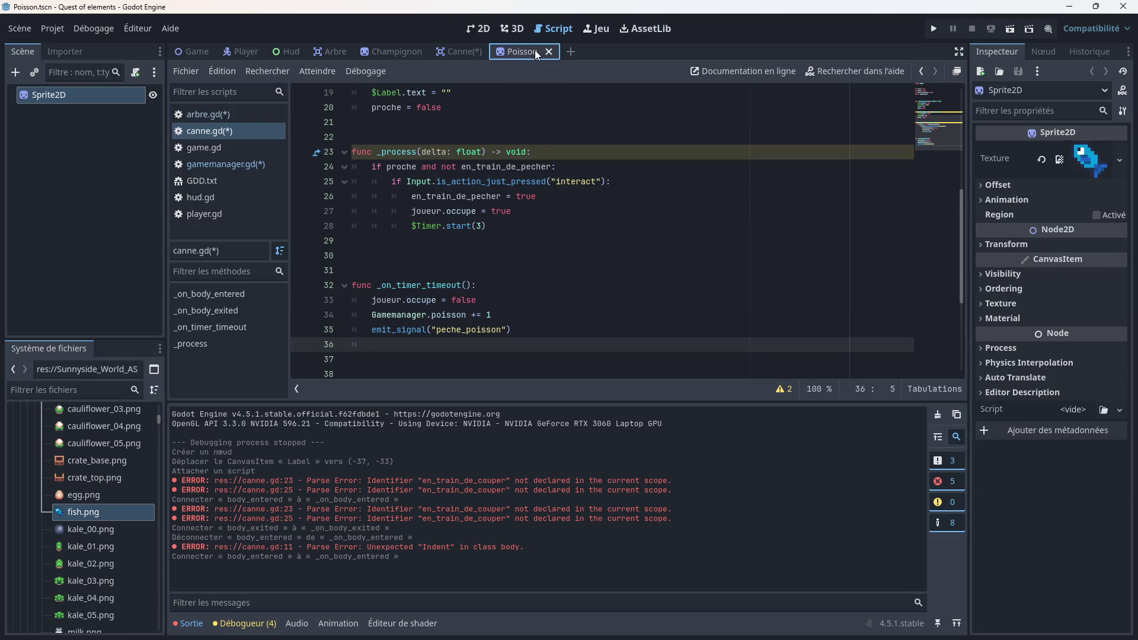
click(454, 51)
scroll(441, 272, down, 1)
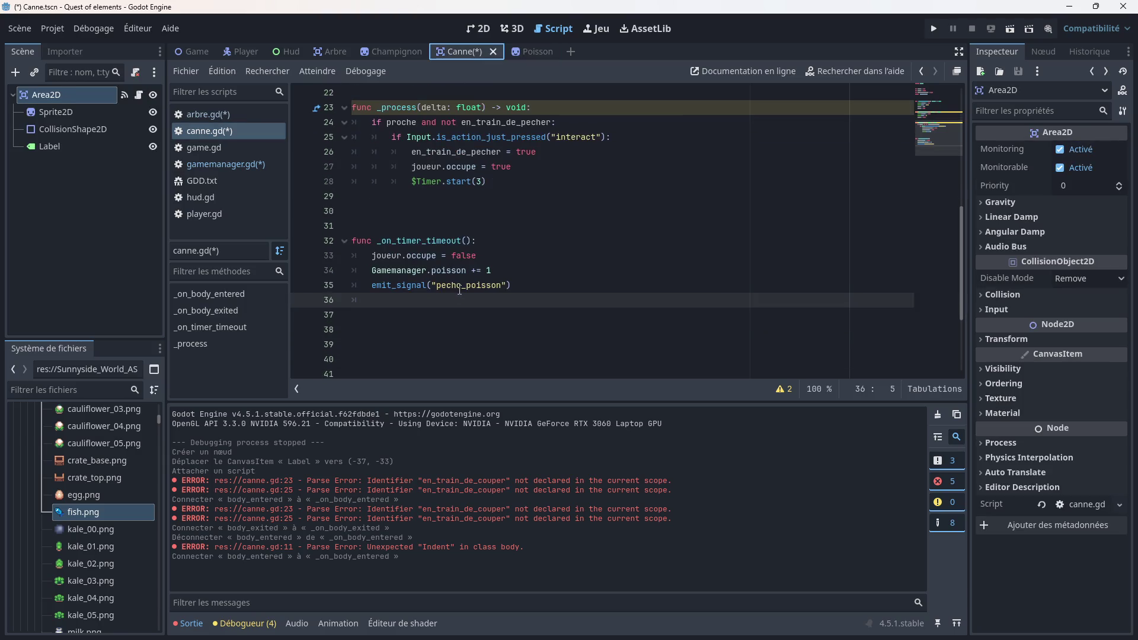
scroll(467, 284, up, 4)
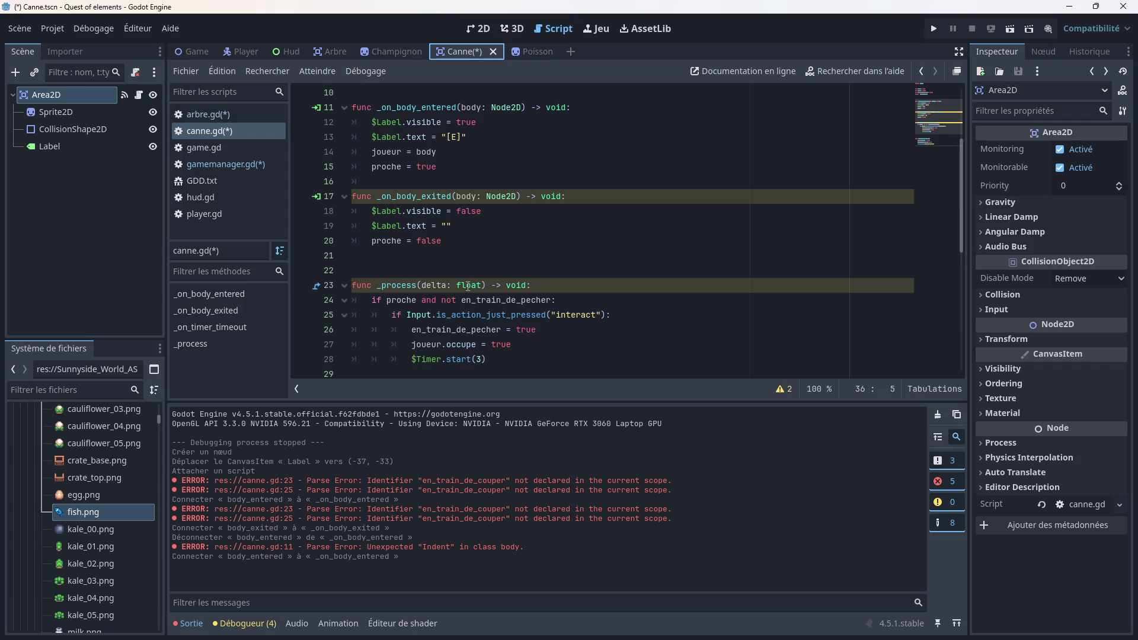
scroll(468, 287, down, 2)
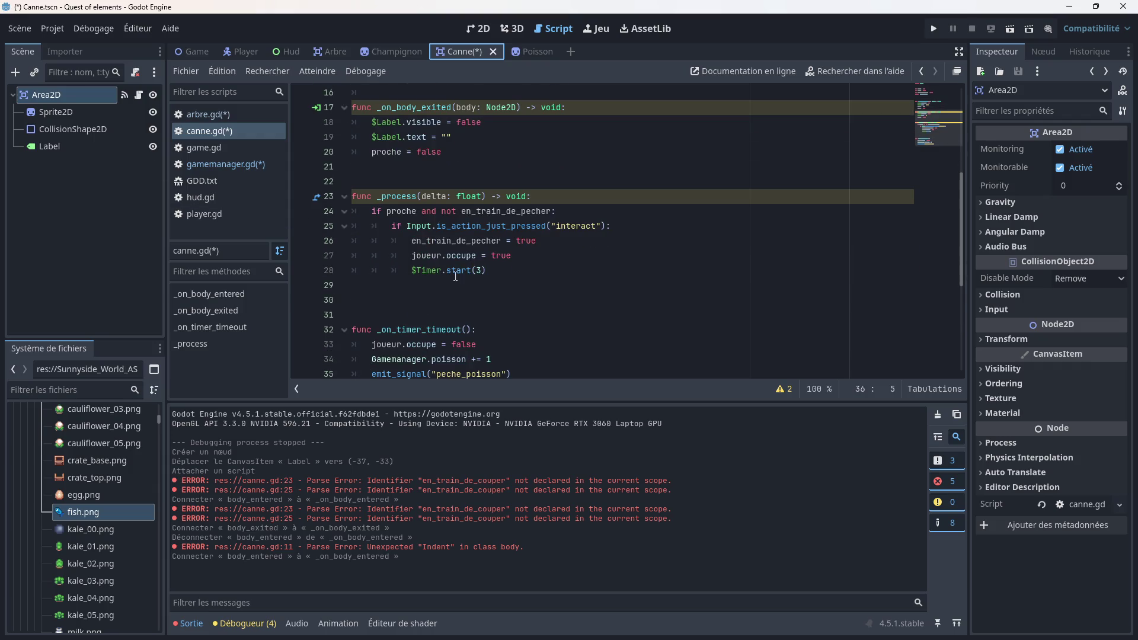
scroll(467, 273, down, 1)
right_click(86, 95)
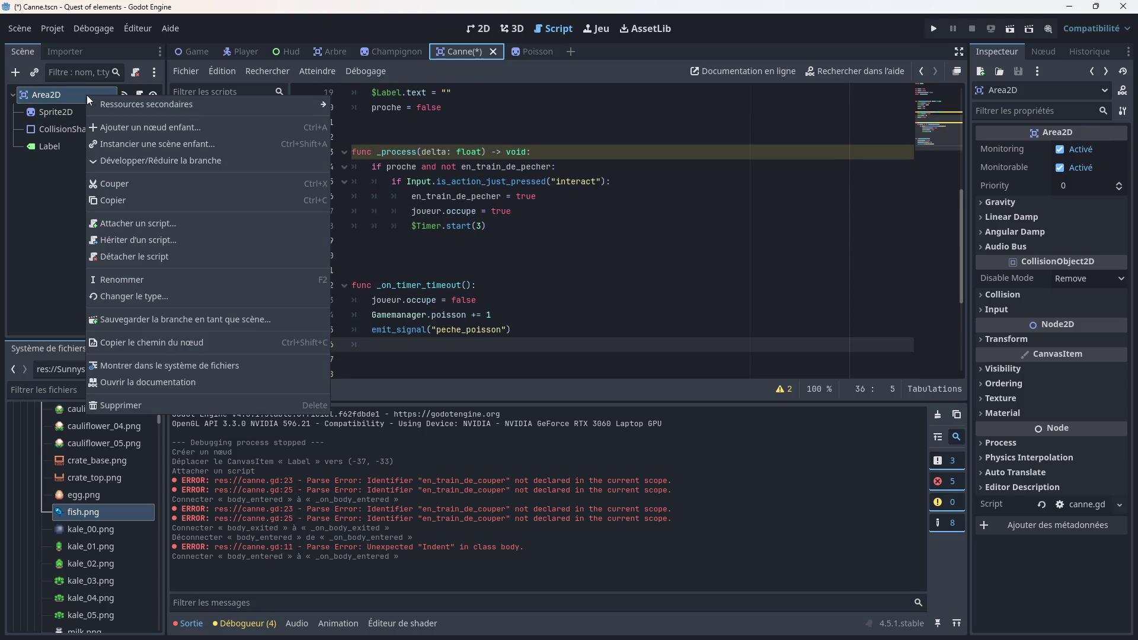
click(144, 124)
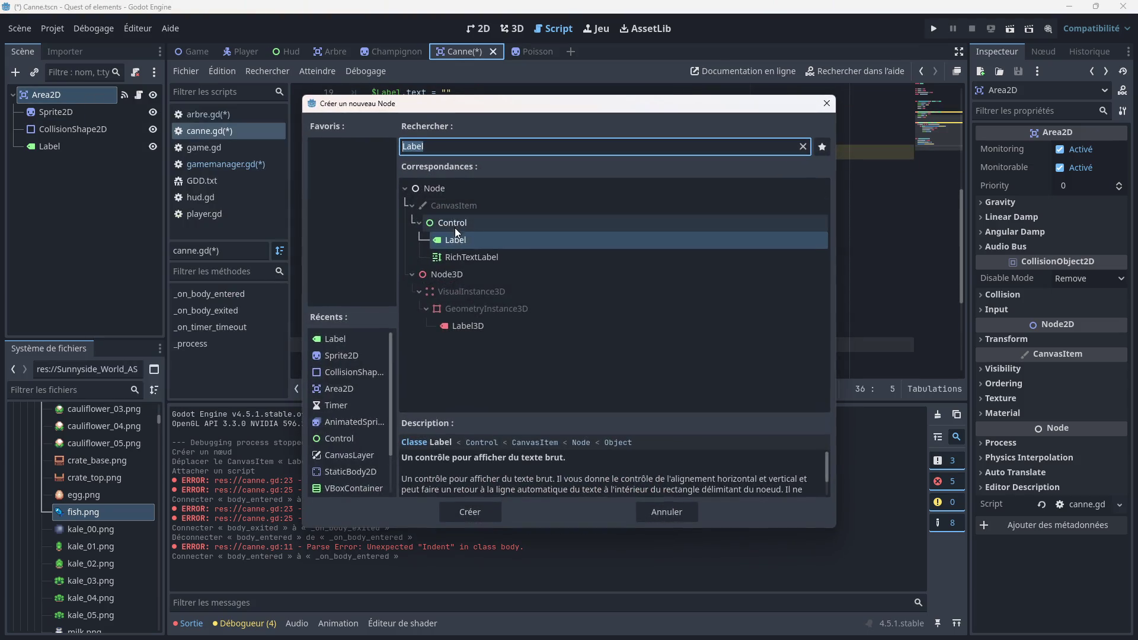
scroll(347, 400, down, 2)
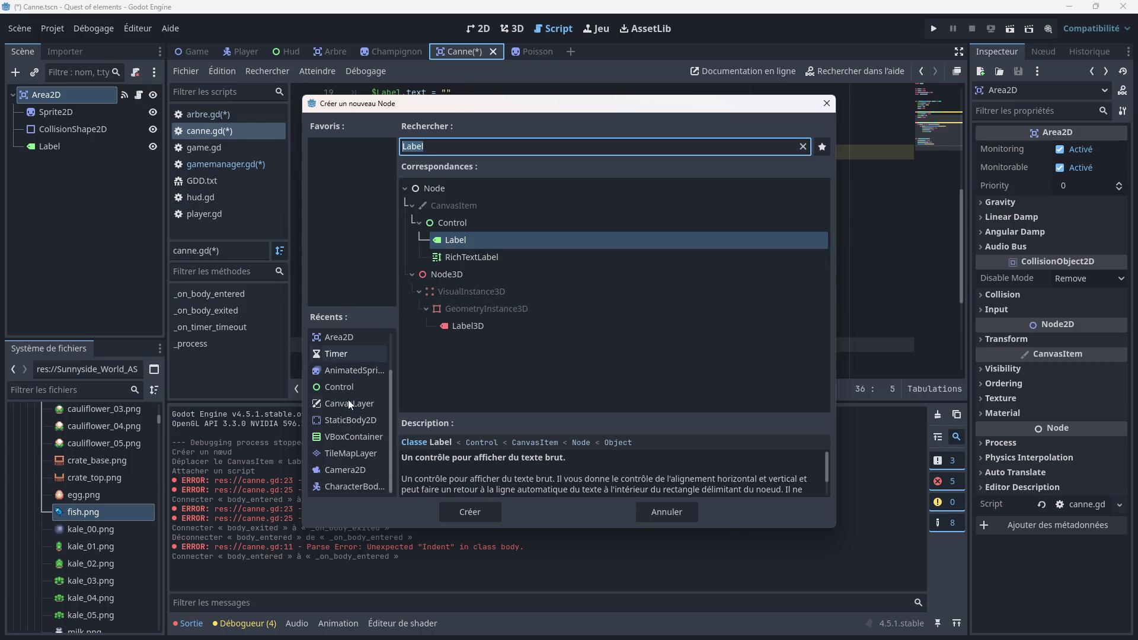
double_click(349, 355)
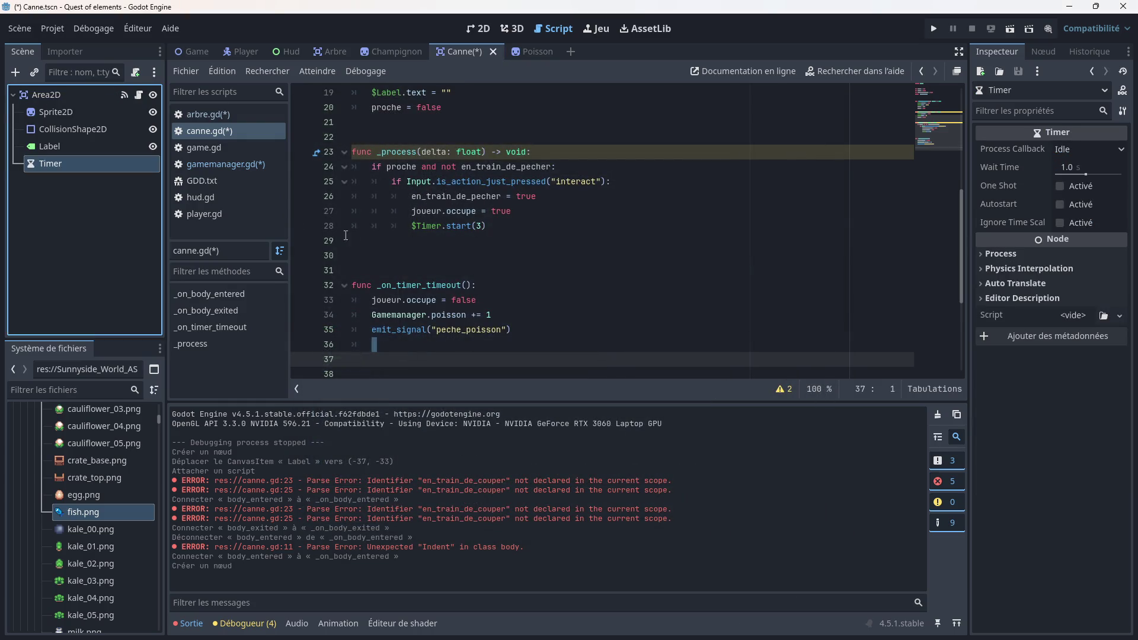
Step: Review canne.gd and arbre.gd, save the Canne scene, and open game.gd
click(428, 257)
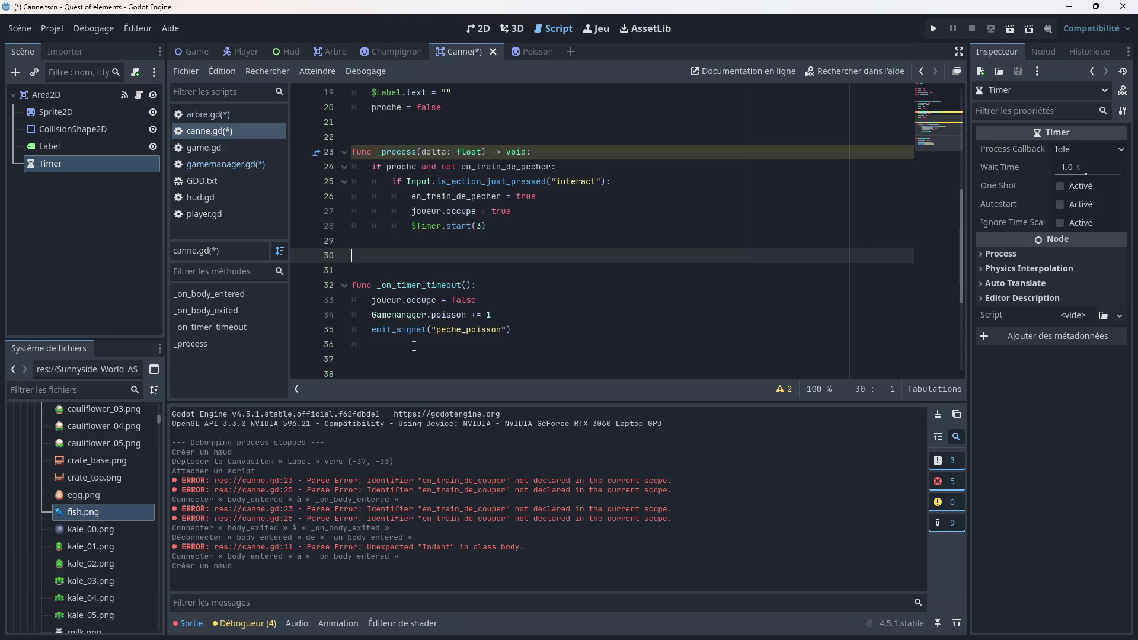
scroll(474, 328, up, 6)
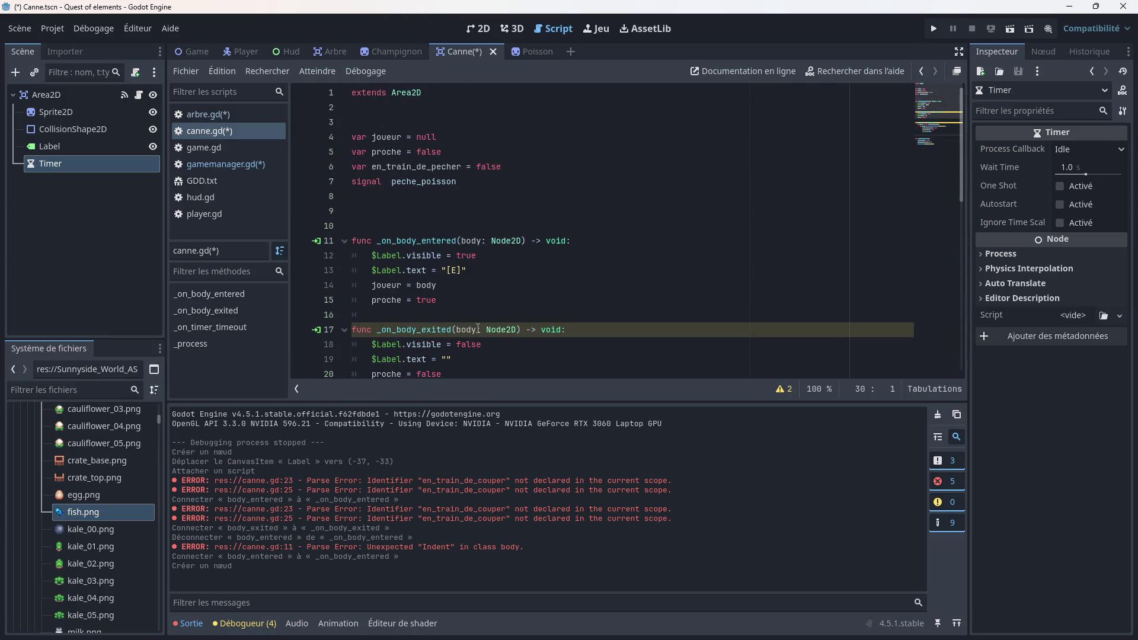
click(207, 114)
click(503, 225)
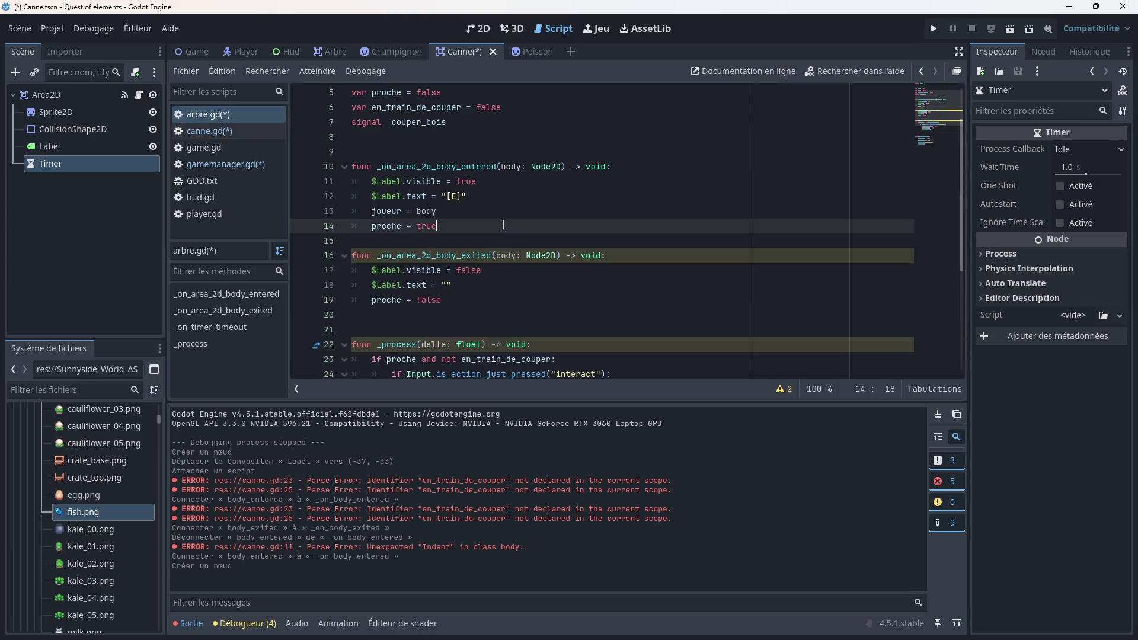
key(ctrl+s)
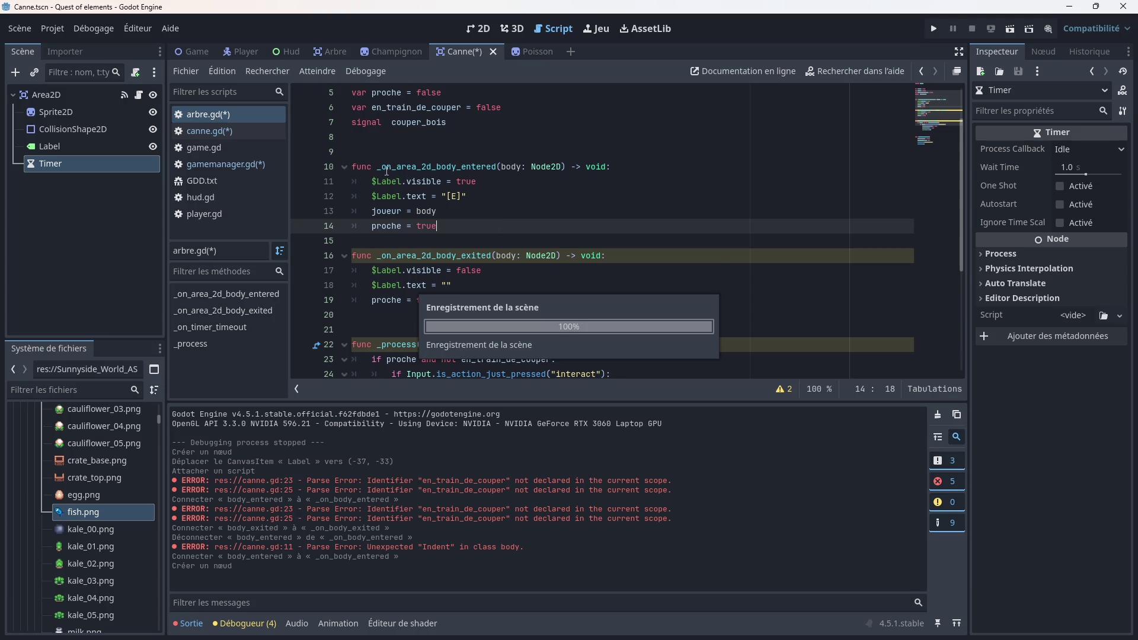
click(204, 153)
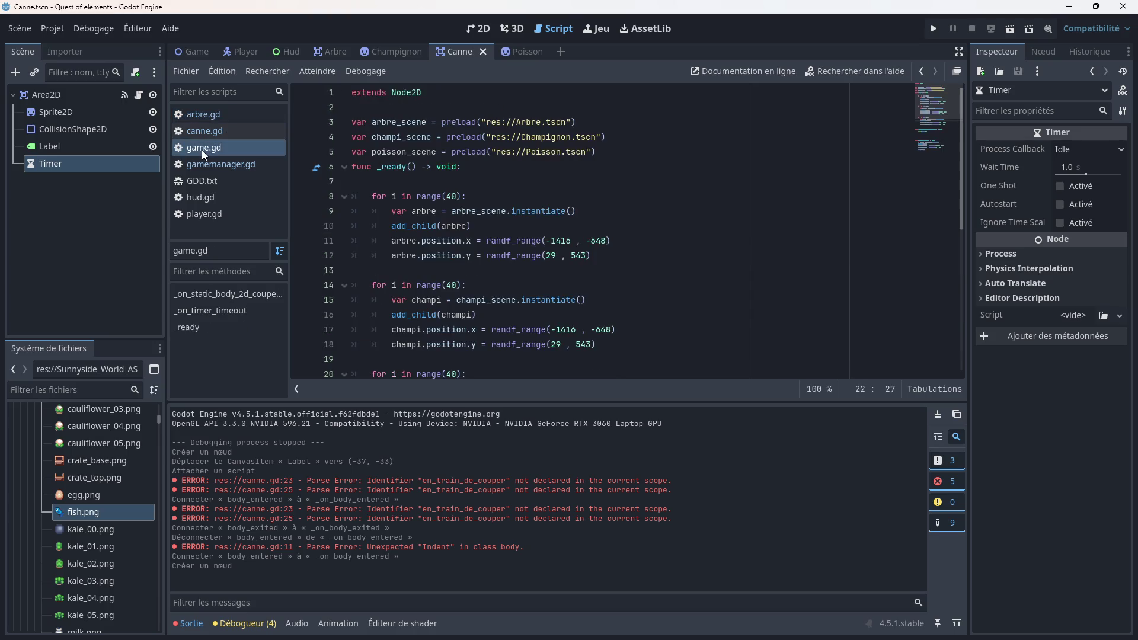
Step: Insert an empty line 30 after the Timer start in game.gd and show the Timer's signals
scroll(437, 199, down, 7)
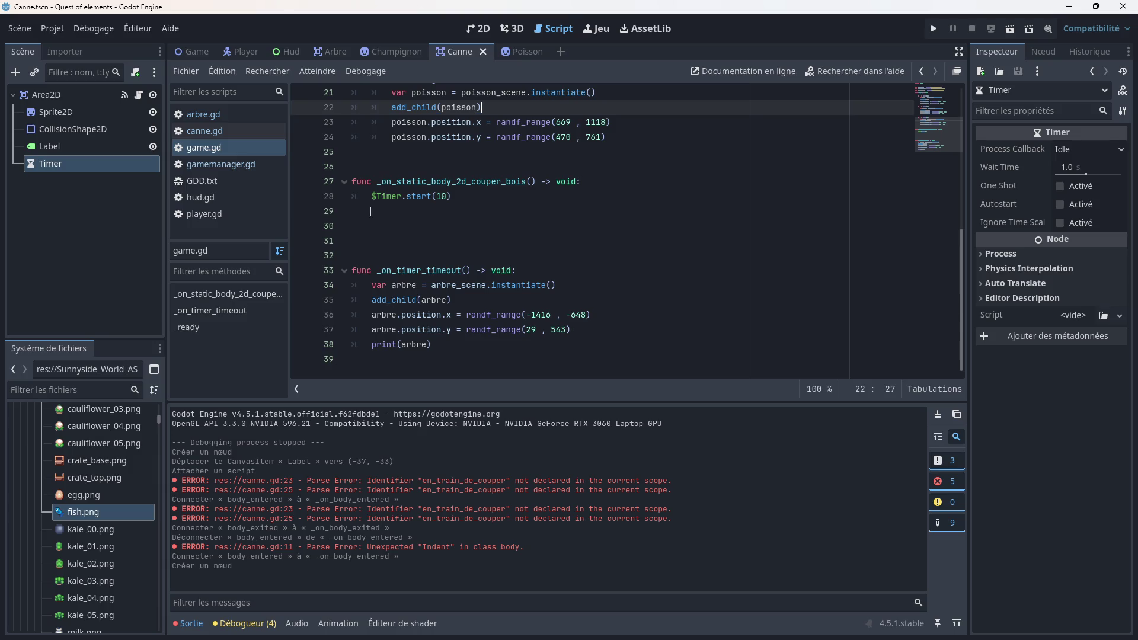
click(371, 211)
key(Return)
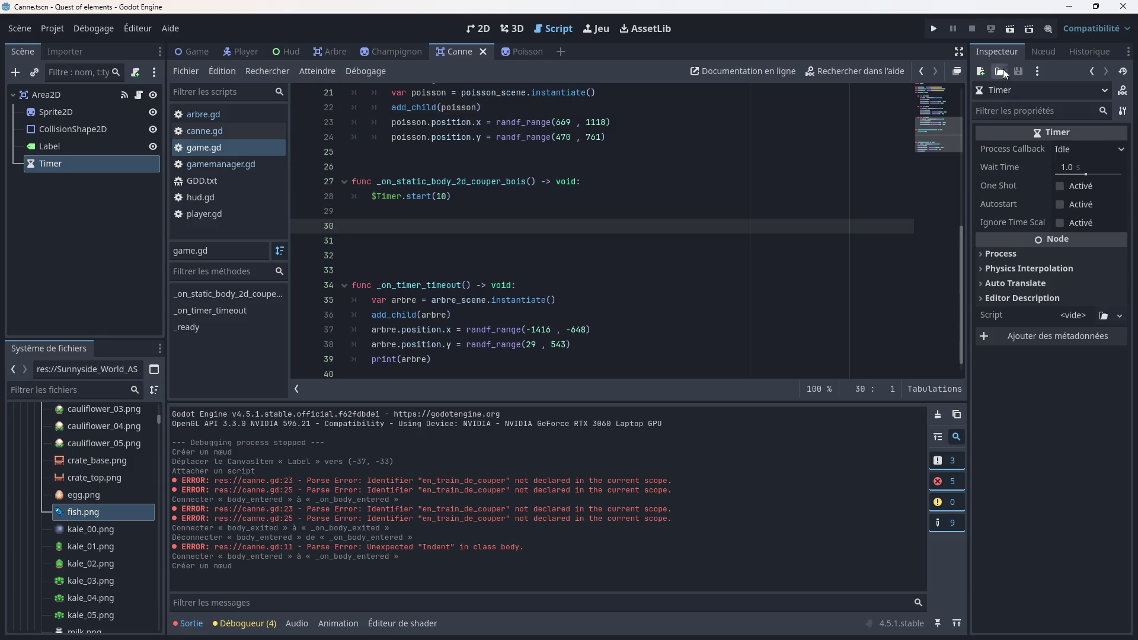
click(1039, 51)
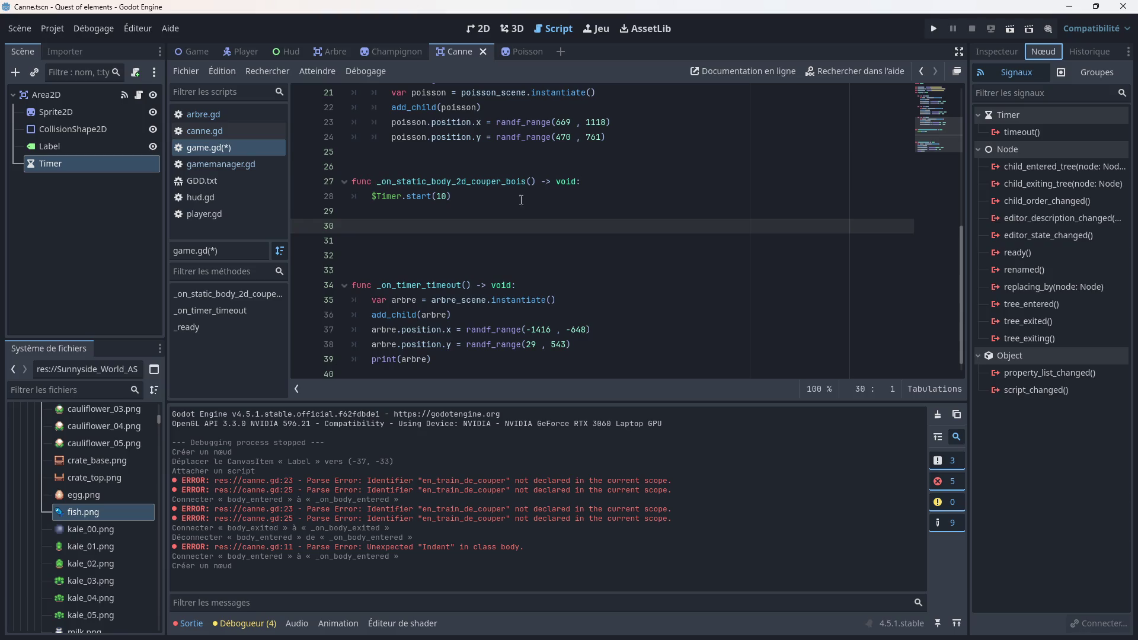
Step: Review the peche_poisson emit line in canne.gd, then return to game.gd
click(243, 131)
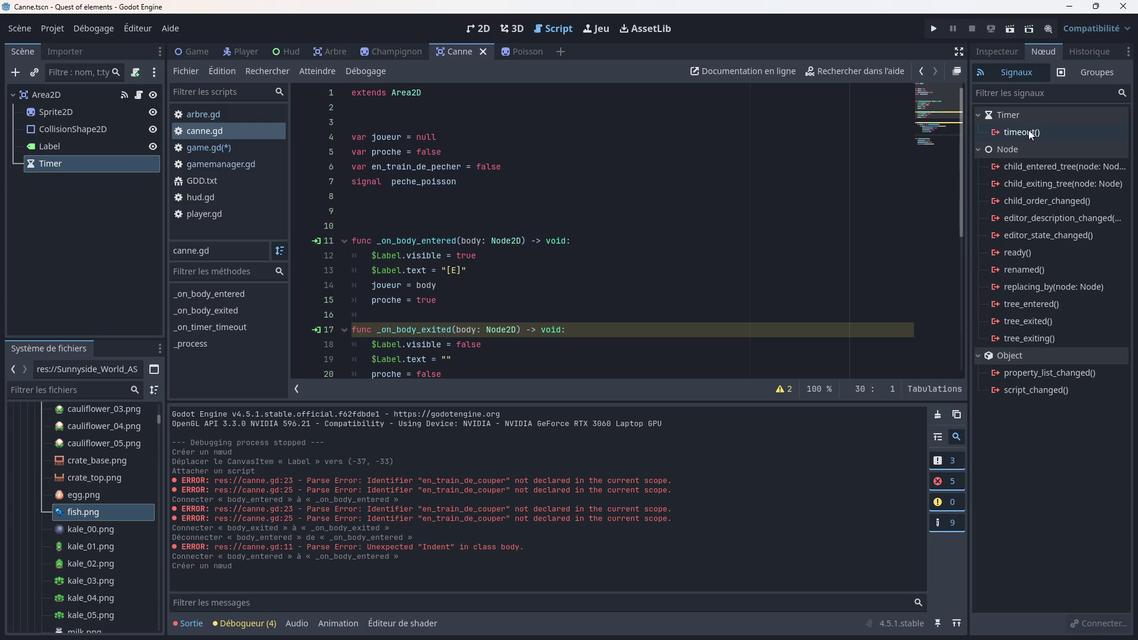
scroll(516, 273, down, 6)
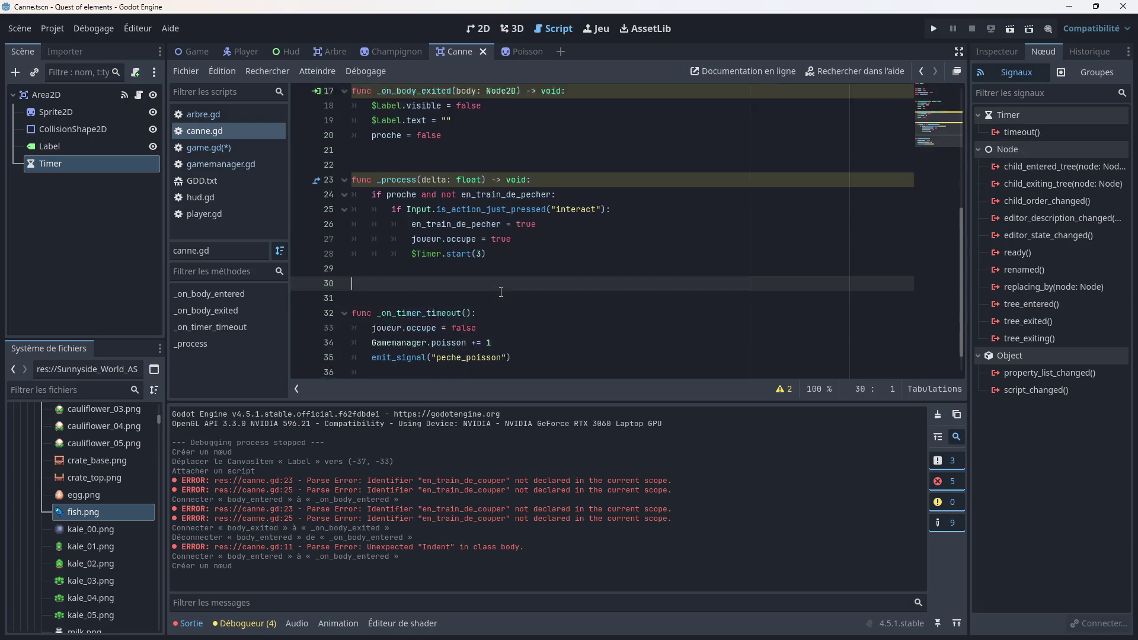
click(513, 274)
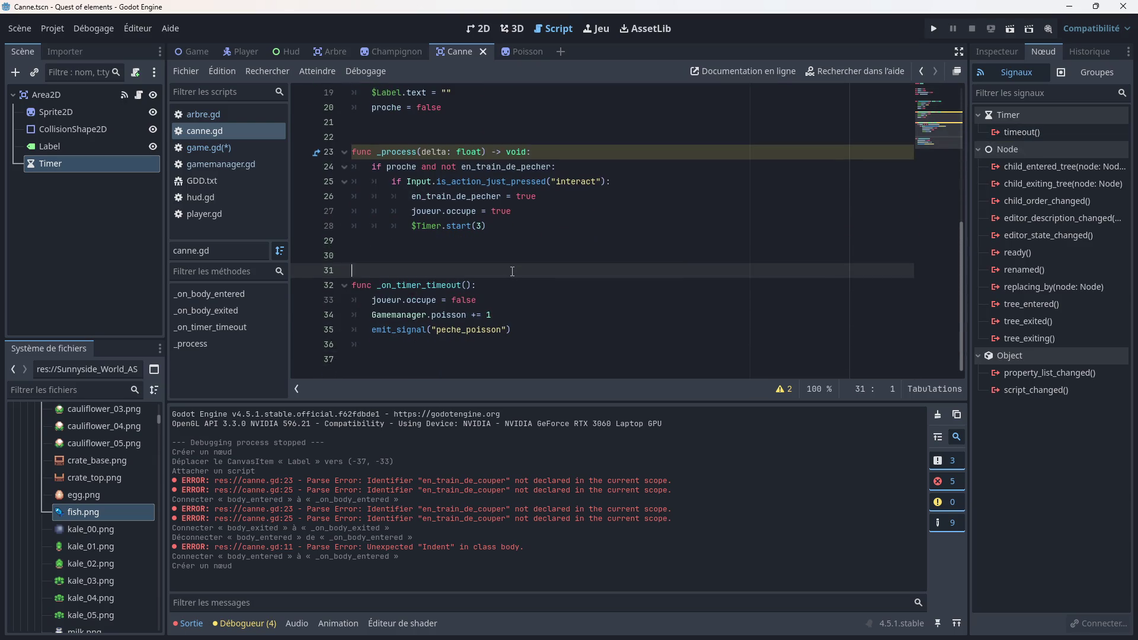
click(522, 330)
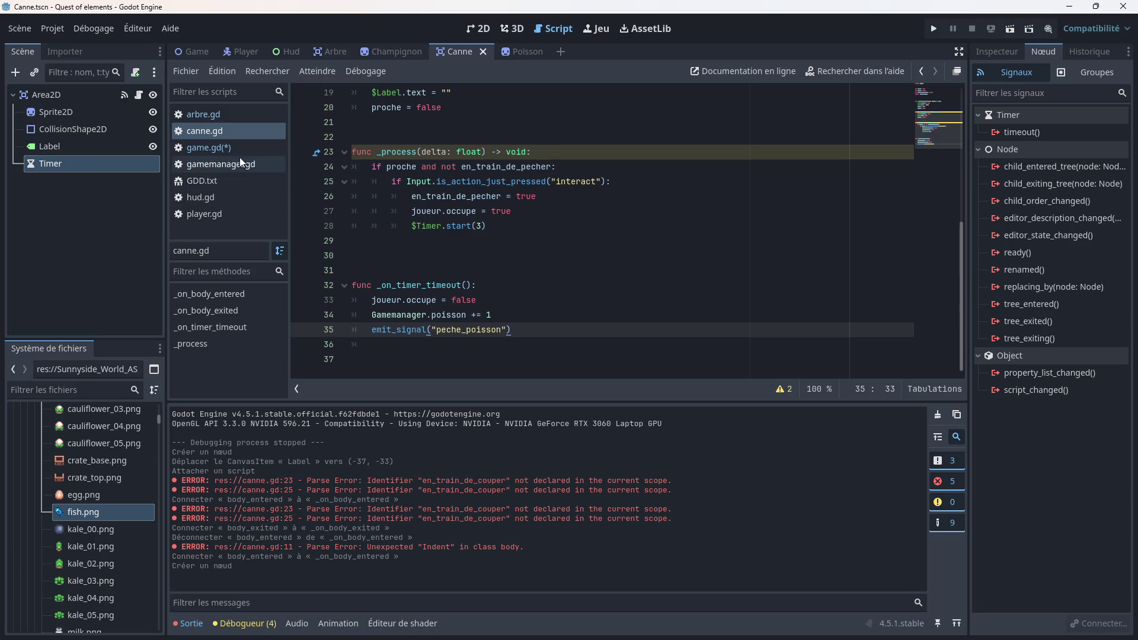
click(209, 148)
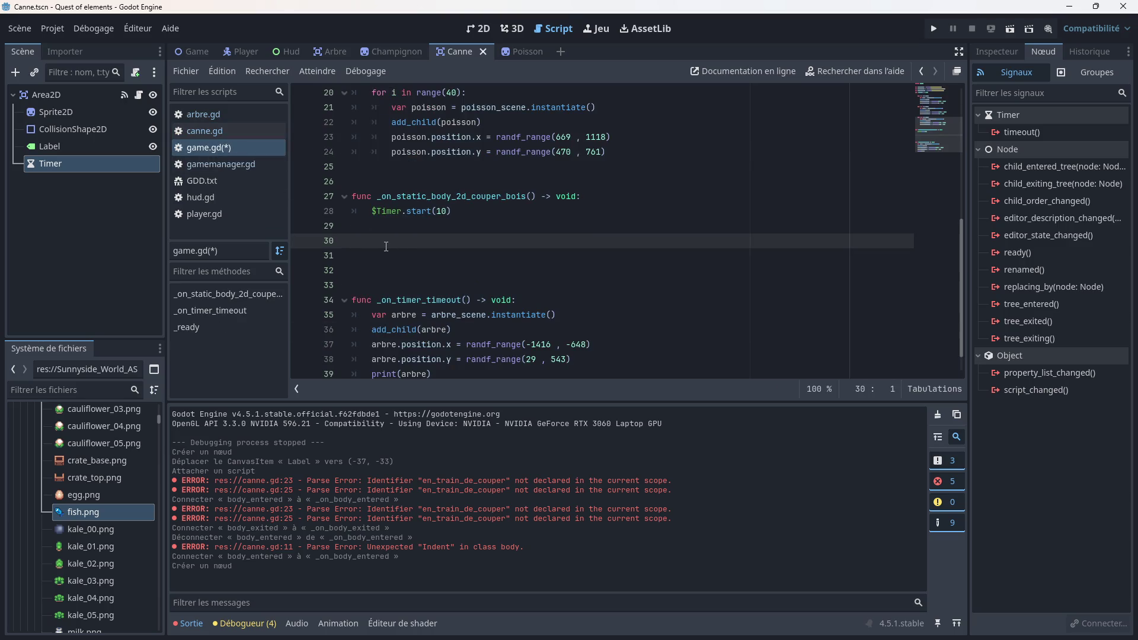
Step: Type a 'func _on' stub on line 30 of game.gd, then delete it
text(func )
text(-on)
key(BackSpace)
key(BackSpace)
key(BackSpace)
text(_on)
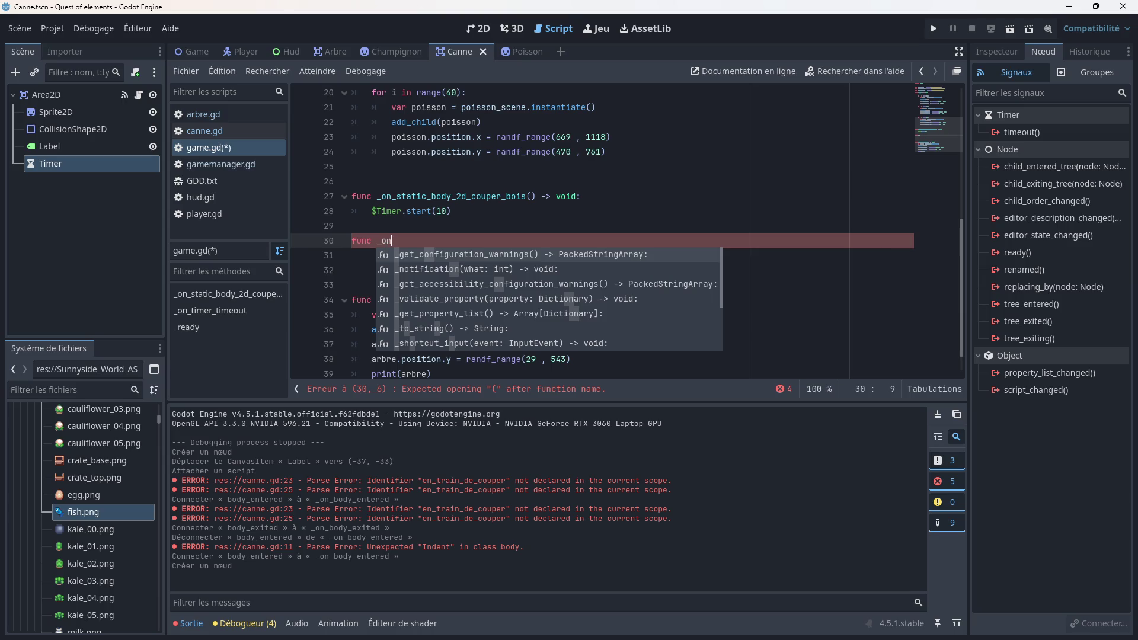
key(BackSpace)
key(BackSpace)
key(BackSpace)
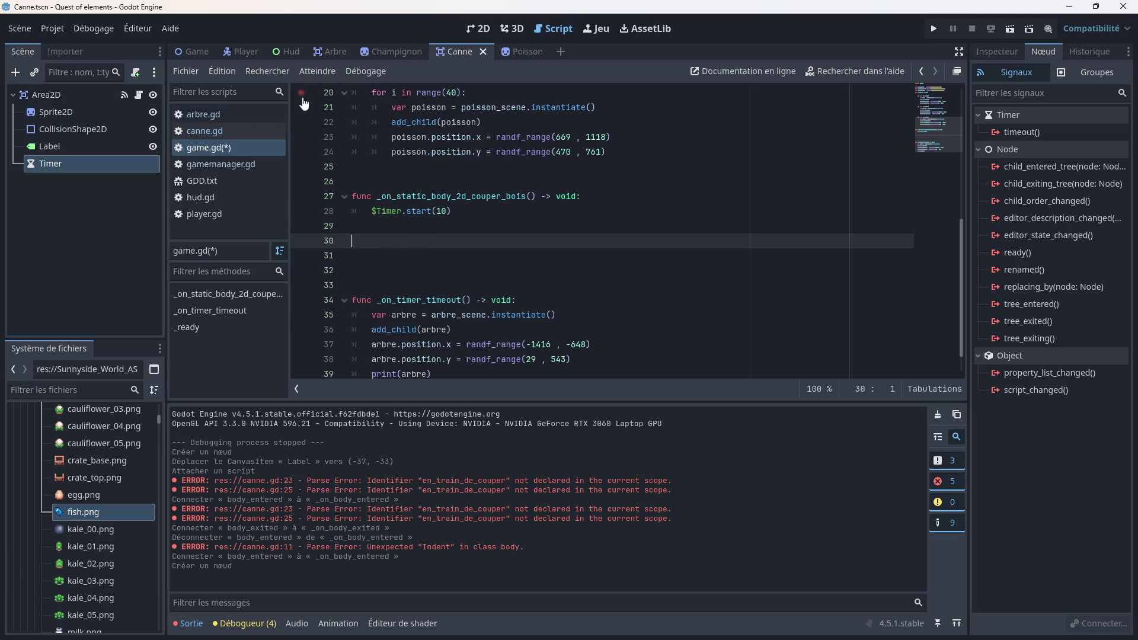
Step: Compare the Arbre and Canne scene signals and look over canne.gd
click(329, 50)
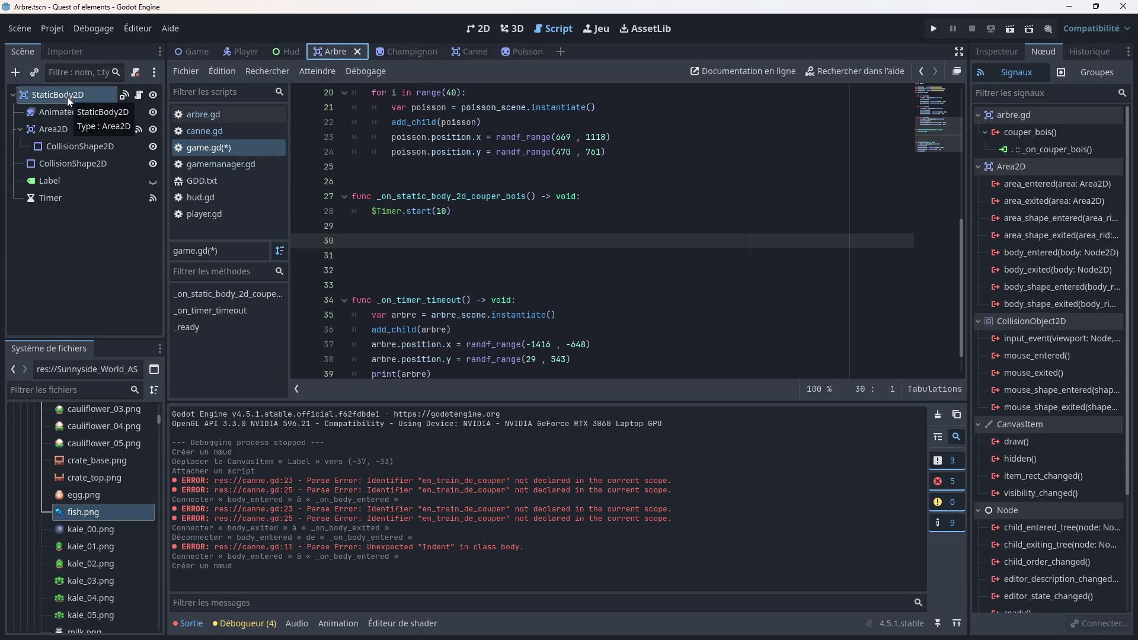
click(478, 50)
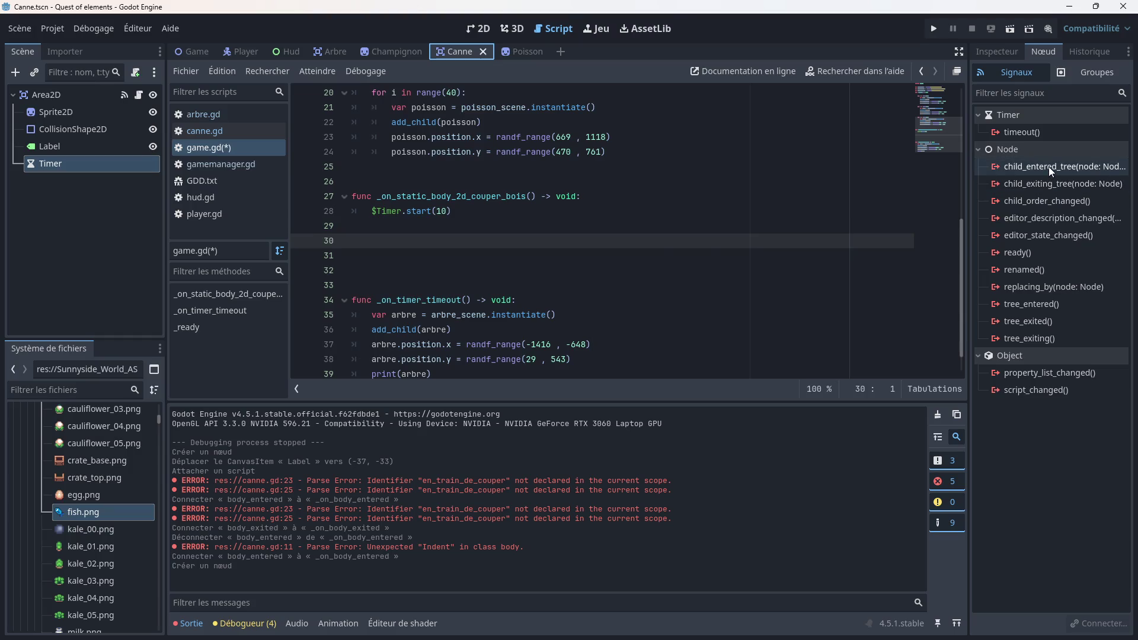
click(491, 220)
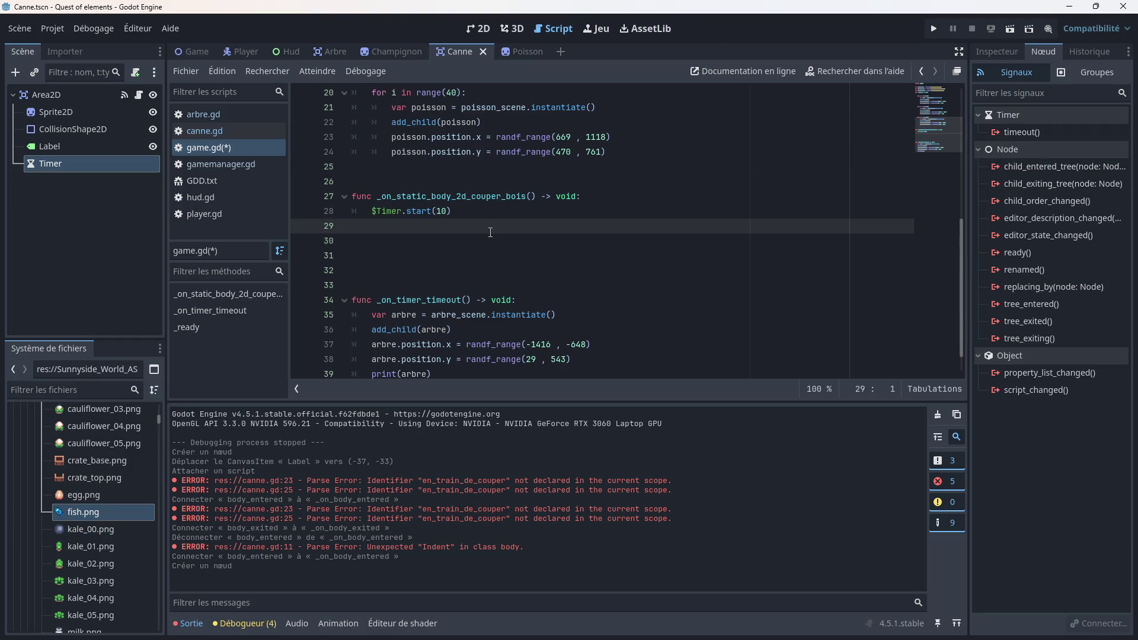
click(184, 134)
scroll(434, 229, up, 5)
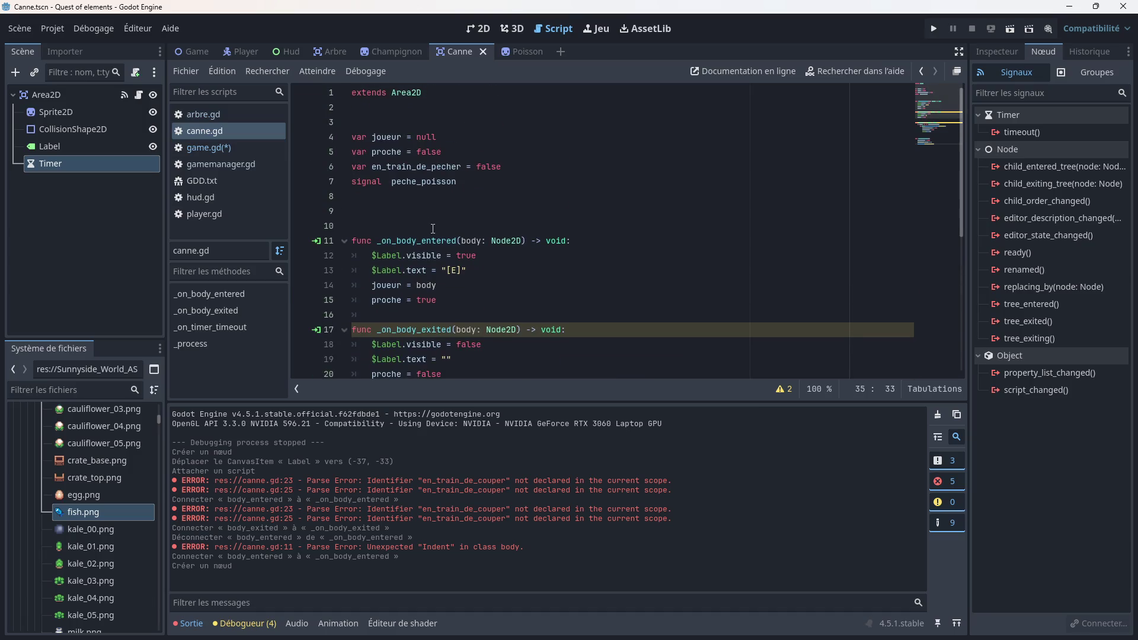
scroll(433, 207, down, 6)
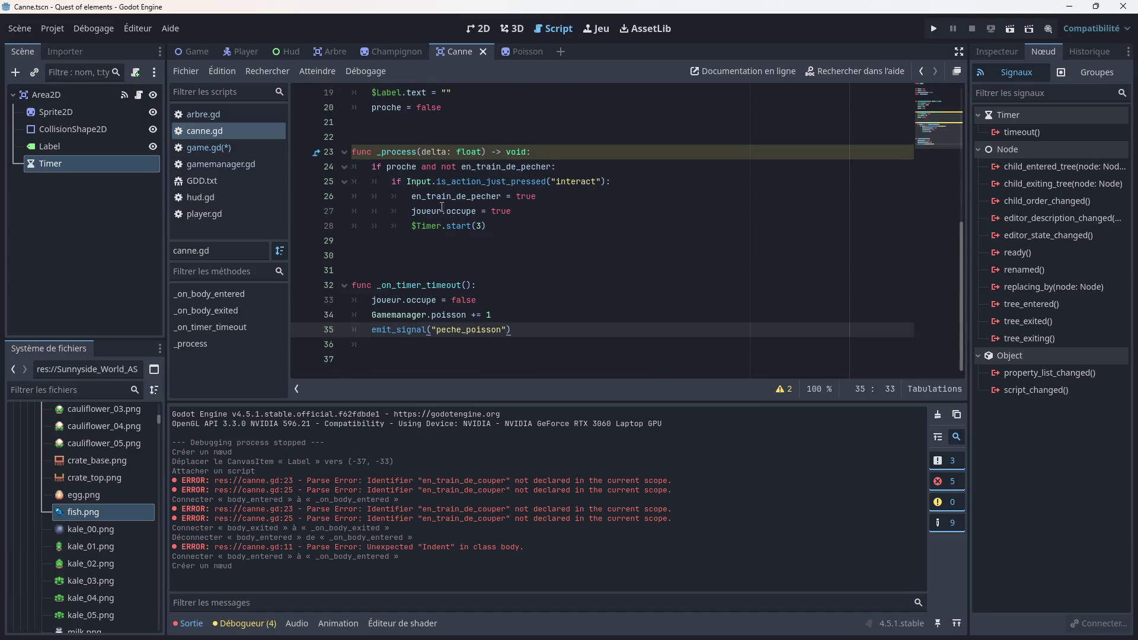
Step: Return to blank line 32 in game.gd and save the scene and scripts
click(512, 285)
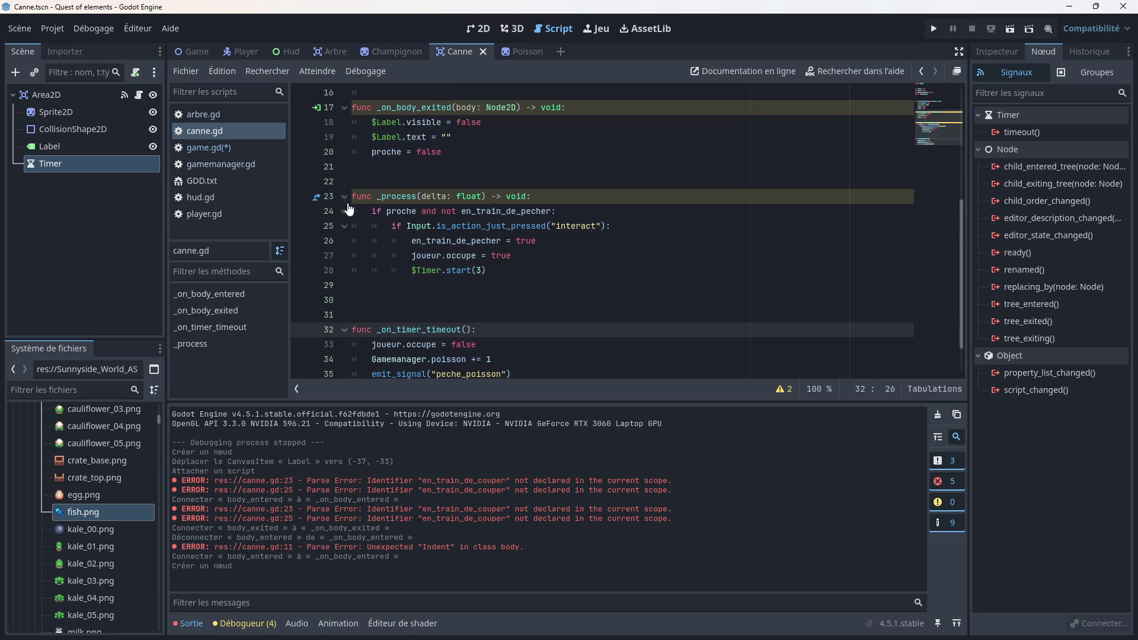
click(209, 148)
click(541, 278)
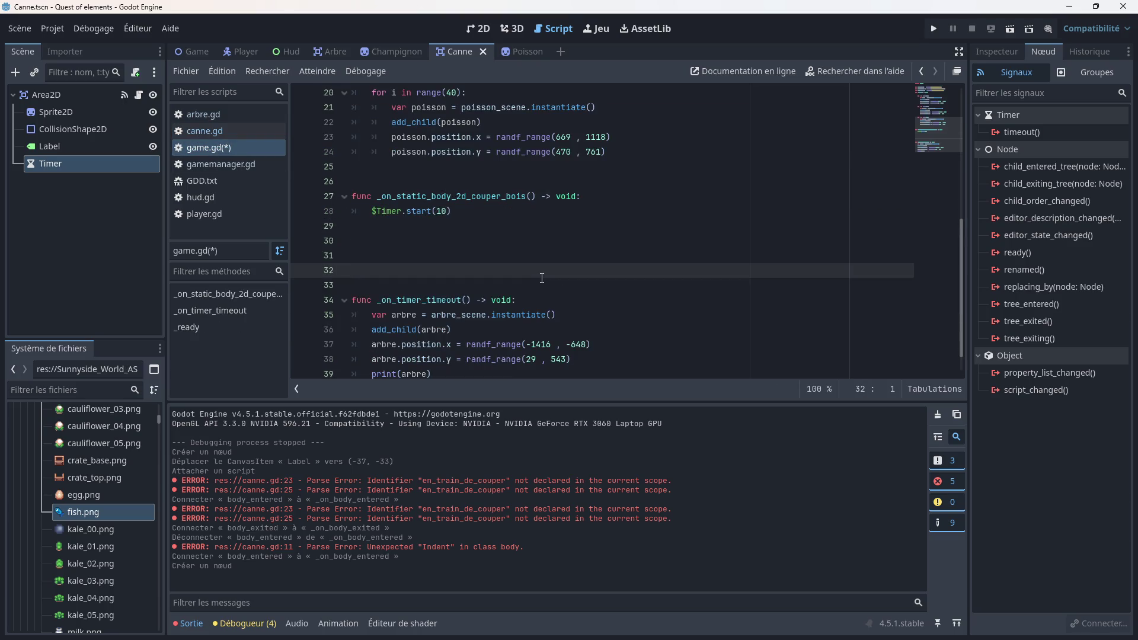
key(ctrl+s)
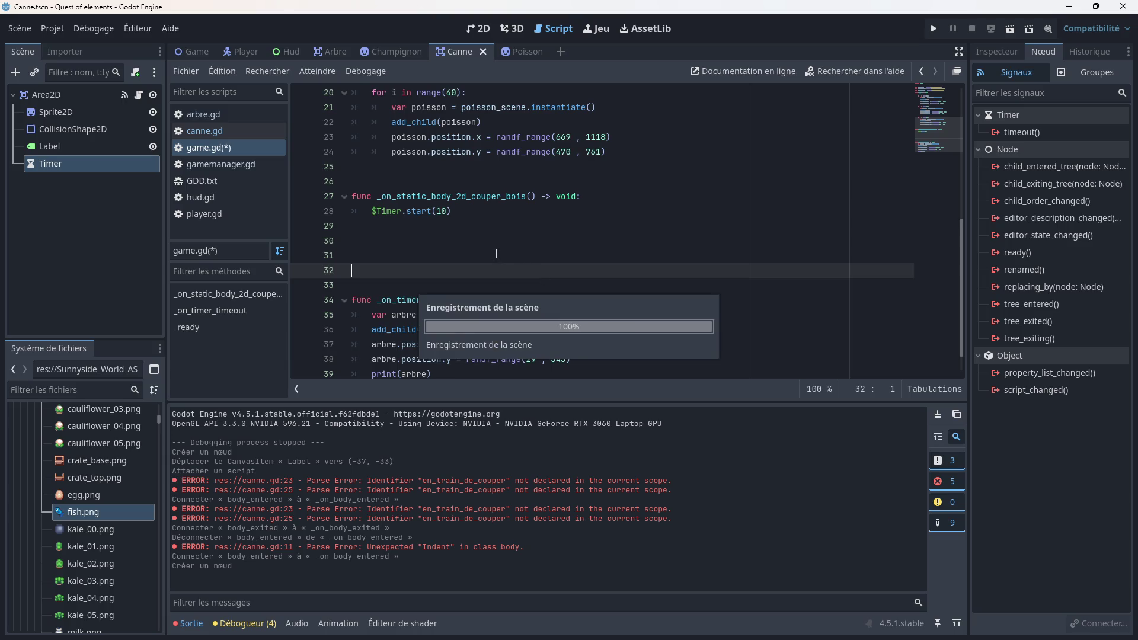
click(79, 129)
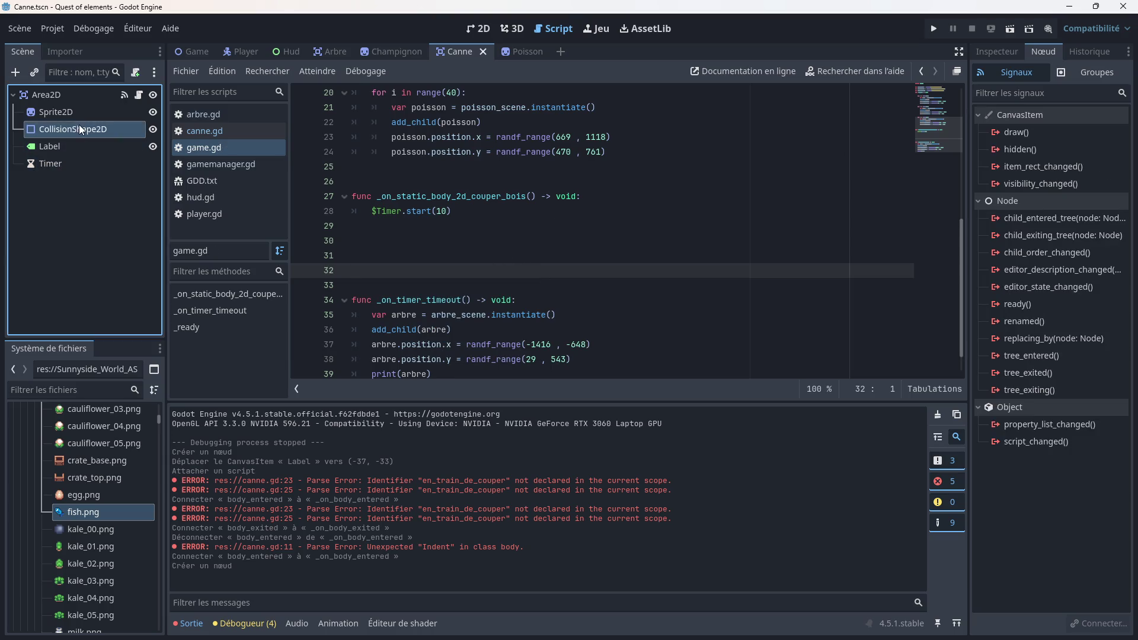
Step: Try connecting peche_poisson from the Canne scene's Area2D, then cancel the connection dialog
click(71, 96)
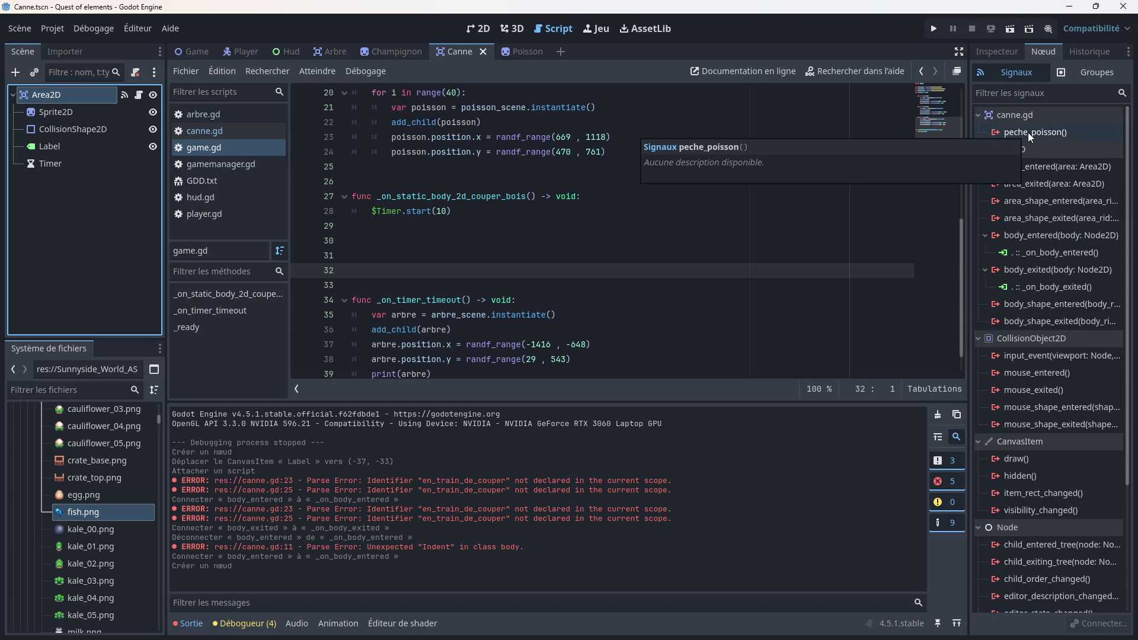
click(197, 54)
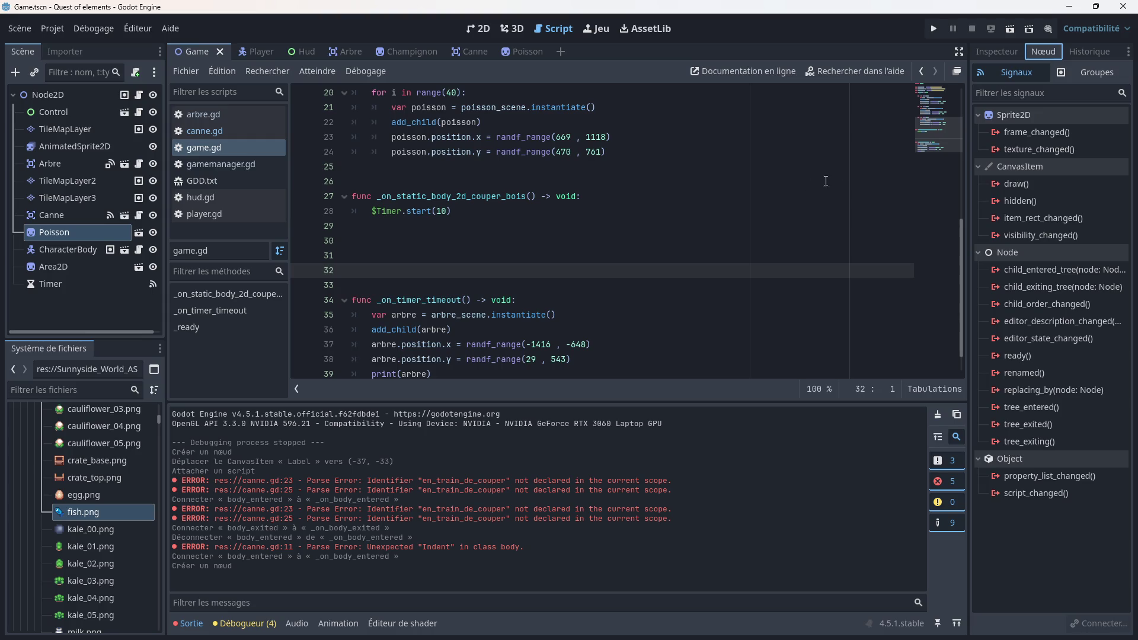
click(454, 52)
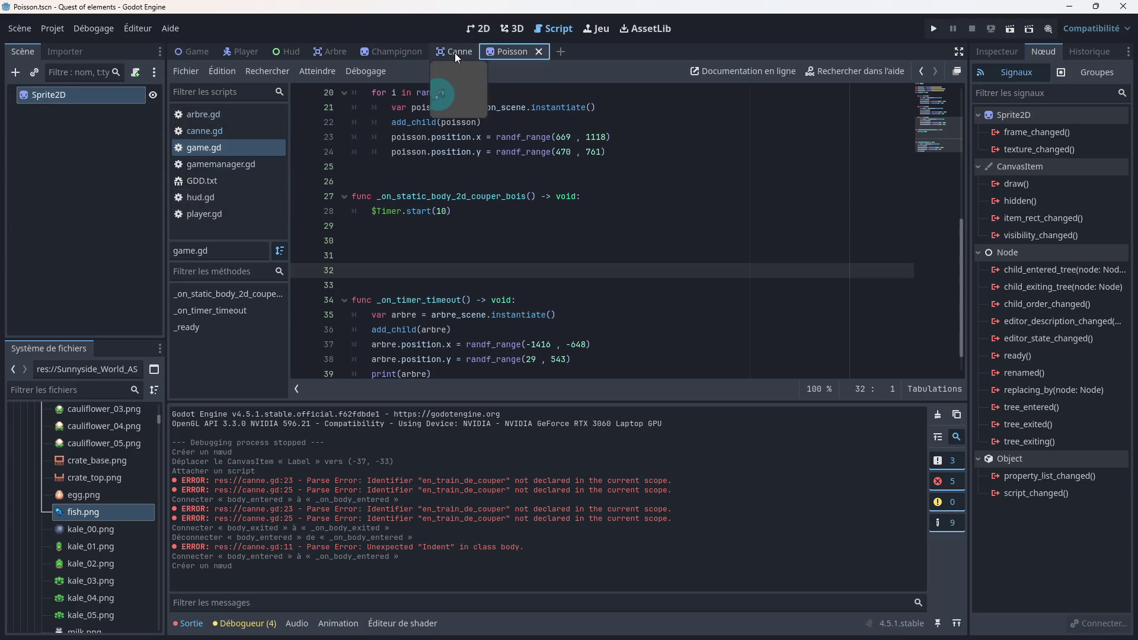
double_click(1023, 131)
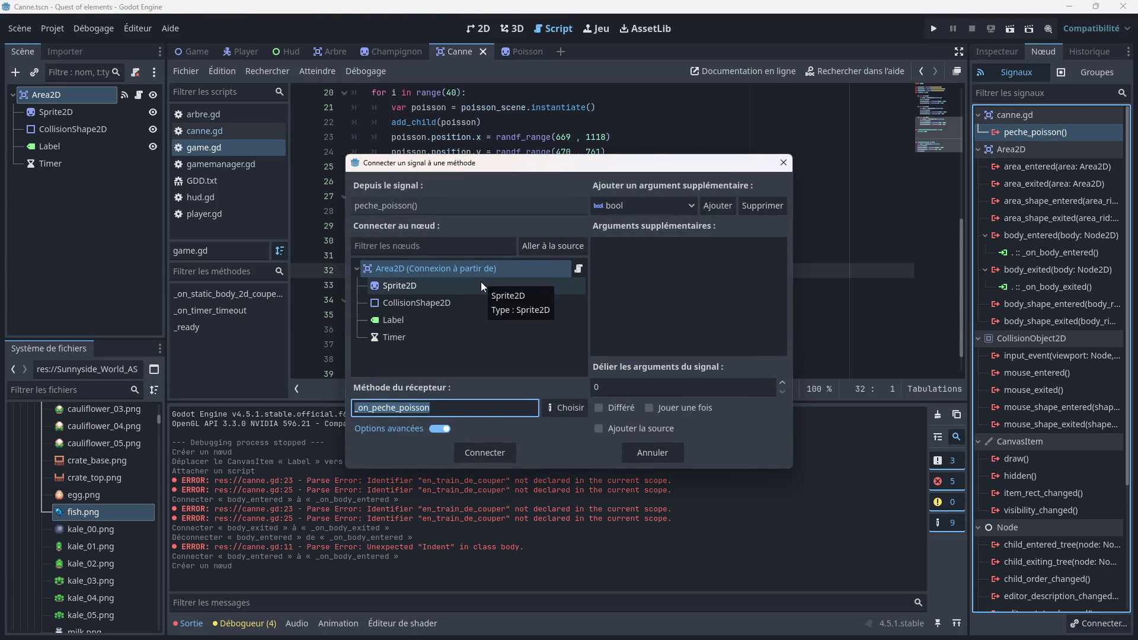
click(778, 174)
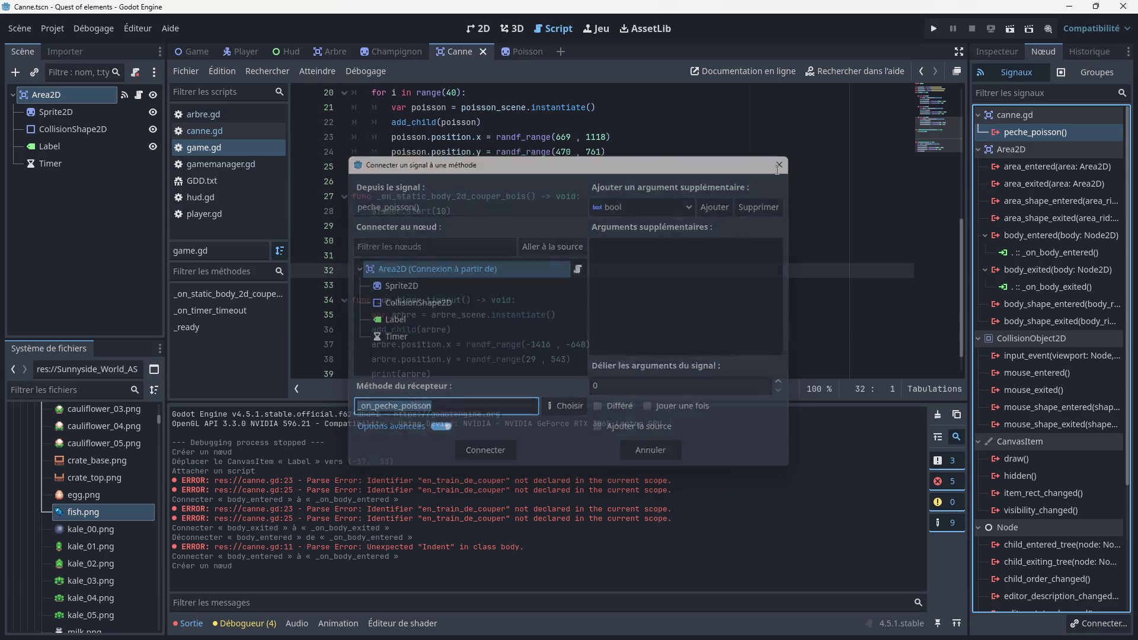
Step: In the Game scene, connect Canne's peche_poisson to Node2D, creating _on_canne_peche_poisson
click(190, 51)
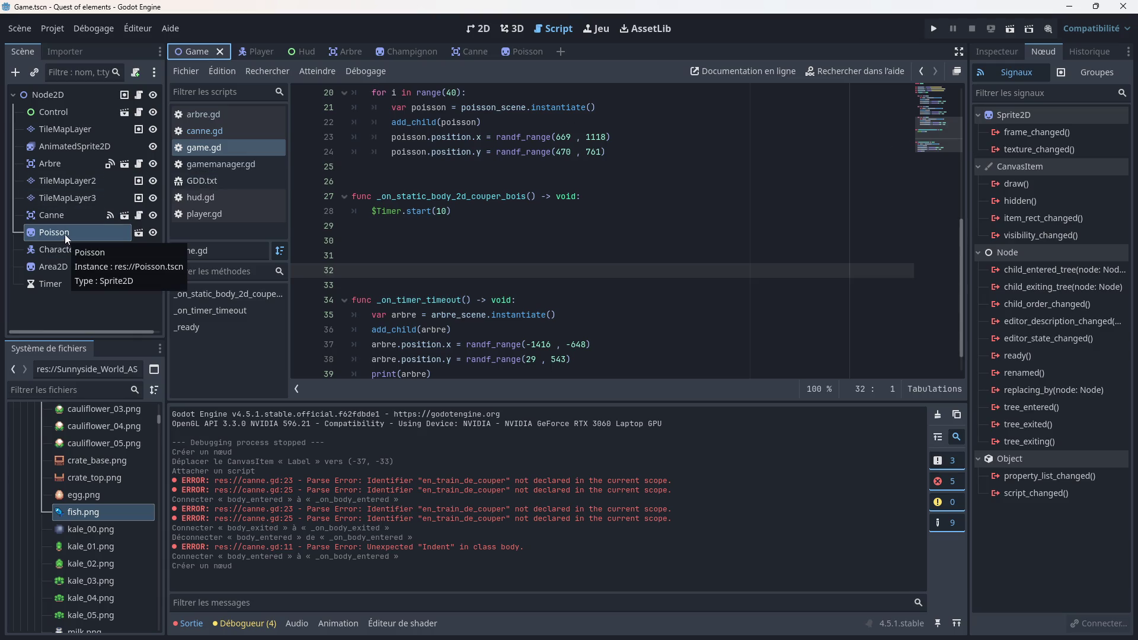
click(59, 217)
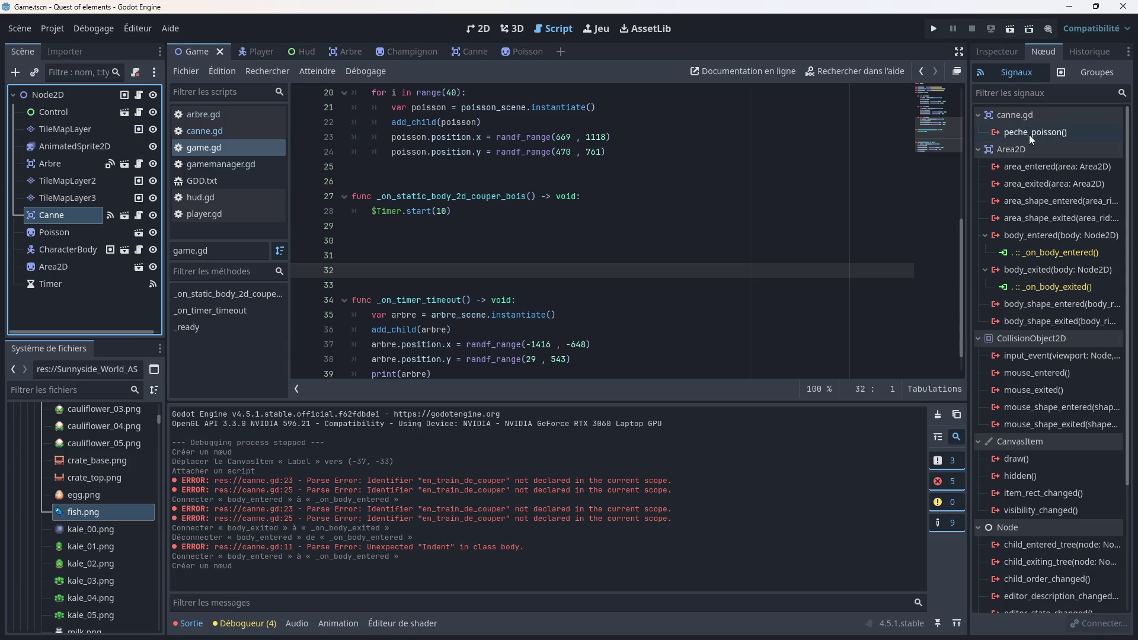
double_click(1028, 131)
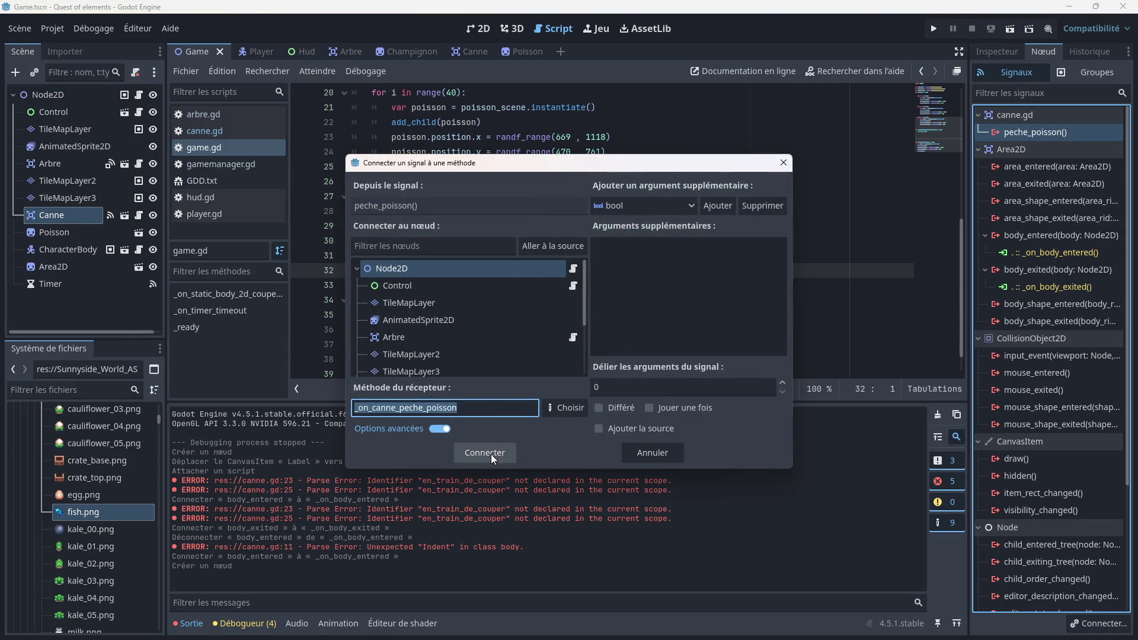
click(491, 454)
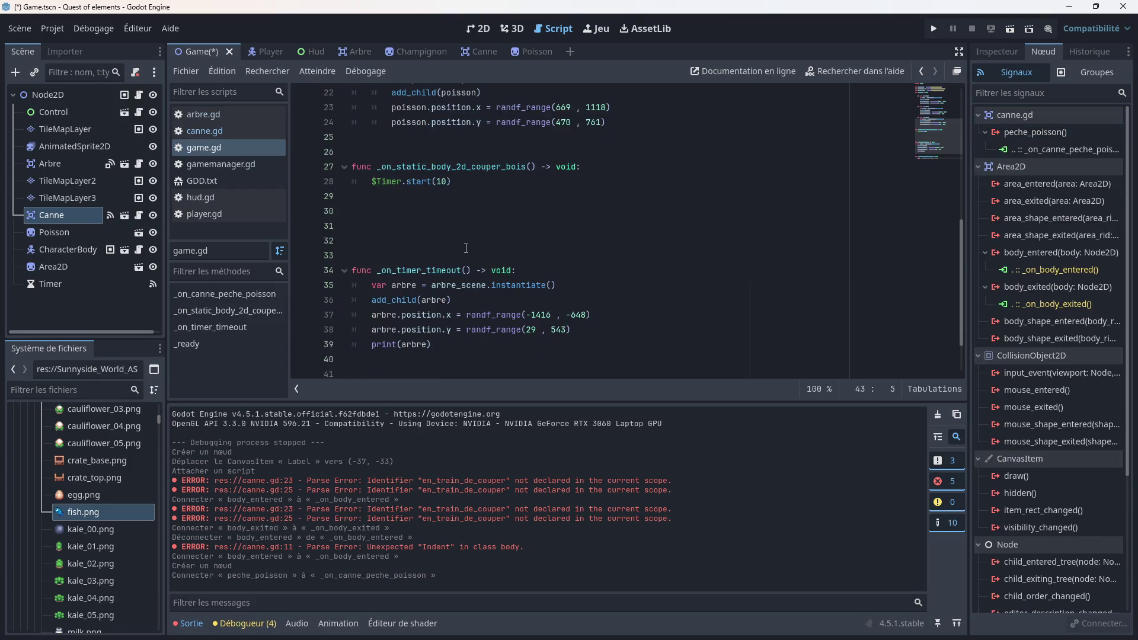
drag(537, 344, 355, 349)
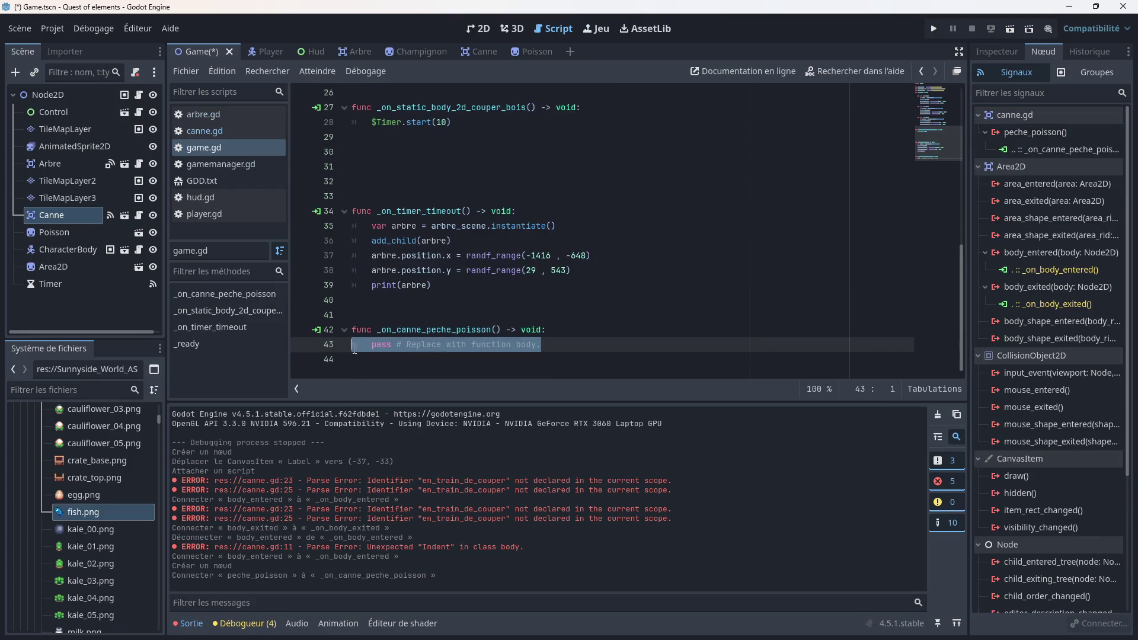
Step: Move _on_canne_peche_poisson to line 30 and make its body $Timer.start(10)
key(BackSpace)
mouse_move(545, 330)
mouse_down()
mouse_move(353, 330)
mouse_move(357, 150)
mouse_up()
scroll(358, 151, up, 1)
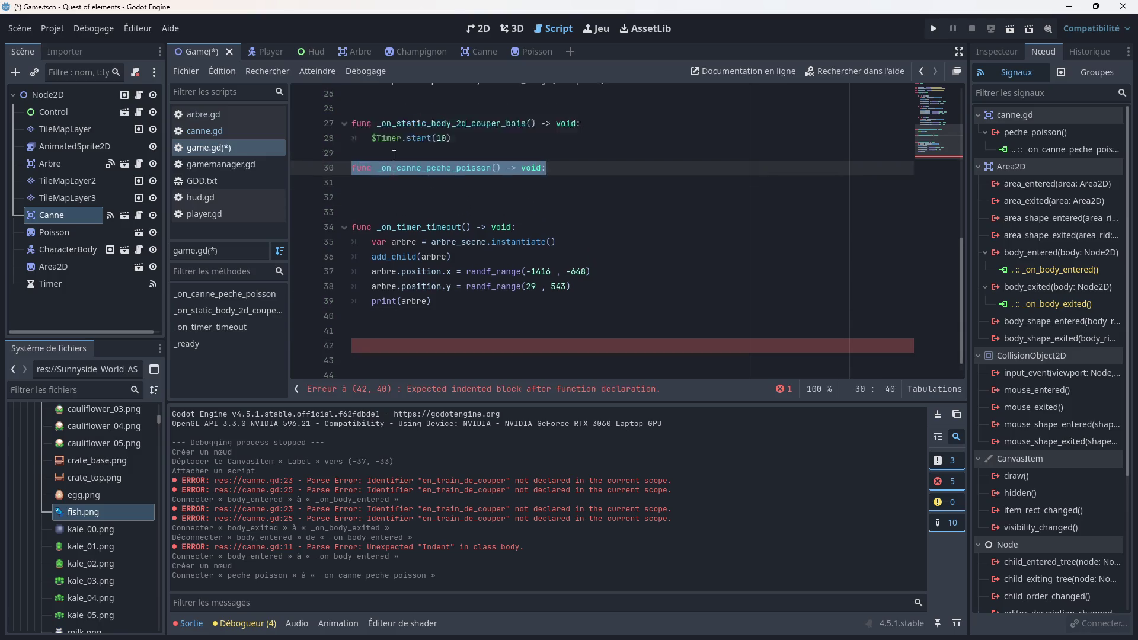
click(551, 195)
key(Return)
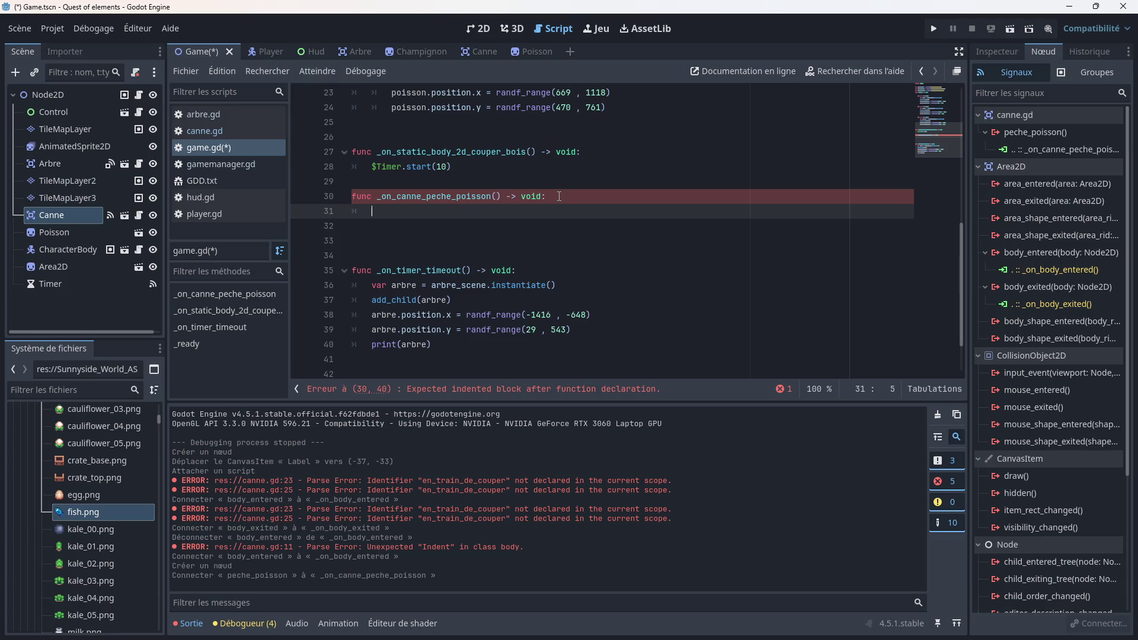
mouse_move(63, 286)
mouse_down()
mouse_move(356, 229)
mouse_move(374, 211)
mouse_up()
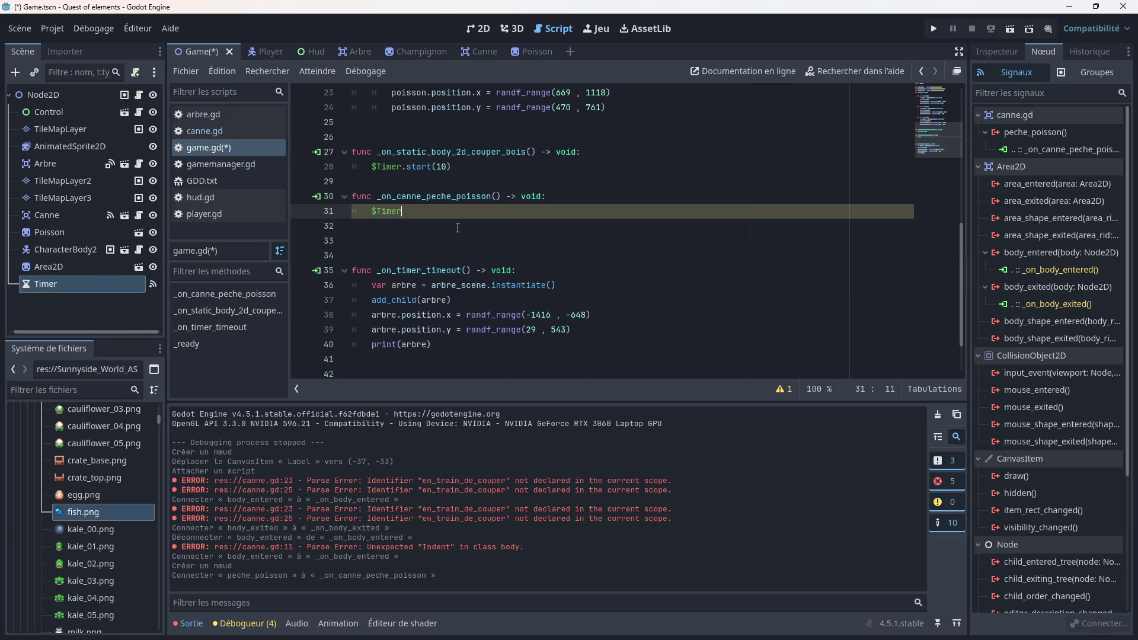
text(.start)
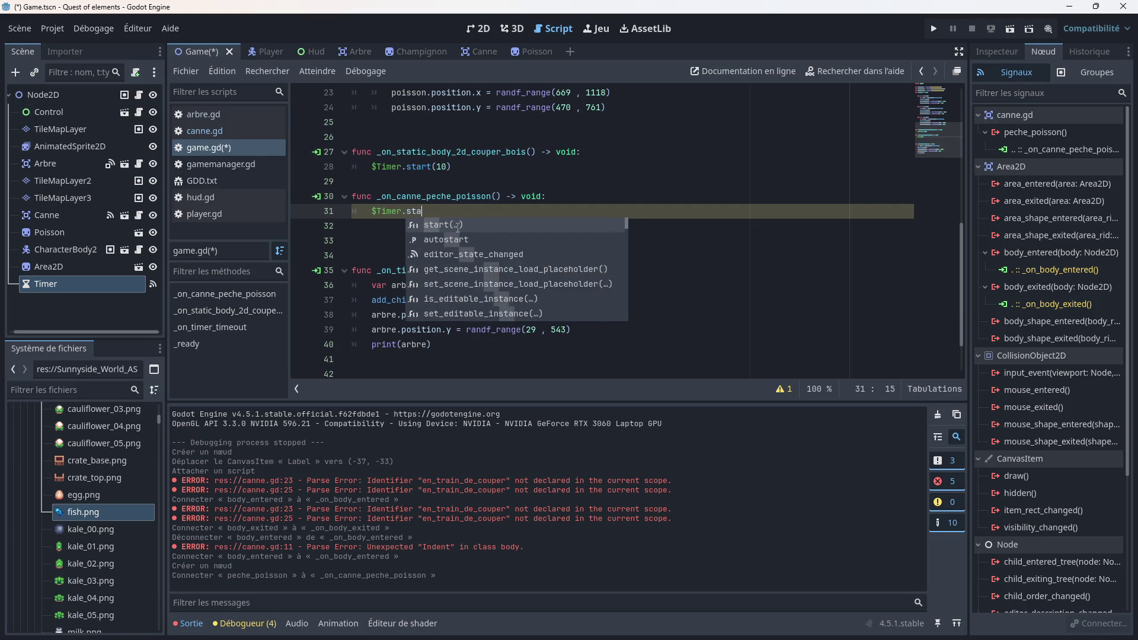
key(Return)
text(10)
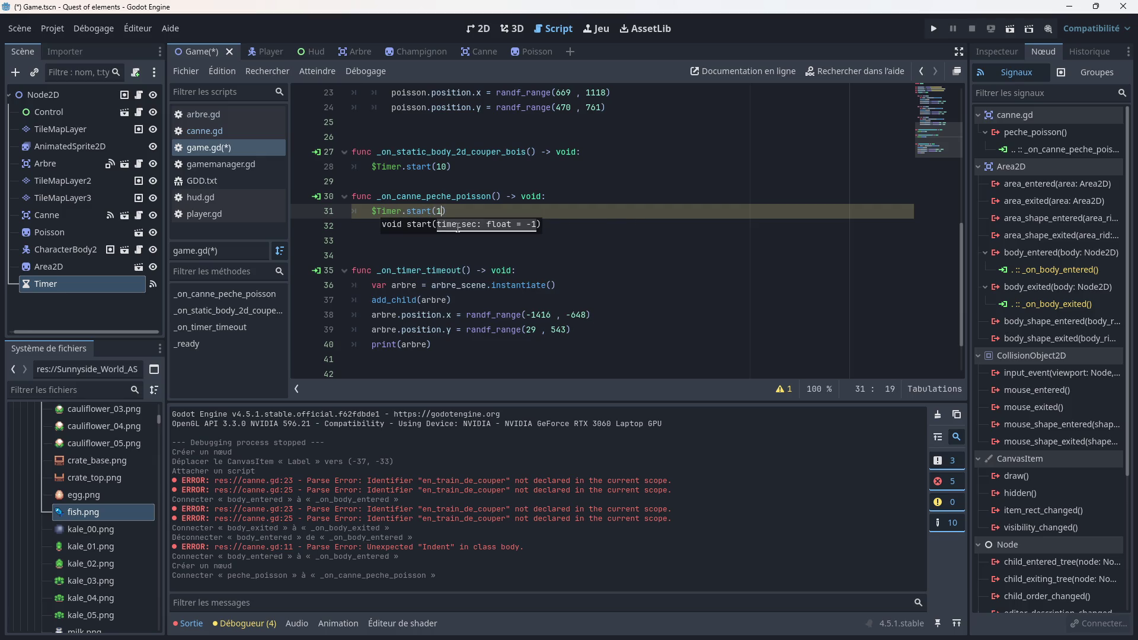
click(513, 240)
scroll(554, 245, down, 2)
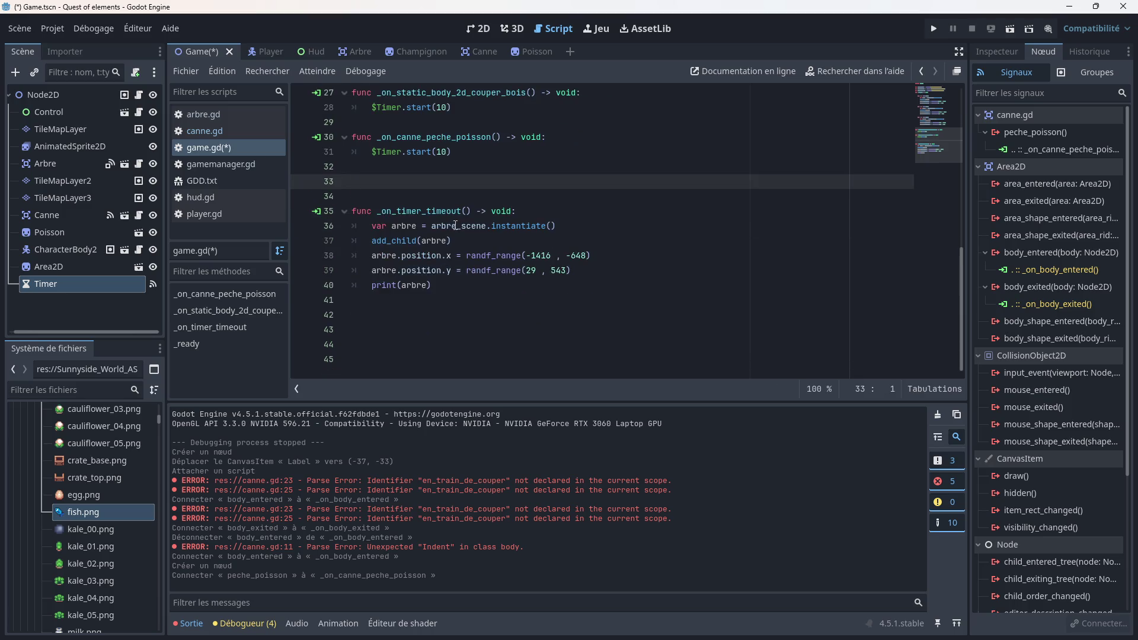
Step: Delete print(arbre) from _on_timer_timeout, leaving a new indented line
click(445, 288)
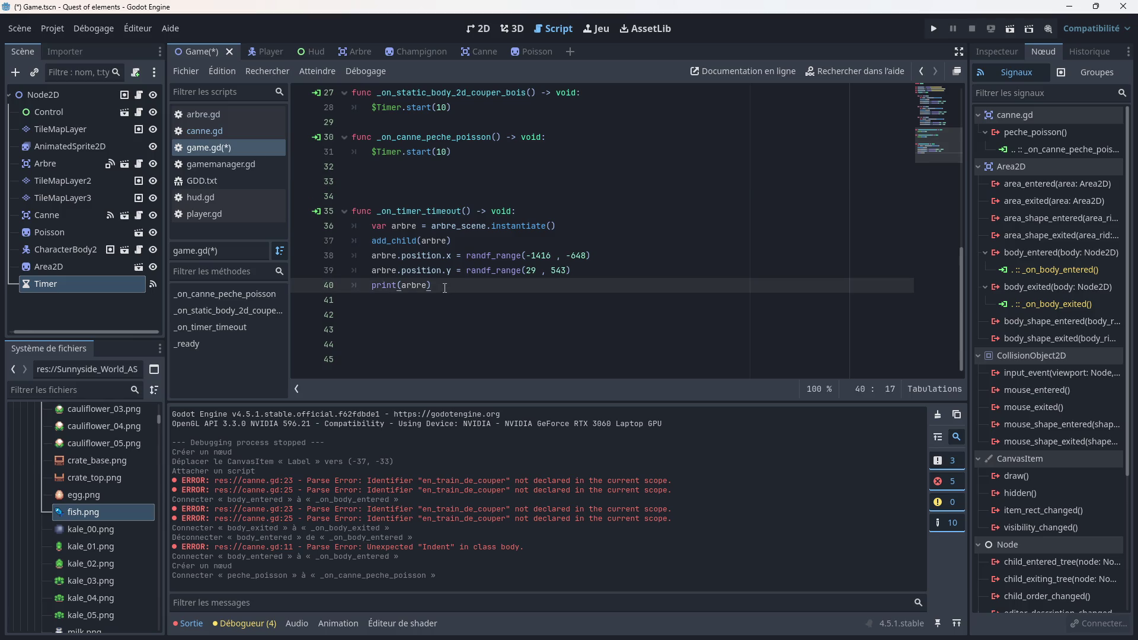
drag(445, 288, 356, 290)
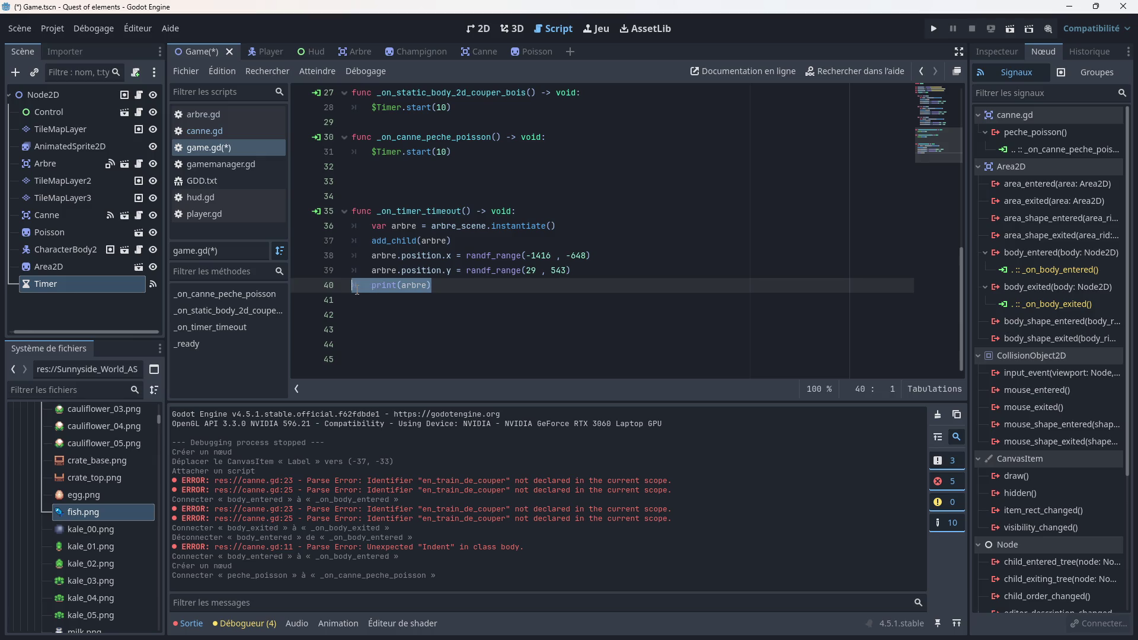
key(BackSpace)
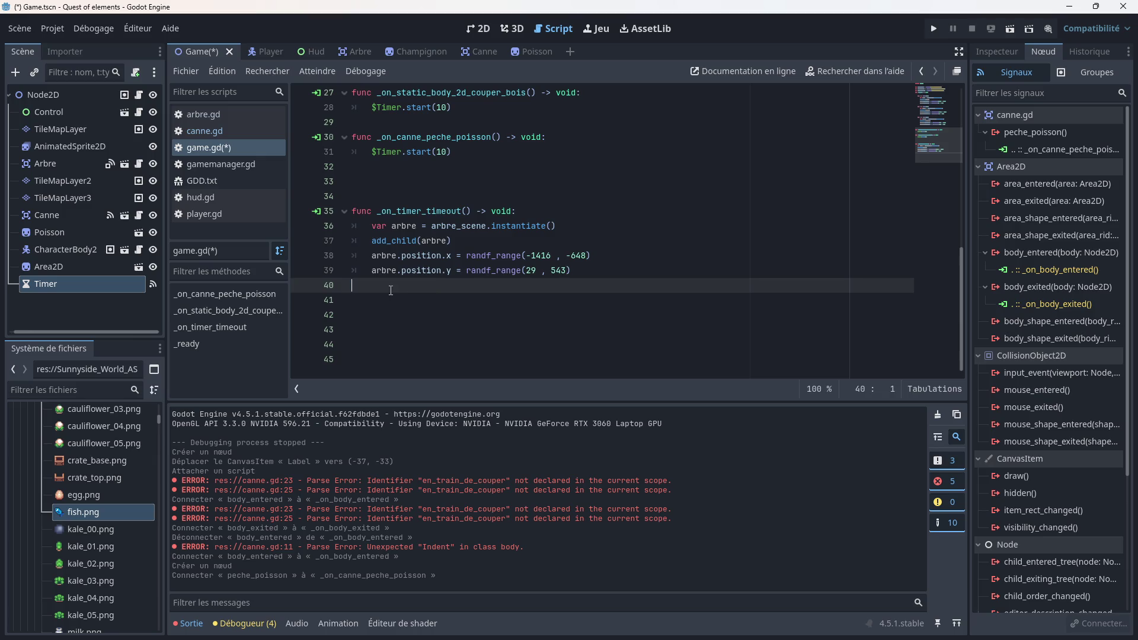
key(Return)
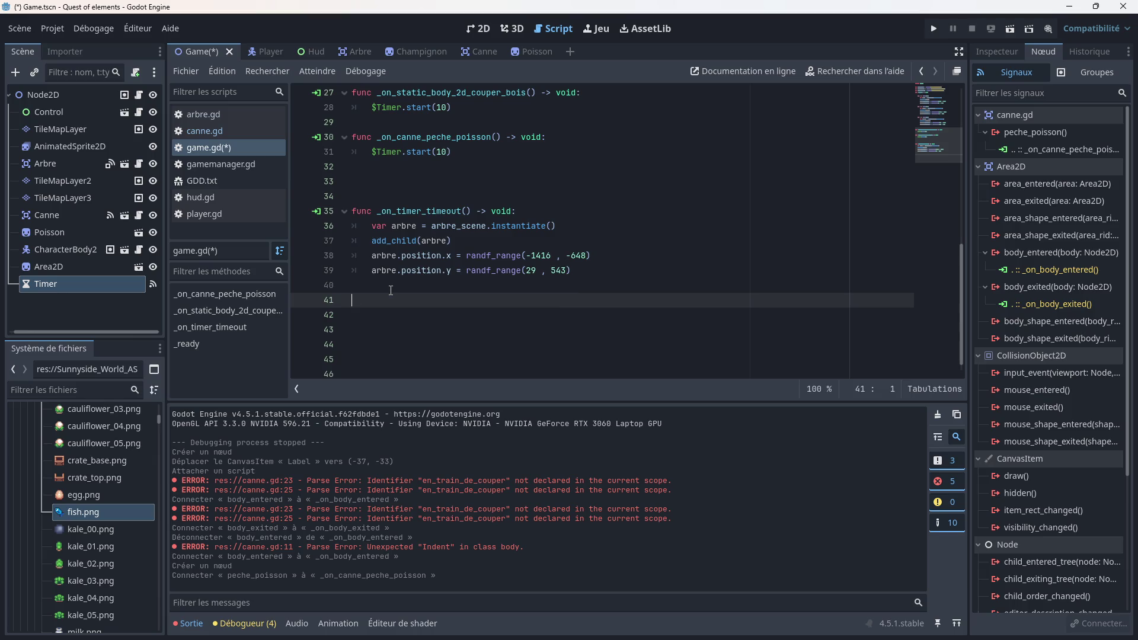
Step: Type 'var' on line 41 of _on_timer_timeout and review game.gd
text(var)
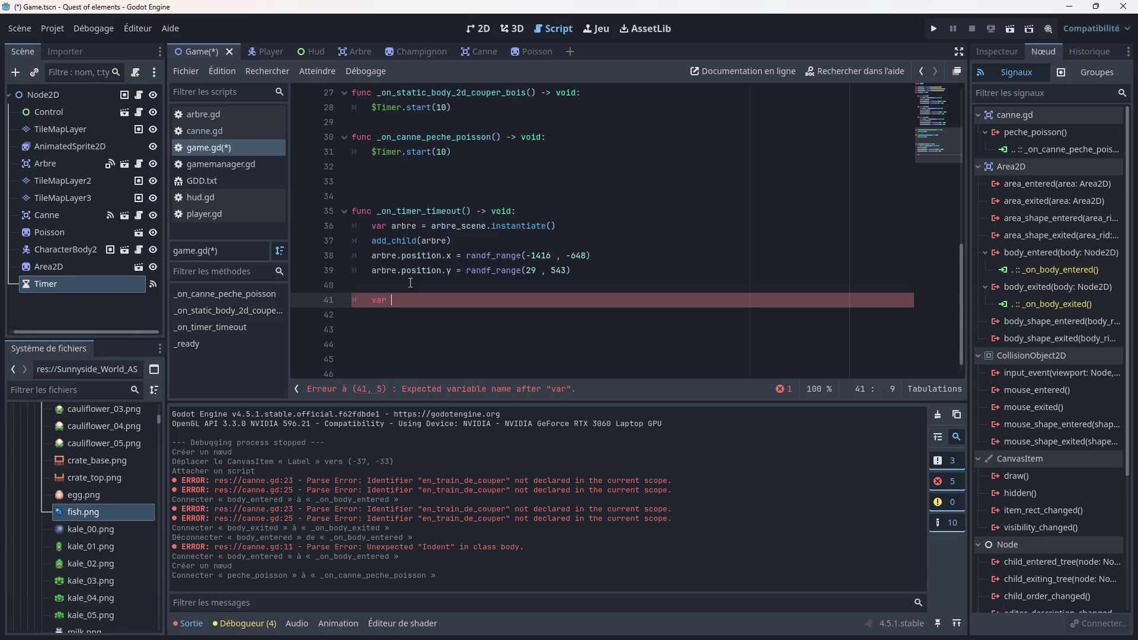
scroll(410, 282, up, 4)
scroll(457, 286, up, 2)
scroll(447, 276, down, 1)
scroll(439, 265, down, 2)
scroll(440, 265, up, 6)
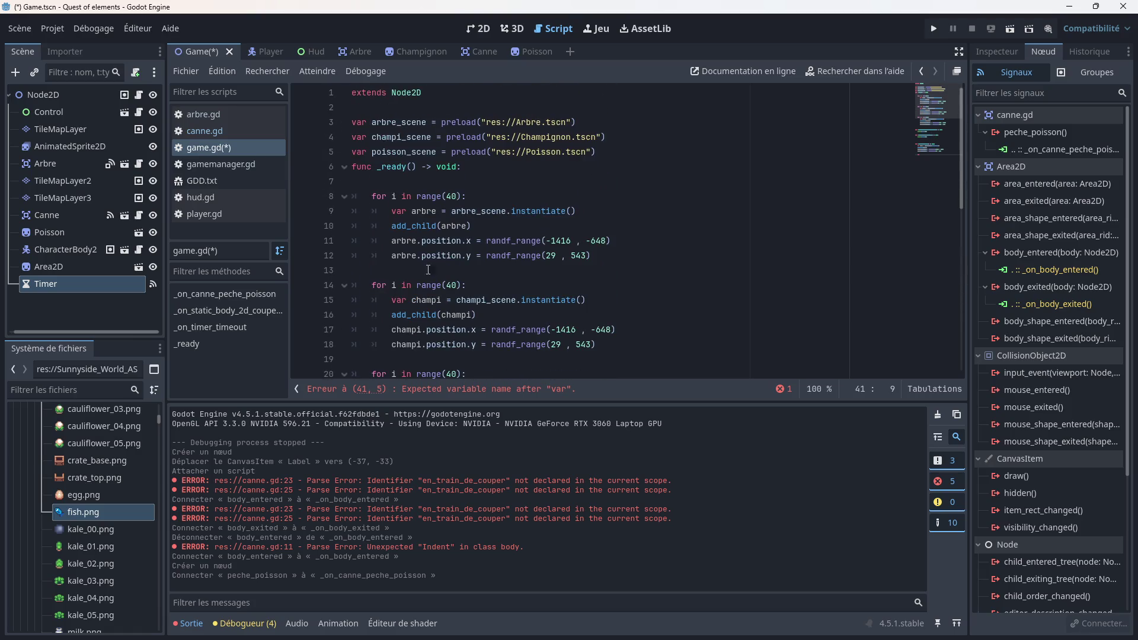
scroll(428, 270, down, 5)
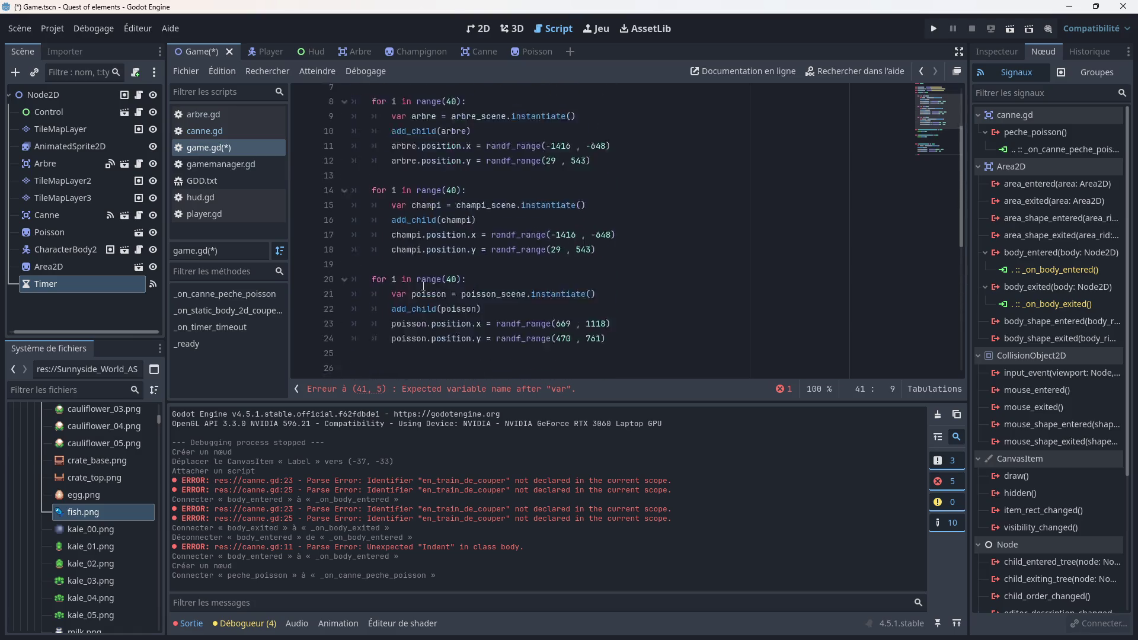
Step: In canne.gd, begin line 3 with 'var poisson =prel'
click(208, 133)
click(519, 293)
scroll(519, 292, down, 1)
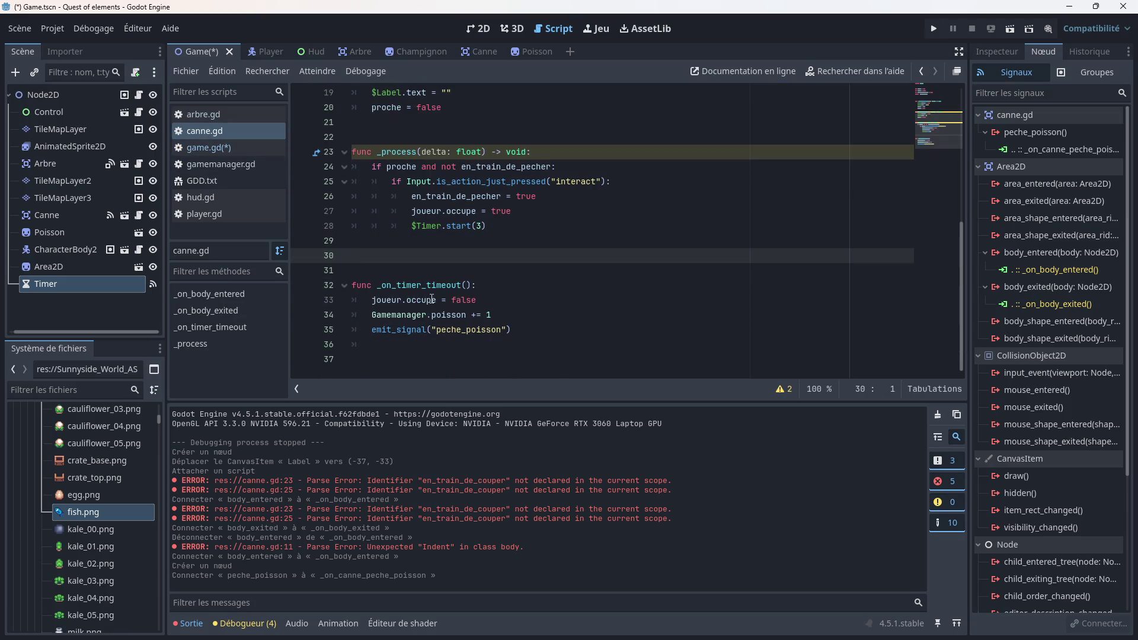
click(387, 346)
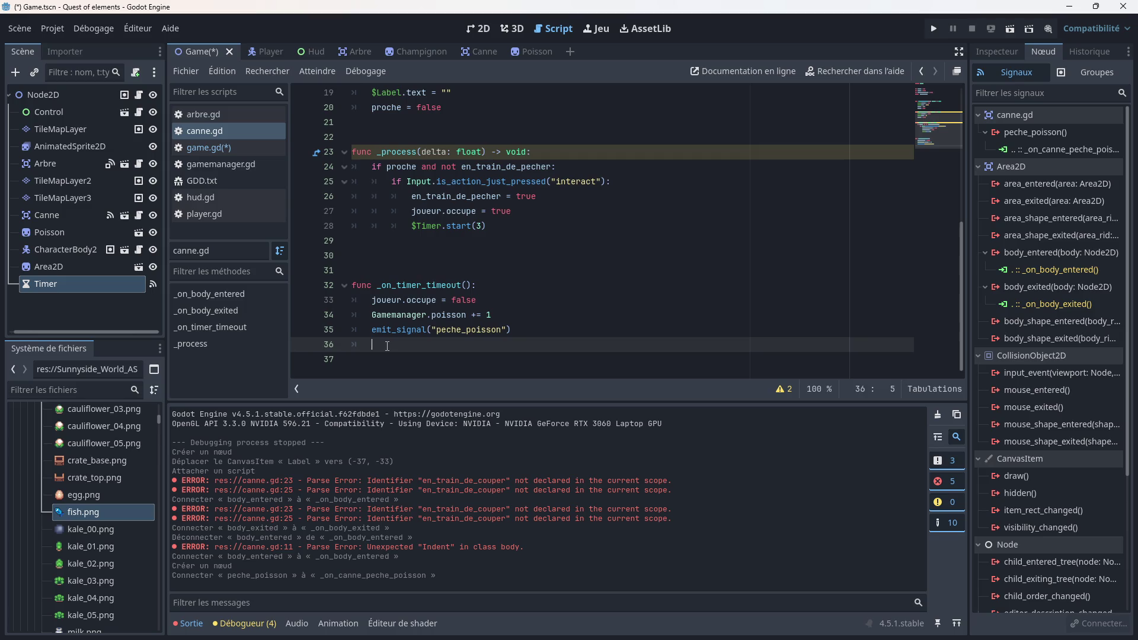
scroll(387, 346, up, 6)
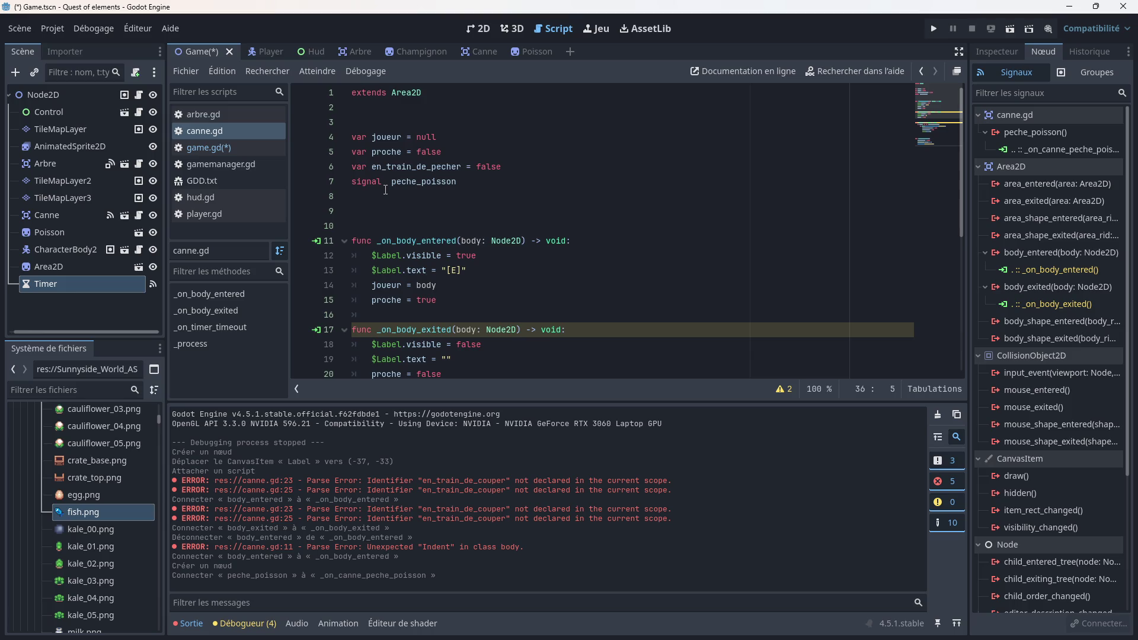
click(375, 123)
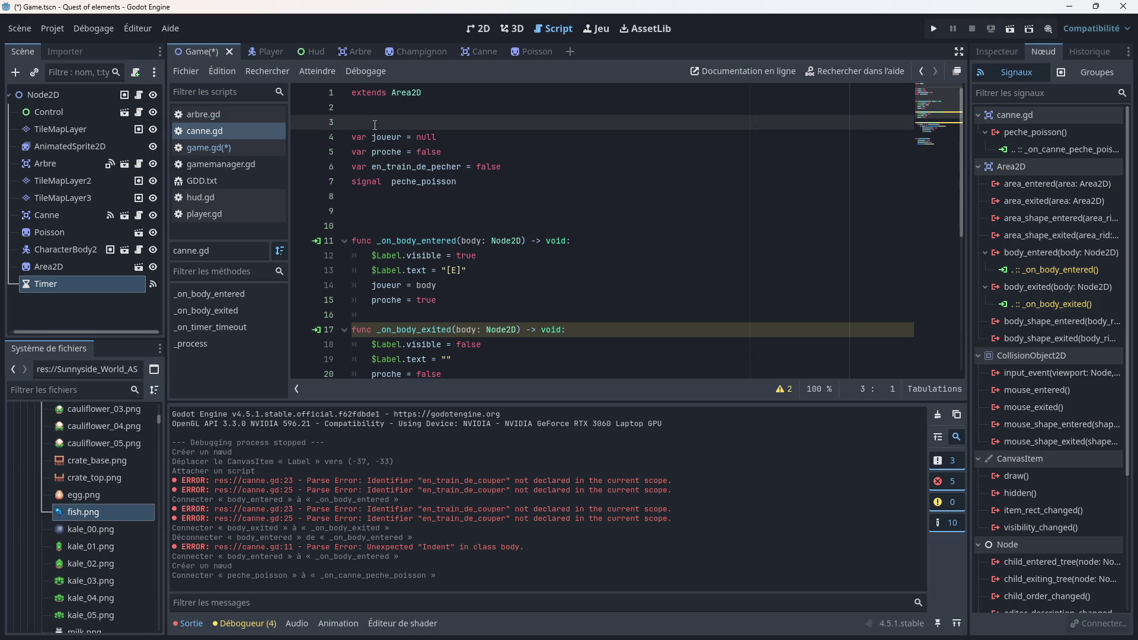
text(var )
text(poisson)
text( =prel)
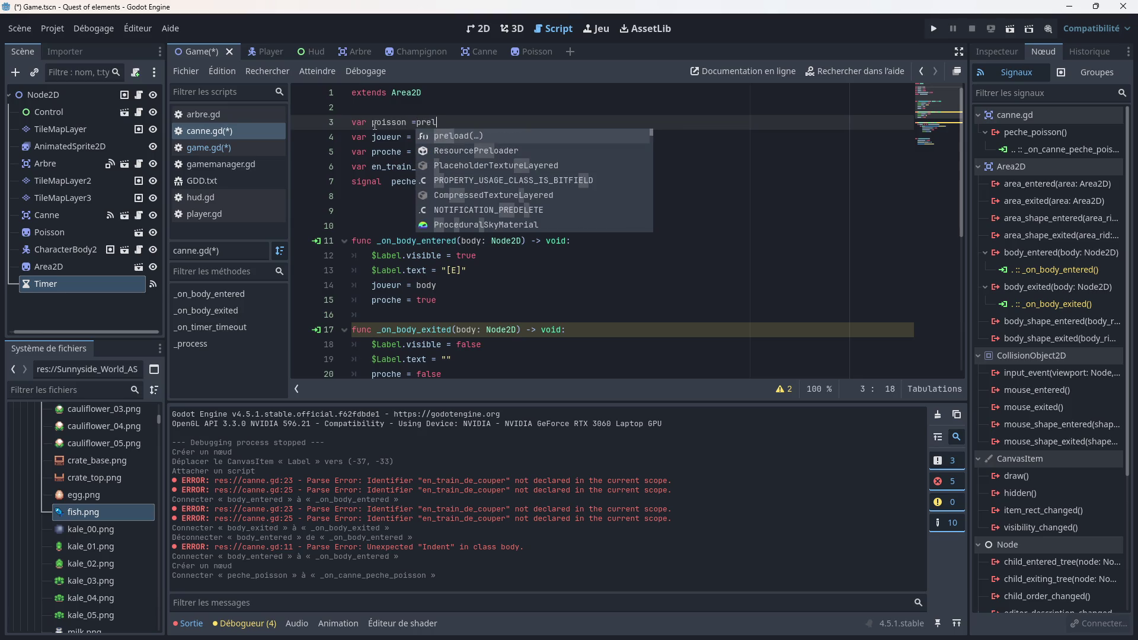
Step: Finish line 3 as var poisson = preload("res://Poisson.tscn")
key(Return)
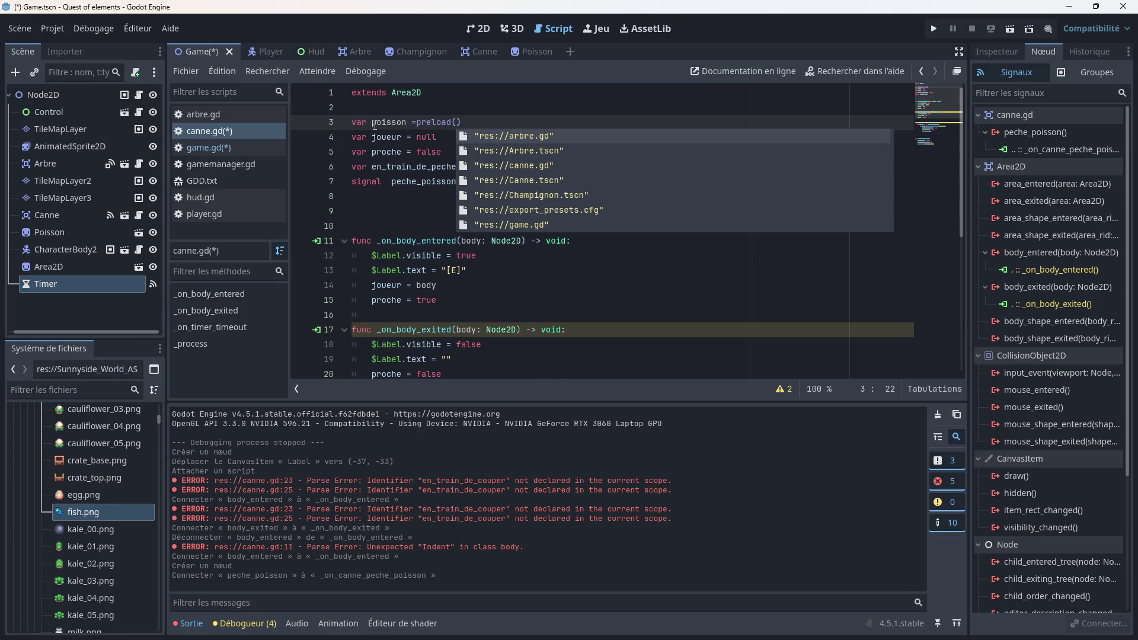
text(poi)
key(Return)
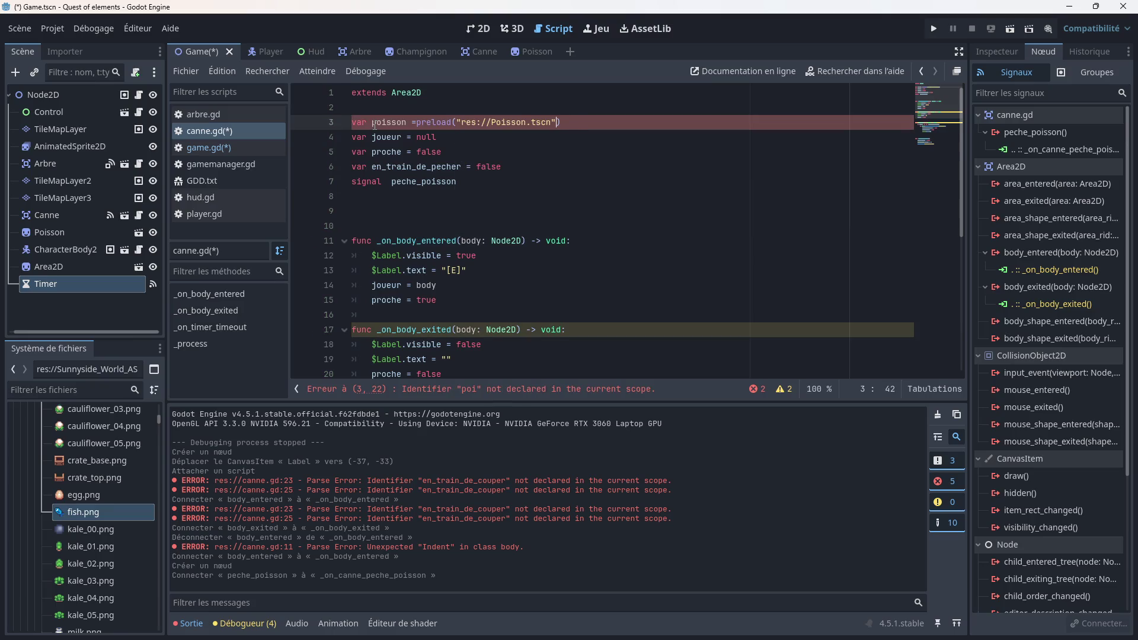
scroll(429, 182, down, 6)
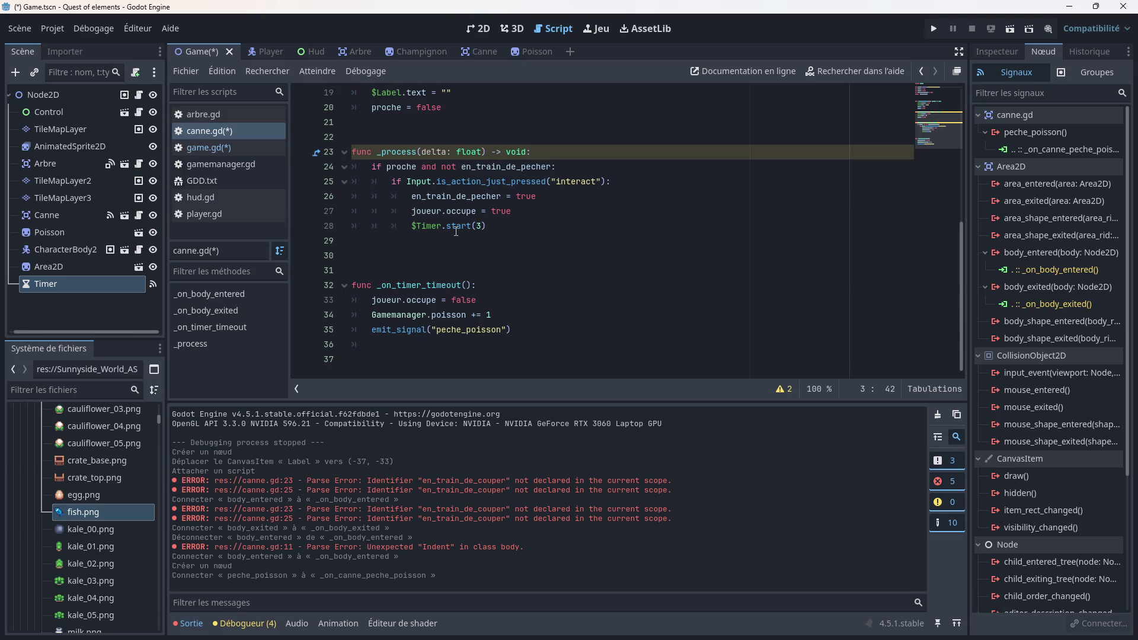
Step: Write 'poisson -= 1' below emit_signal, removing a stray 'queu' line
click(400, 345)
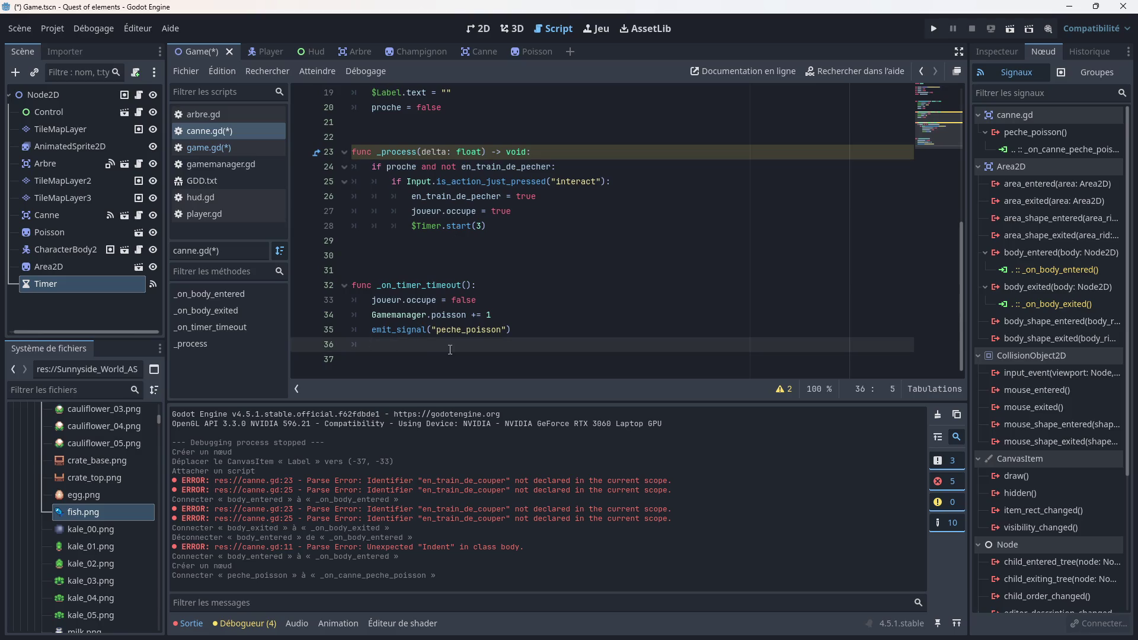
text(poisson)
key(Escape)
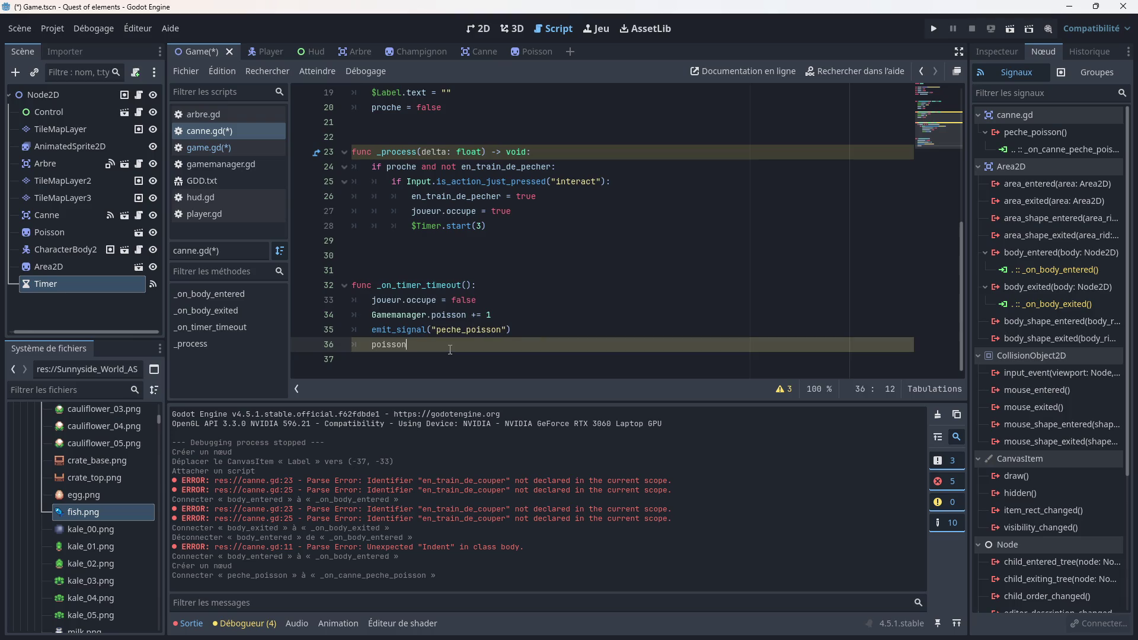
key(Return)
key(Tab)
text(queu)
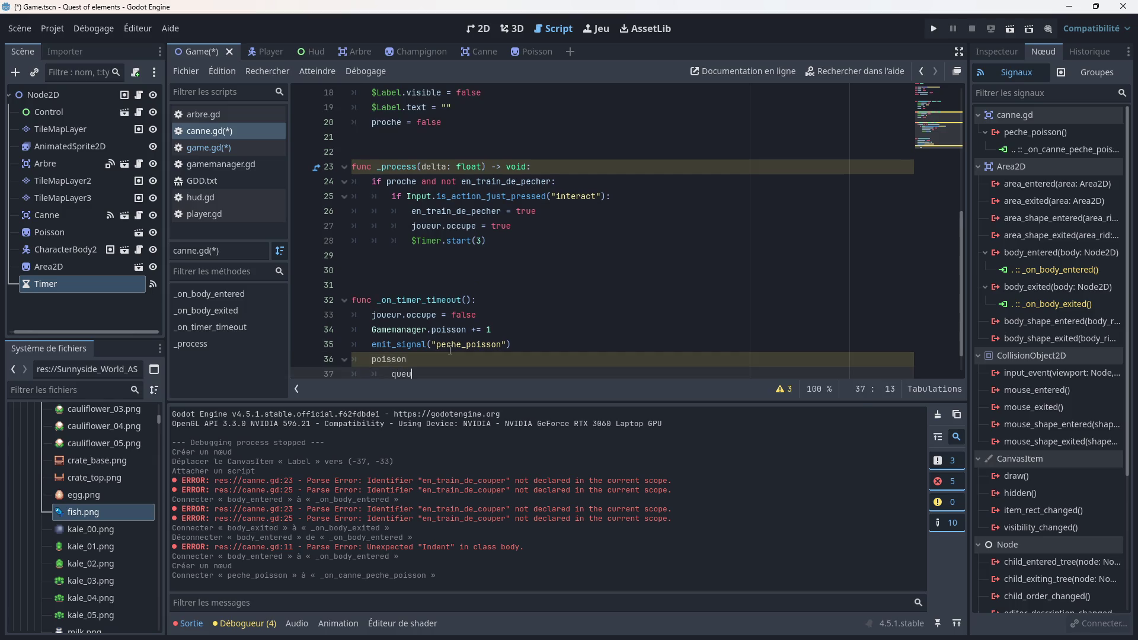
scroll(450, 349, down, 1)
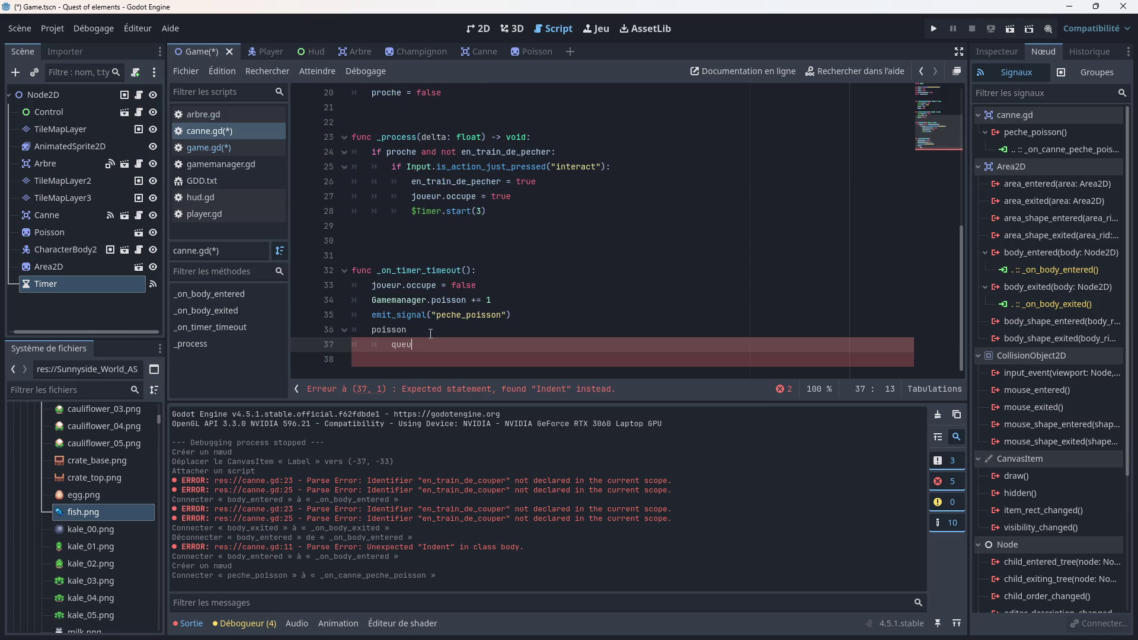
drag(413, 344, 352, 345)
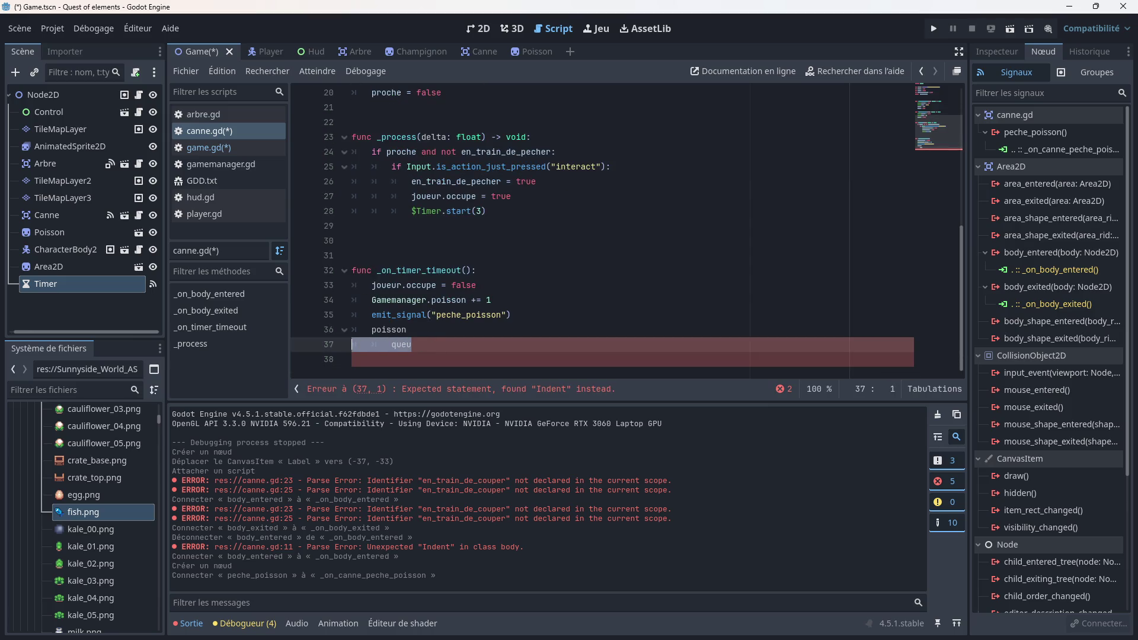
key(BackSpace)
click(423, 329)
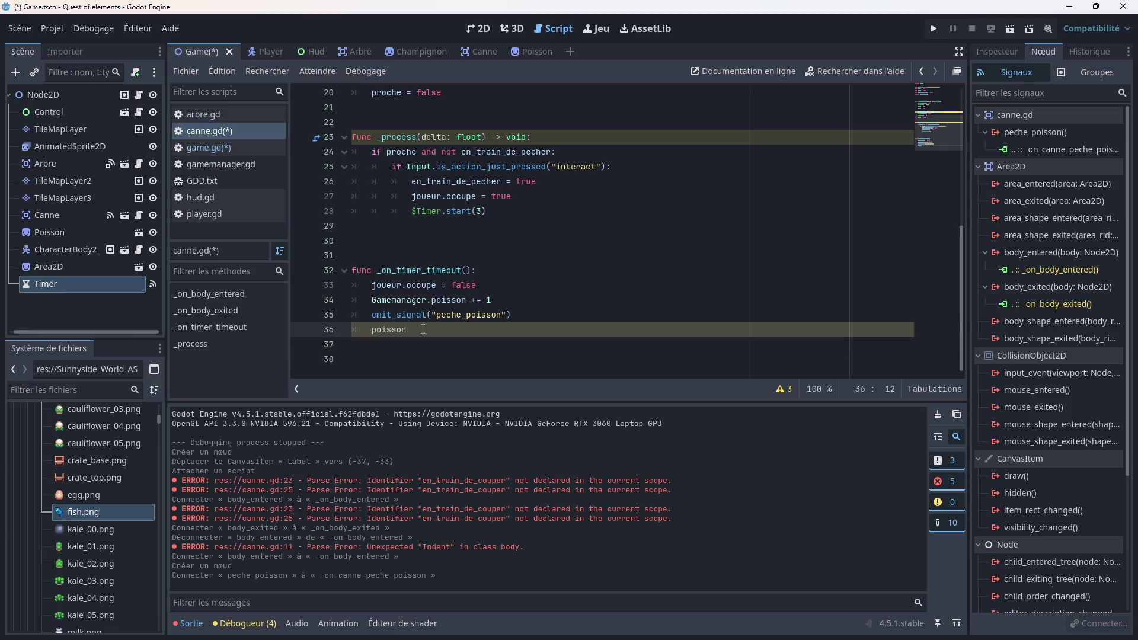
text(-= 1)
Step: Add print(str(poisson)), save canne.gd and run the game
scroll(471, 373, up, 1)
click(465, 372)
key(ctrl+s)
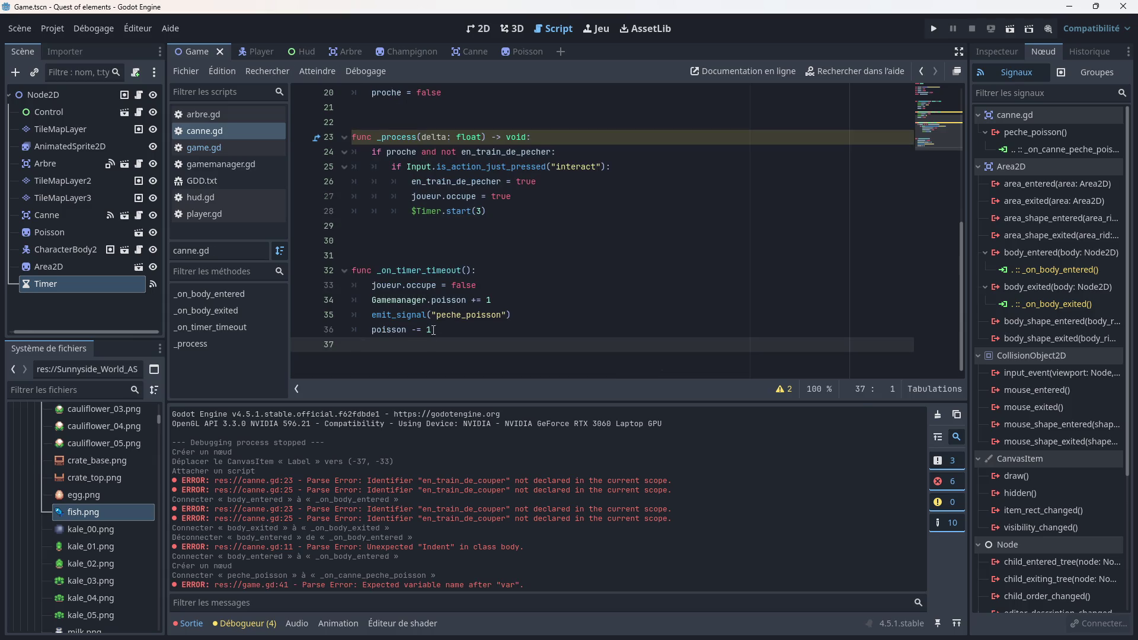
text(print)
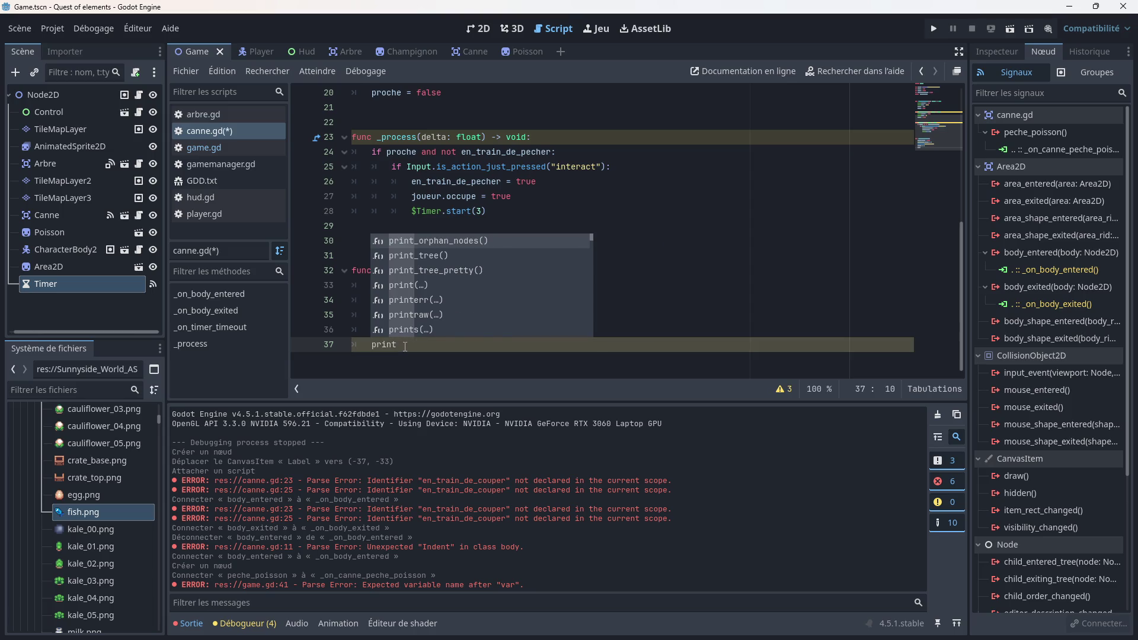
text(()
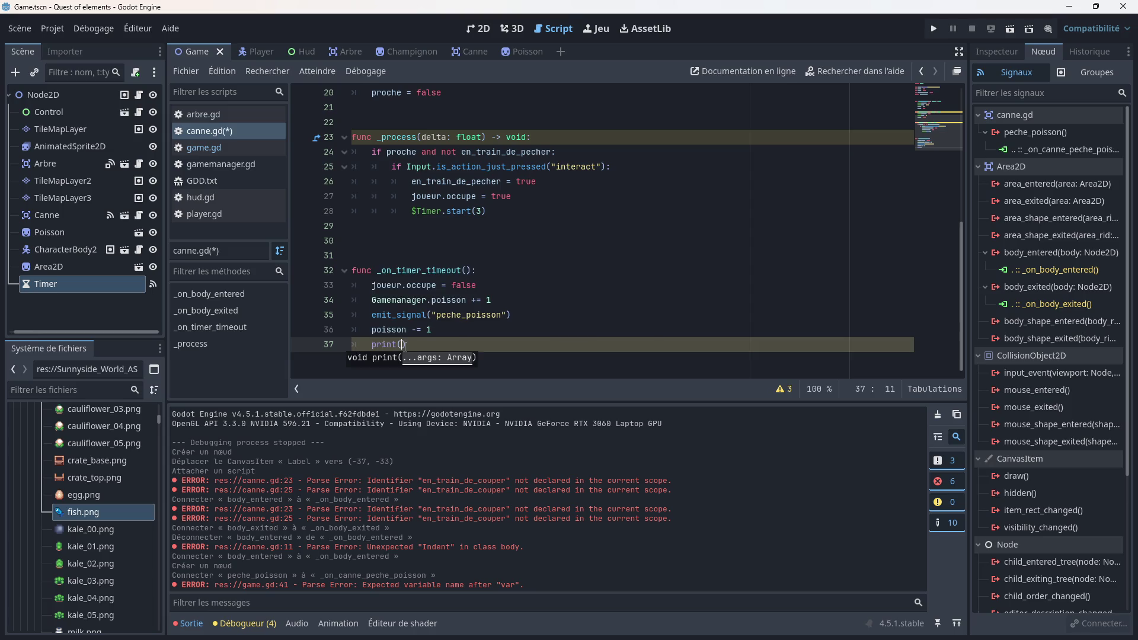
text(str()
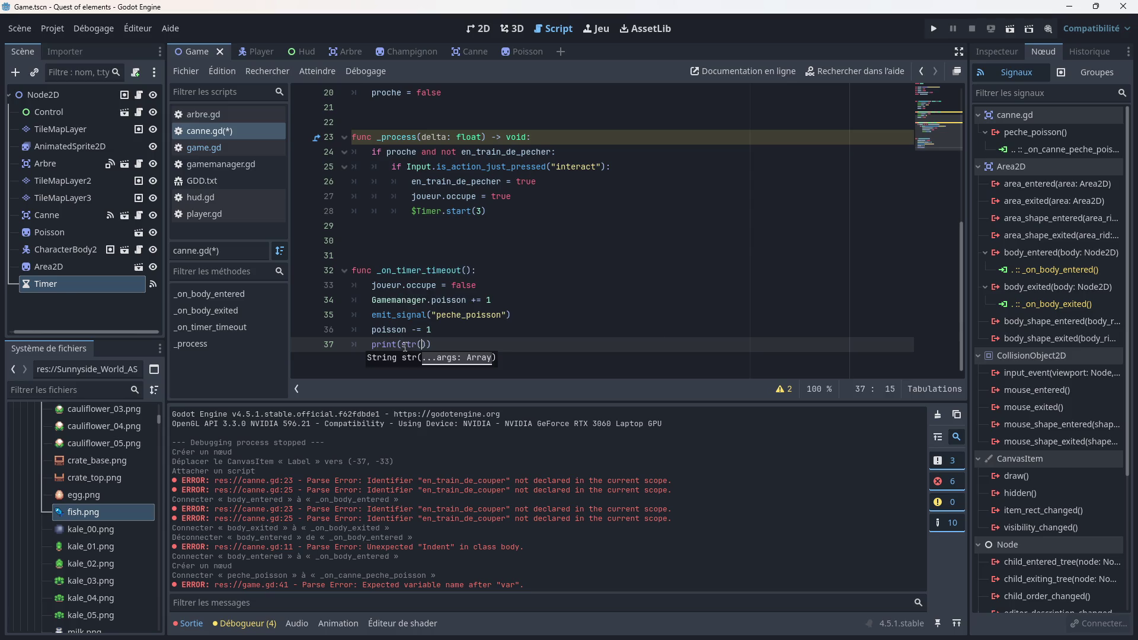
text(poi)
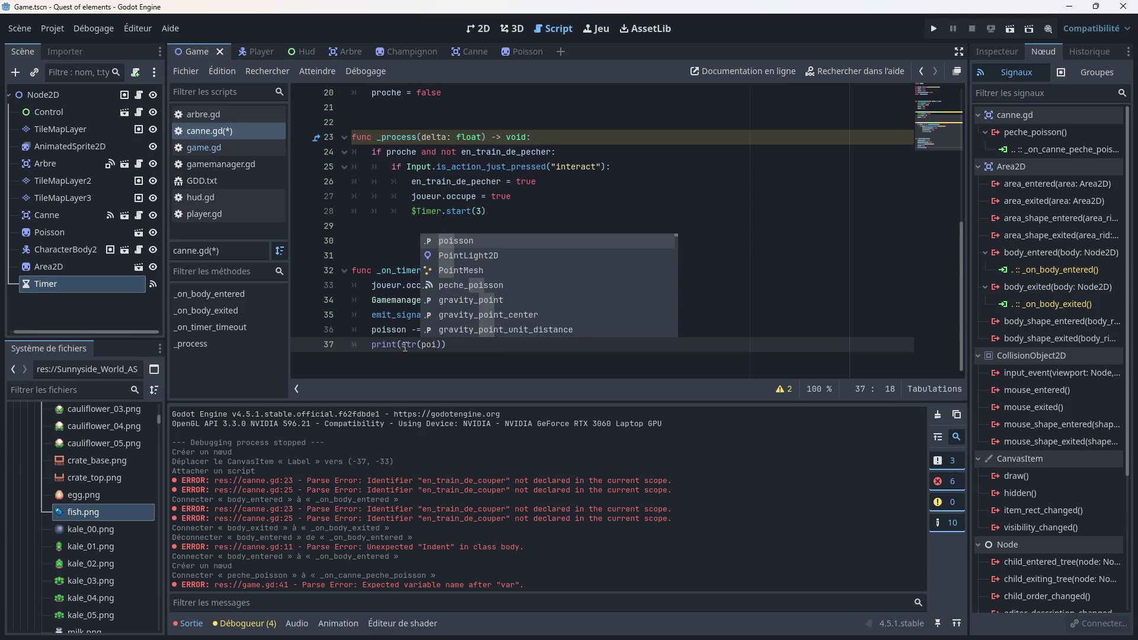
key(Return)
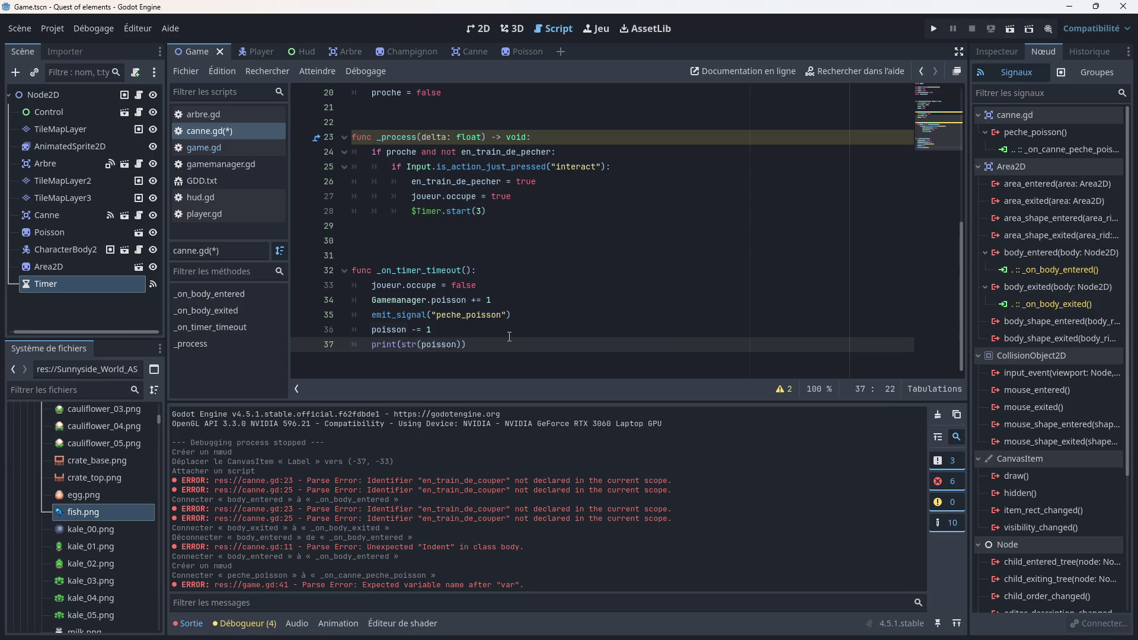
click(509, 336)
key(ctrl+s)
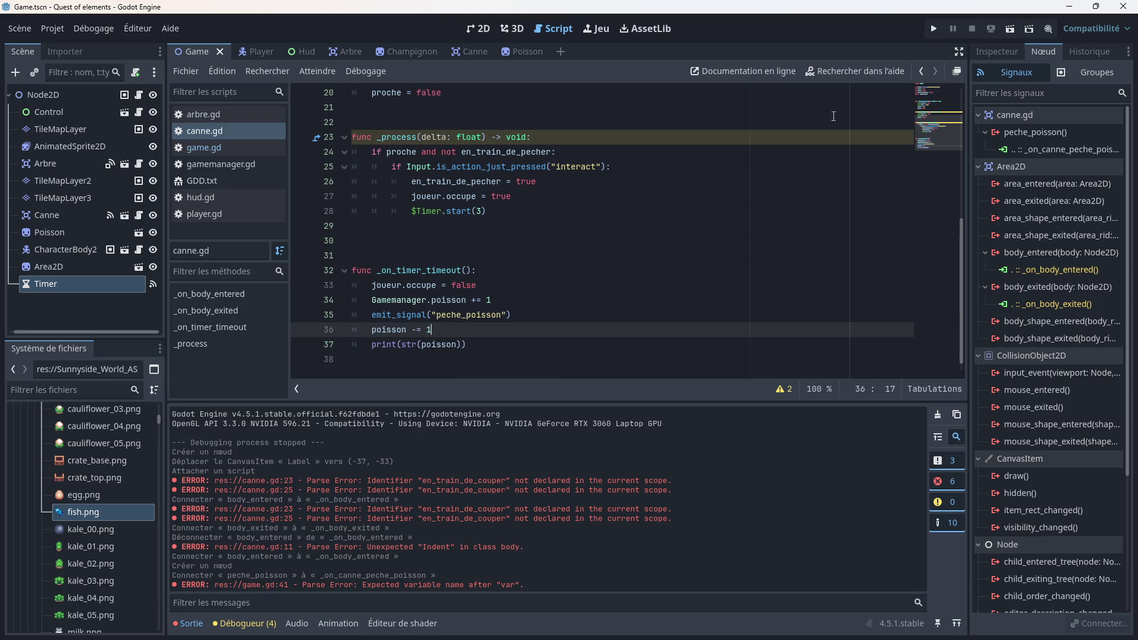
click(934, 28)
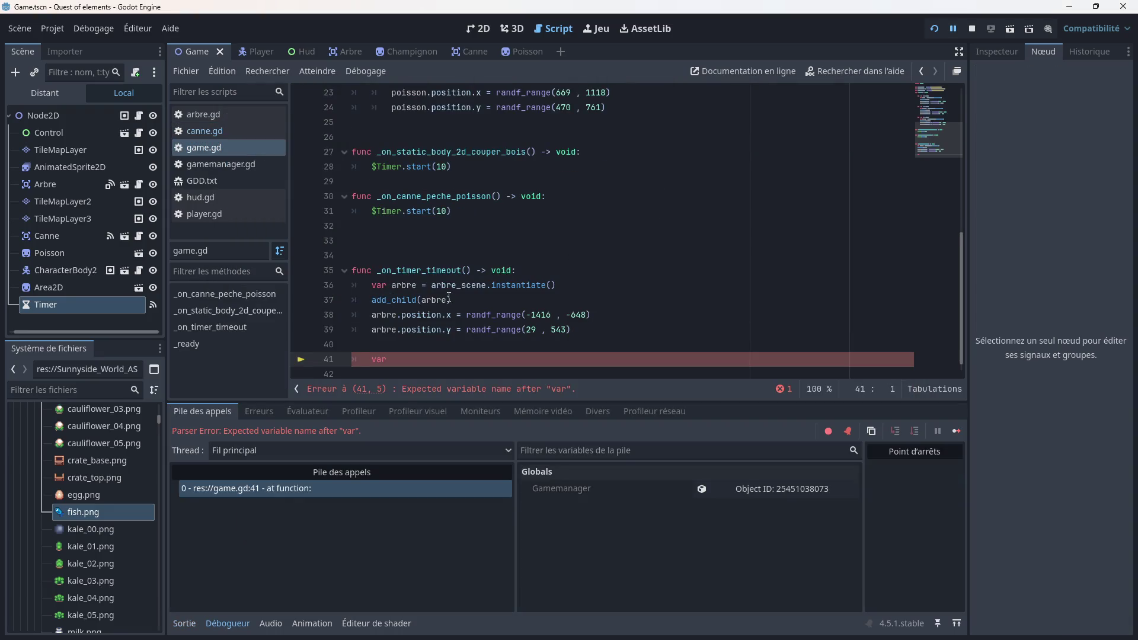
Step: Delete the stray 'var' line 41 from game.gd and save
scroll(449, 296, down, 1)
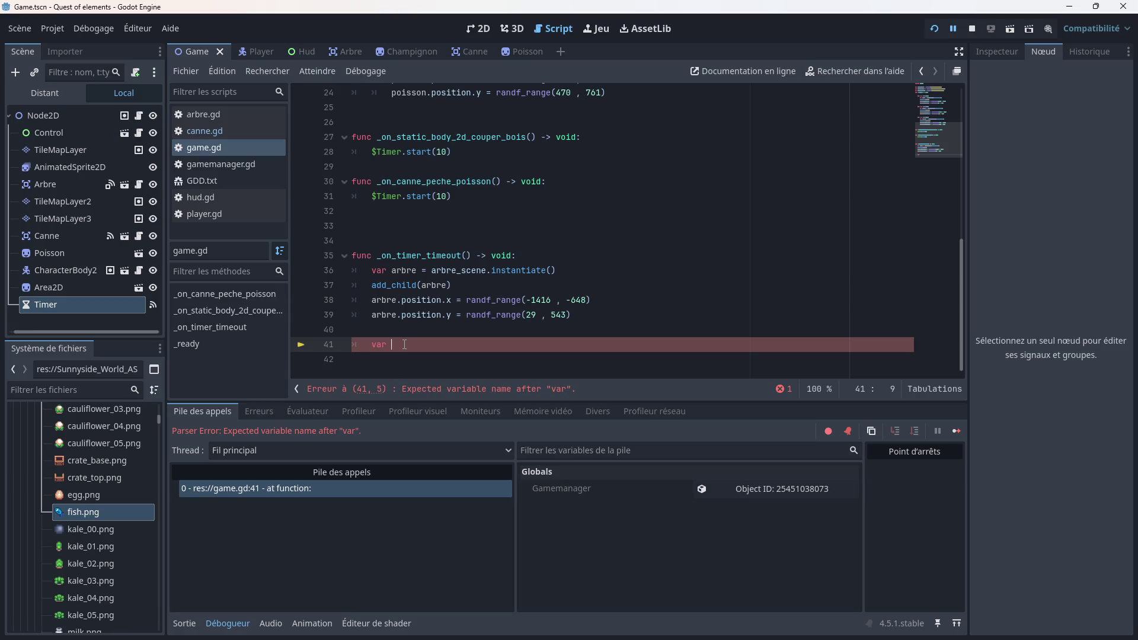
drag(405, 344, 356, 354)
key(BackSpace)
key(ctrl+s)
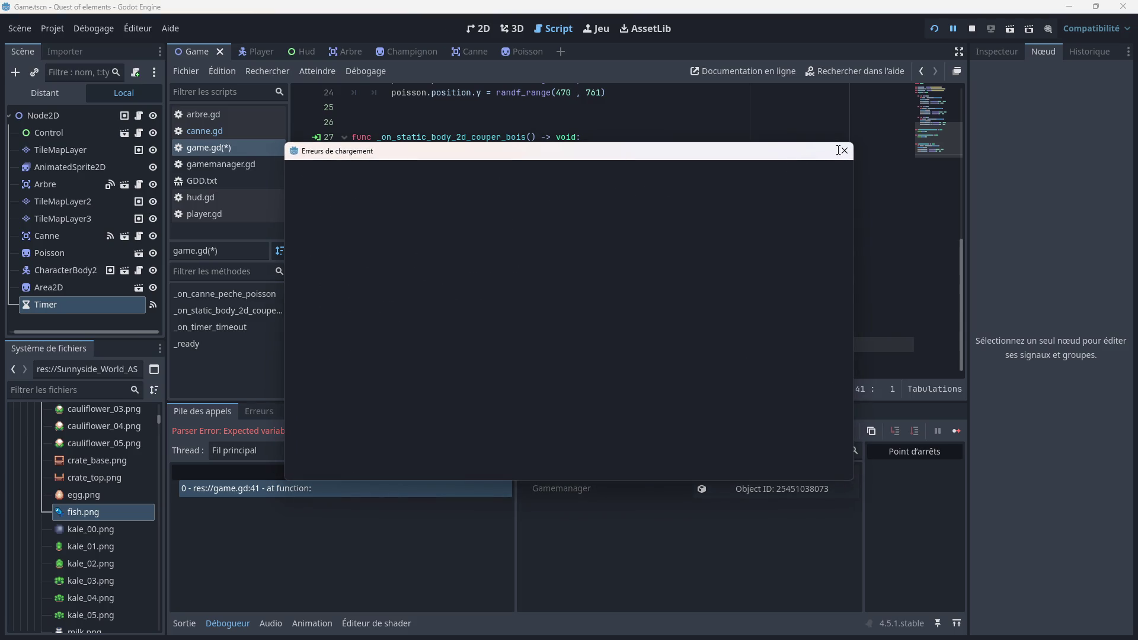
Step: Dismiss the loading errors, stop the game, save and relaunch it
click(843, 150)
click(974, 28)
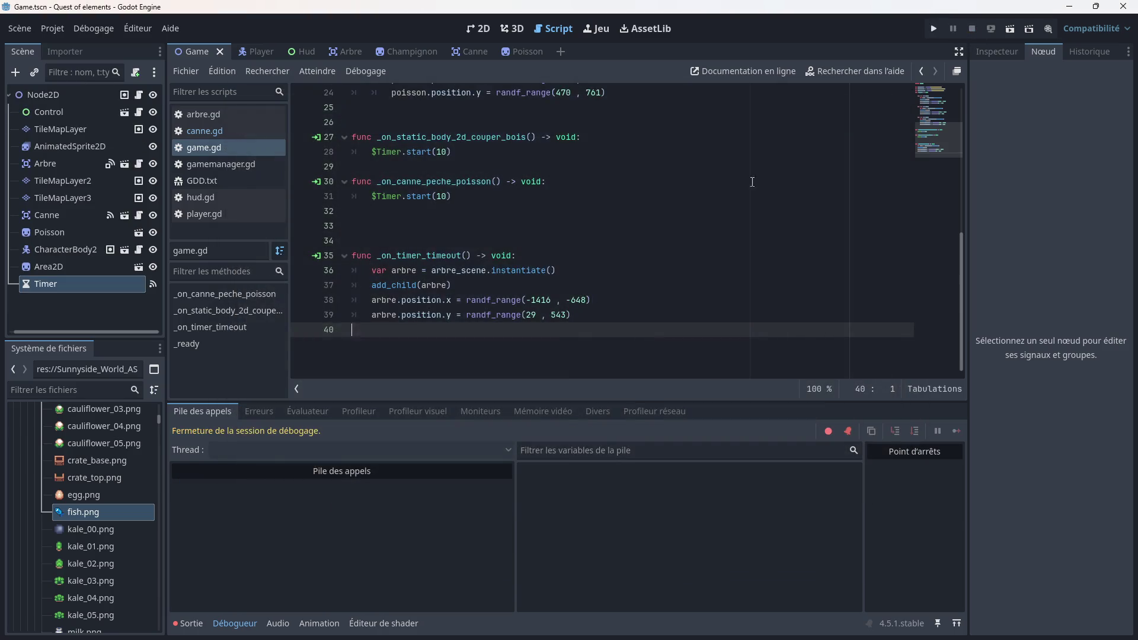
click(644, 255)
key(ctrl+s)
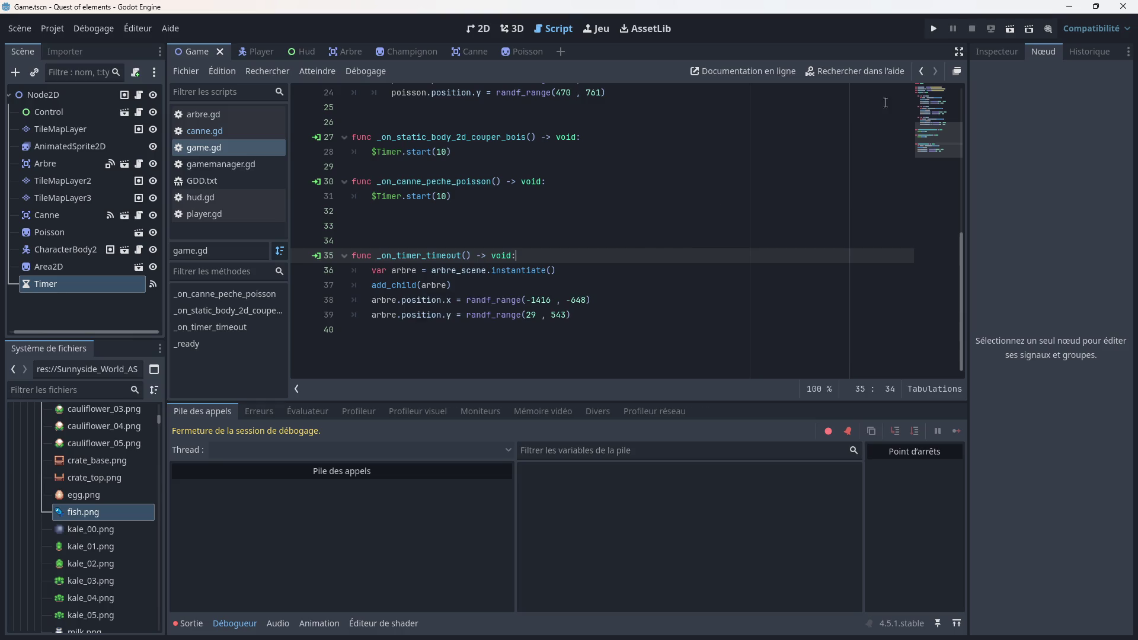
click(934, 28)
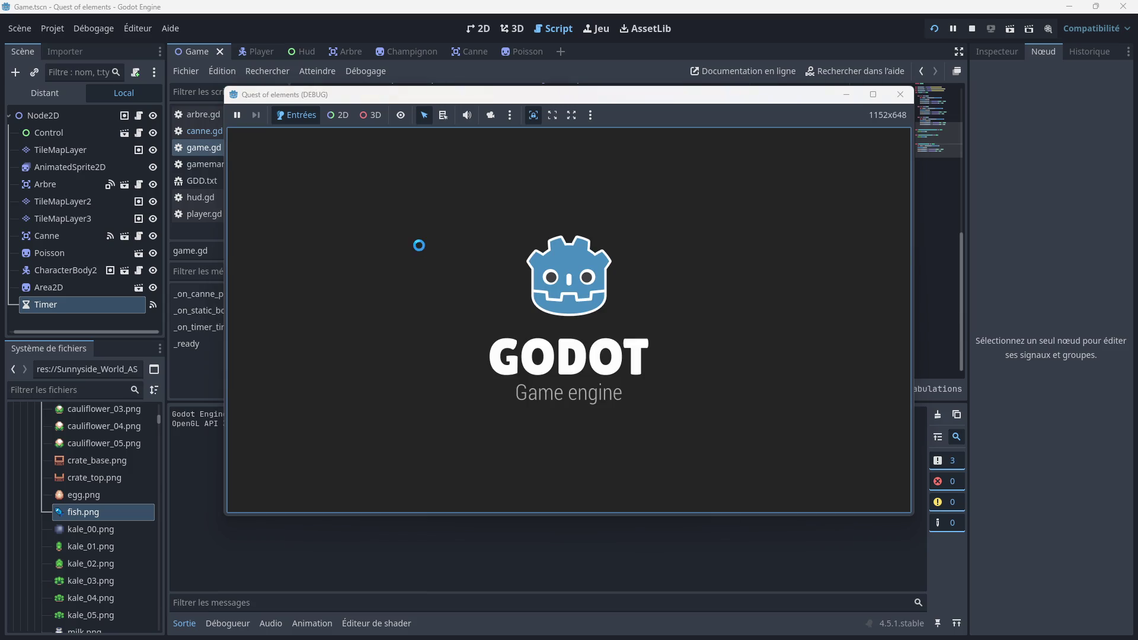
Step: Walk the player onto the dock, press E to fish, walk off, and close the game
key(Right)
key(Down)
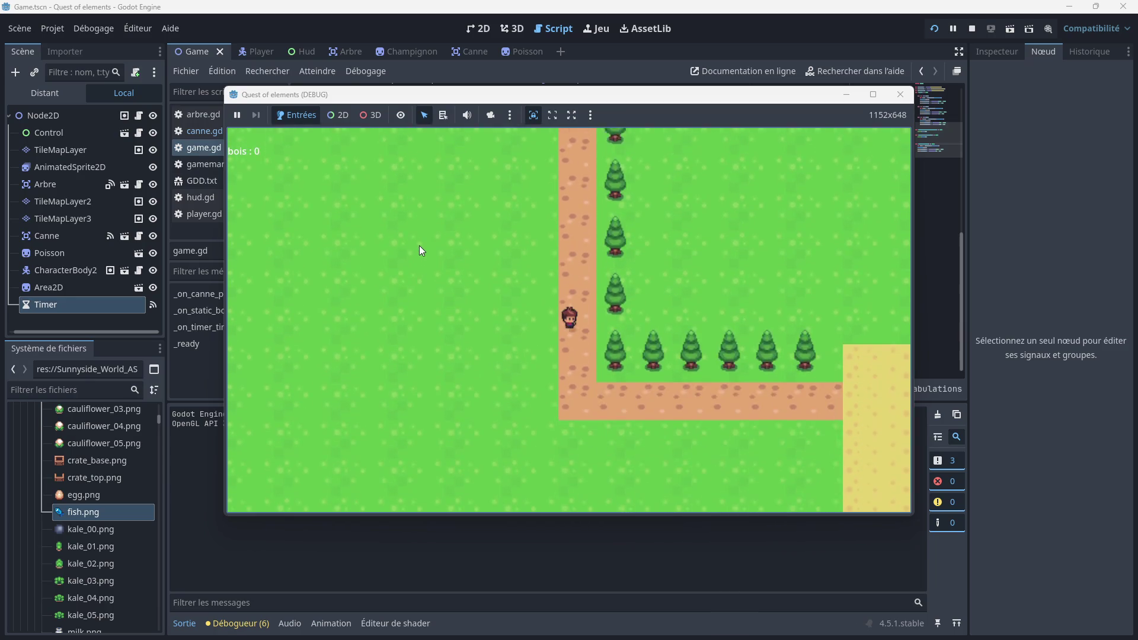
key(Down)
key(Right)
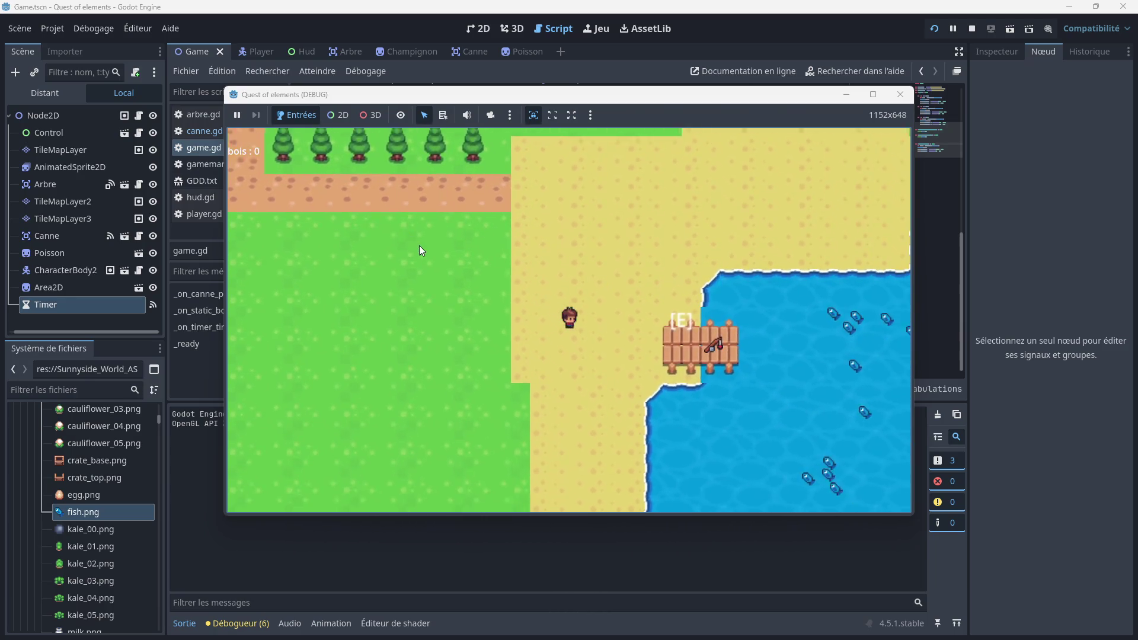
key(Right)
key(e)
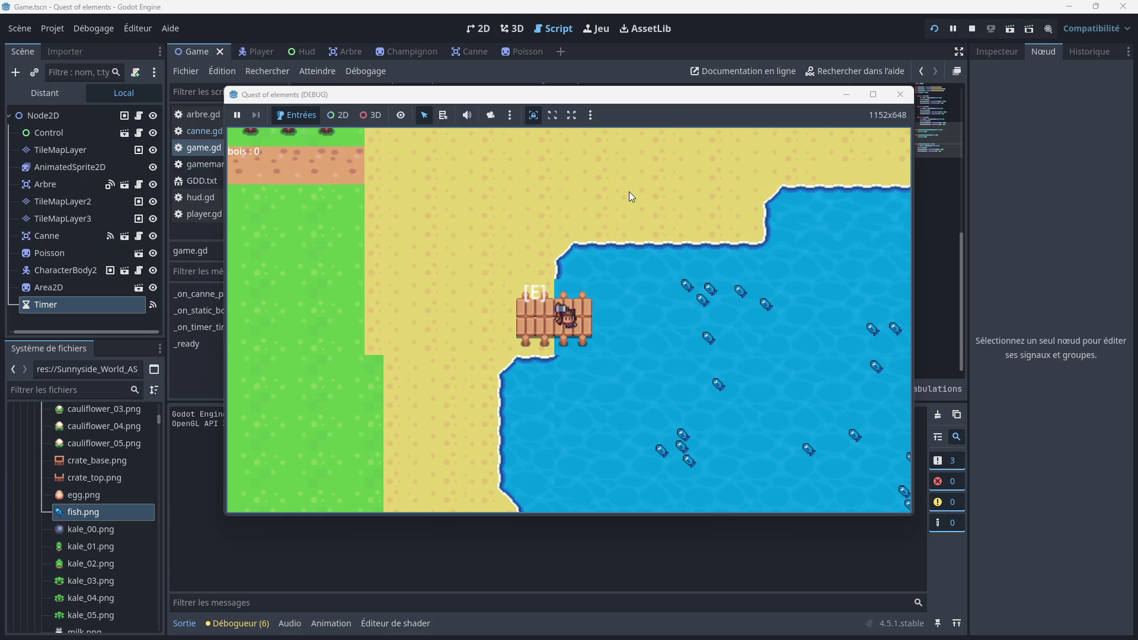
key(Left)
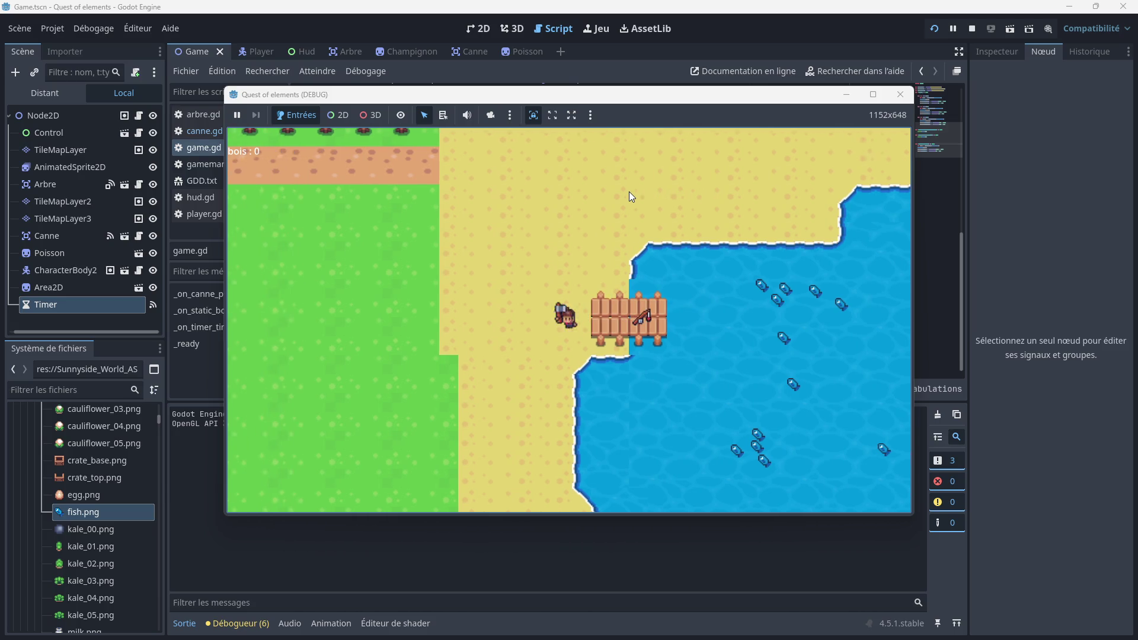
key(Right)
key(Left)
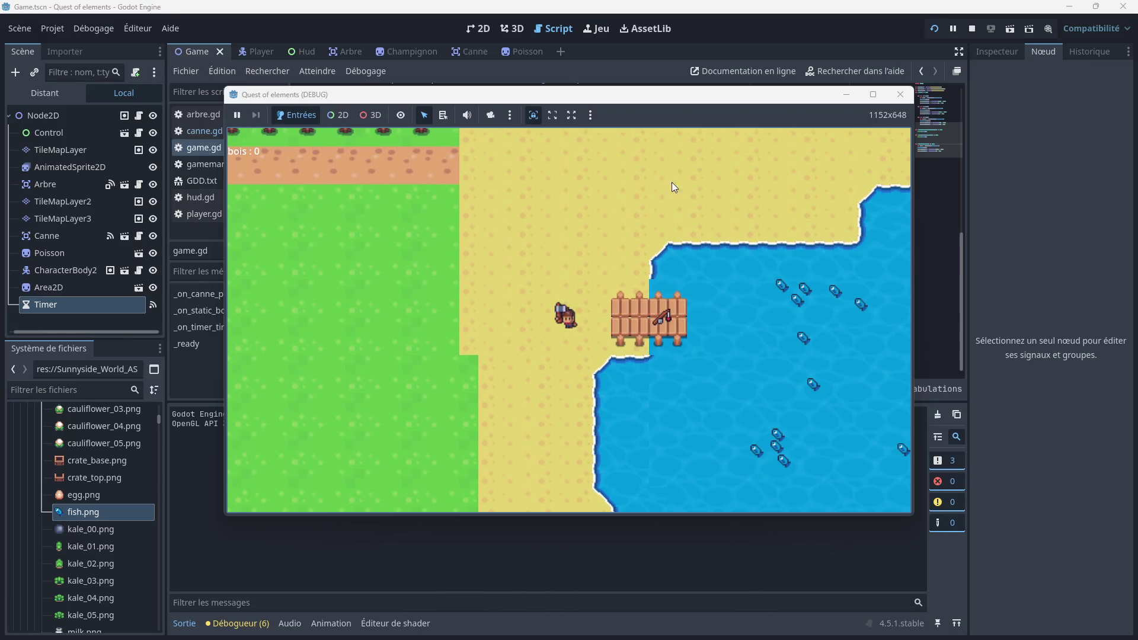
click(901, 97)
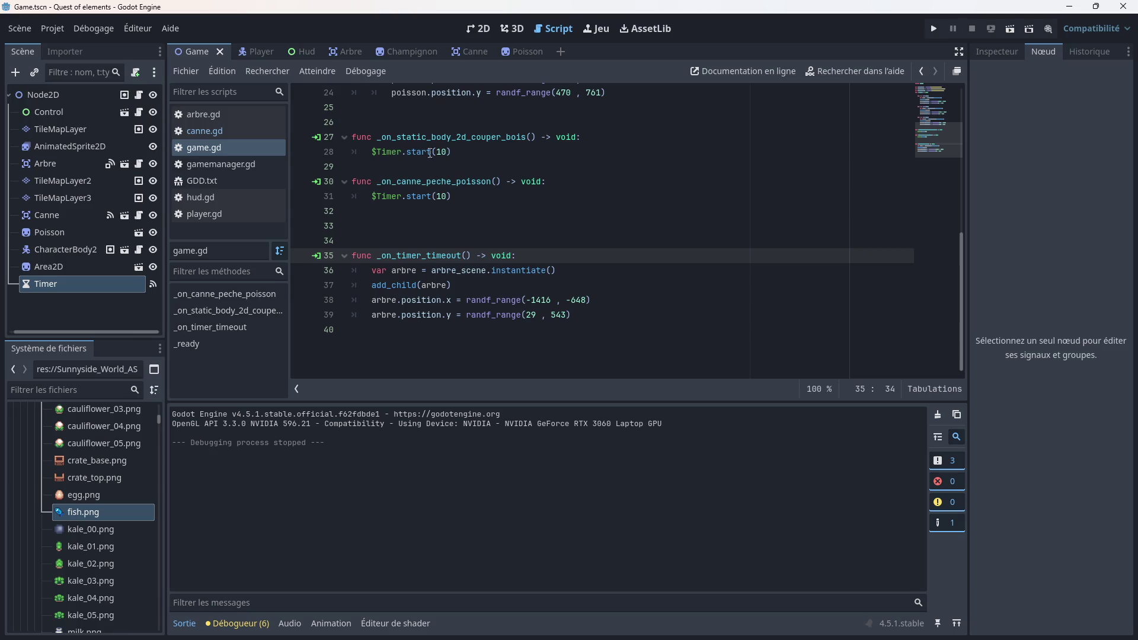
Step: In the Hud scene's 2D view, rename Label3 to Poisson
click(297, 52)
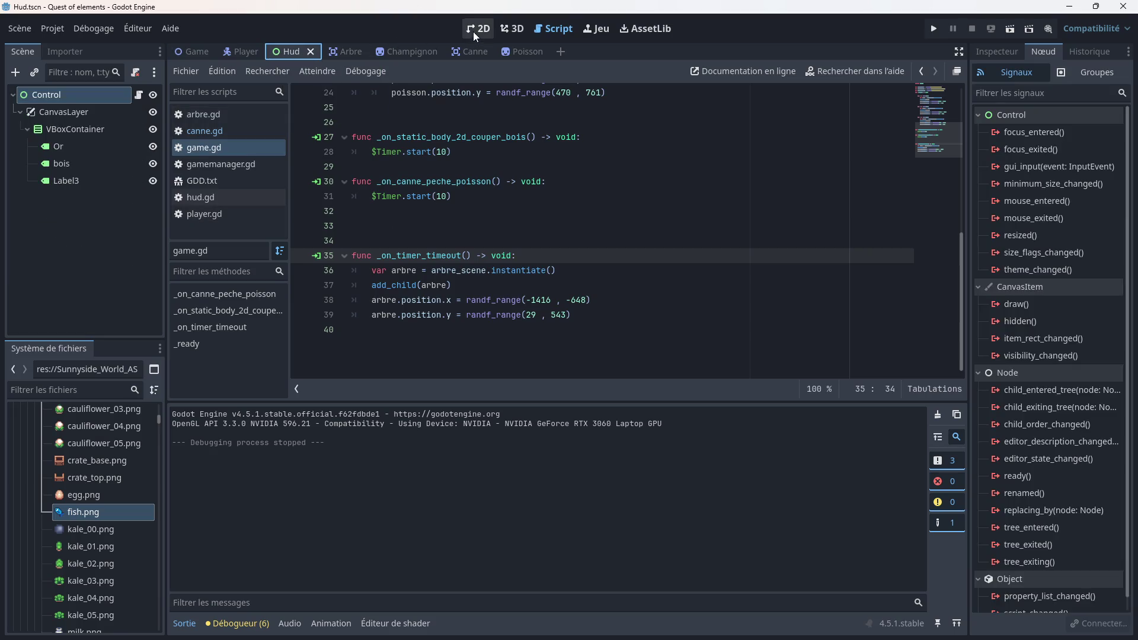
click(474, 30)
click(96, 179)
click(88, 181)
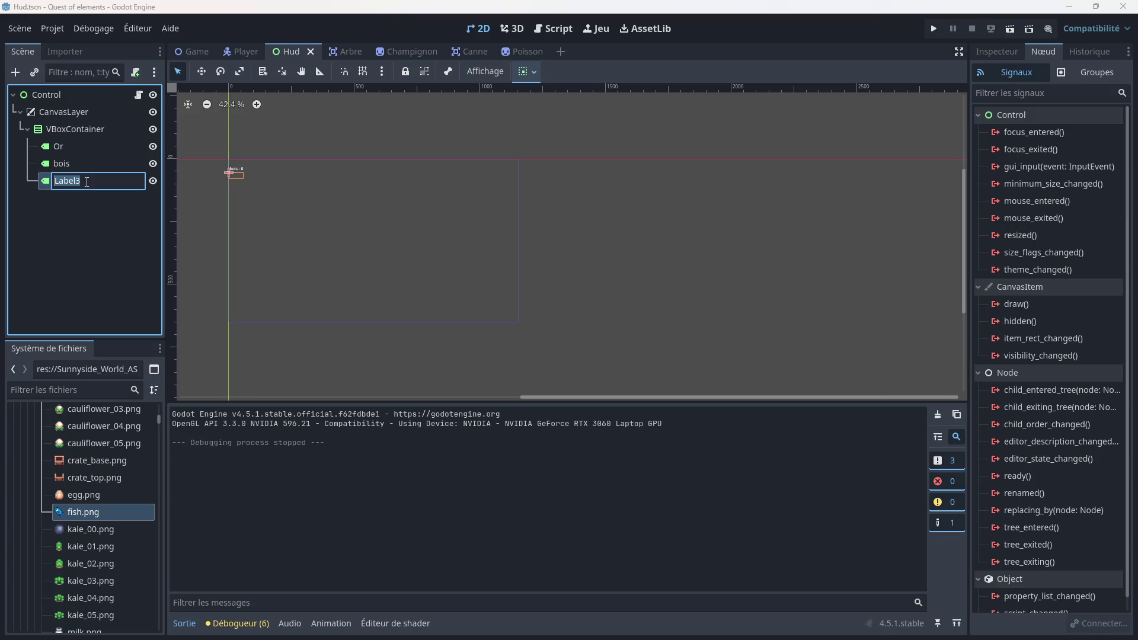
text(Poisson)
key(Return)
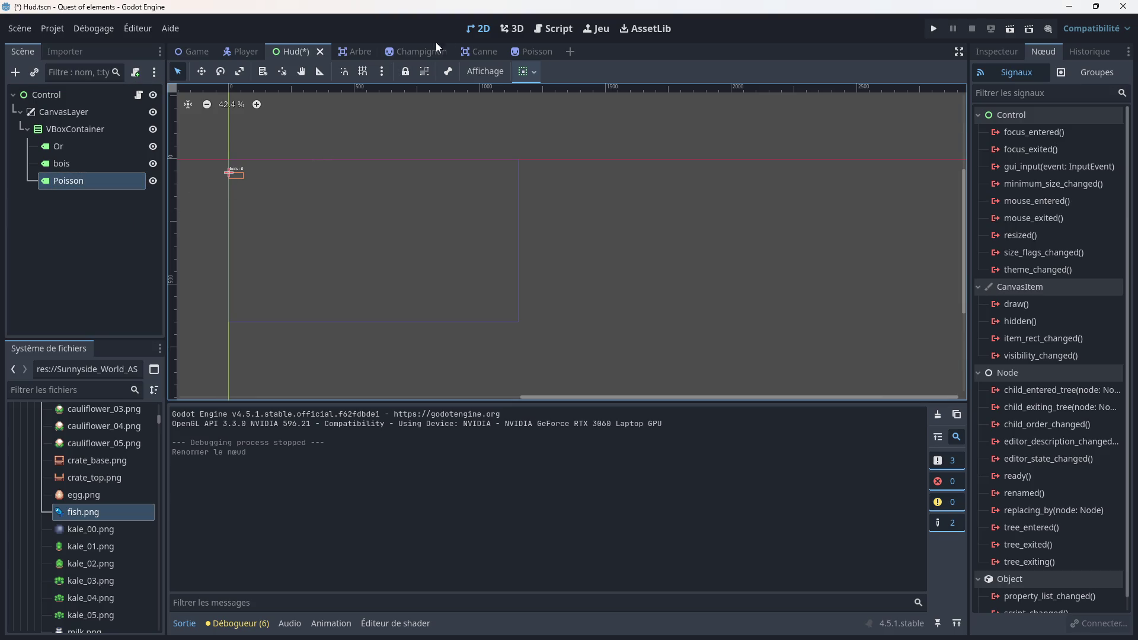
Step: Open hud.gd and insert a blank line 5 after line 4
click(553, 28)
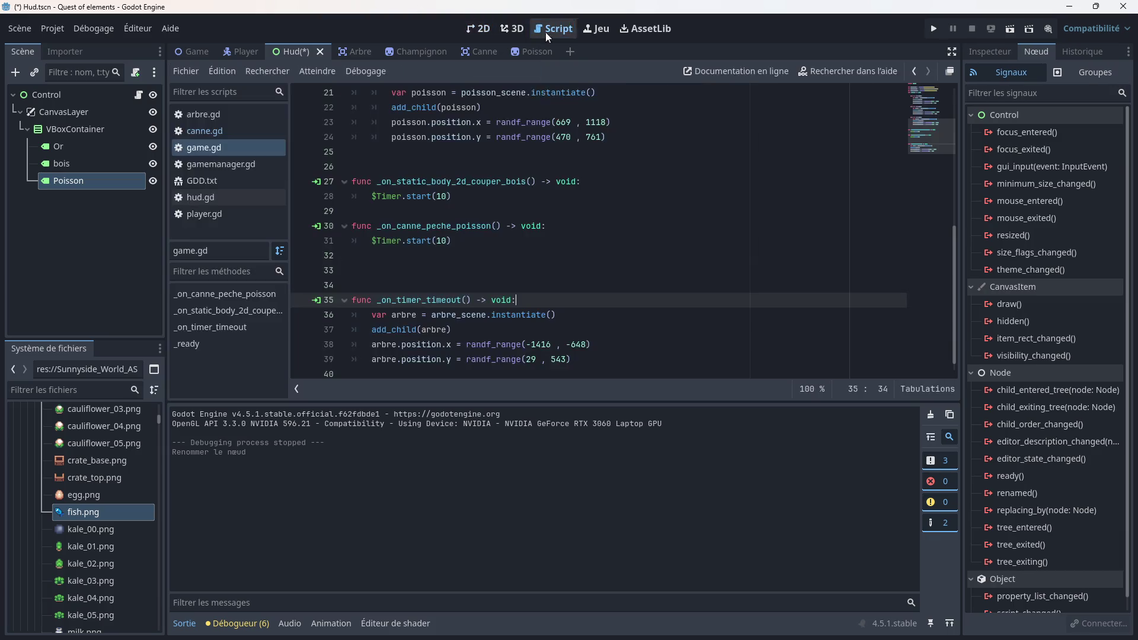
click(205, 197)
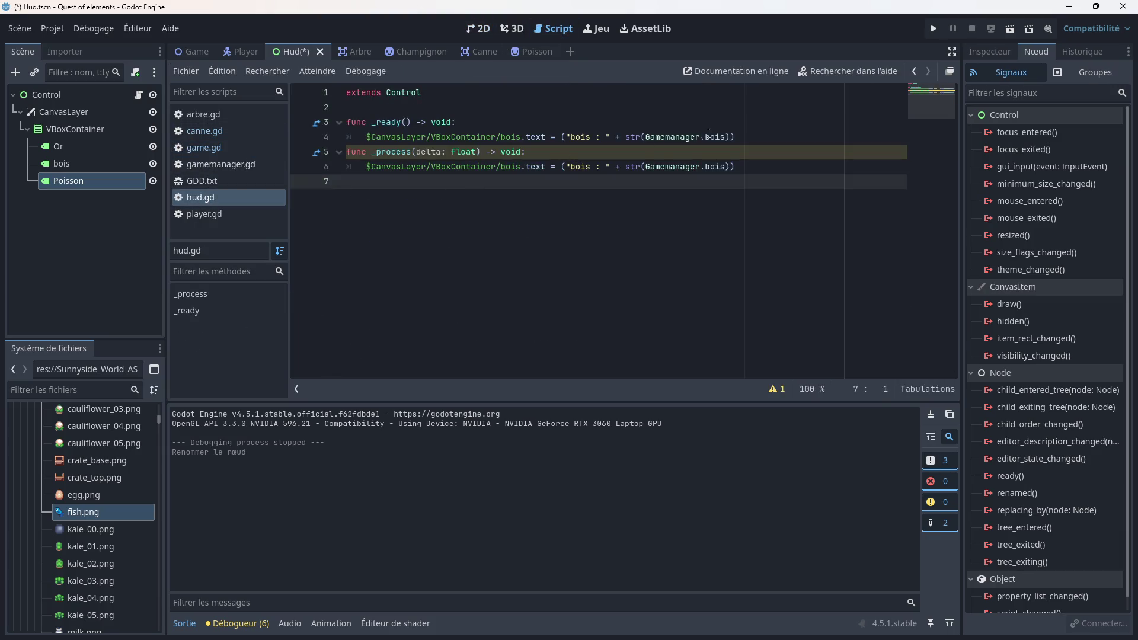
click(743, 137)
key(Return)
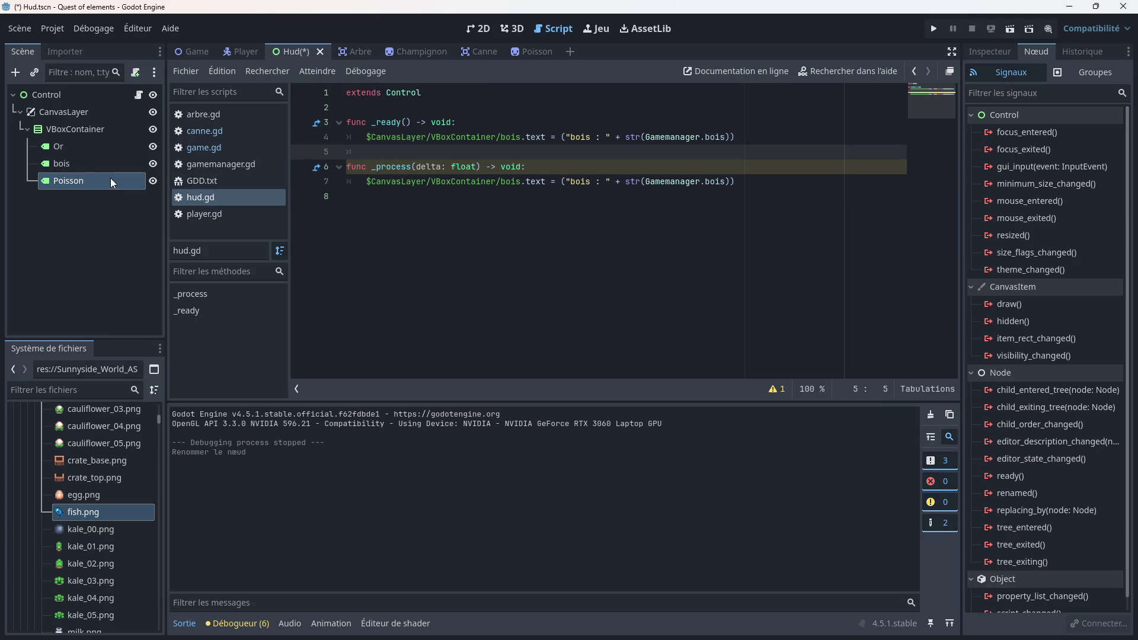